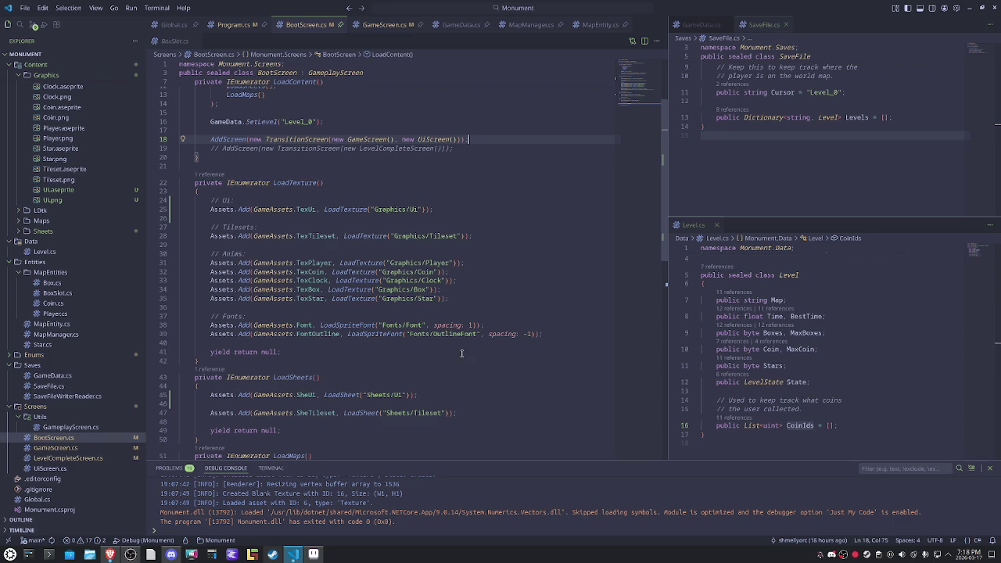
# Step: Review BootScreen's LoadContent code around the screen transition and UI asset loads
pyautogui.click(489, 230)
pyautogui.scroll(2, 489, 231)
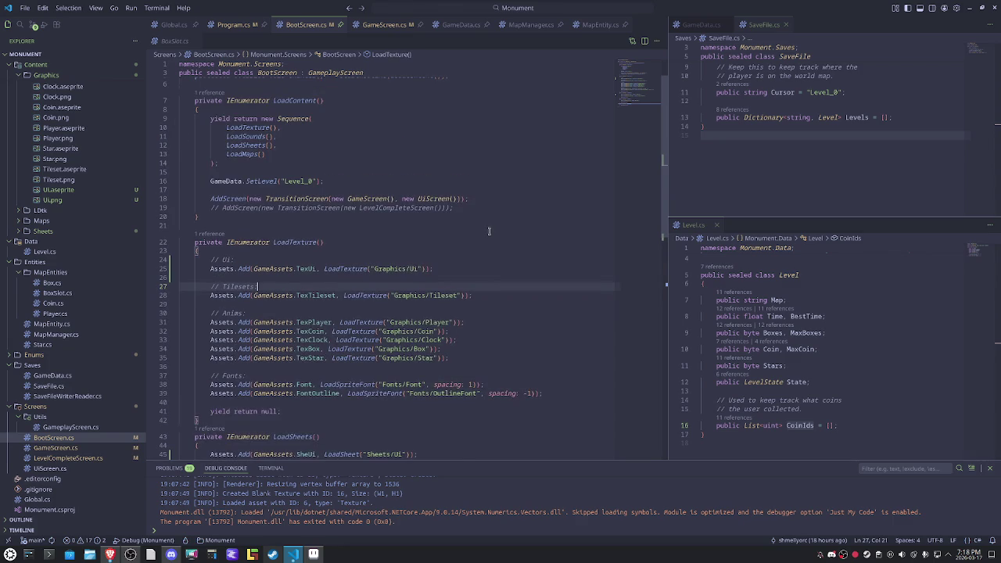
pyautogui.click(491, 201)
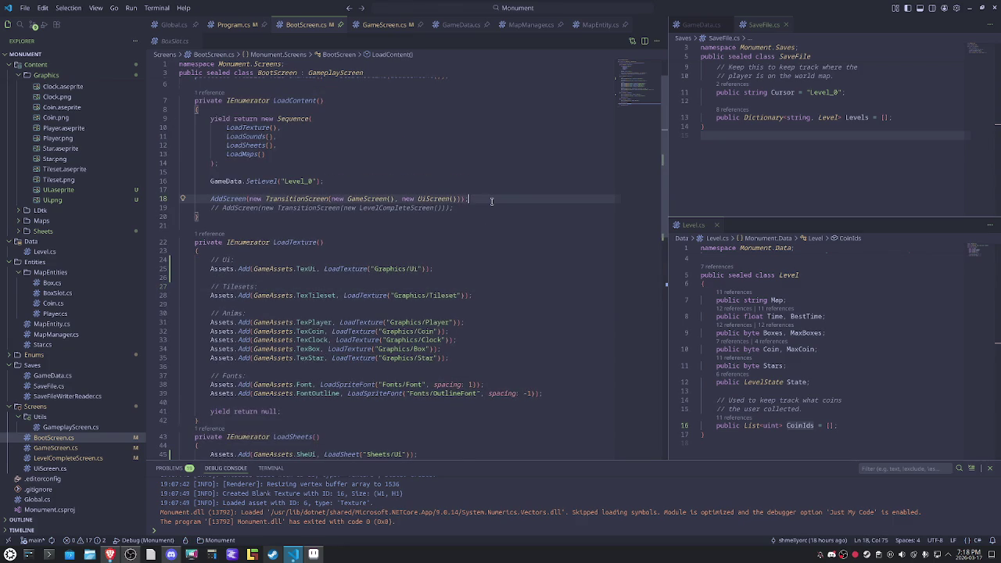
pyautogui.doubleClick(303, 199)
pyautogui.click(499, 201)
pyautogui.click(489, 268)
pyautogui.scroll(-5, 438, 344)
pyautogui.click(428, 354)
pyautogui.click(441, 278)
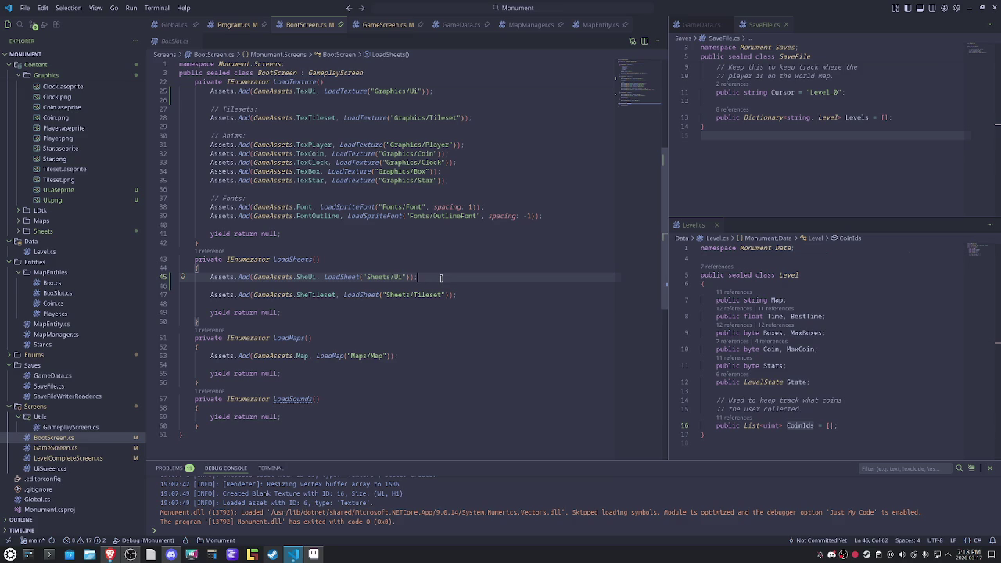
pyautogui.scroll(2, 465, 330)
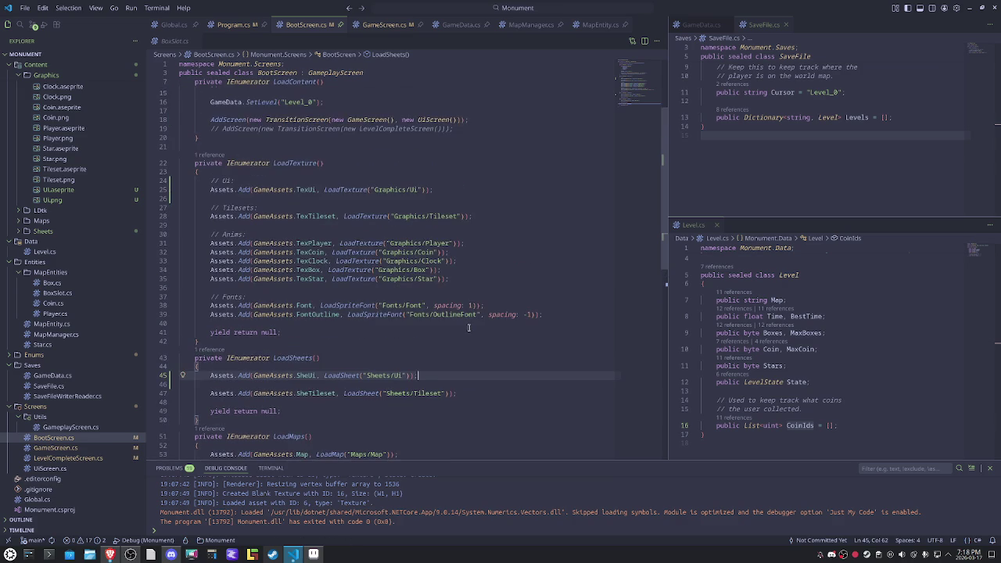
pyautogui.click(496, 208)
pyautogui.click(498, 189)
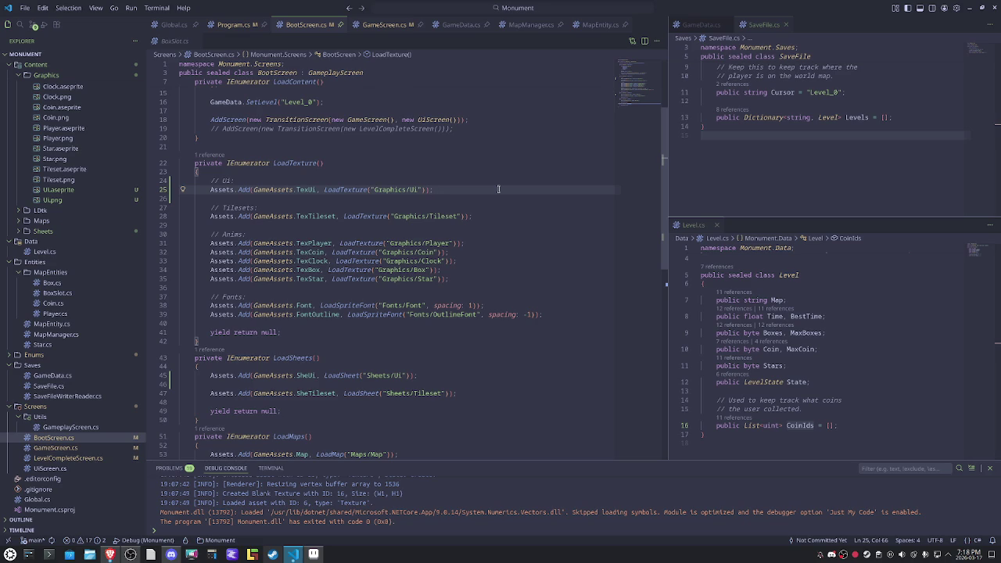
pyautogui.scroll(5, 498, 189)
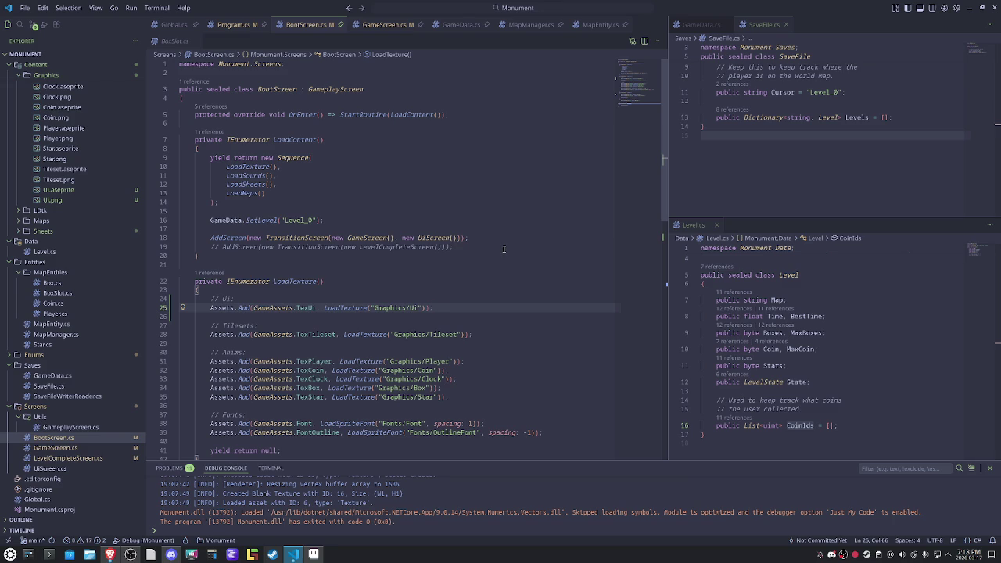
# Step: Delete the commented-out LevelCompleteScreen transition line, then open LevelCompleteScreen.cs
pyautogui.click(479, 237)
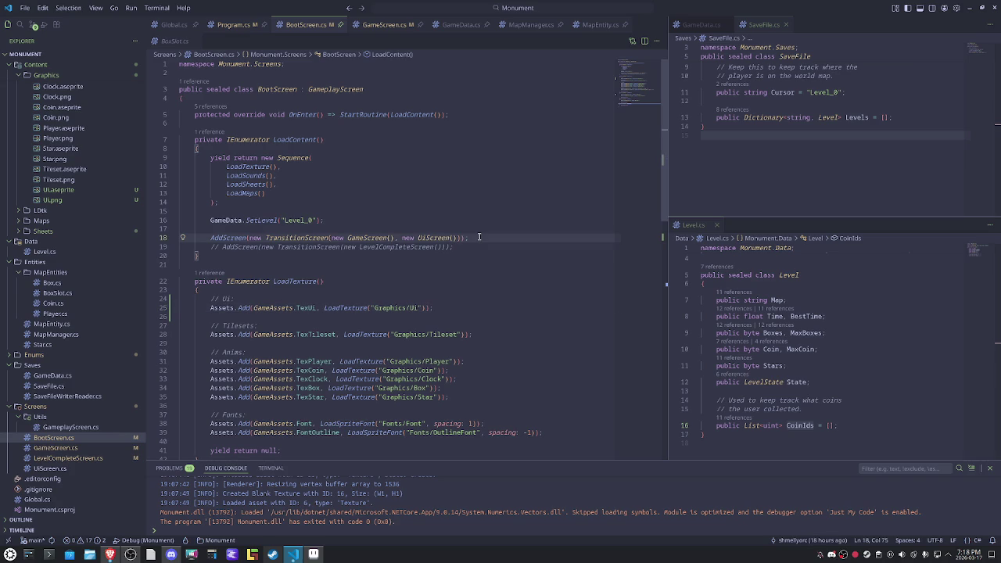
pyautogui.press('Down')
pyautogui.hotkey('ctrl', 'shift', 'k')
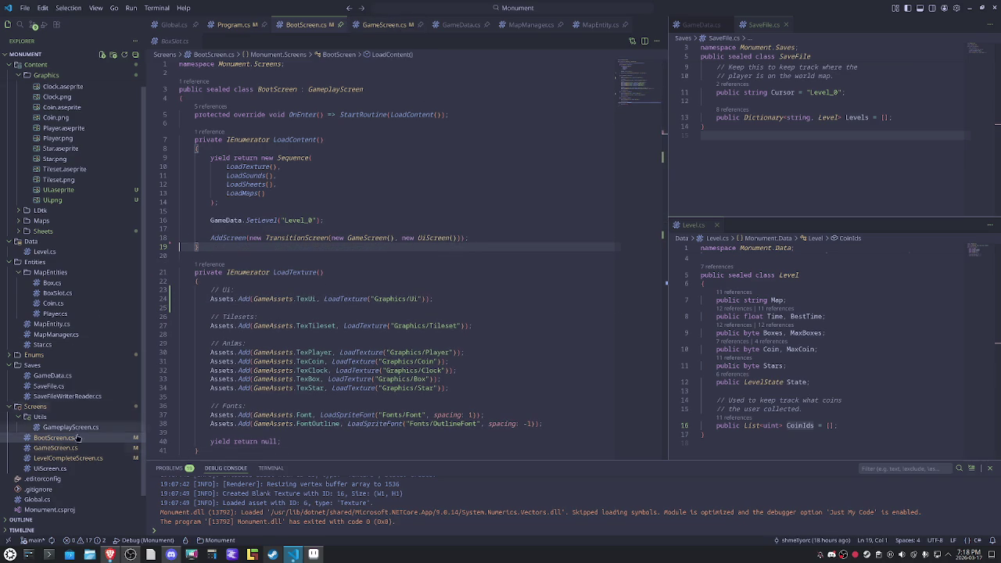
pyautogui.click(69, 458)
# Step: Add a blank line after the background ColorRect and declare _bottomPanel after _coinPanel
pyautogui.scroll(5, 510, 327)
pyautogui.scroll(5, 510, 326)
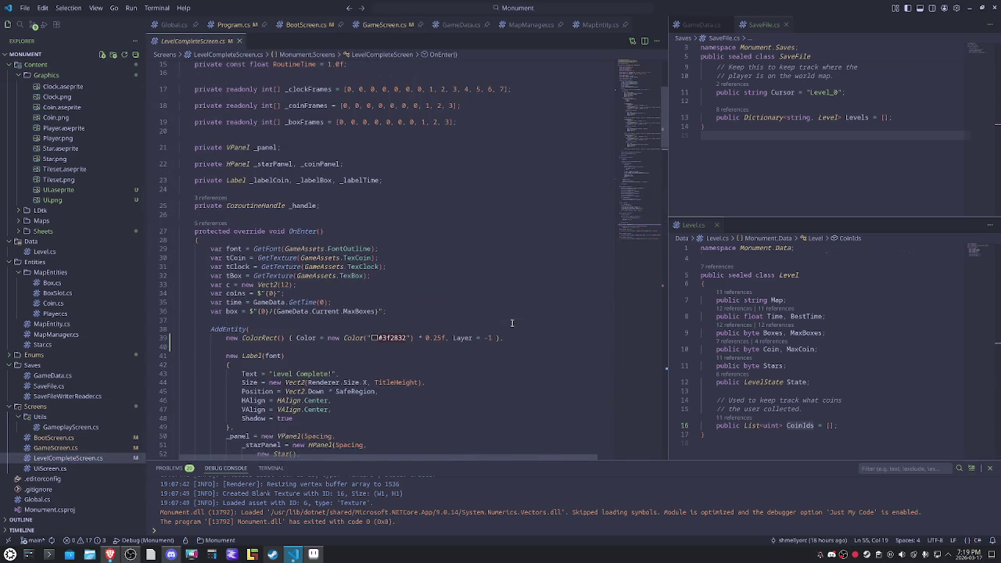
pyautogui.scroll(-4, 513, 324)
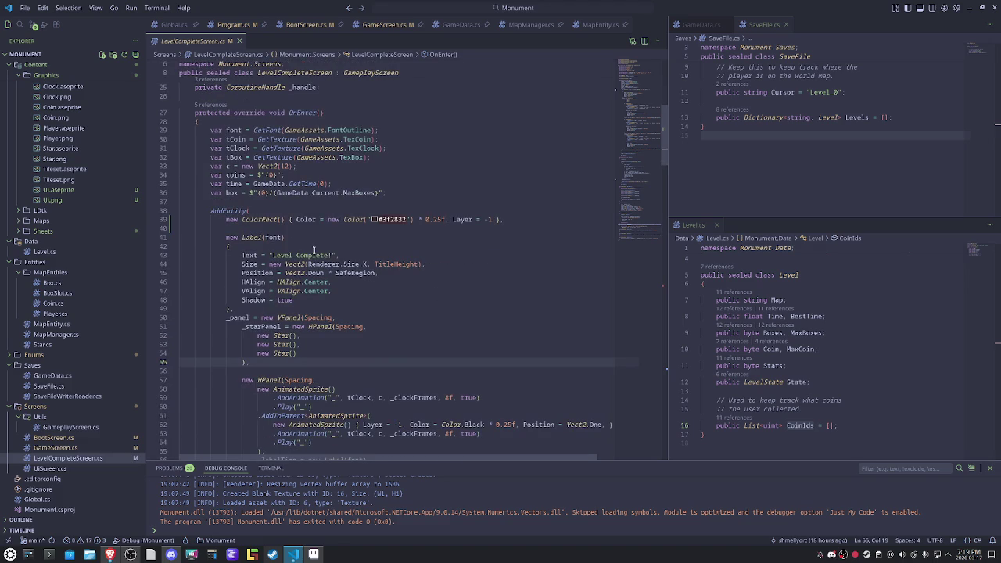
pyautogui.click(520, 219)
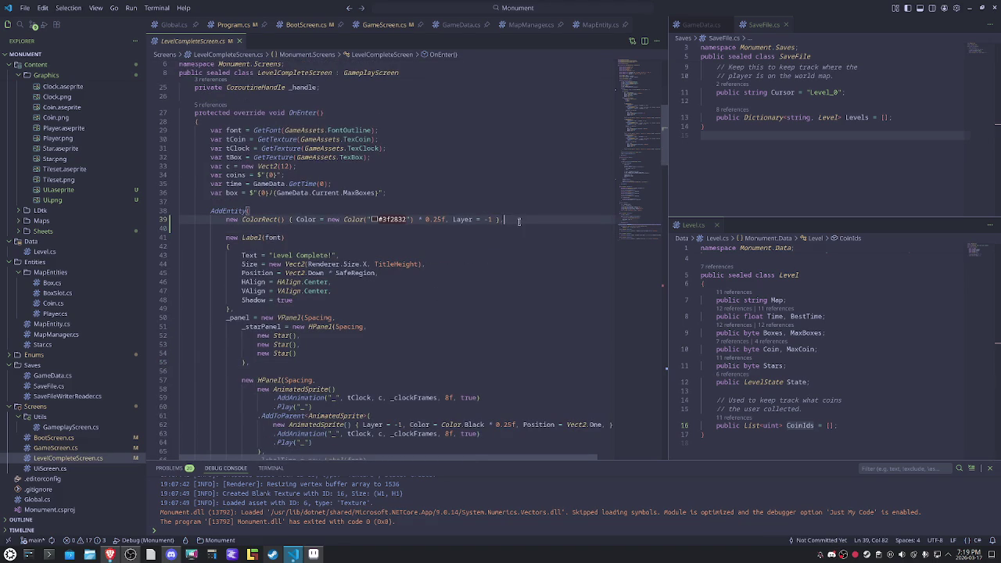
pyautogui.press('Return')
pyautogui.press('Return')
pyautogui.scroll(5, 519, 221)
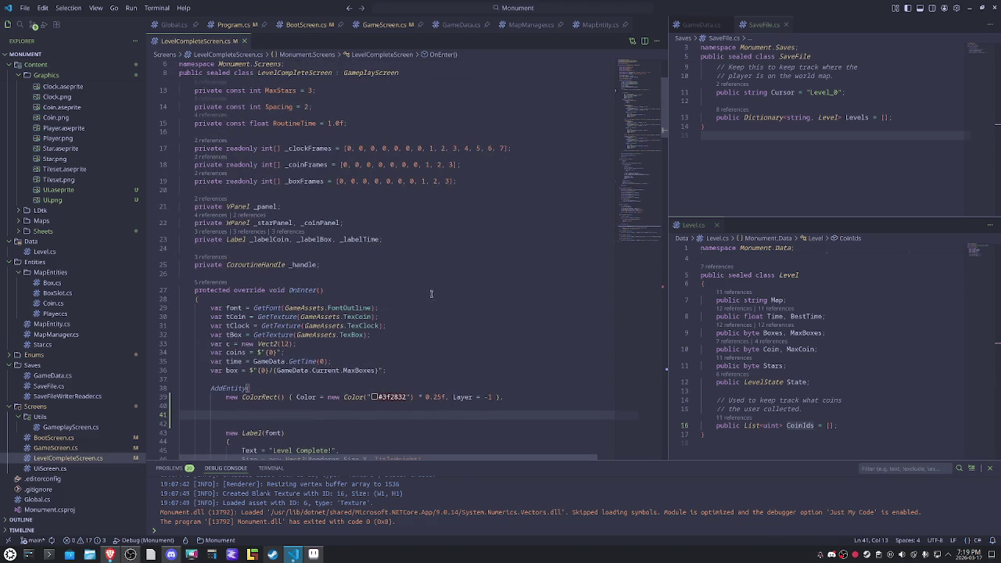
pyautogui.click(341, 223)
pyautogui.write(', bott')
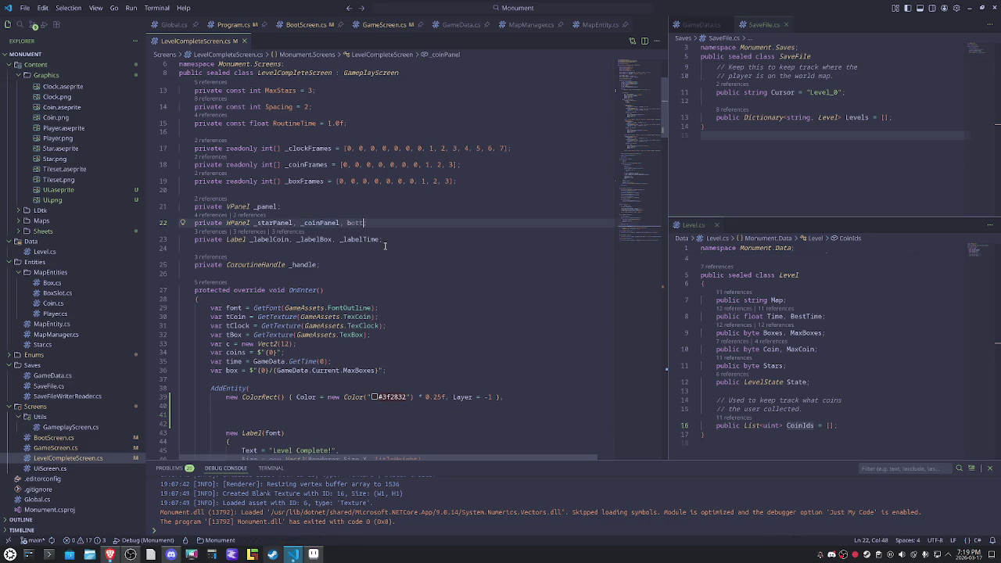
pyautogui.press('BackSpace')
pyautogui.press('BackSpace')
pyautogui.press('BackSpace')
pyautogui.press('BackSpace')
pyautogui.write('_bottomPanel;')
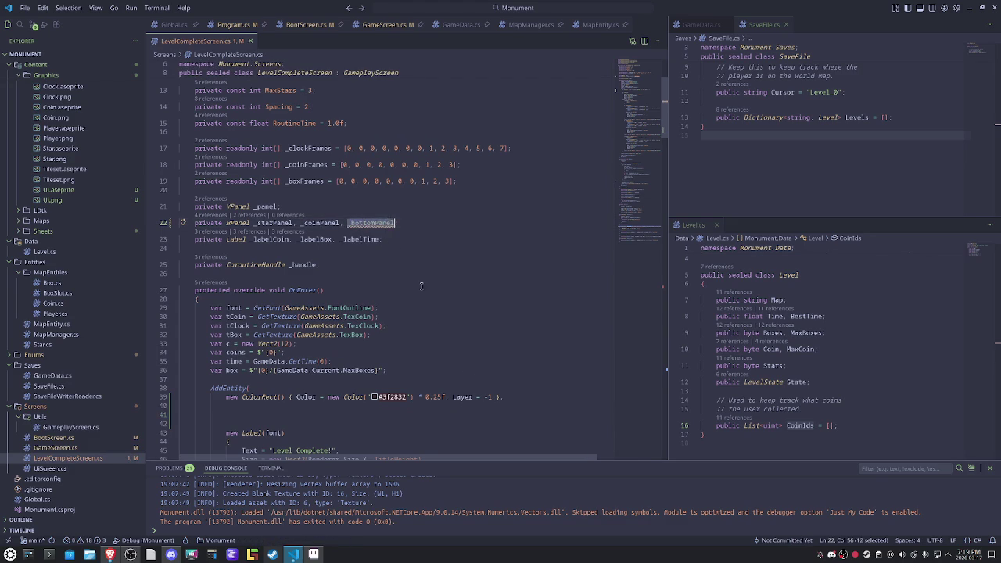
# Step: Begin the assignment _bottomPanel = new HPanel( with a nested new HPanel( in OnEnter
pyautogui.scroll(-3, 280, 320)
pyautogui.click(280, 320)
pyautogui.press('Tab')
pyautogui.press('Tab')
pyautogui.press('Tab')
pyautogui.write('_bottomPanel = new ')
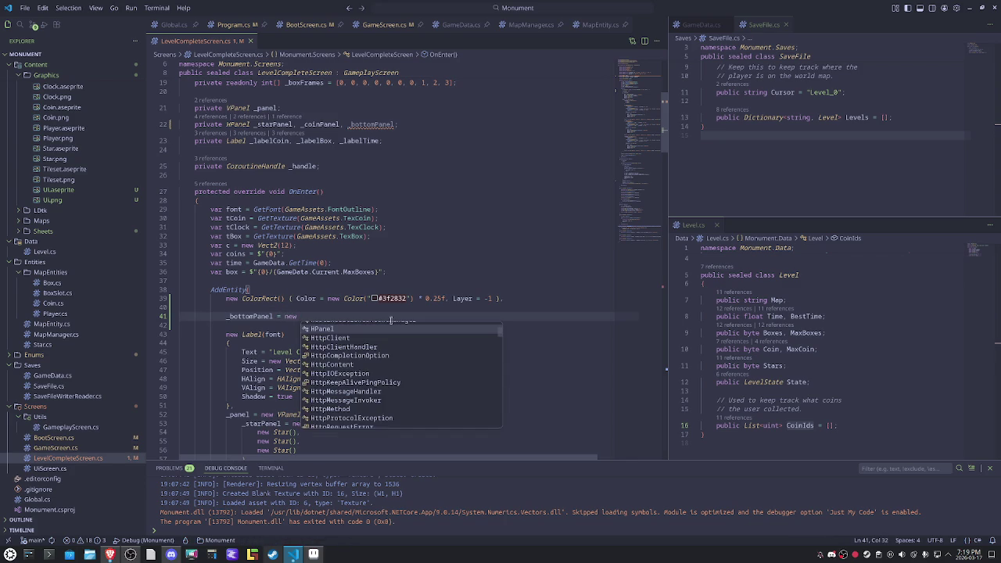
pyautogui.write('HPanel(')
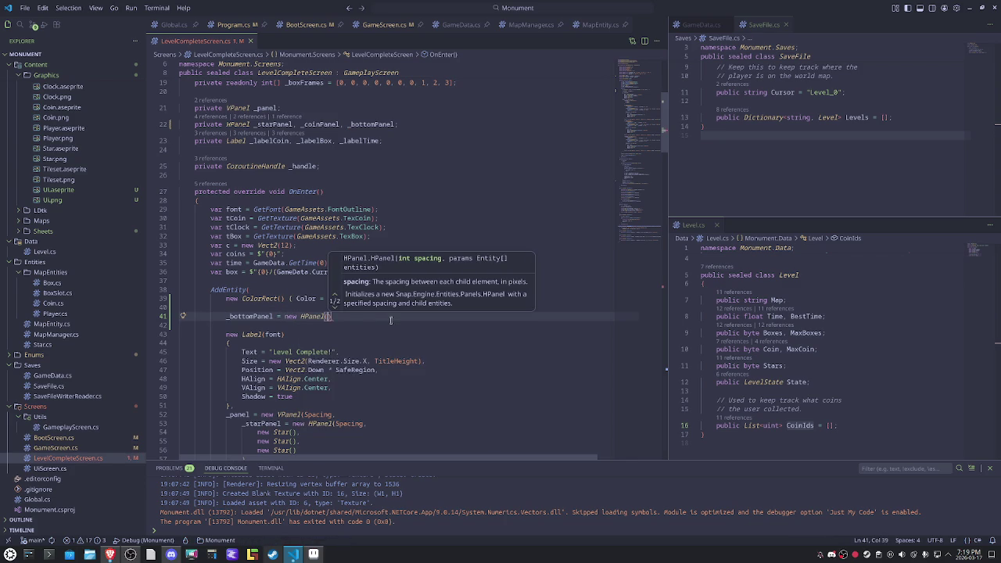
pyautogui.press('Return')
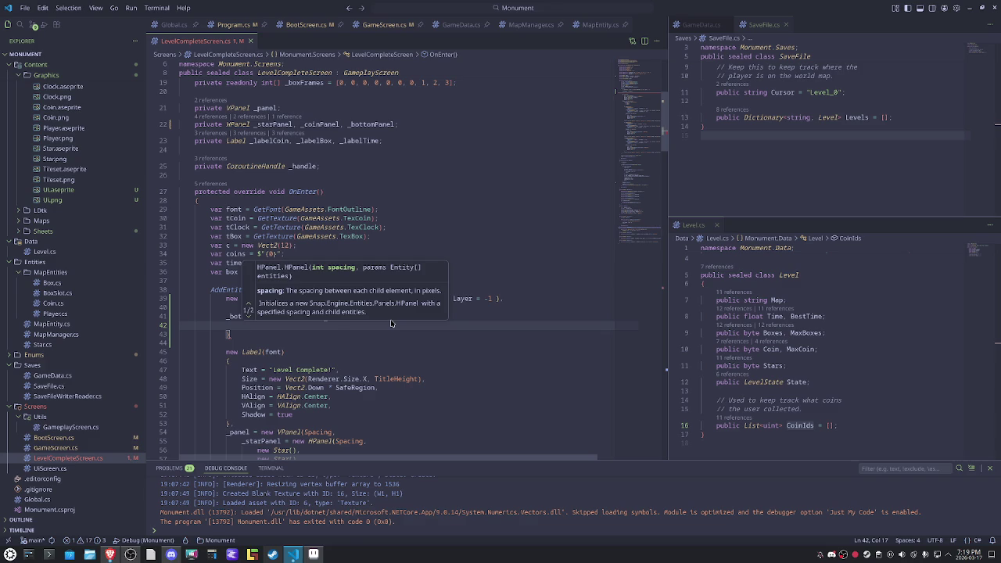
pyautogui.press('Escape')
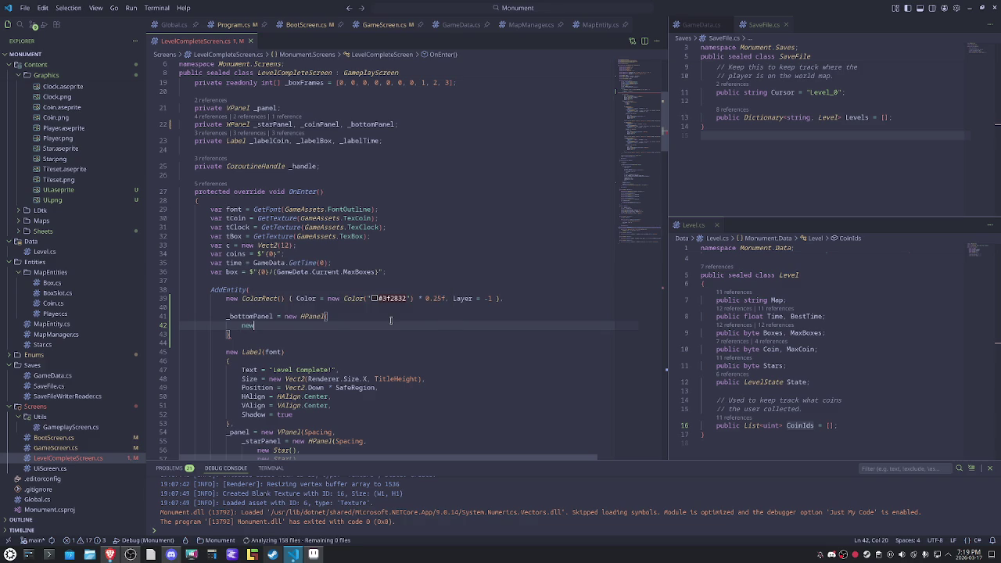
pyautogui.write('new HPanel(')
pyautogui.press('Return')
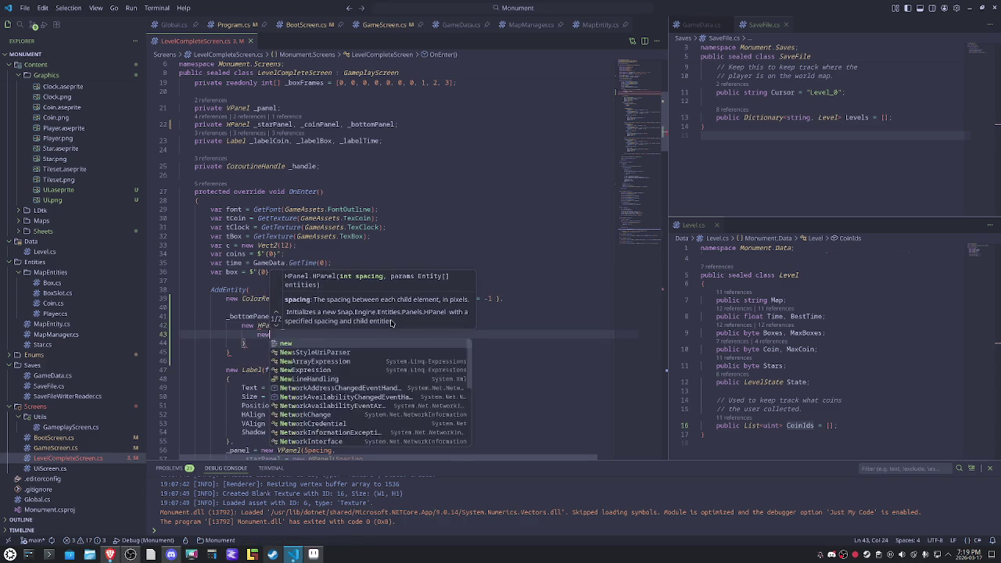
pyautogui.click(500, 214)
pyautogui.scroll(-5, 422, 354)
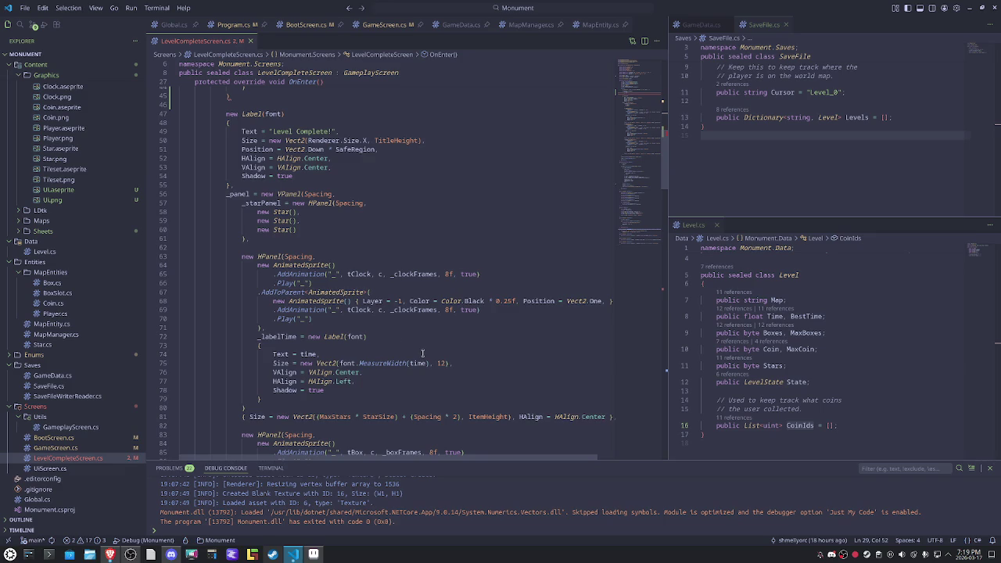
pyautogui.scroll(-3, 327, 301)
pyautogui.scroll(-3, 329, 311)
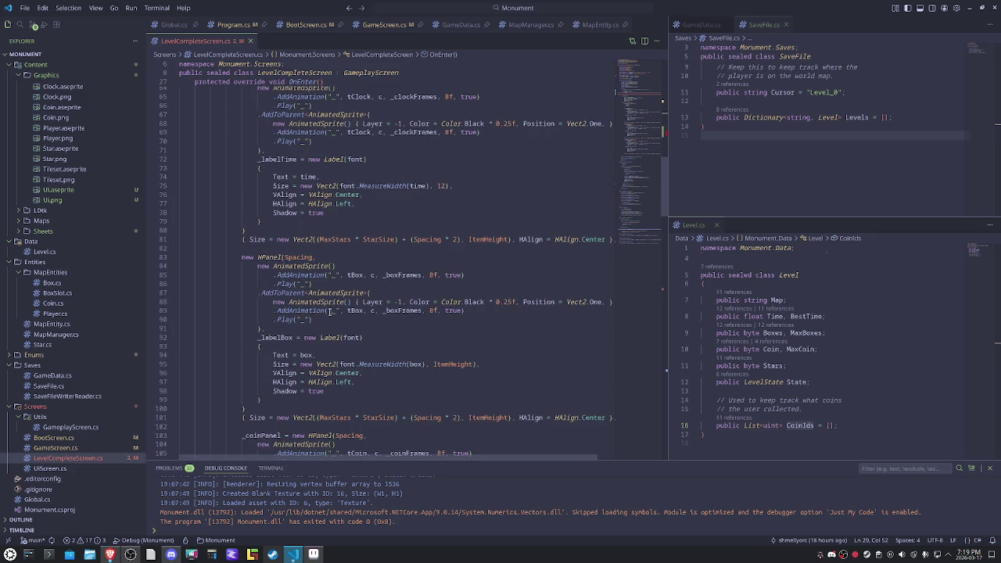
pyautogui.scroll(-2, 276, 317)
pyautogui.scroll(-2, 336, 344)
pyautogui.scroll(-3, 397, 365)
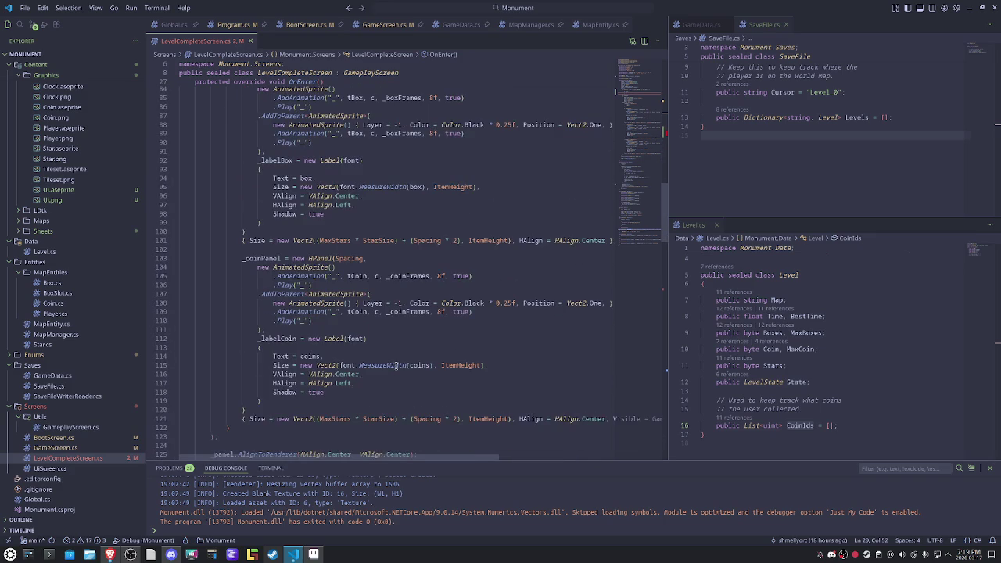
pyautogui.moveTo(382, 366)
pyautogui.scroll(5, 375, 352)
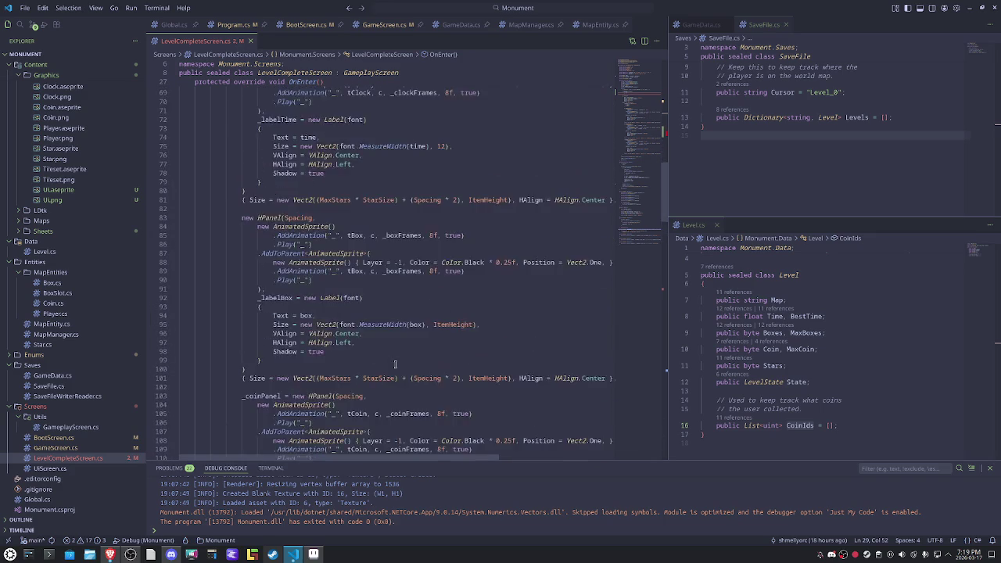
pyautogui.scroll(5, 352, 340)
pyautogui.scroll(5, 328, 328)
pyautogui.scroll(5, 309, 319)
pyautogui.click(326, 293)
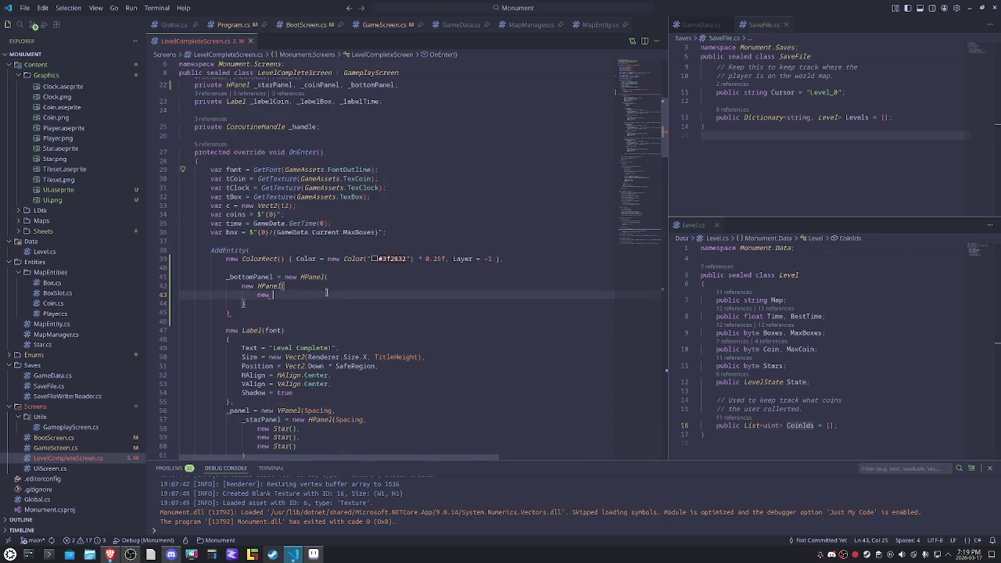
# Step: Create a Sprite from Texture(GameAssets.TexUi) and GetSheet(GameAssets.SheUi) with an empty name
pyautogui.write('Sprite(GetEntity(Ga')
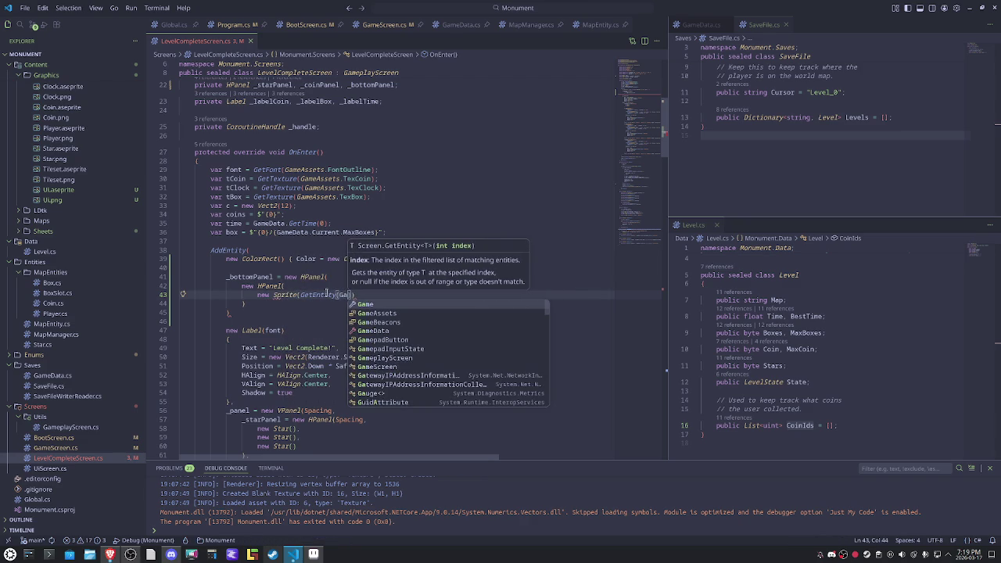
pyautogui.press('BackSpace')
pyautogui.press('BackSpace')
pyautogui.press('BackSpace')
pyautogui.write('Texture(GameAssets.Tex')
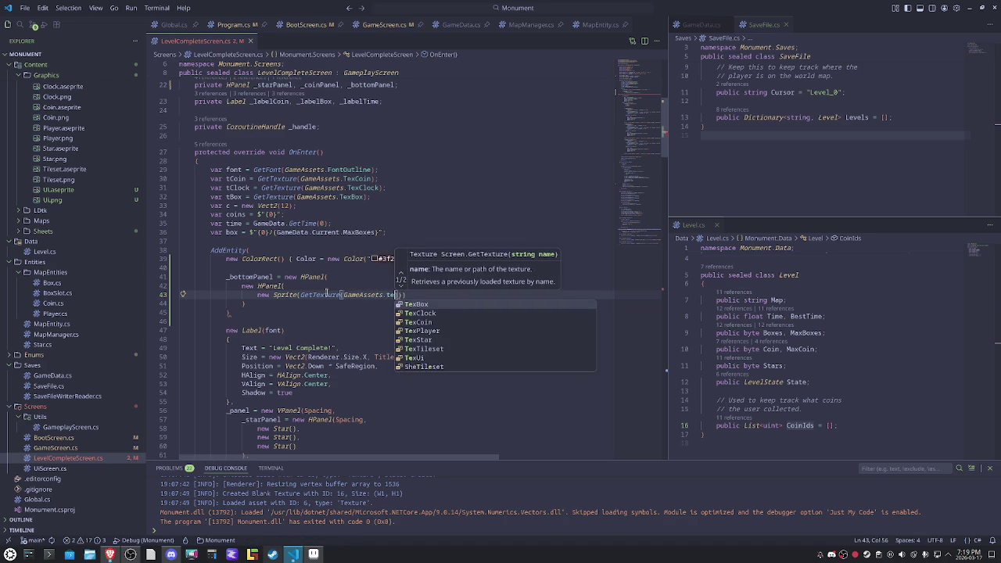
pyautogui.write('Ui), GetSh')
pyautogui.press('Tab')
pyautogui.write('(')
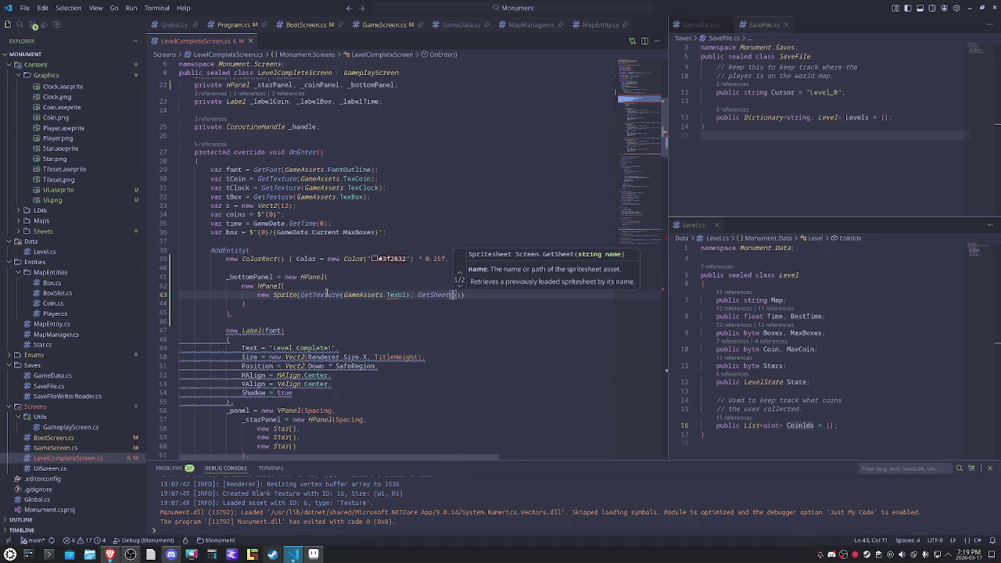
pyautogui.write('GameAssets.su')
pyautogui.press('Tab')
pyautogui.write('), ""')
pyautogui.press('Right')
pyautogui.press('Left')
pyautogui.press('Left')
pyautogui.press('Left')
pyautogui.hotkey('ctrl', 'Left')
pyautogui.hotkey('ctrl', 'Left')
pyautogui.hotkey('ctrl', 'Left')
pyautogui.hotkey('ctrl', 'Left')
pyautogui.hotkey('ctrl', 'Left')
pyautogui.hotkey('ctrl', 'Left')
pyautogui.hotkey('ctrl', 'Left')
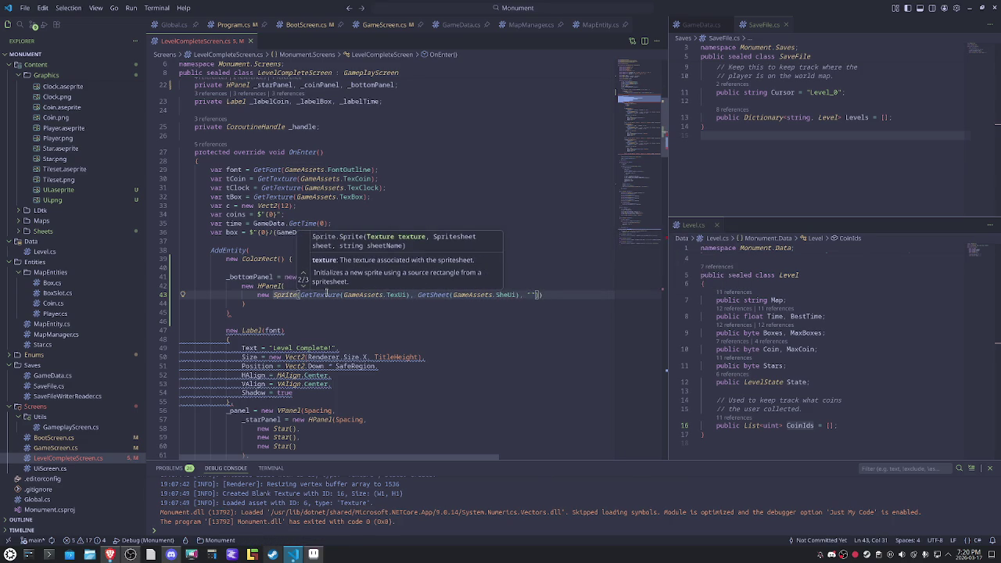
pyautogui.press('End')
pyautogui.press('BackSpace')
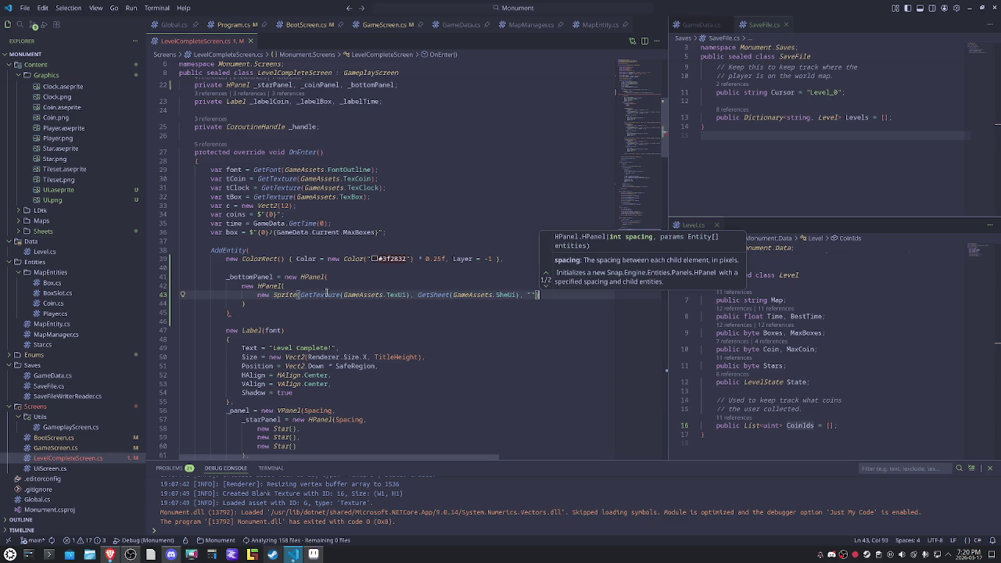
pyautogui.write(')')
pyautogui.press('Down')
pyautogui.press('Down')
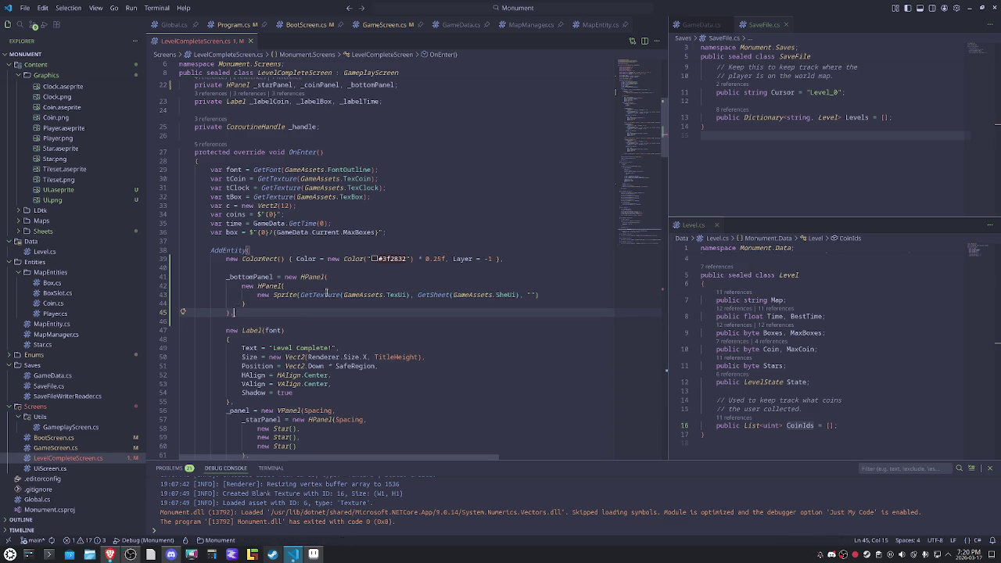
# Step: Open an initializer block on the sprite with Size = new Vect2(ItemHeight, ItemHeight)
pyautogui.write(',')
pyautogui.press('Up')
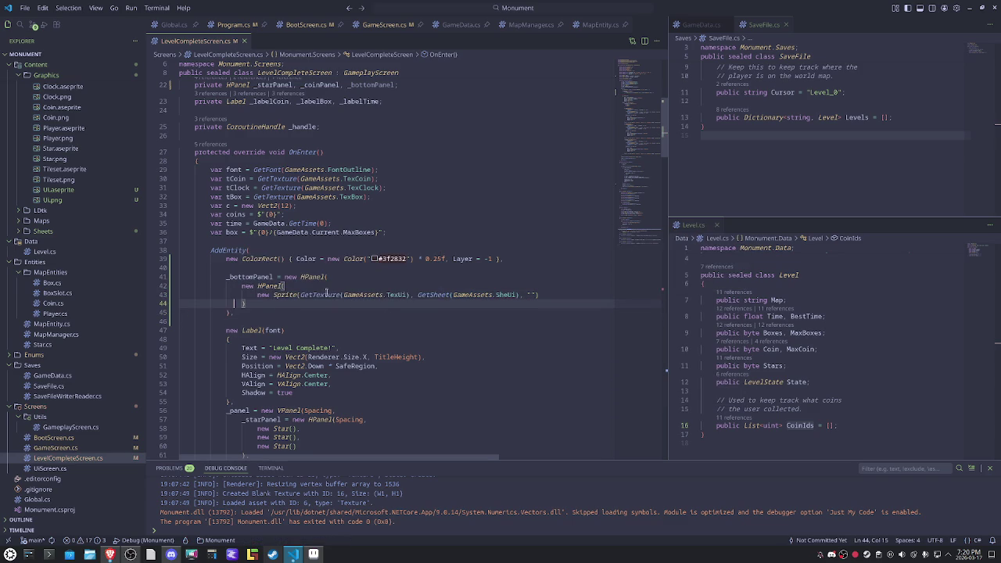
pyautogui.press('Return')
pyautogui.write('{')
pyautogui.press('Return')
pyautogui.write('Size = new Vect2(Itemh')
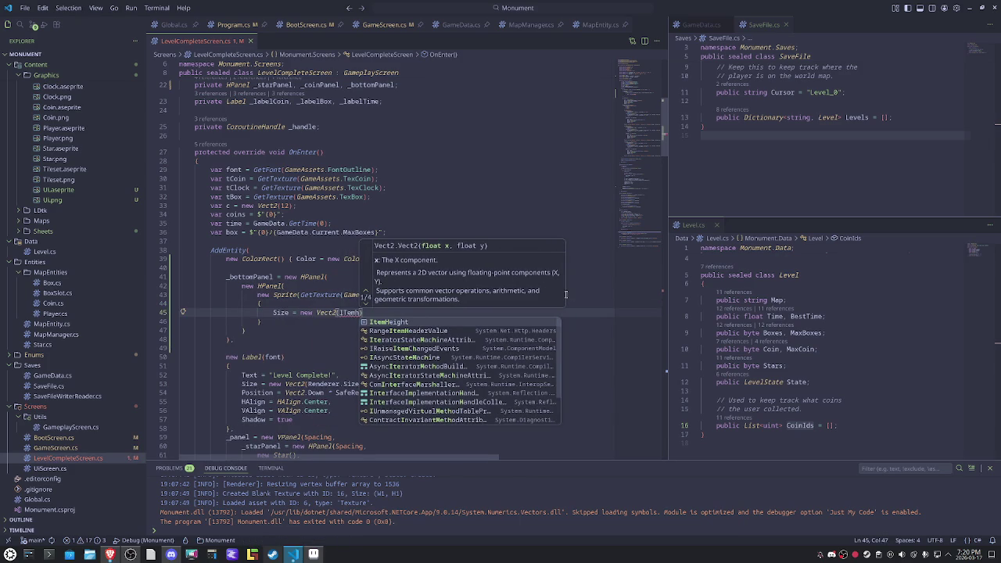
pyautogui.press('Tab')
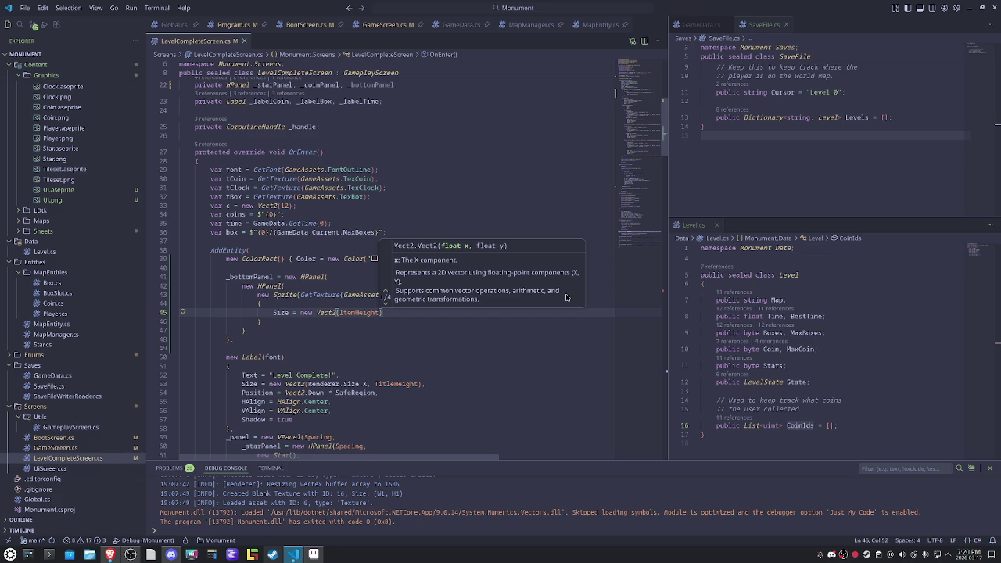
pyautogui.write(', ItemHeight),')
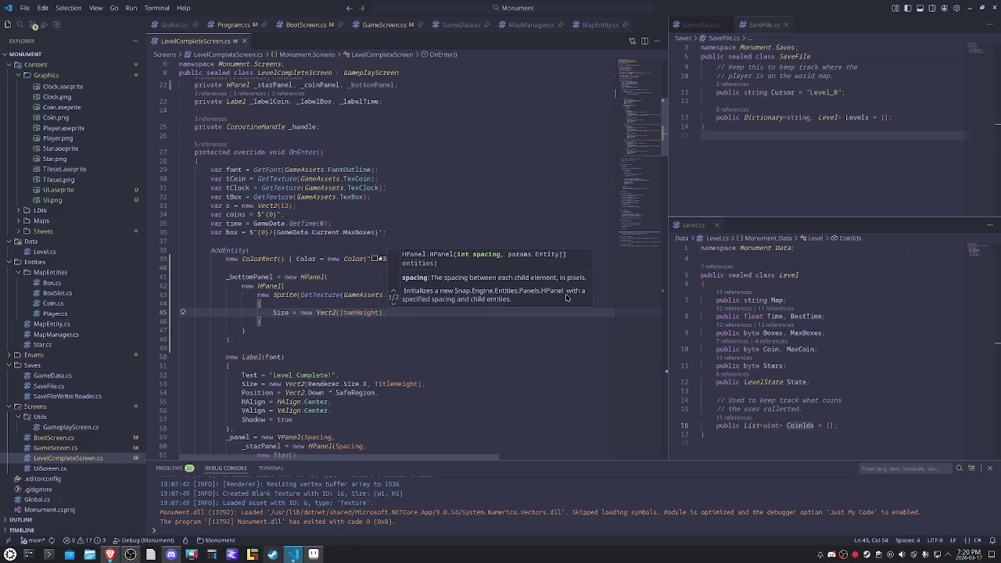
# Step: Add HAlign = HAlign.Center and VAlign = VAlign.Center to the sprite initializer
pyautogui.press('Return')
pyautogui.write('H')
pyautogui.press('Tab')
pyautogui.write('=')
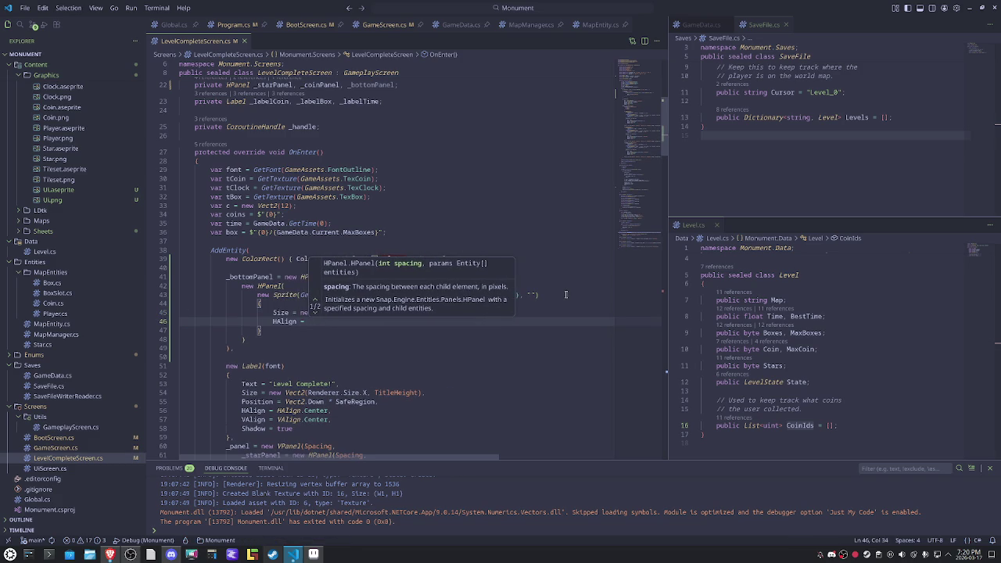
pyautogui.press('Down')
pyautogui.press('Tab')
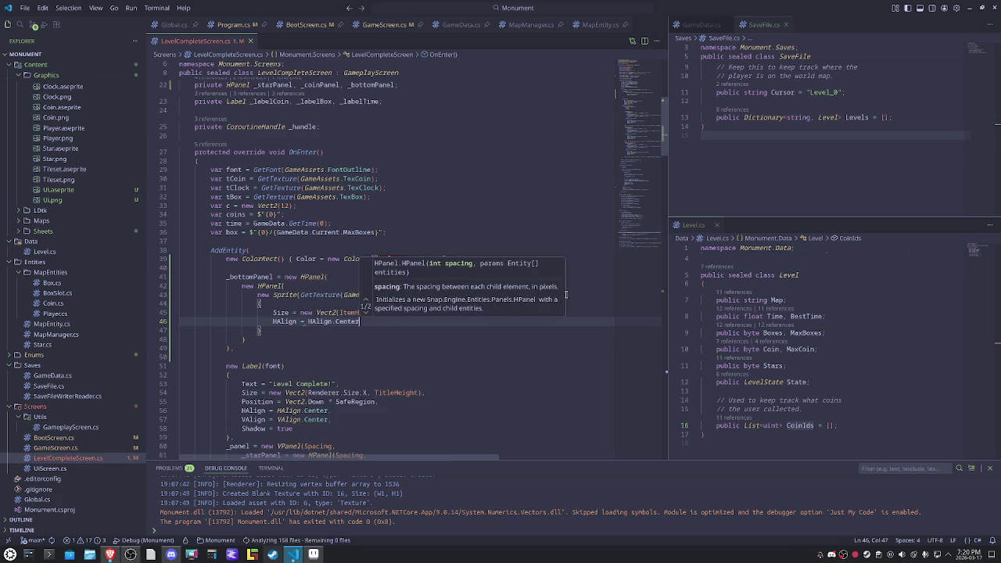
pyautogui.write(',')
pyautogui.press('Return')
pyautogui.write('V')
pyautogui.press('Tab')
pyautogui.write('=')
pyautogui.press('Down')
pyautogui.press('Down')
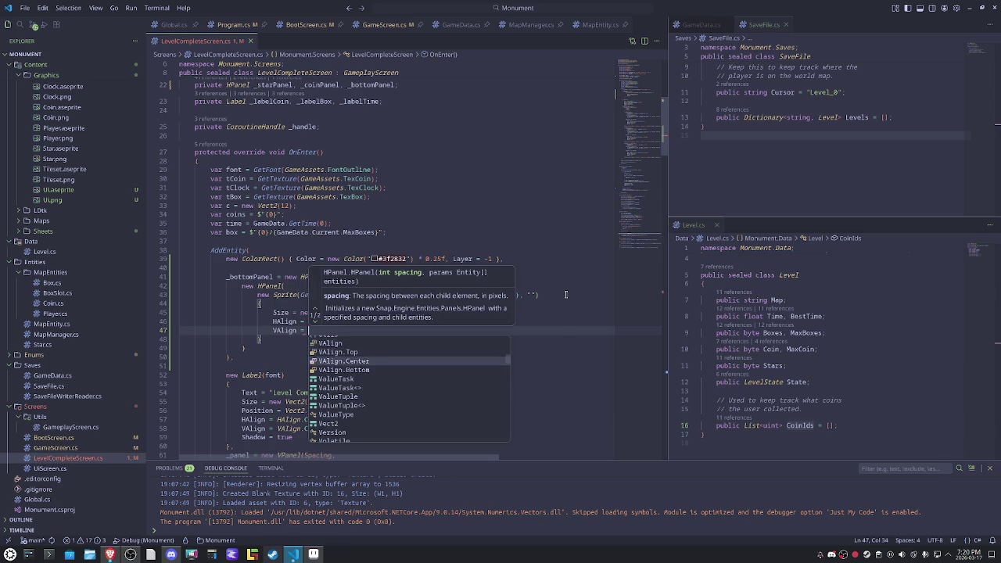
pyautogui.press('Tab')
pyautogui.write(',')
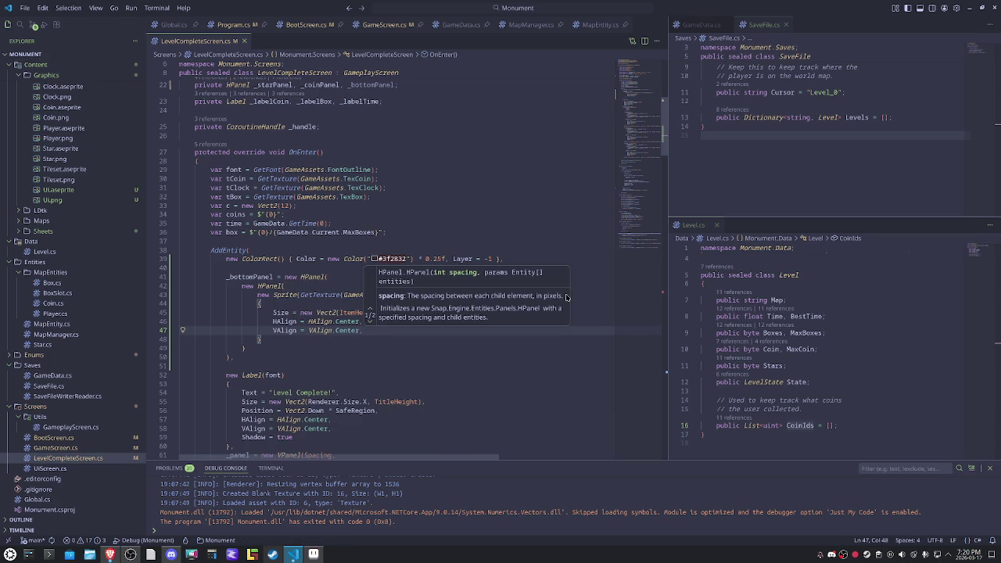
# Step: Enable the Editor: Format On Type setting and return to LevelCompleteScreen.cs
pyautogui.click(25, 8)
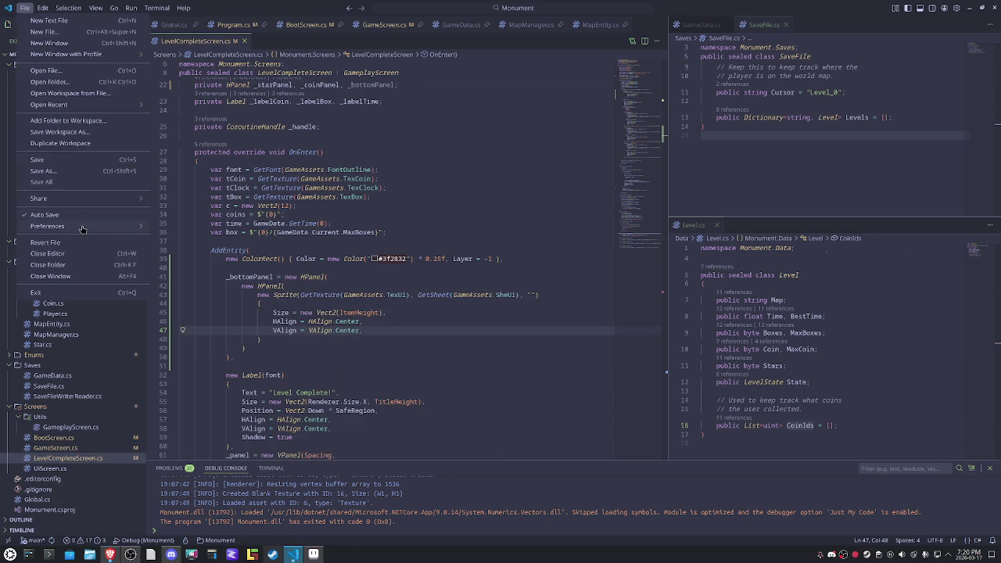
pyautogui.click(194, 238)
pyautogui.write('format on ty')
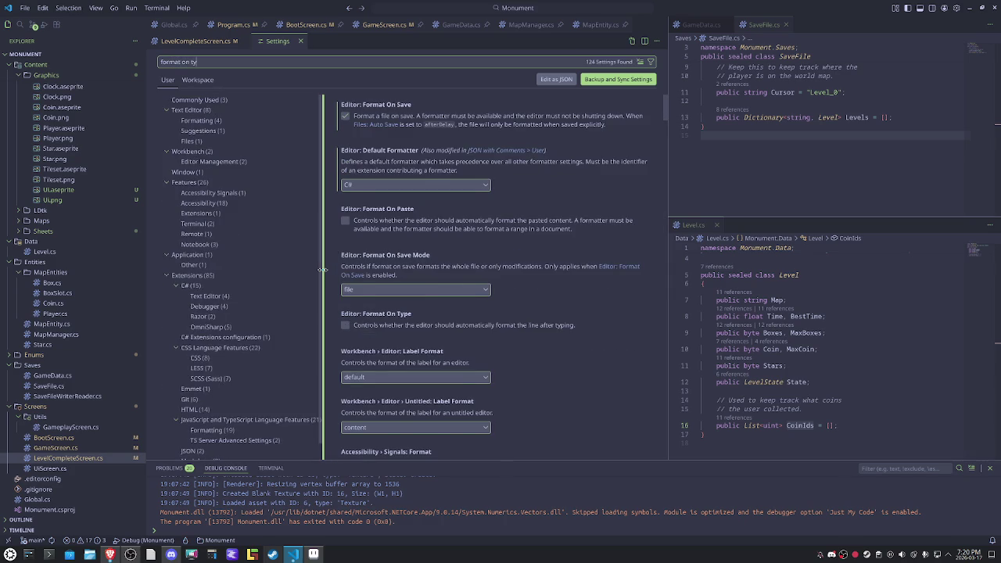
pyautogui.click(361, 116)
pyautogui.click(299, 40)
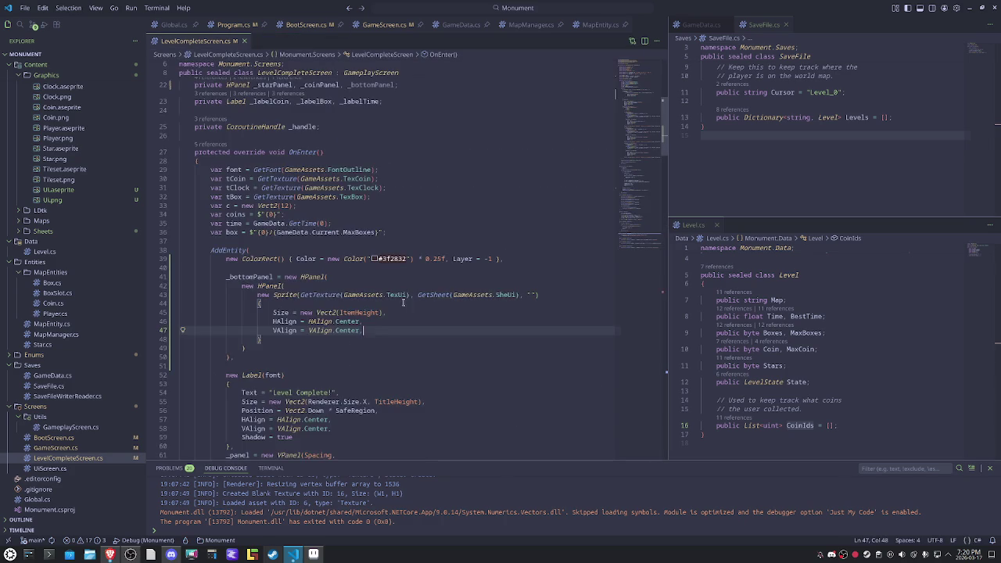
# Step: Retype the sprite's vertical alignment line as VAlign = VAlign.Center
pyautogui.hotkey('shift', 'Home')
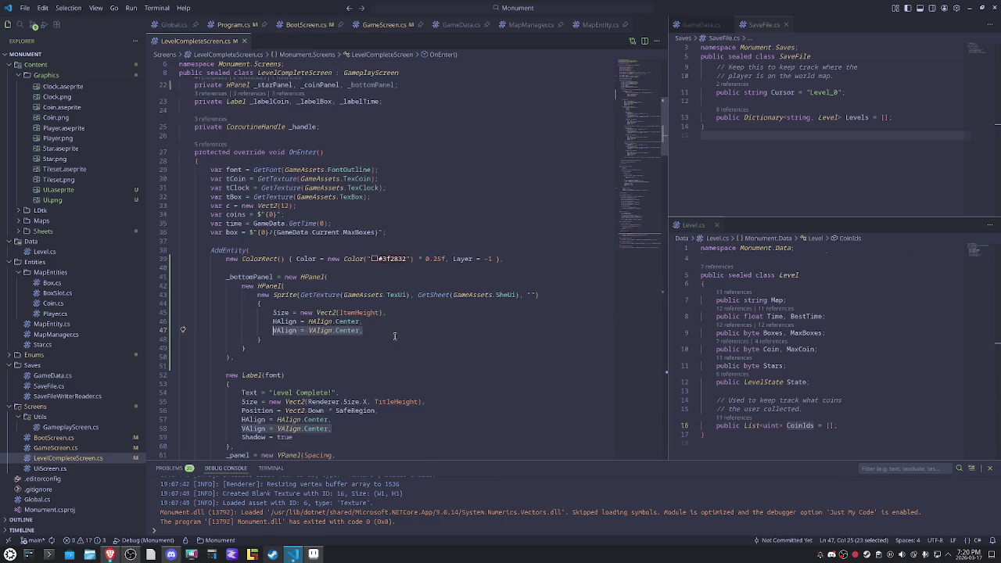
pyautogui.write('VAlign =')
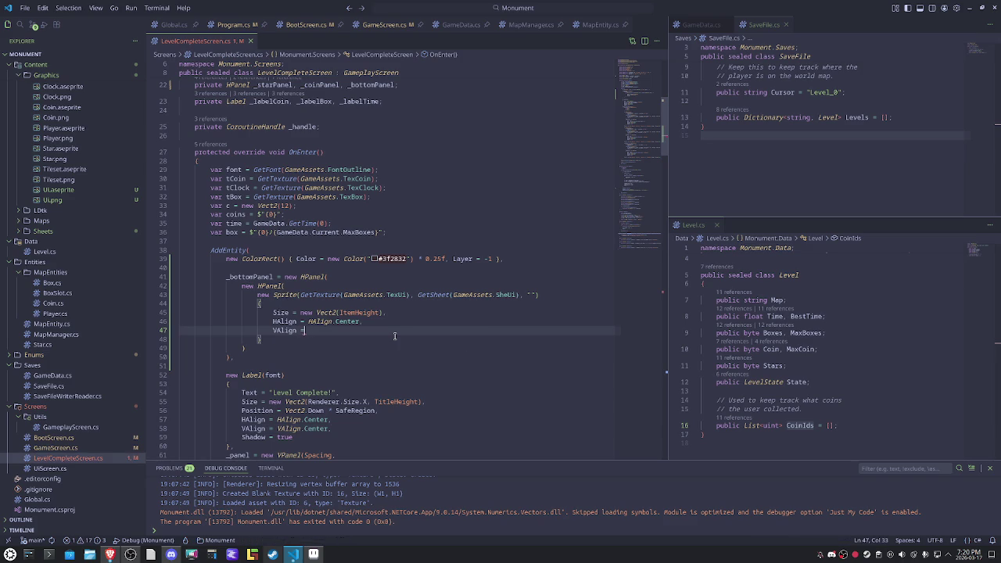
pyautogui.hotkey('ctrl', 'space')
pyautogui.press('Escape')
pyautogui.hotkey('ctrl', 'space')
pyautogui.press('Down')
pyautogui.press('Down')
pyautogui.press('Return')
pyautogui.write(',')
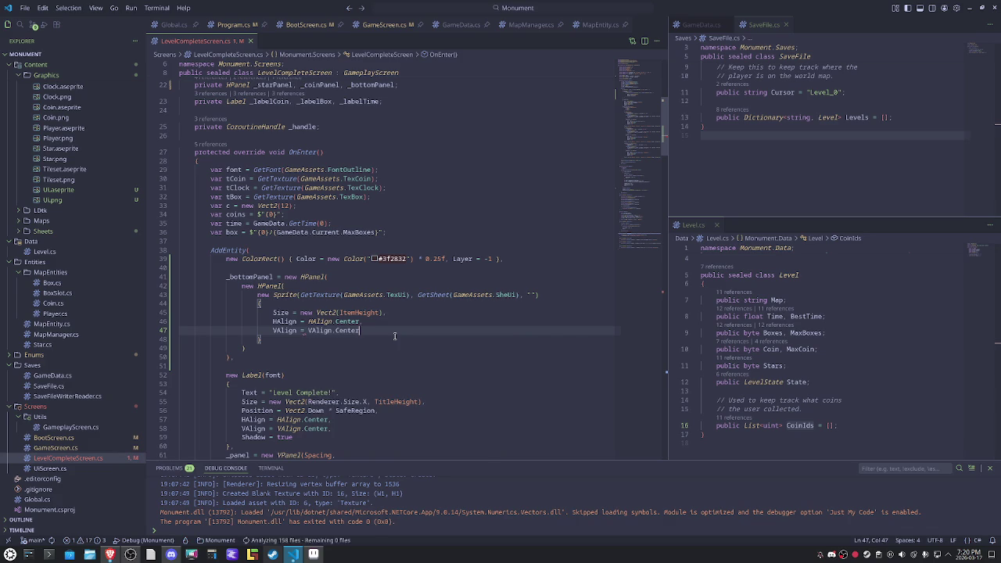
# Step: Add a comma after the sprite block and paste a copy of the _labelTime Label block below it
pyautogui.click(361, 340)
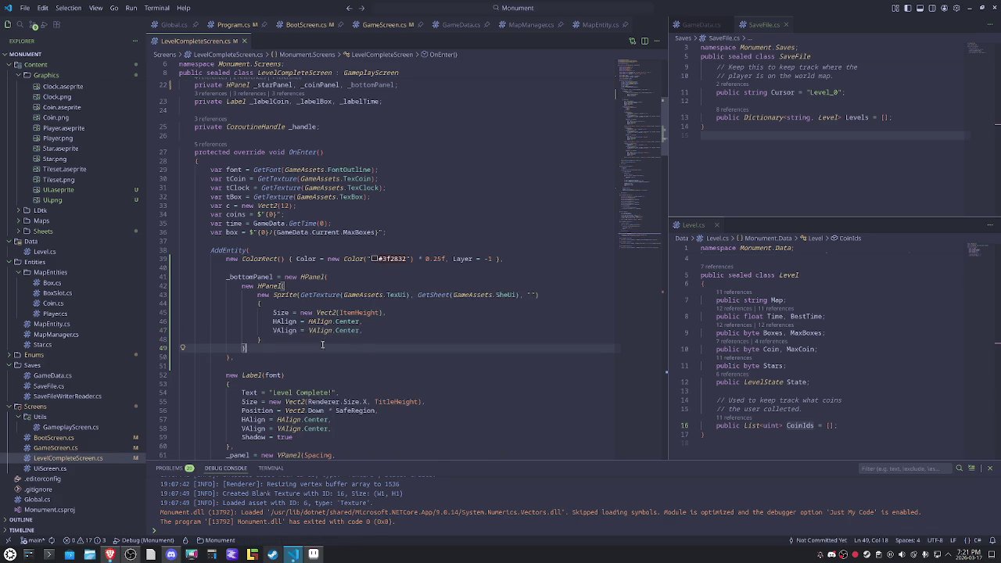
pyautogui.write(',')
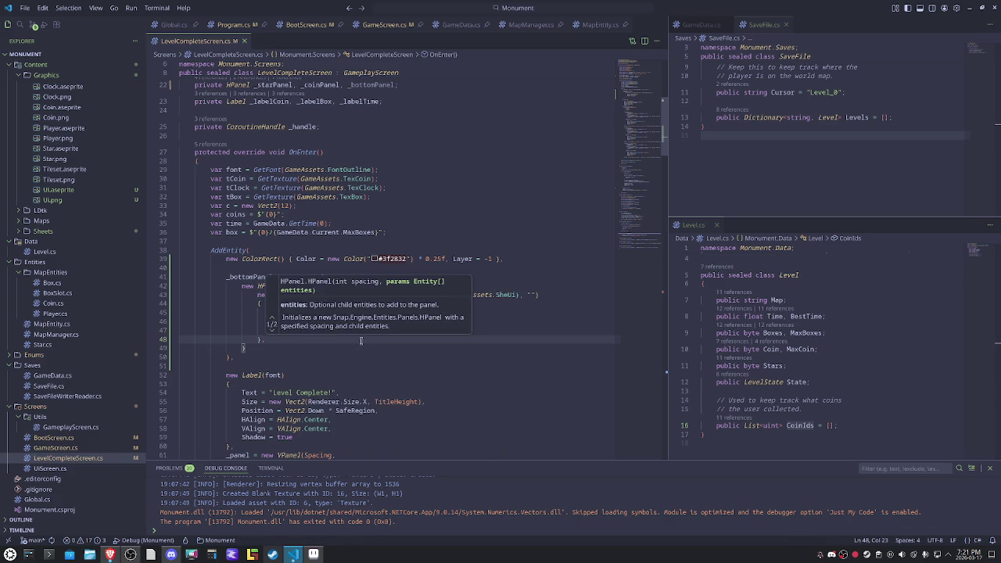
pyautogui.press('Return')
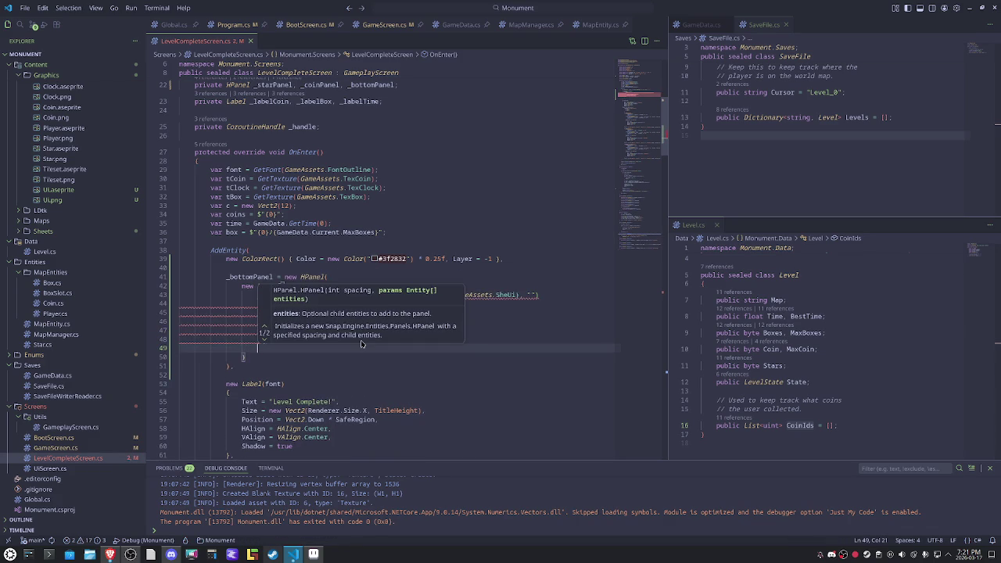
pyautogui.press('Escape')
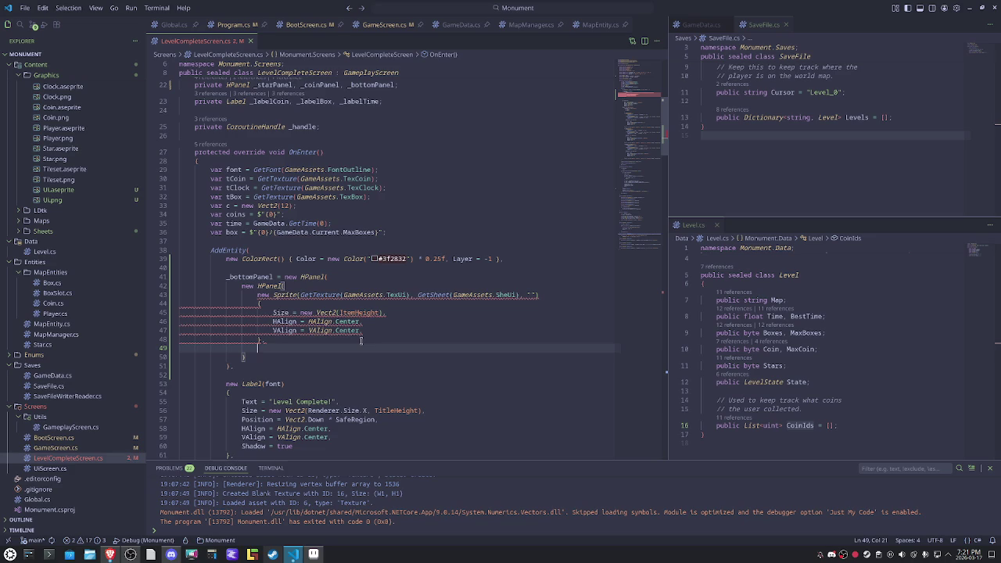
pyautogui.scroll(-10, 362, 340)
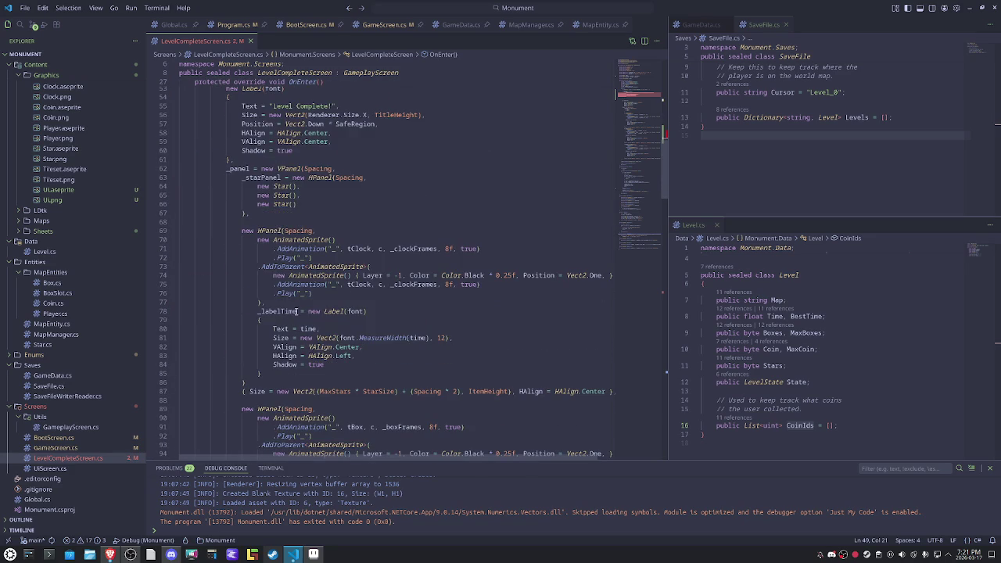
pyautogui.moveTo(285, 316); pyautogui.dragTo(286, 372)
pyautogui.scroll(5, 353, 346)
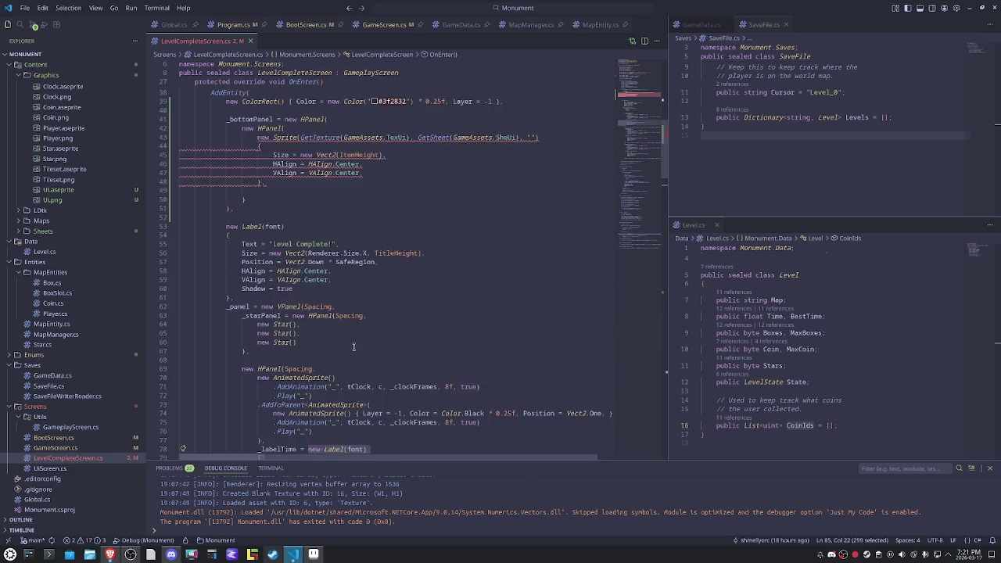
pyautogui.scroll(2, 297, 250)
pyautogui.click(296, 257)
pyautogui.click(307, 242)
pyautogui.click(305, 251)
pyautogui.write('new Label(font)                     {                         Text = time,                         Size = new Vect2(font.MeasureWidth(time), 12),                         VAlign = VAlign.Center,                         HAlign = HAlign.Left,                         Shadow = true                     }')
pyautogui.scroll(3, 278, 394)
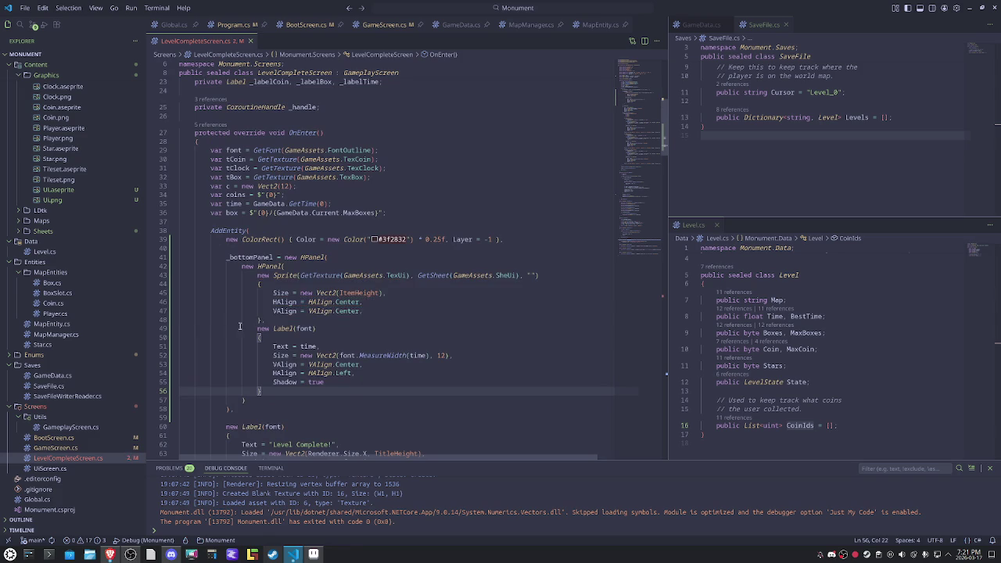
# Step: Change the label text to "Continue" and give the sprite the key name KeyC
pyautogui.doubleClick(305, 345)
pyautogui.press('BackSpace')
pyautogui.write('"')
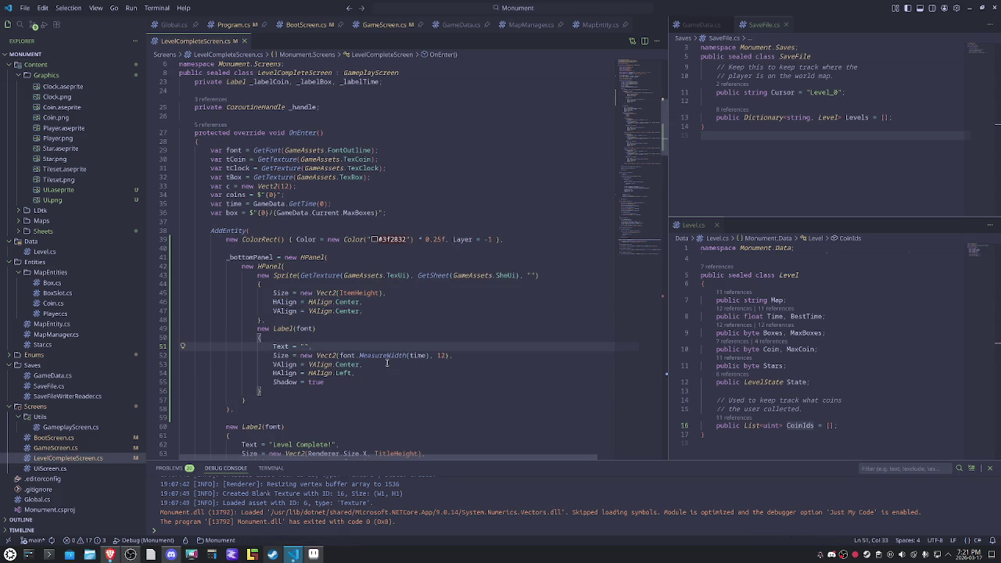
pyautogui.write('Continue')
pyautogui.click(532, 275)
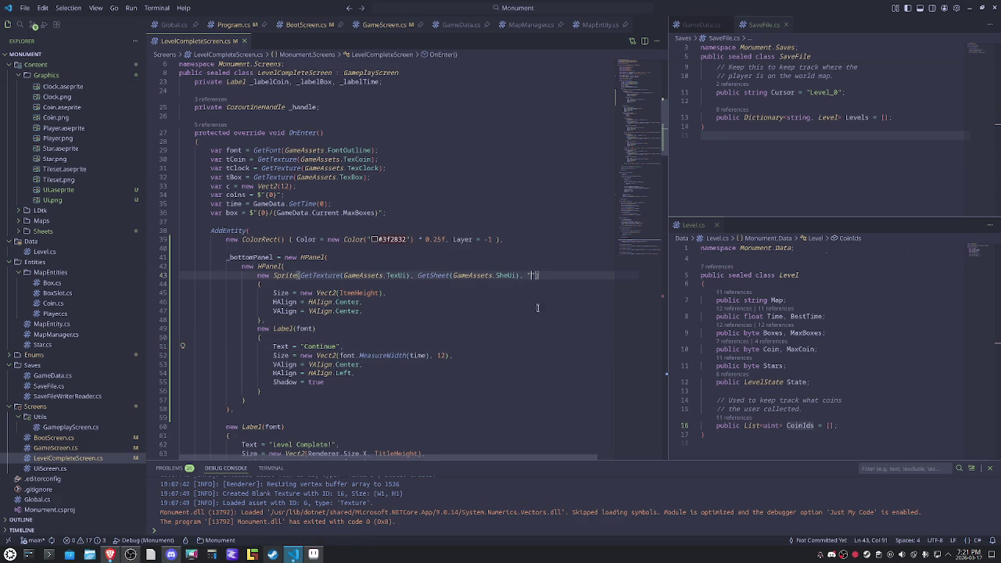
pyautogui.write('KeyC')
# Step: Size the label with font.MeasureWidth("Continue") instead of time, and select the ItemHeight constant
pyautogui.doubleClick(328, 346)
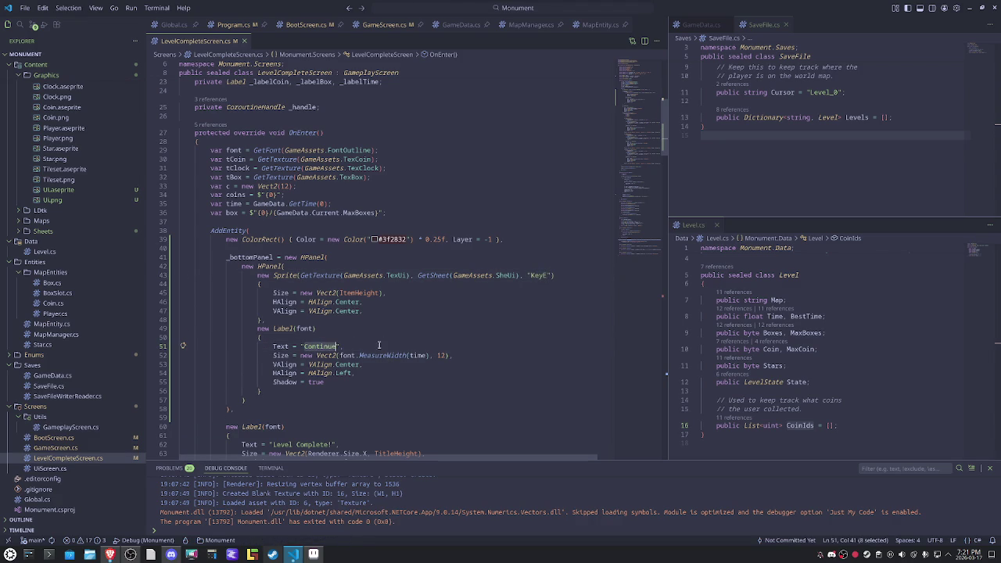
pyautogui.hotkey('shift', 'alt', 'Right')
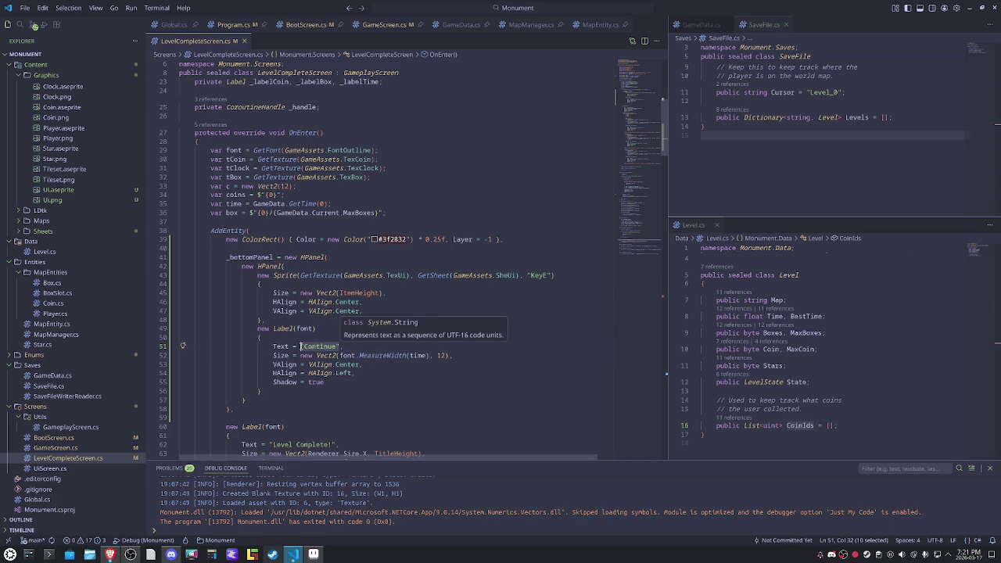
pyautogui.hotkey('ctrl', 'c')
pyautogui.doubleClick(417, 356)
pyautogui.hotkey('ctrl', 'v')
pyautogui.click(463, 356)
pyautogui.doubleClick(464, 356)
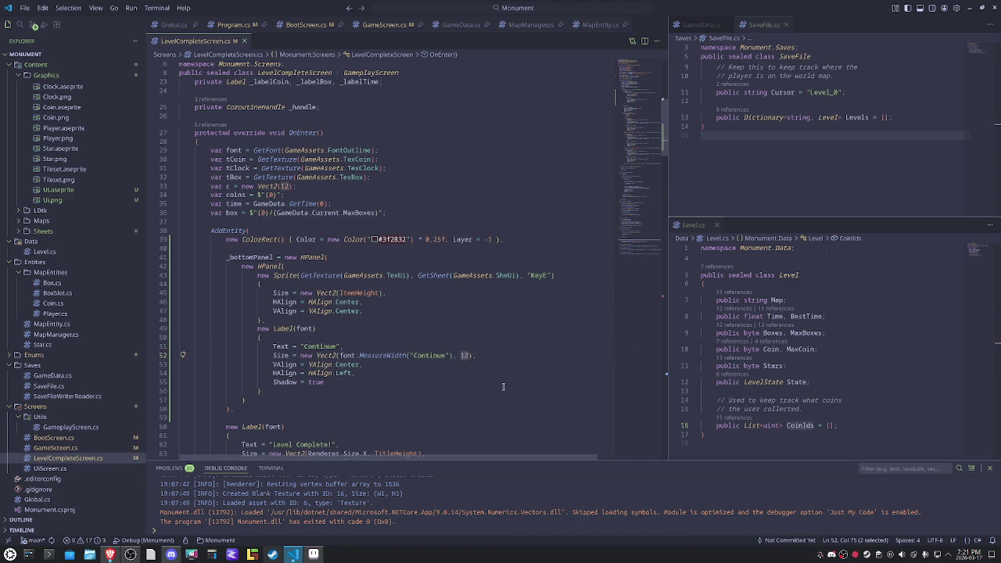
pyautogui.scroll(2, 503, 387)
pyautogui.scroll(2, 503, 386)
pyautogui.scroll(2, 502, 384)
pyautogui.scroll(2, 503, 382)
pyautogui.scroll(1, 503, 382)
pyautogui.doubleClick(285, 156)
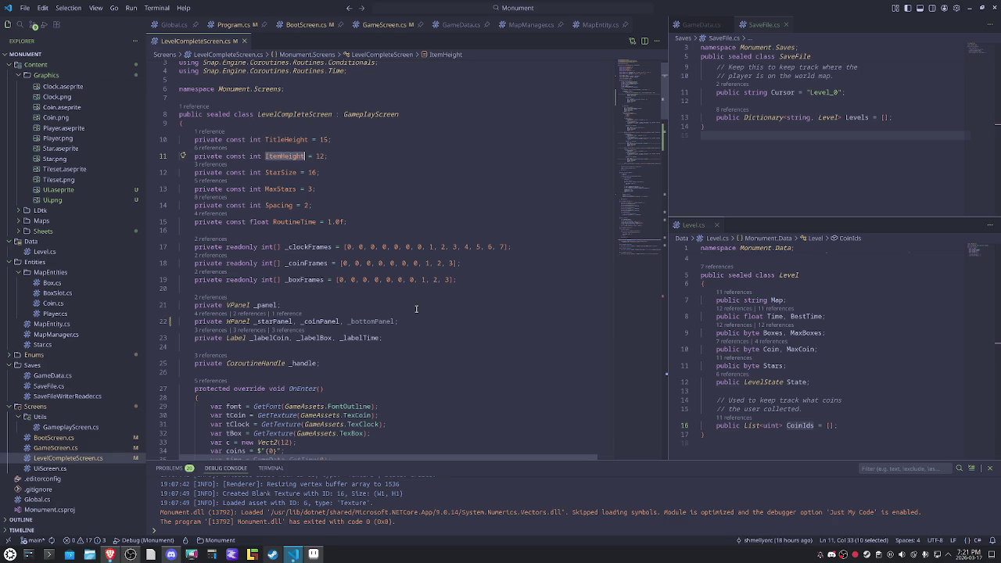
# Step: Declare a BottomPanelHeight constant beside ItemHeight and use it for the label height instead of 12
pyautogui.click(324, 156)
pyautogui.write(', BottomPanelHeight')
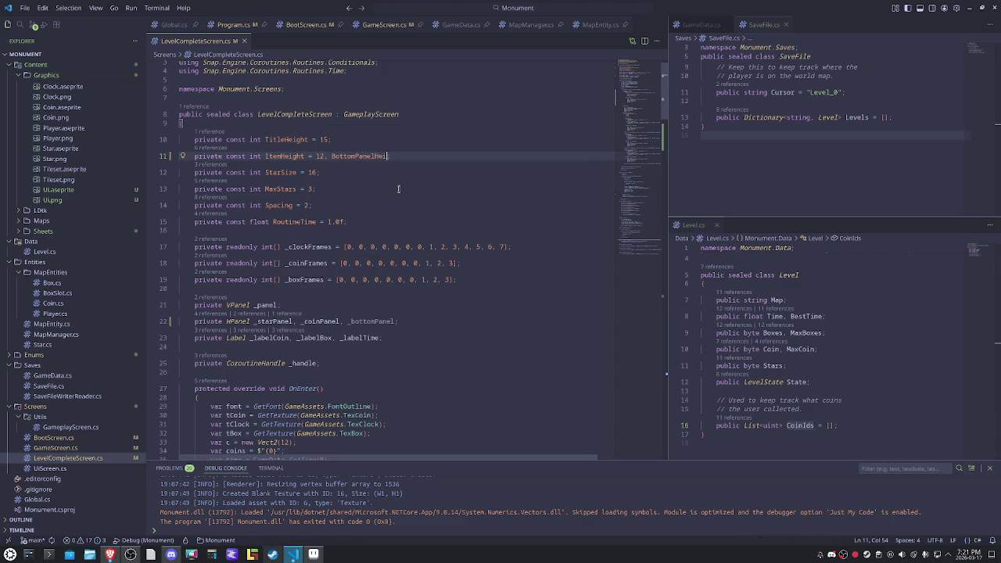
pyautogui.write(' = 12;')
pyautogui.doubleClick(365, 156)
pyautogui.scroll(-5, 514, 357)
pyautogui.scroll(-4, 514, 357)
pyautogui.doubleClick(462, 375)
pyautogui.hotkey('ctrl', 'v')
# Step: Remove the Continue label's HAlign = HAlign.Left line, keeping VAlign.Center and Shadow
pyautogui.scroll(-2, 453, 392)
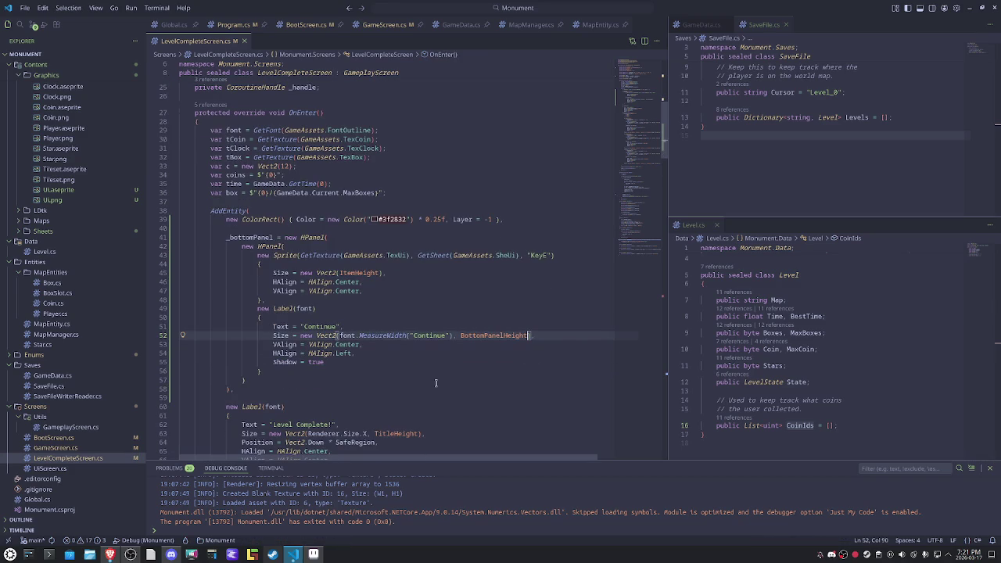
pyautogui.click(370, 344)
pyautogui.tripleClick(410, 354)
pyautogui.press('Delete')
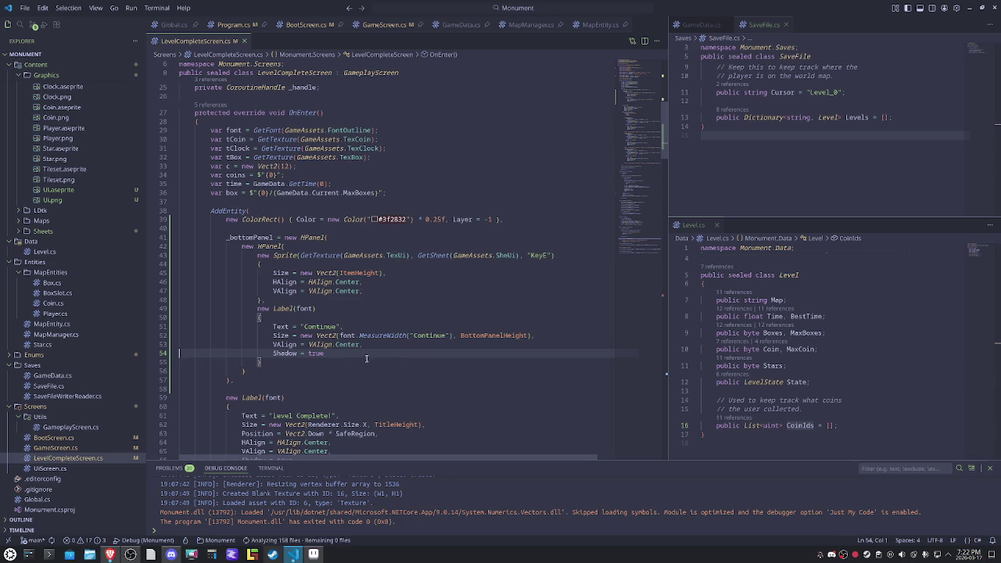
pyautogui.click(300, 370)
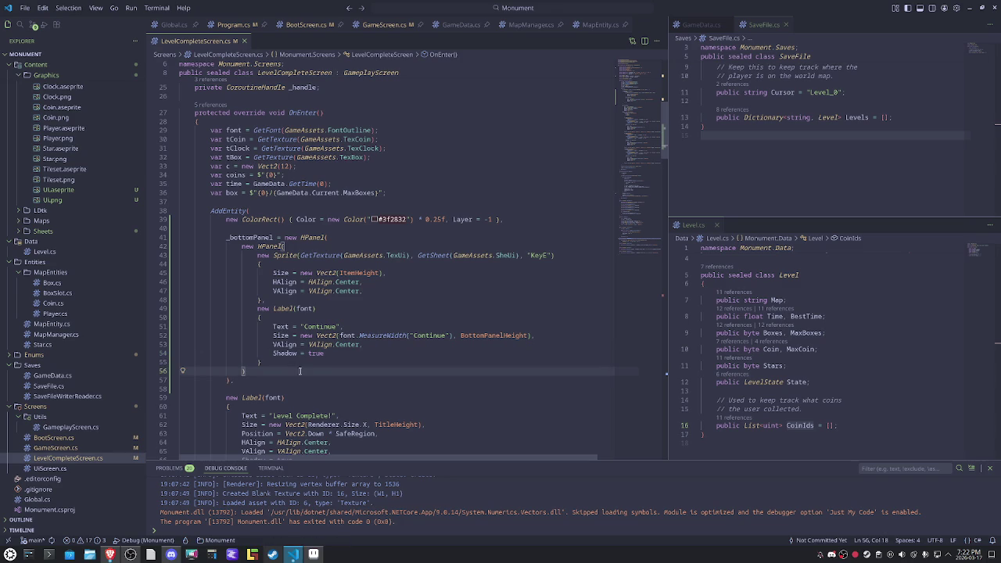
pyautogui.click(377, 344)
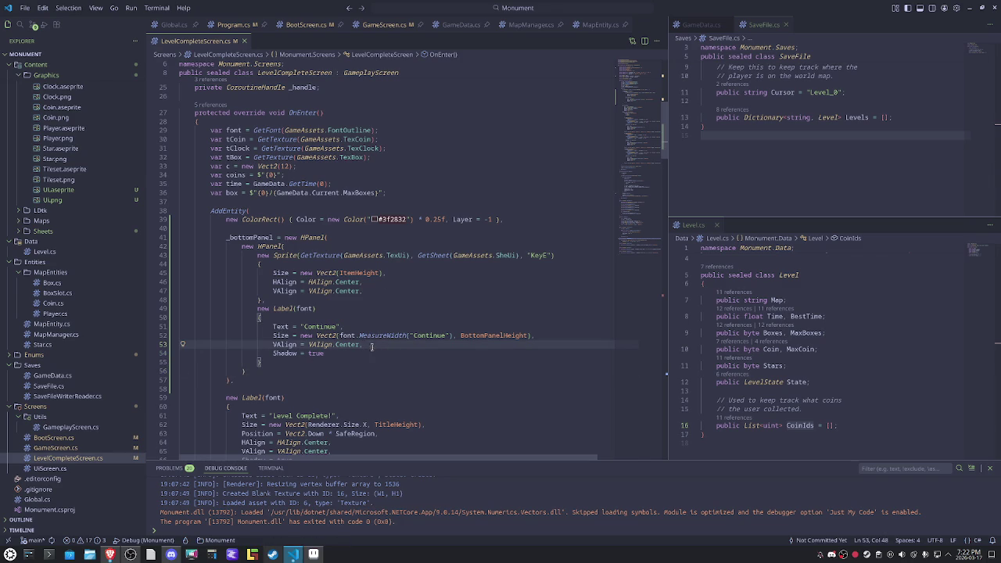
# Step: Paste a copy of the KeyE/Continue panel block after a comma and change its key to KeyF
pyautogui.moveTo(250, 371); pyautogui.dragTo(241, 247)
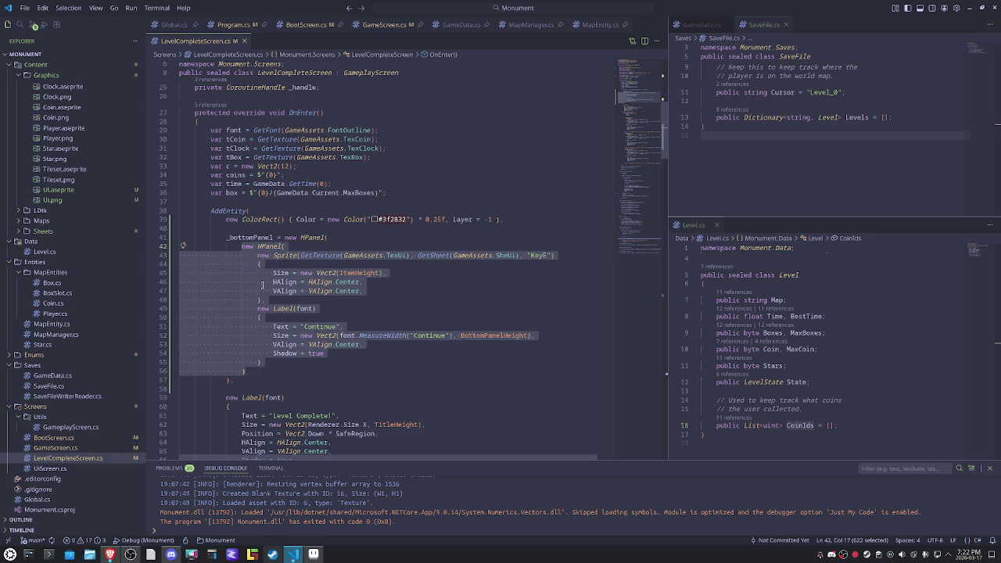
pyautogui.click(263, 371)
pyautogui.write(',')
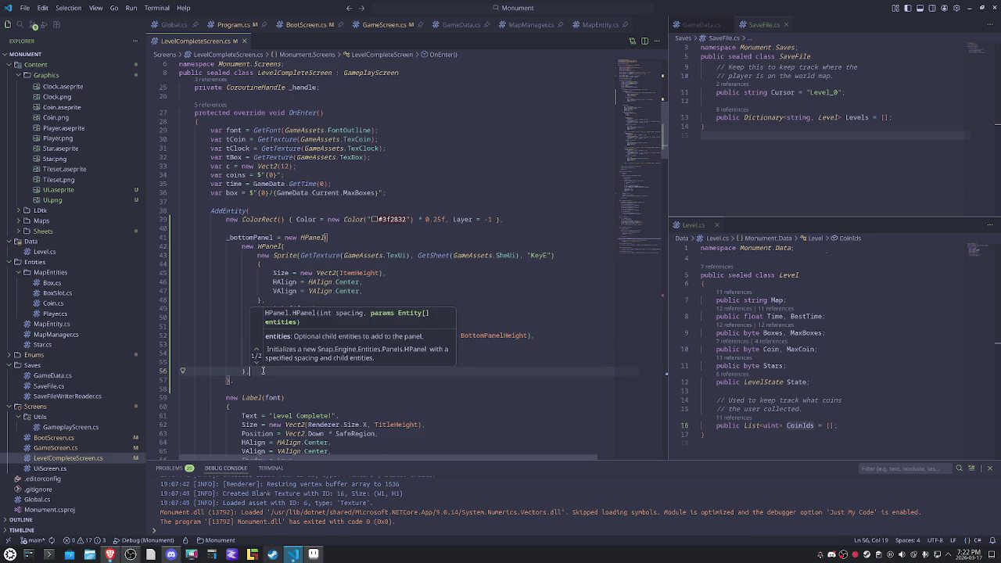
pyautogui.press('Return')
pyautogui.press('Return')
pyautogui.hotkey('ctrl', 'v')
pyautogui.click(532, 336)
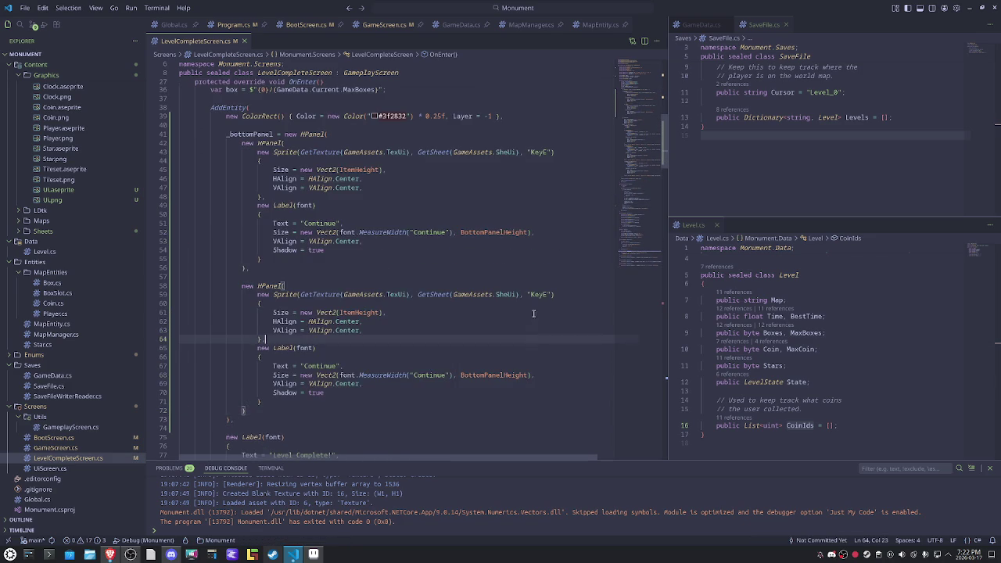
pyautogui.moveTo(543, 295); pyautogui.dragTo(547, 295)
pyautogui.write('F')
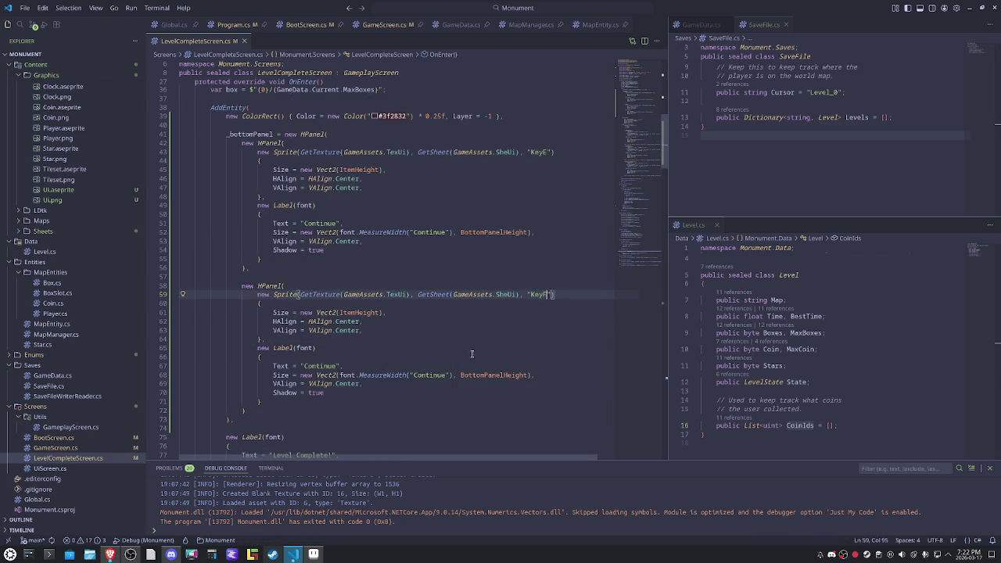
# Step: Replace both Continue strings in the copied panel with Restart
pyautogui.doubleClick(317, 366)
pyautogui.write('Restart')
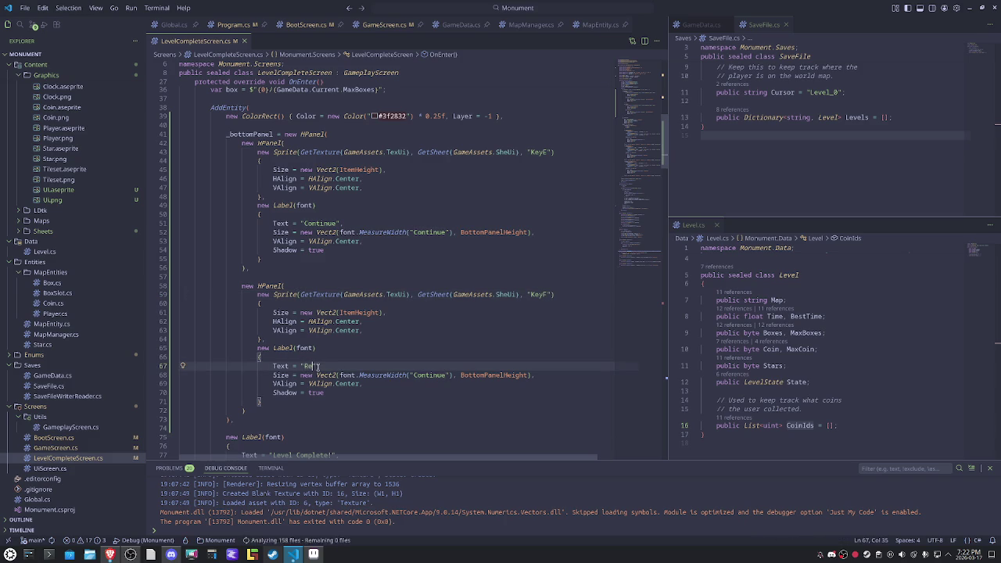
pyautogui.doubleClick(317, 366)
pyautogui.doubleClick(429, 375)
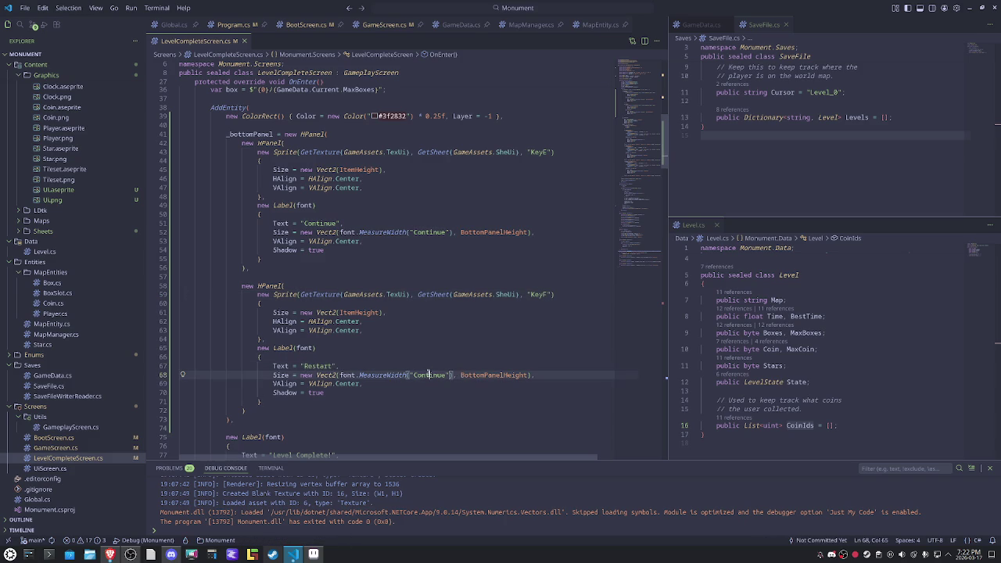
pyautogui.write('Restart')
# Step: Move the KeyF sprite's trailing comma onto its own line and select the sprite's property lines
pyautogui.click(464, 339)
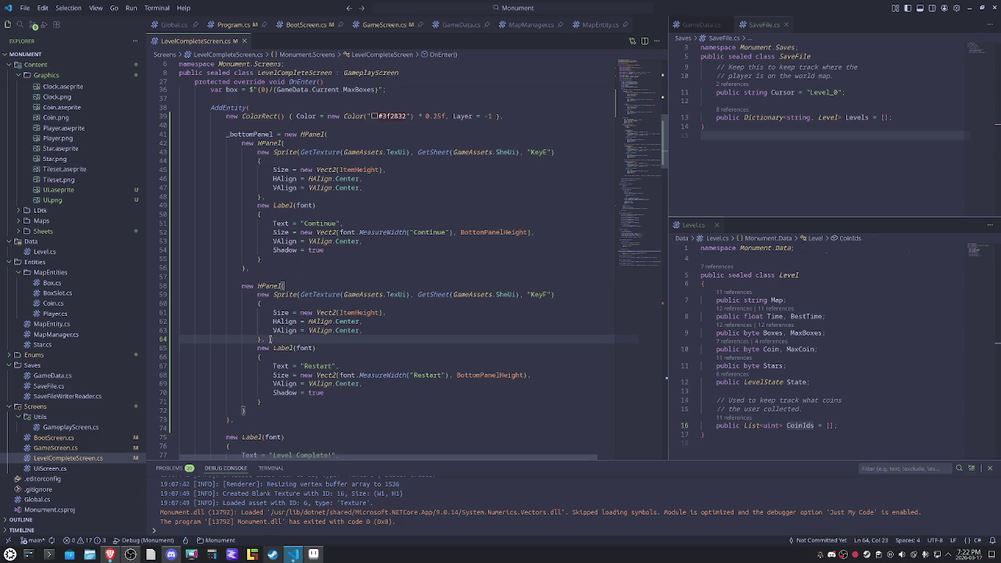
pyautogui.press('Down')
pyautogui.press('Down')
pyautogui.press('Up')
pyautogui.press('Up')
pyautogui.click(260, 339)
pyautogui.press('Return')
pyautogui.moveTo(261, 339); pyautogui.dragTo(273, 312)
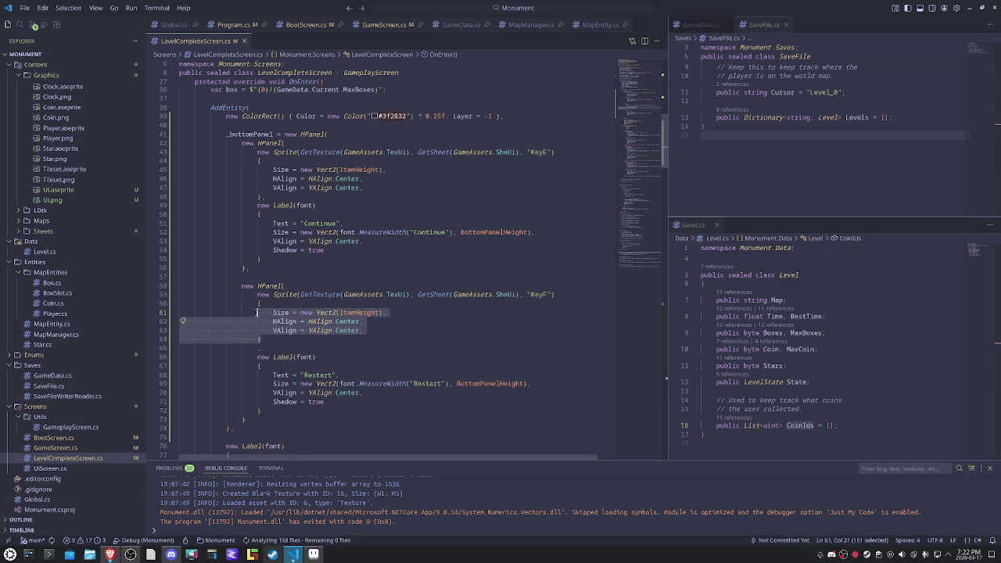
# Step: Chain .AddToParent<Sprite>( onto the KeyF sprite and paste a copy of the sprite inside it
pyautogui.hotkey('alt', 'Up')
pyautogui.hotkey('alt', 'Down')
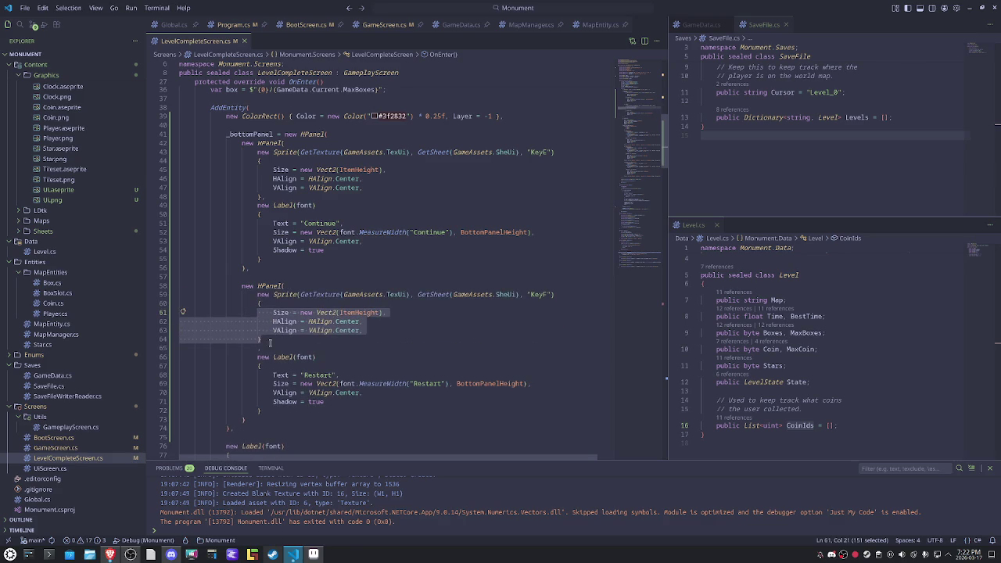
pyautogui.click(268, 340)
pyautogui.hotkey('shift', 'Up')
pyautogui.hotkey('shift', 'Up')
pyautogui.hotkey('shift', 'Up')
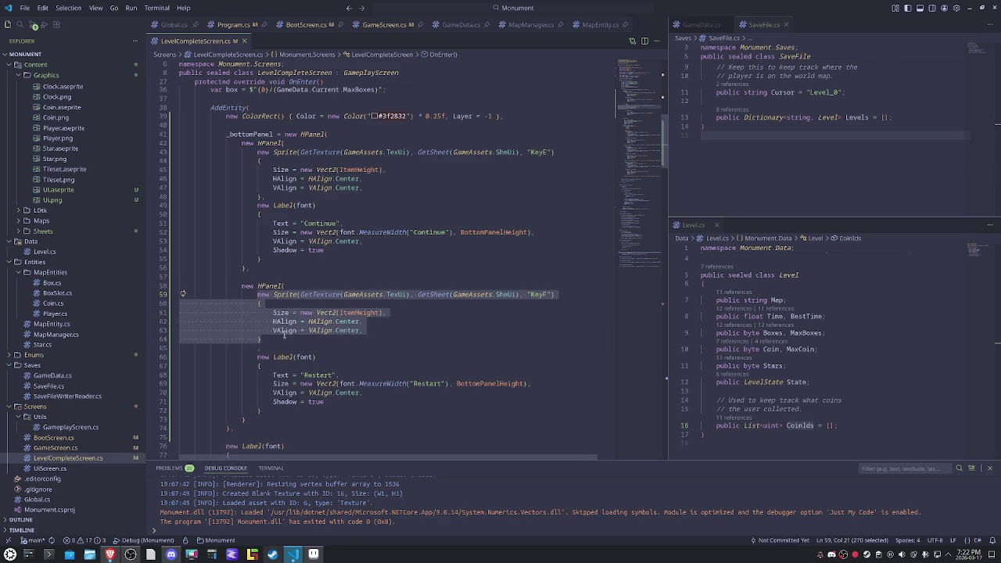
pyautogui.click(282, 340)
pyautogui.press('Down')
pyautogui.hotkey('ctrl', 'space')
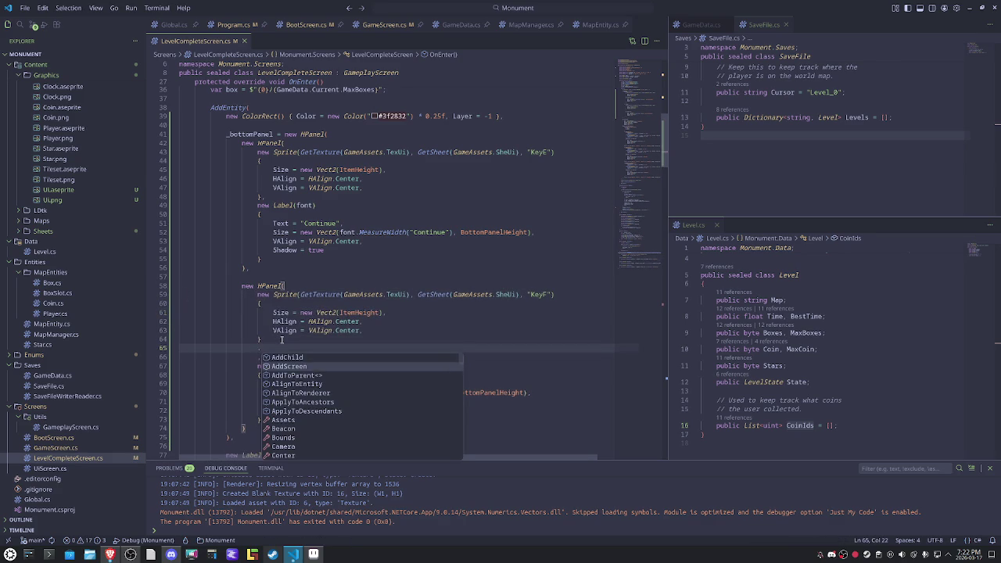
pyautogui.press('Down')
pyautogui.press('Down')
pyautogui.press('Return')
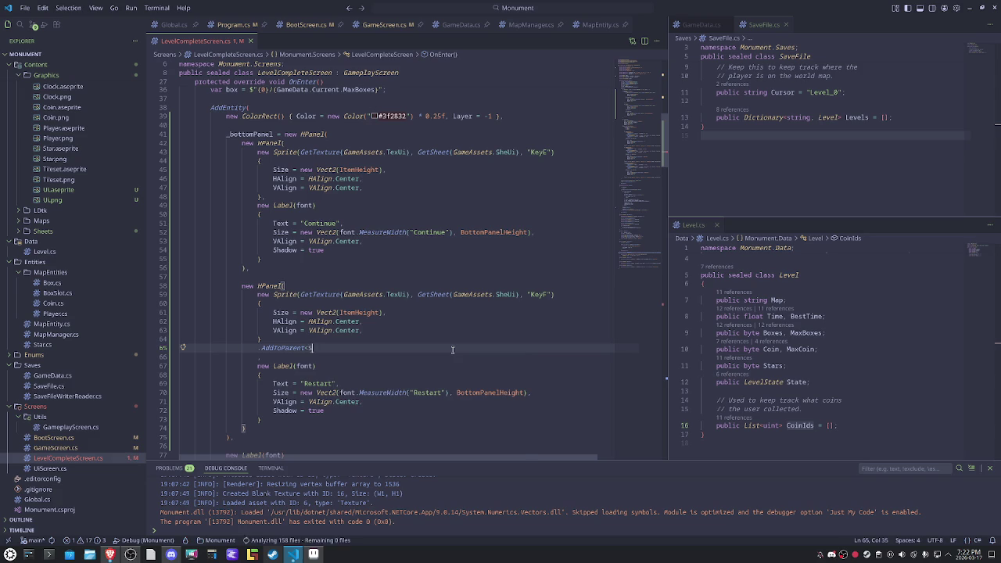
pyautogui.write('Sprite>(')
pyautogui.press('Return')
pyautogui.hotkey('ctrl', 'v')
# Step: Indent the child sprite and give it Position = Vect2.One
pyautogui.moveTo(259, 401); pyautogui.dragTo(192, 365)
pyautogui.press('Tab')
pyautogui.click(304, 413)
pyautogui.press('Delete')
pyautogui.click(335, 401)
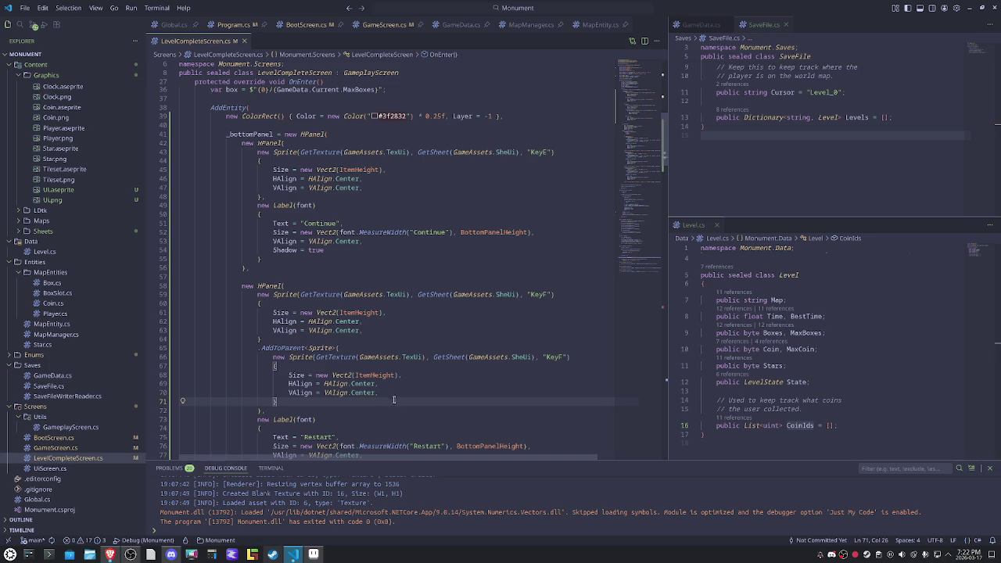
pyautogui.press('Return')
pyautogui.write('Pos')
pyautogui.press('Tab')
pyautogui.write('= ')
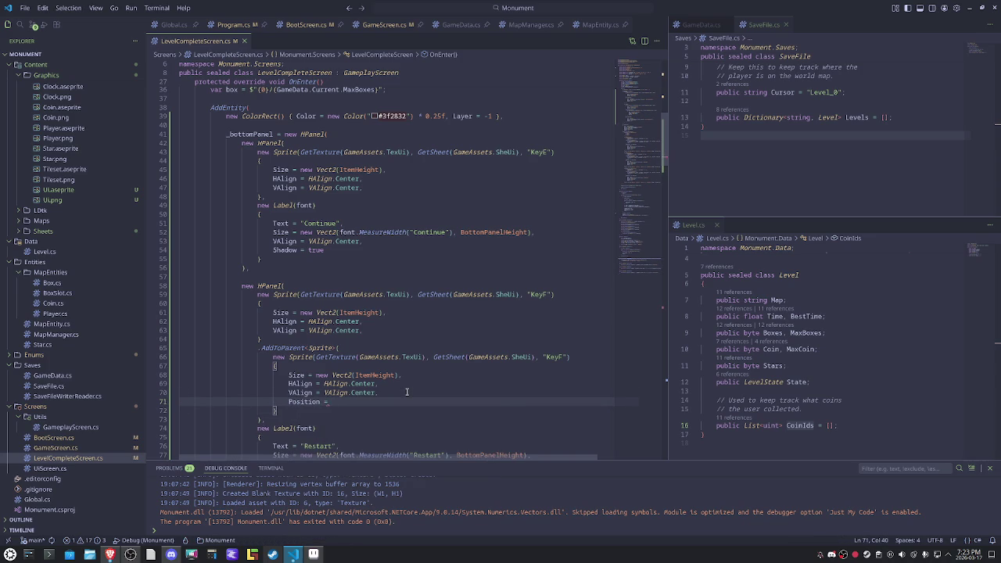
pyautogui.write('Vect2.O')
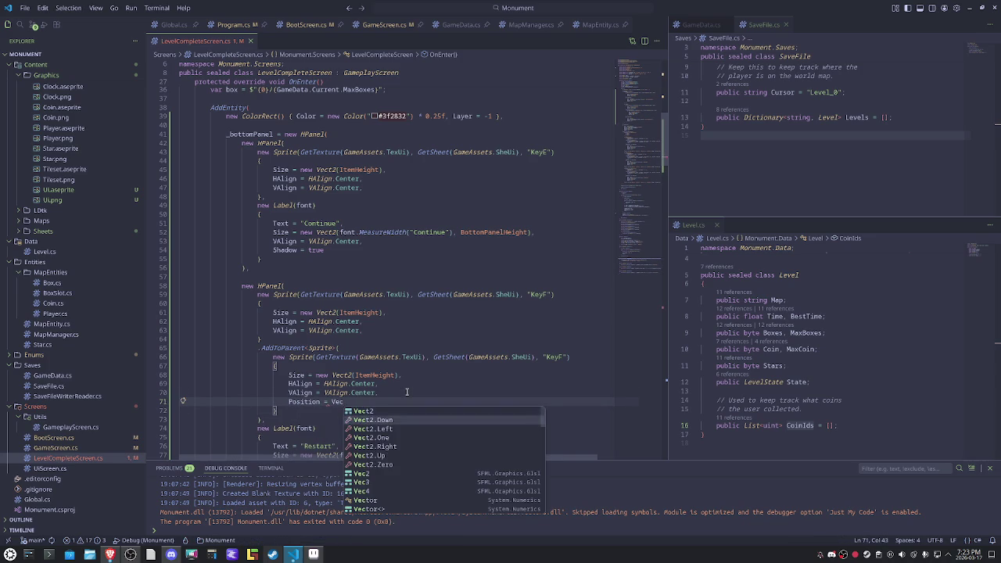
pyautogui.press('Tab')
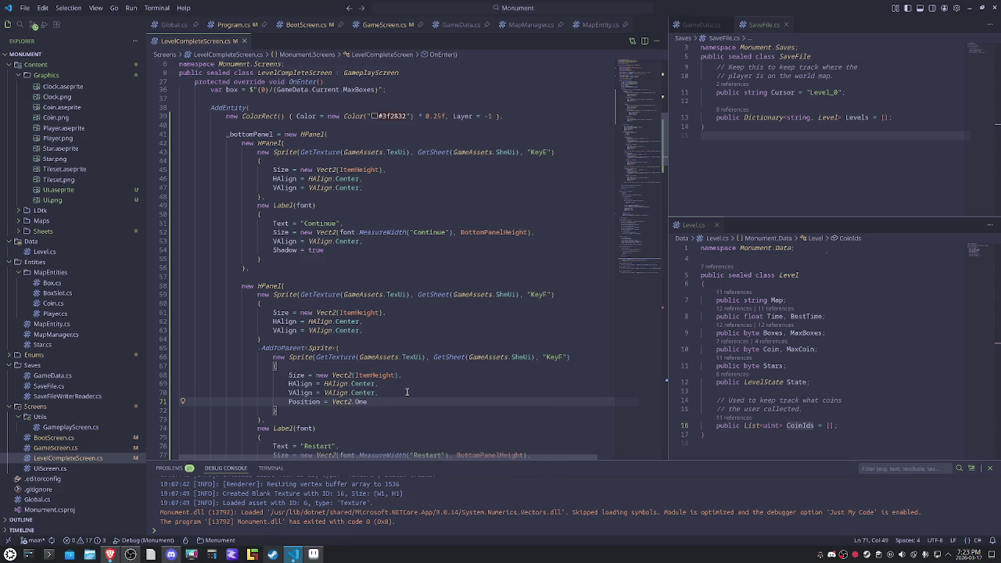
# Step: Add Color = Color.Black * 0.25f and Layer = -1 to the shadow sprite
pyautogui.write(',')
pyautogui.press('Return')
pyautogui.write('Layer = -1')
pyautogui.press('Up')
pyautogui.press('Return')
pyautogui.write('Color')
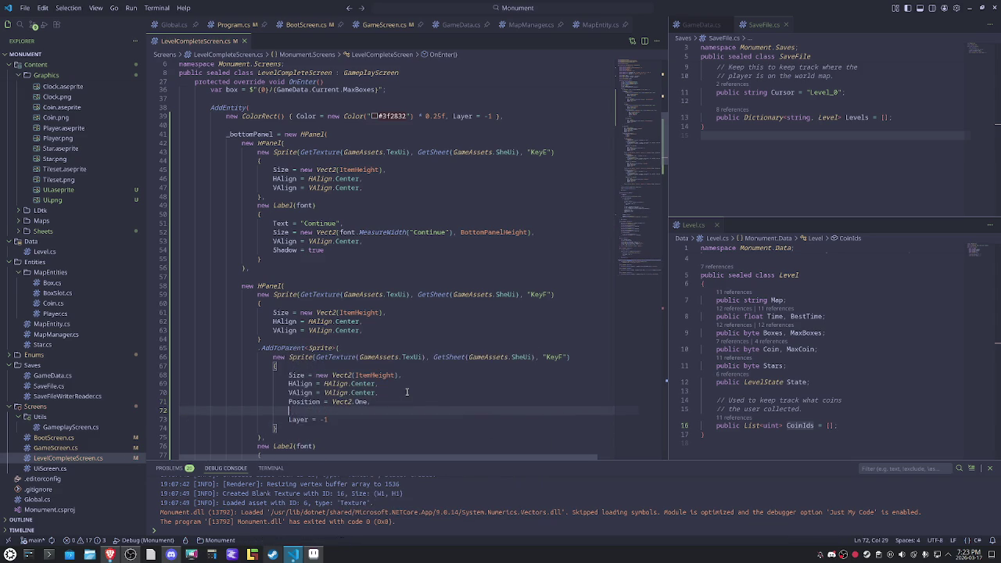
pyautogui.write(' = ')
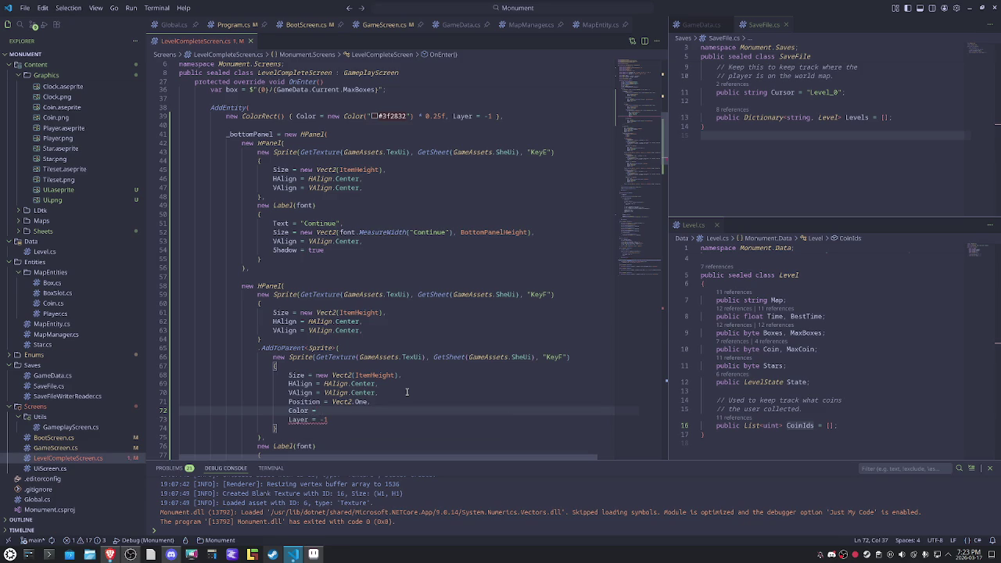
pyautogui.write('Black')
pyautogui.press('BackSpace')
pyautogui.press('BackSpace')
pyautogui.press('BackSpace')
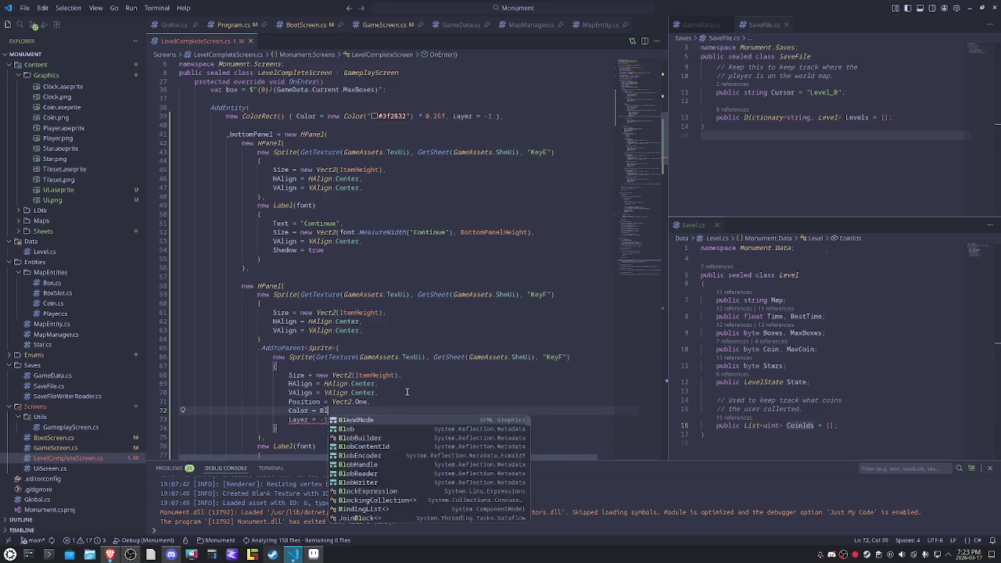
pyautogui.write('Color.b')
pyautogui.press('Tab')
pyautogui.write('* 0.25f,')
# Step: Select the finished shadow sprite block for reuse
pyautogui.click(357, 330)
pyautogui.scroll(-2, 316, 386)
pyautogui.moveTo(280, 369); pyautogui.dragTo(273, 298)
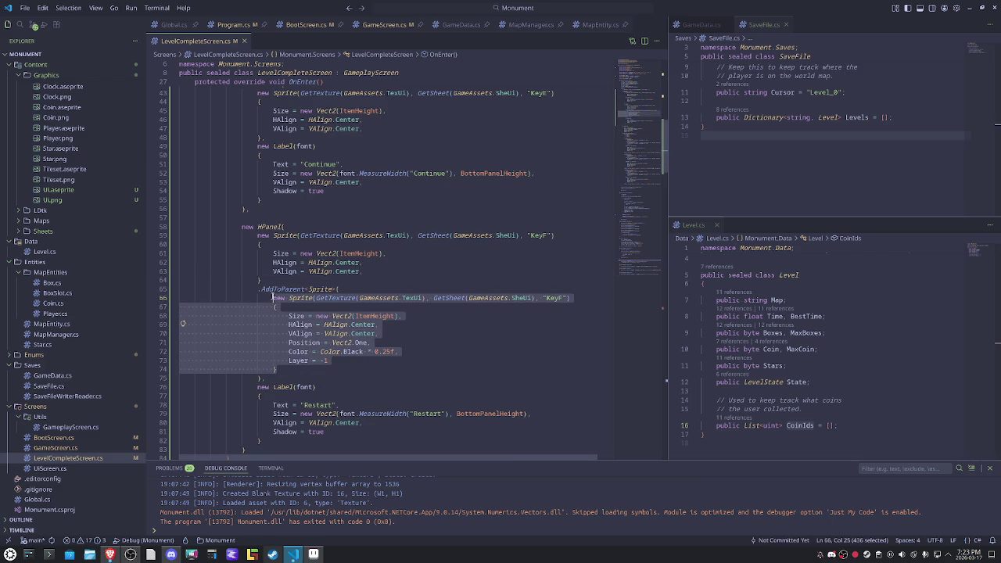
# Step: Replace the KeyE sprite's trailing comma with a chained .AddToParent<Sprite>( call
pyautogui.scroll(1, 358, 337)
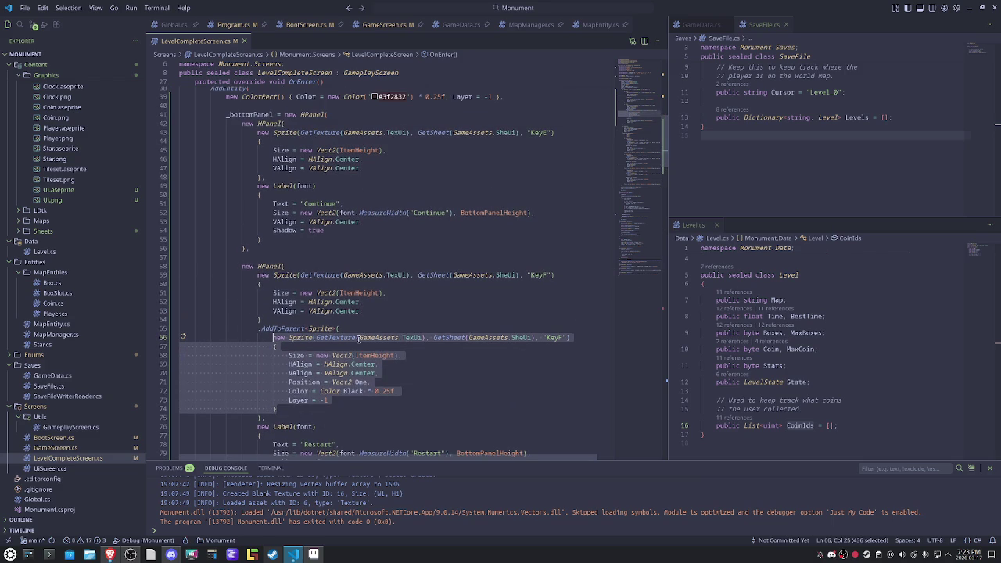
pyautogui.click(271, 175)
pyautogui.press('BackSpace')
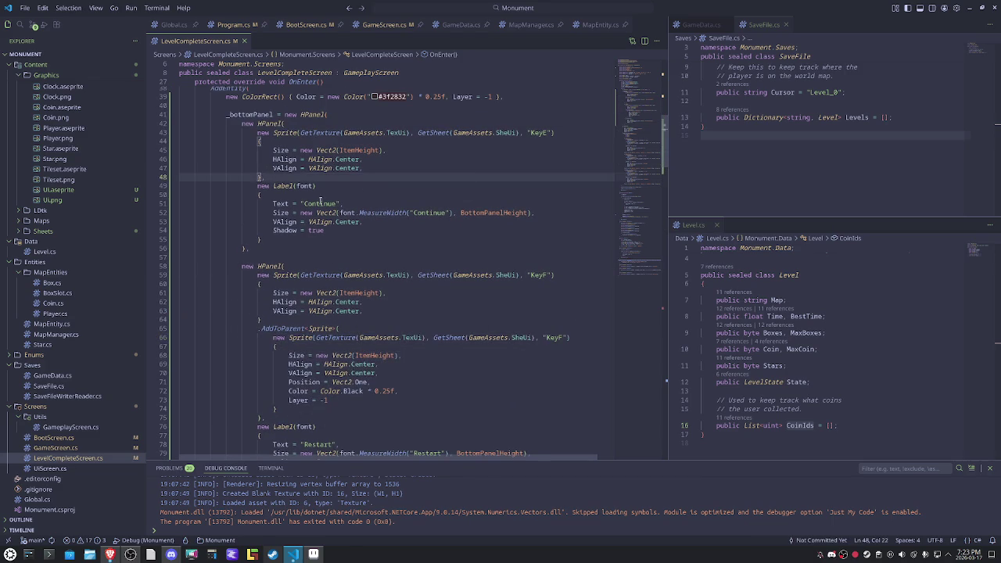
pyautogui.press('Return')
pyautogui.write('.')
pyautogui.press('Down')
pyautogui.press('Down')
pyautogui.press('Tab')
pyautogui.write('<Sprite>(')
pyautogui.press('Return')
# Step: Paste the shadow sprite (Vect2.One, Color.Black * 0.25f, Layer -1) as KeyE's child
pyautogui.hotkey('ctrl', 'v')
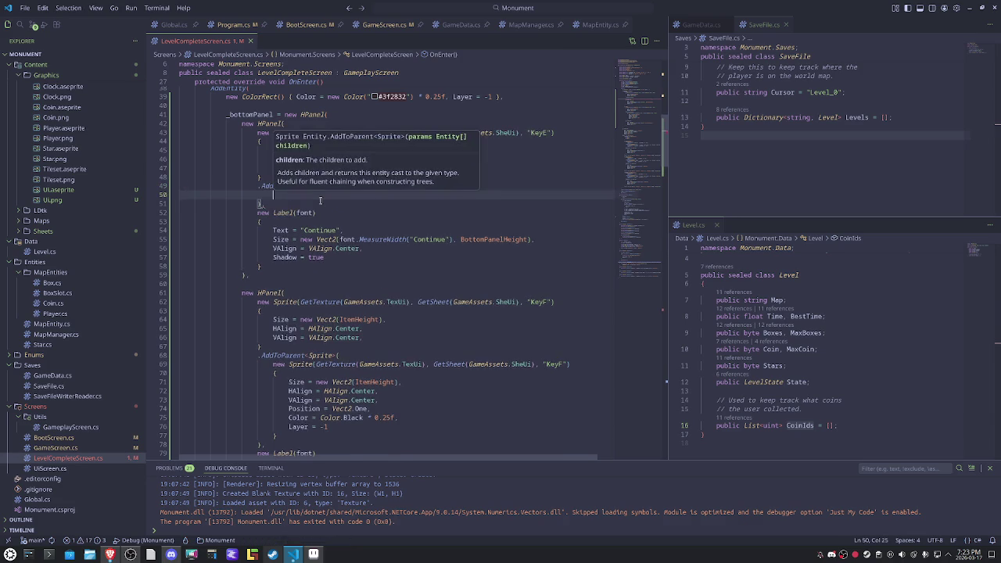
pyautogui.press('Escape')
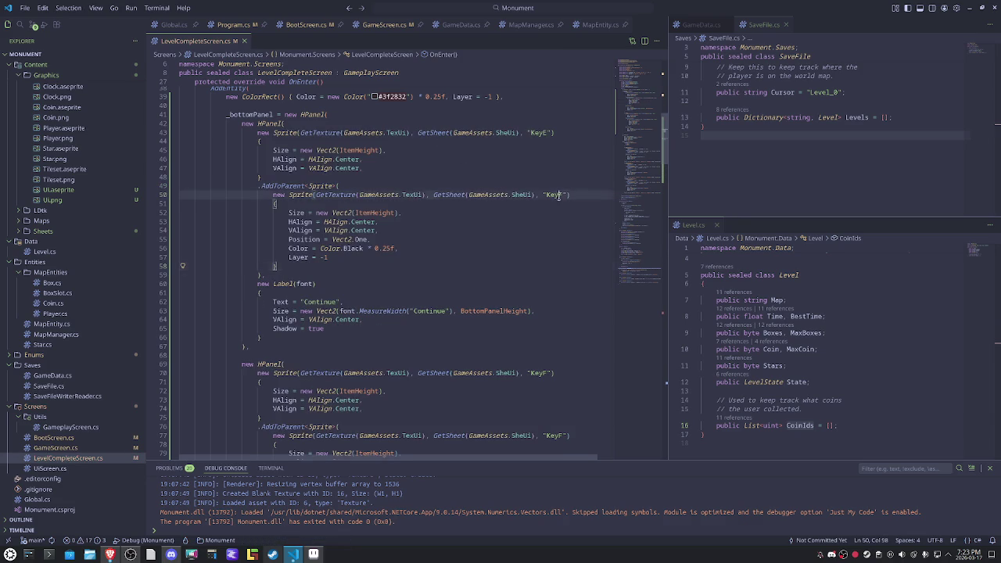
pyautogui.moveTo(569, 239); pyautogui.dragTo(524, 233)
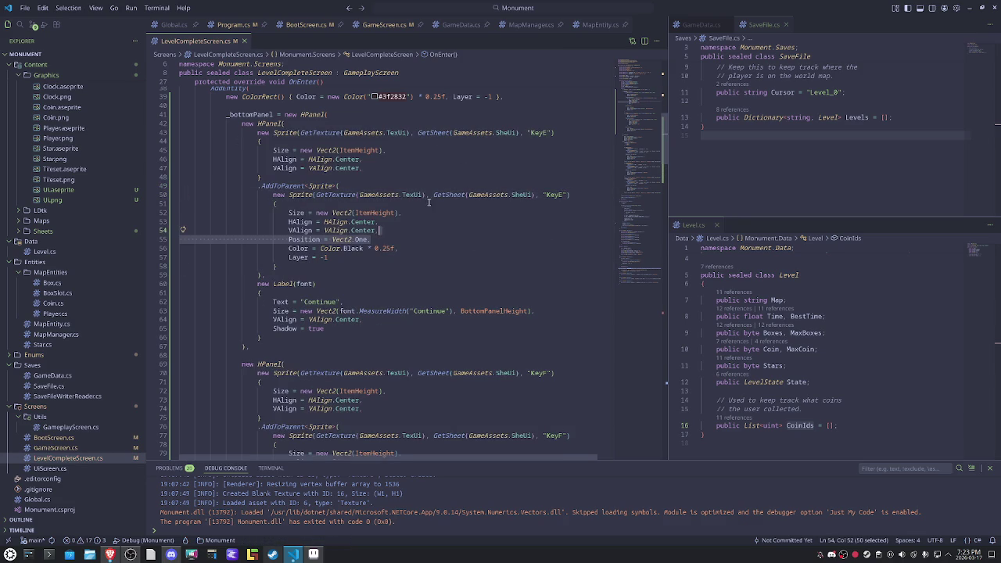
pyautogui.scroll(-4, 454, 248)
pyautogui.scroll(-4, 454, 248)
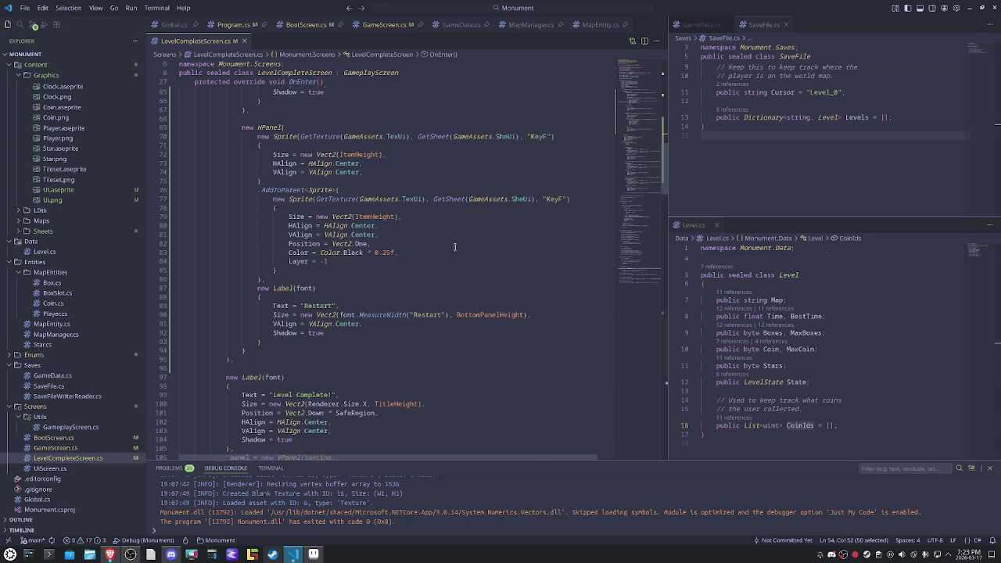
# Step: Start a new line below _panel.AlignToRenderer with the _bottomPanel field name
pyautogui.scroll(4, 454, 248)
pyautogui.scroll(5, 454, 248)
pyautogui.scroll(3, 454, 248)
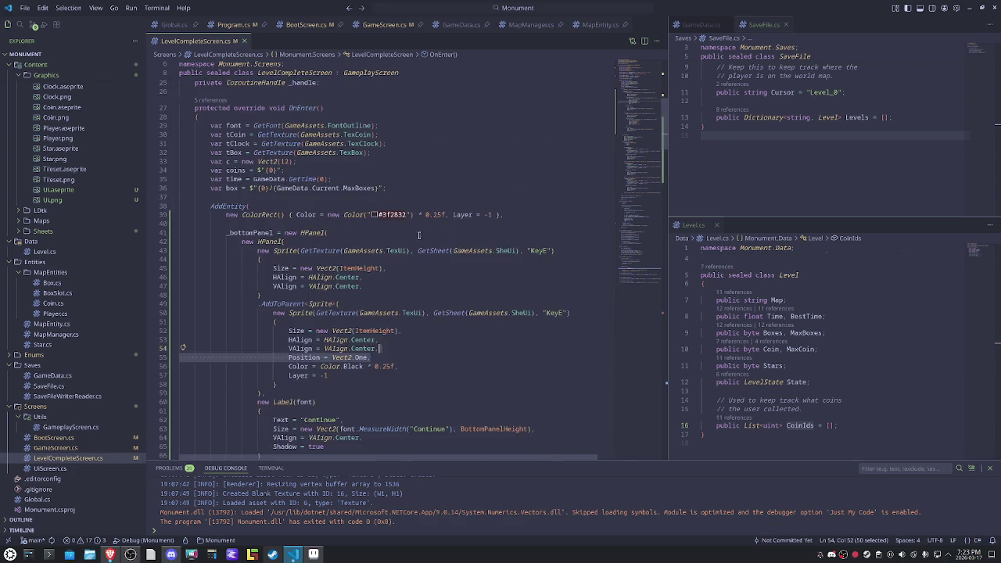
pyautogui.doubleClick(245, 233)
pyautogui.hotkey('ctrl', 'c')
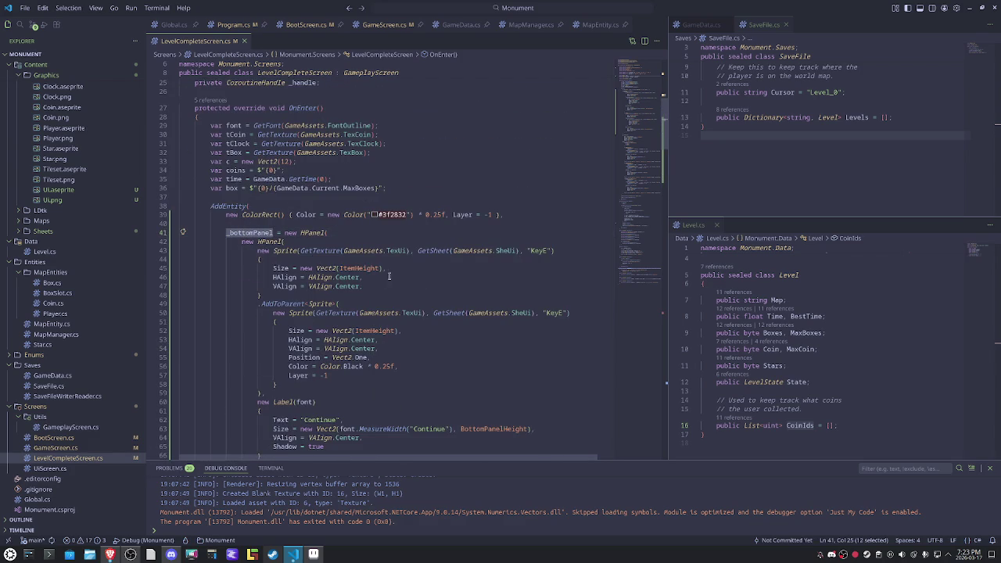
pyautogui.scroll(-5, 396, 275)
pyautogui.scroll(-7, 396, 274)
pyautogui.scroll(-7, 396, 275)
pyautogui.scroll(-7, 396, 275)
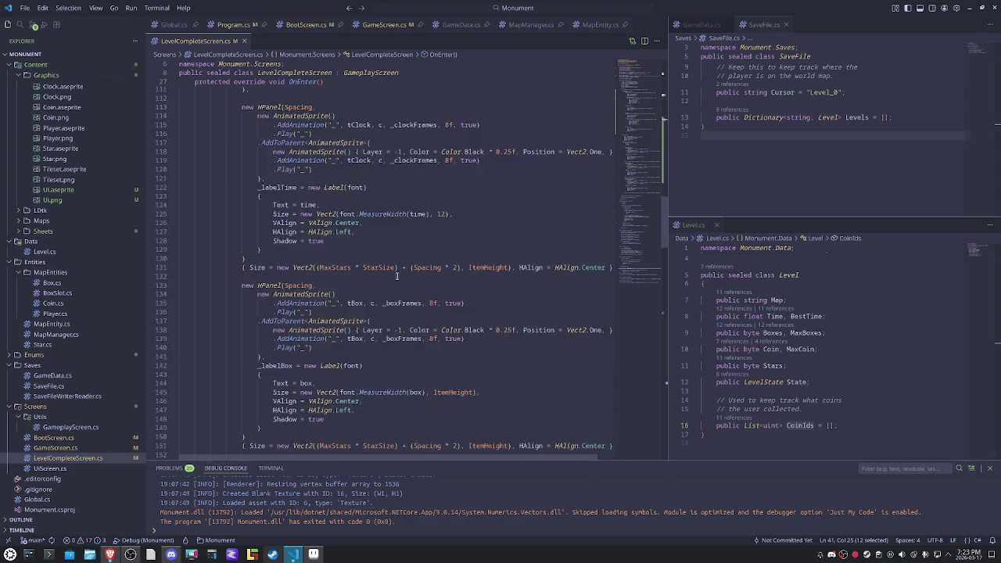
pyautogui.scroll(-7, 396, 275)
pyautogui.scroll(-4, 397, 275)
pyautogui.click(425, 286)
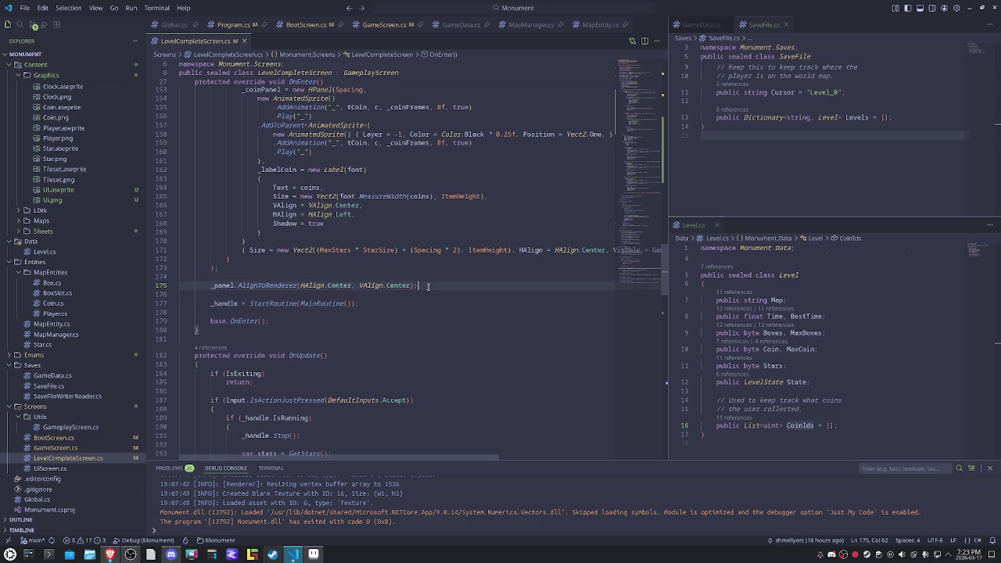
pyautogui.press('Return')
pyautogui.hotkey('ctrl', 'v')
# Step: Call _bottomPanel.AlignToRenderer with HAlign.Center and VAlign.Bottom
pyautogui.write('.align')
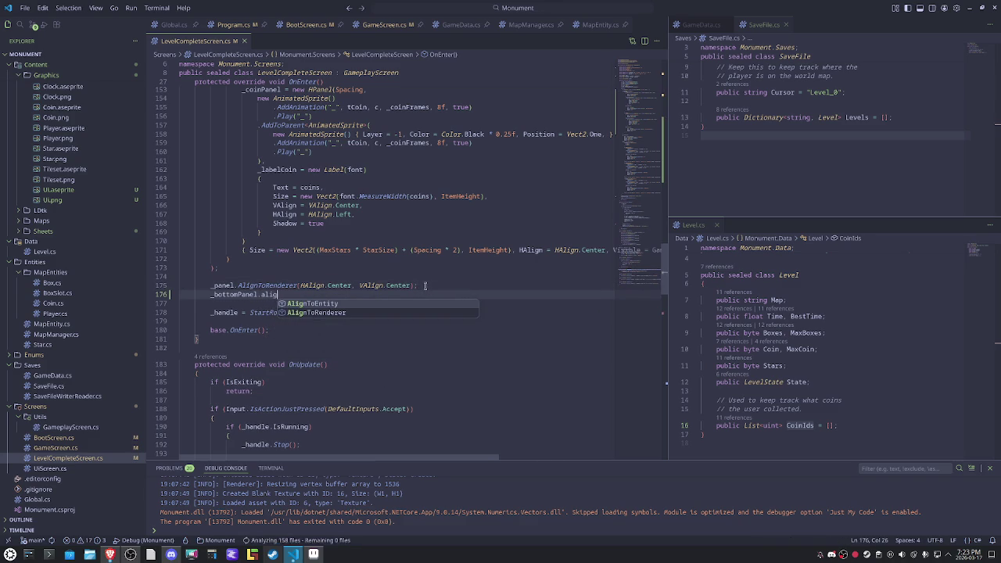
pyautogui.press('Down')
pyautogui.press('Tab')
pyautogui.write('(')
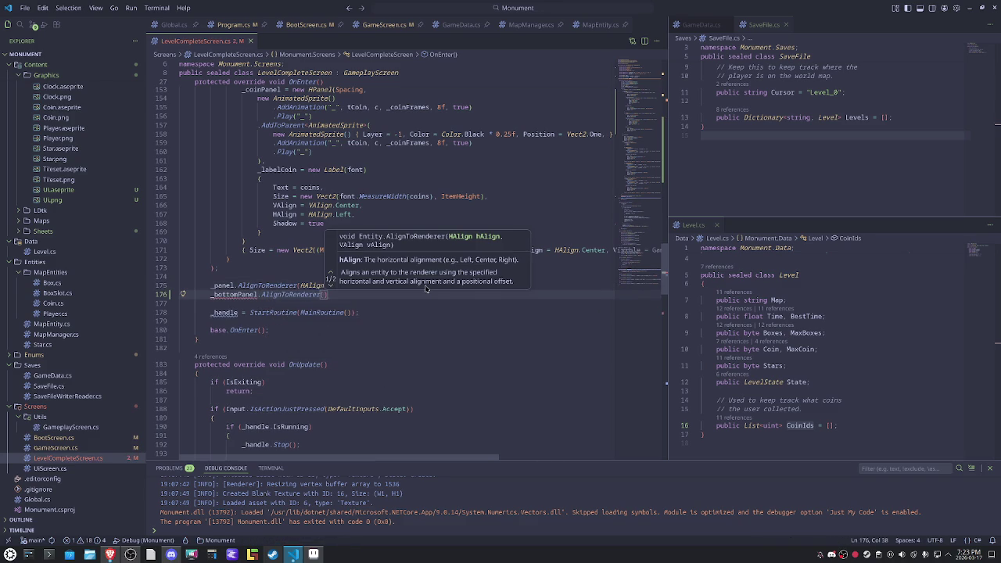
pyautogui.write('h')
pyautogui.press('Down')
pyautogui.press('Tab')
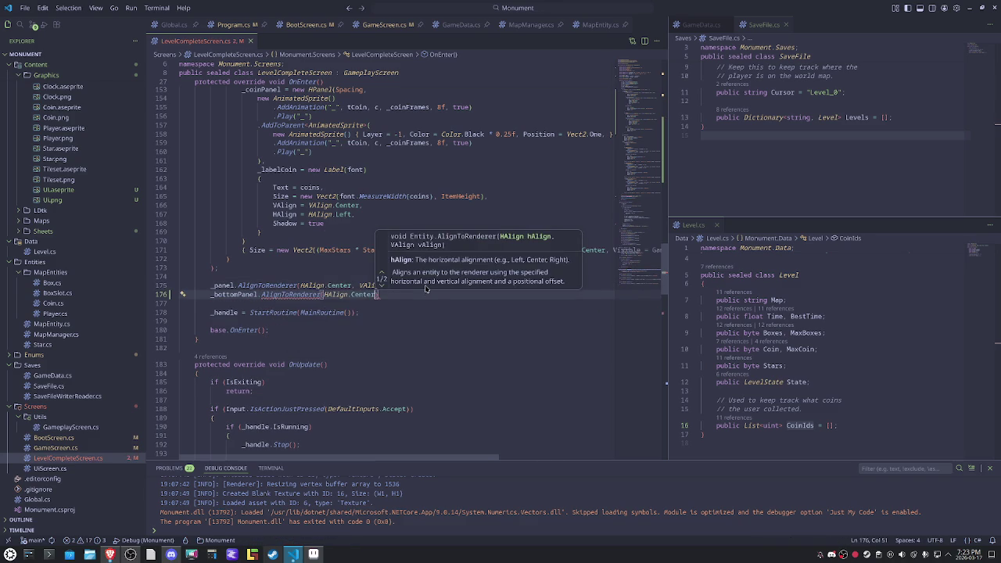
pyautogui.write(', ')
pyautogui.write('cen')
pyautogui.press('BackSpace')
pyautogui.press('BackSpace')
pyautogui.press('BackSpace')
pyautogui.hotkey('ctrl', 'space')
pyautogui.press('Down')
pyautogui.press('Down')
pyautogui.press('Down')
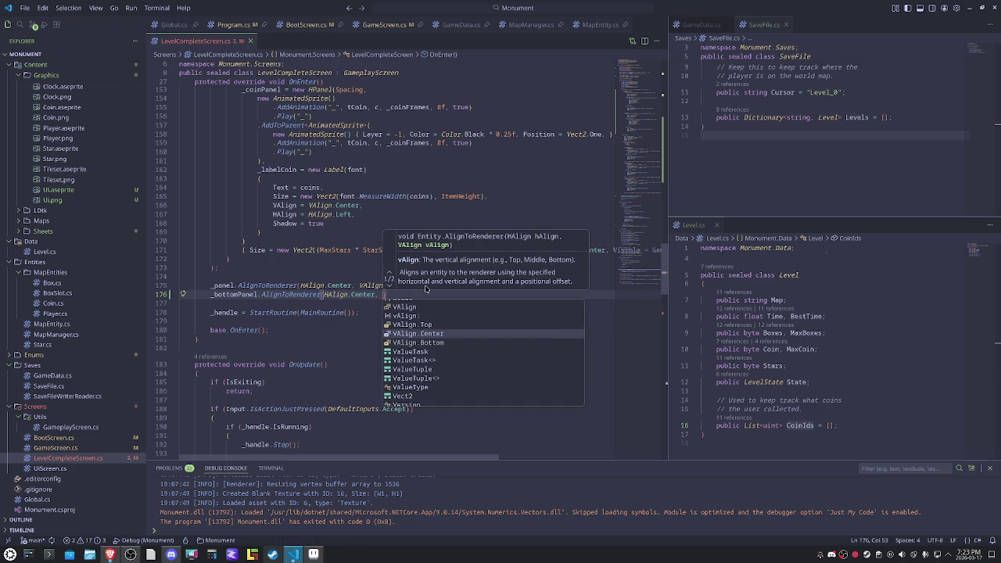
pyautogui.press('Down')
pyautogui.press('Return')
# Step: Finish the alignment call with an offset of Vect2.Up * SafeRegion
pyautogui.write(', Vec')
pyautogui.press('Down')
pyautogui.press('Down')
pyautogui.press('Down')
pyautogui.press('Down')
pyautogui.press('Down')
pyautogui.press('Return')
pyautogui.write('* Sp')
pyautogui.press('Return')
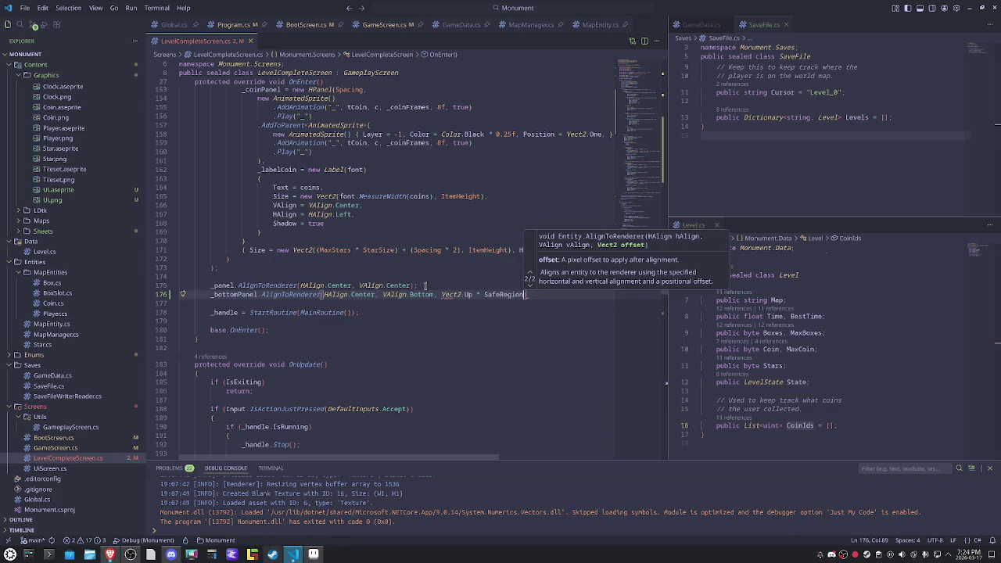
pyautogui.write(');')
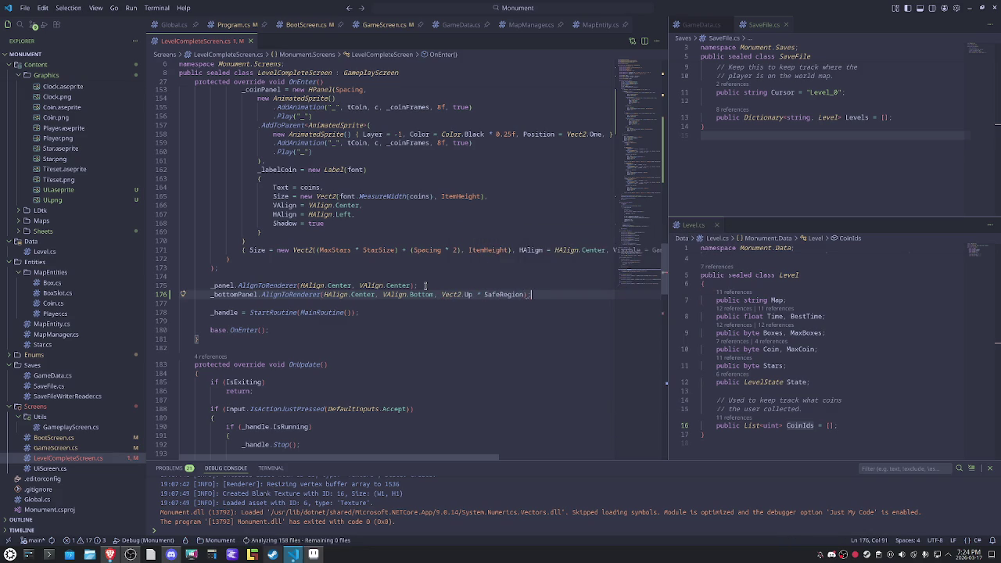
pyautogui.scroll(-5, 347, 318)
pyautogui.scroll(-1, 347, 318)
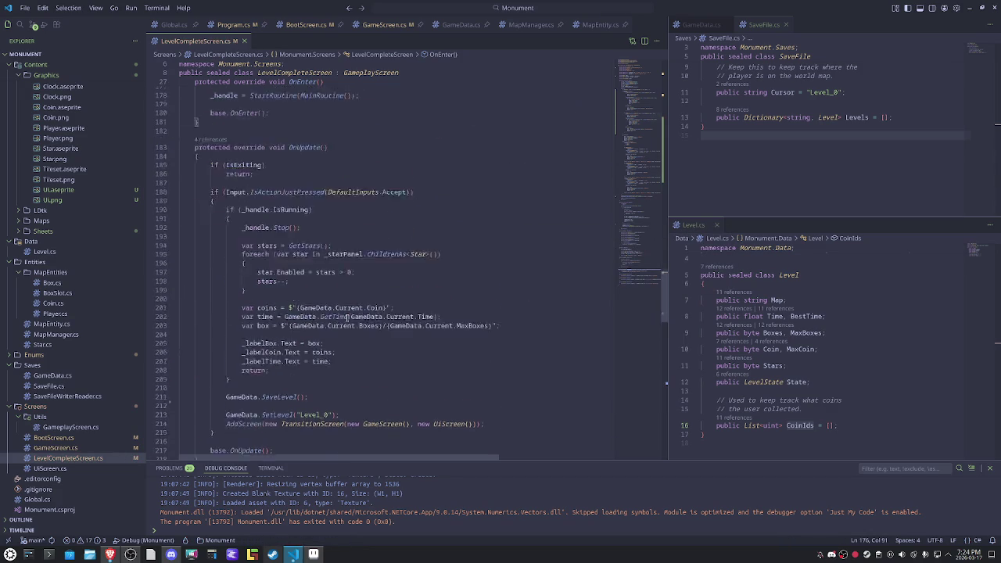
# Step: Create an empty private void Skip() method below OnUpdate
pyautogui.scroll(-3, 346, 318)
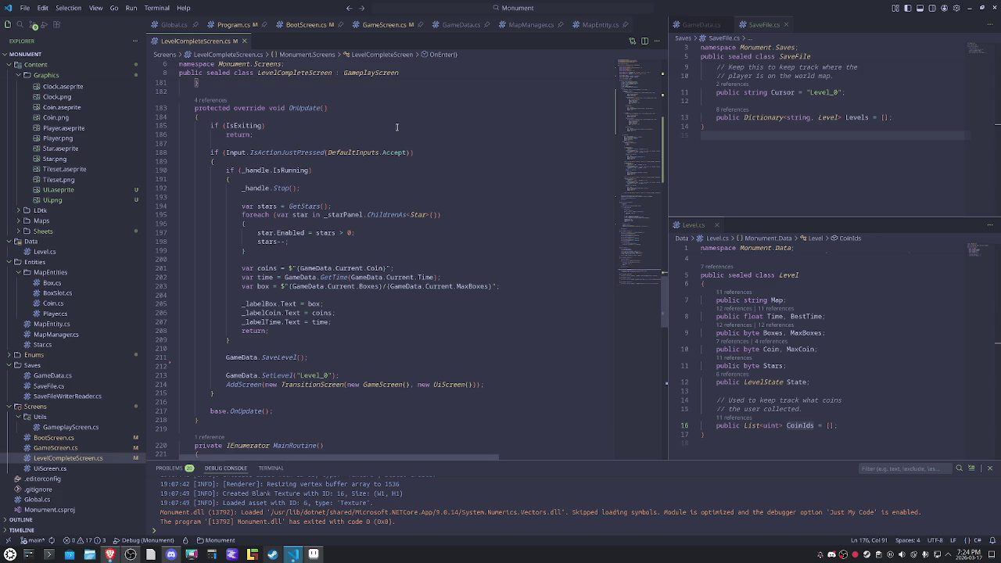
pyautogui.moveTo(226, 170); pyautogui.dragTo(262, 341)
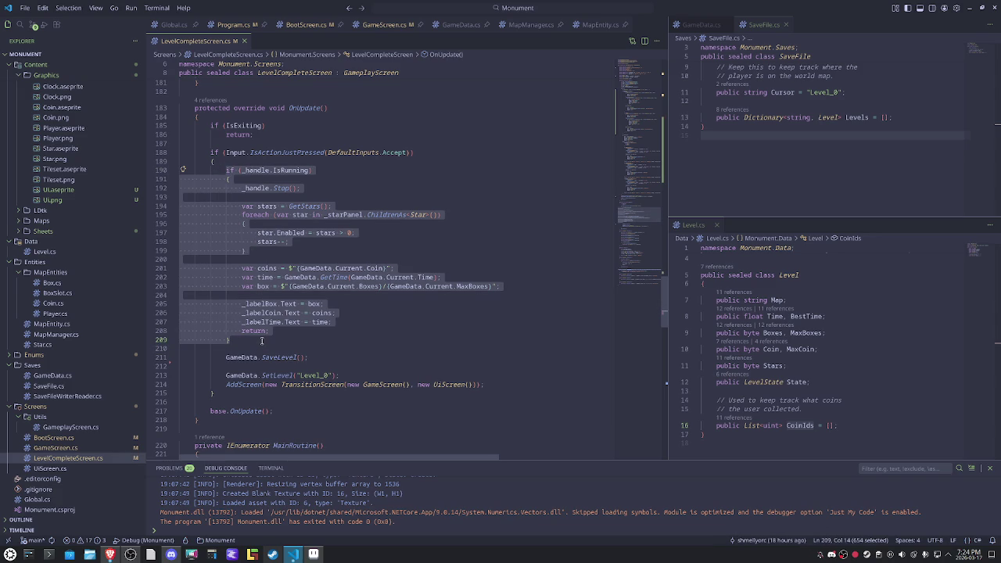
pyautogui.click(214, 420)
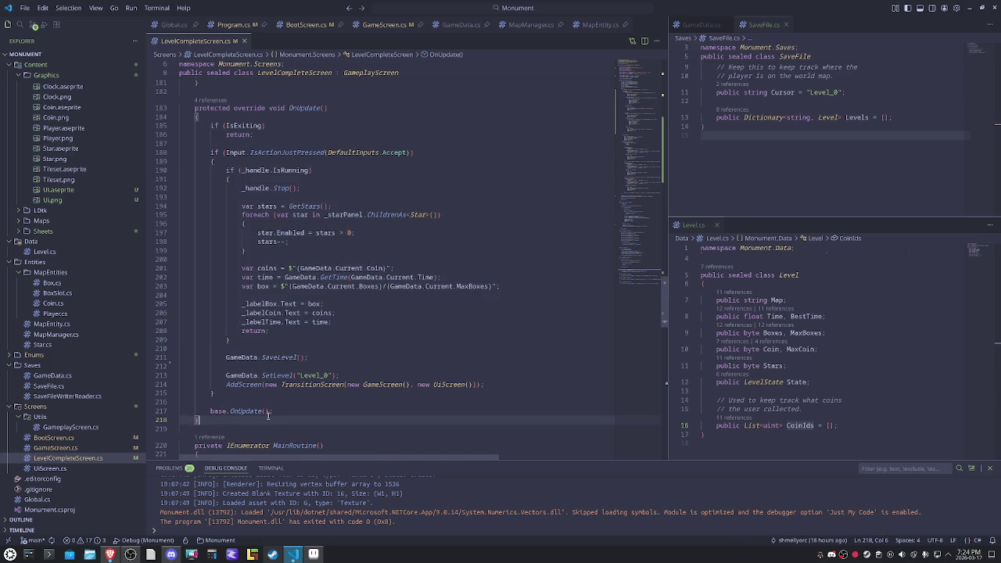
pyautogui.press('Return')
pyautogui.press('Return')
pyautogui.scroll(-1, 213, 421)
pyautogui.write('private void Skip(')
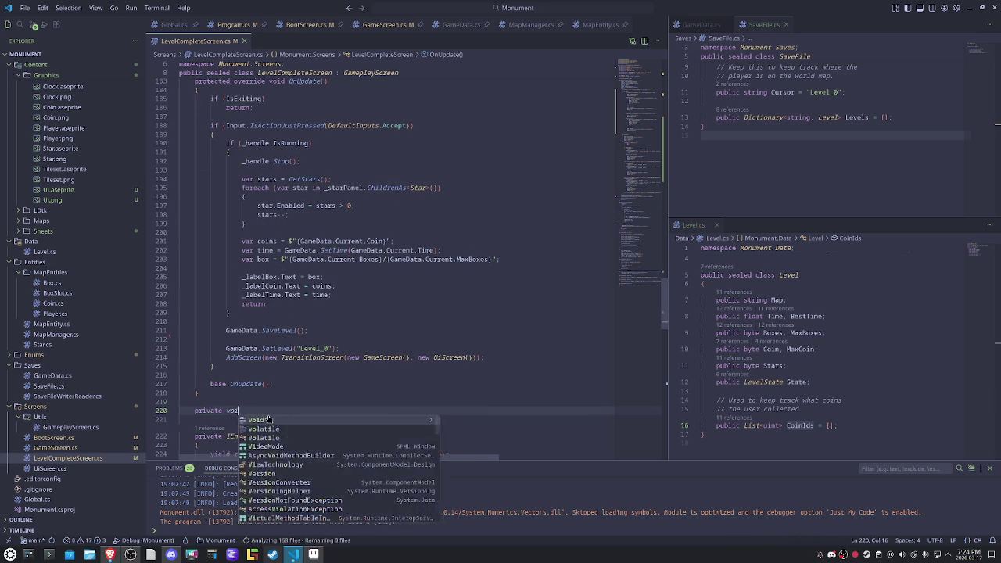
pyautogui.write(')')
pyautogui.press('Return')
pyautogui.write('{')
pyautogui.press('Return')
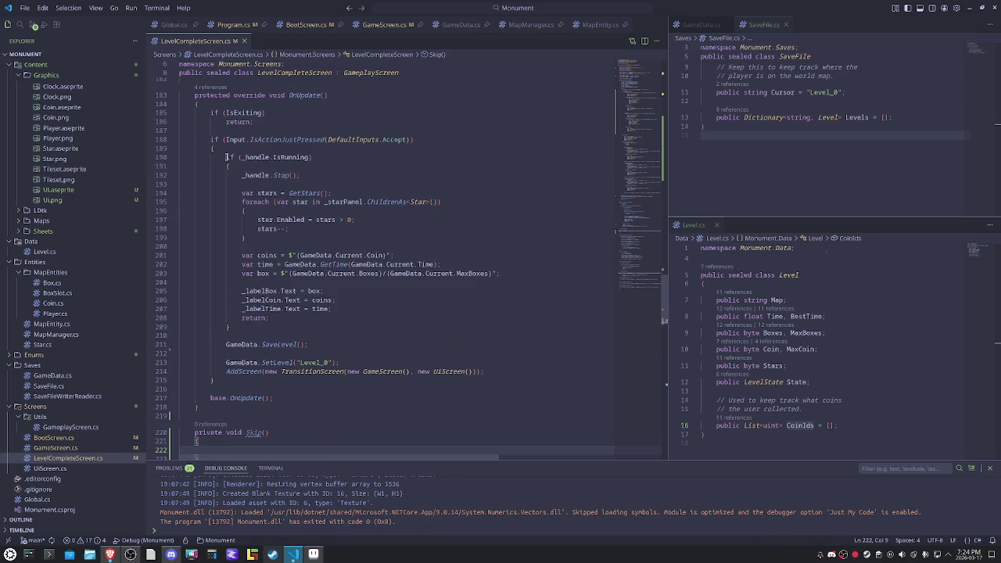
# Step: Move the if (_handle.IsRunning) block into Skip() and make it return bool
pyautogui.moveTo(227, 156); pyautogui.dragTo(273, 329)
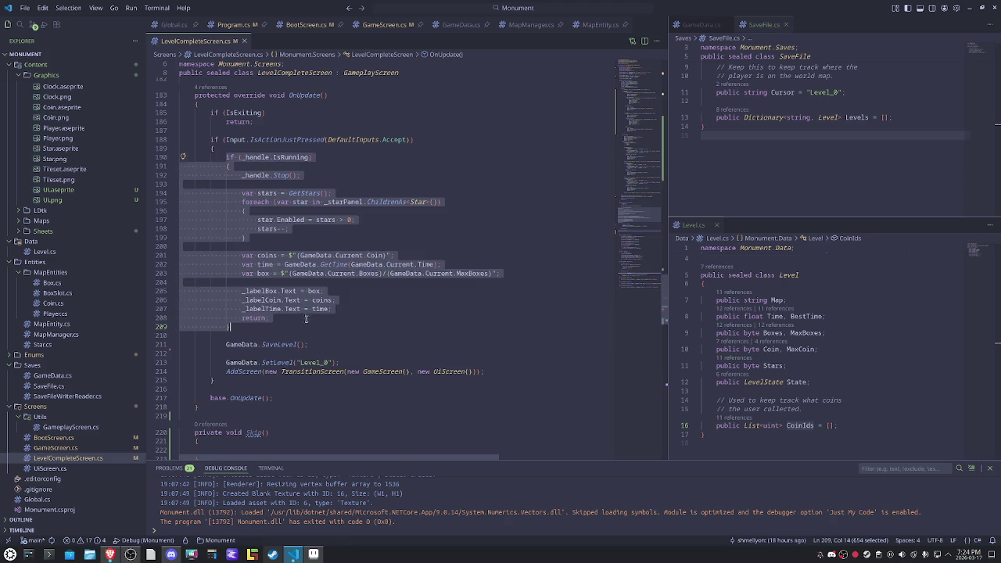
pyautogui.hotkey('ctrl', 'x')
pyautogui.click(249, 280)
pyautogui.hotkey('ctrl', 'v')
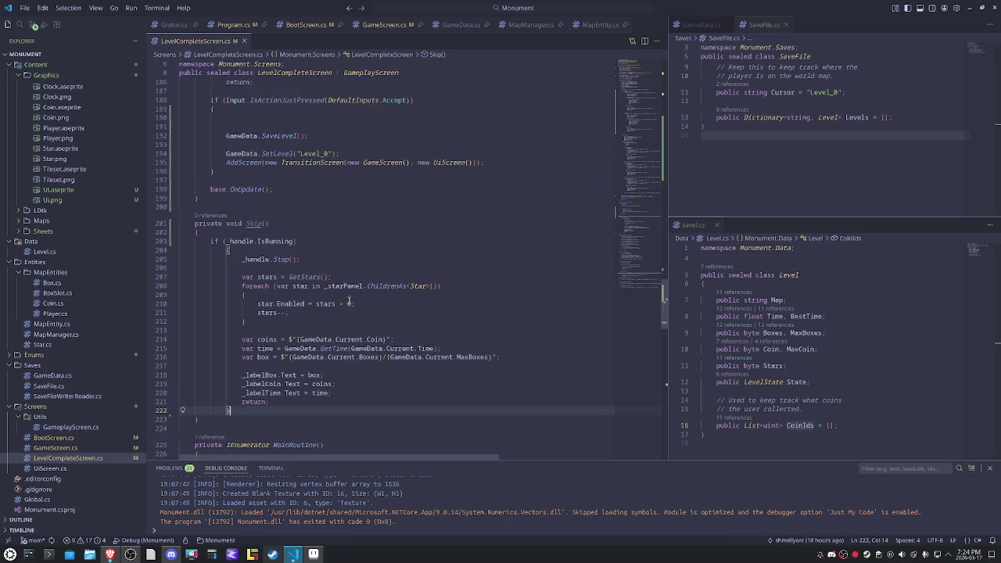
pyautogui.doubleClick(234, 224)
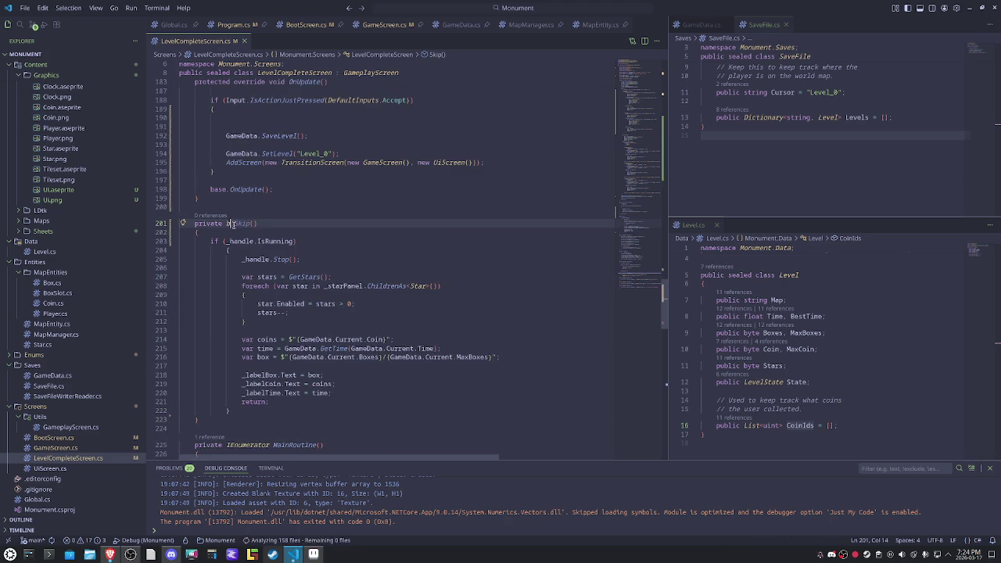
pyautogui.write('bool')
pyautogui.press('Escape')
pyautogui.press('Up')
pyautogui.press('Up')
pyautogui.press('Up')
# Step: Have Skip() return true inside the IsRunning block and return false at the end
pyautogui.click(270, 401)
pyautogui.write('true')
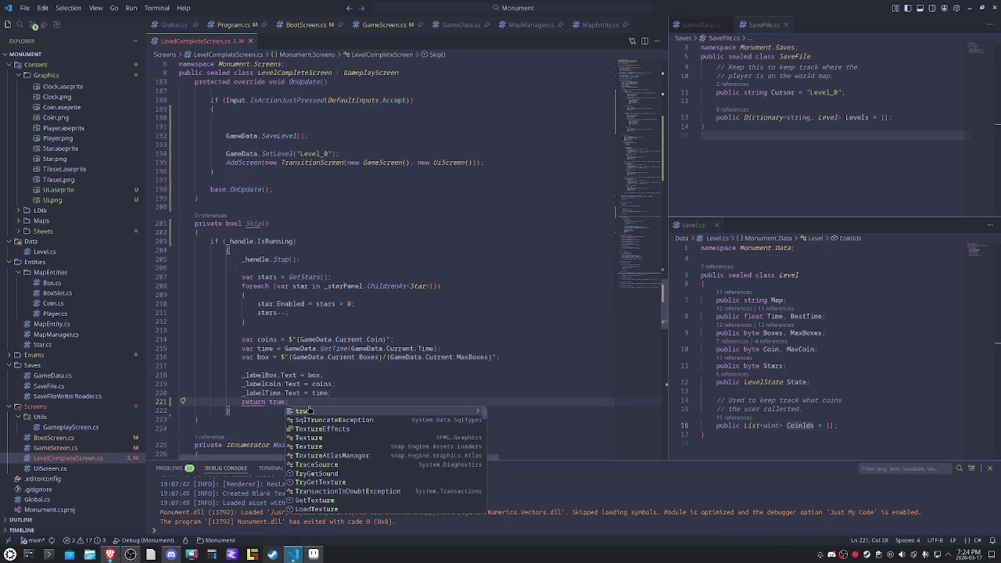
pyautogui.write(';')
pyautogui.click(251, 409)
pyautogui.press('Return')
pyautogui.press('Return')
pyautogui.write('z')
pyautogui.press('BackSpace')
pyautogui.write('return false')
pyautogui.click(269, 400)
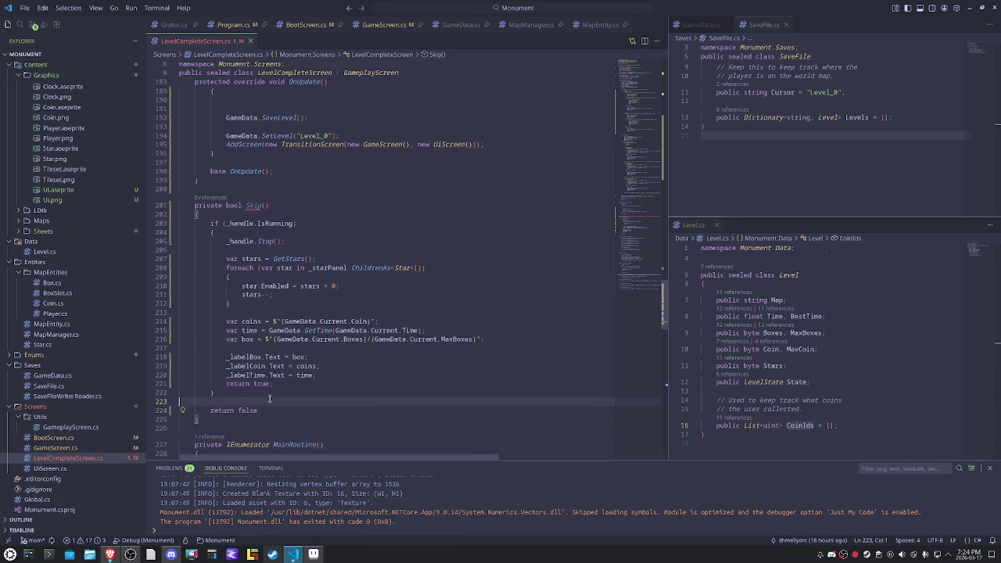
# Step: Add if(Skip()) return; at the start of the Accept handler in OnUpdate
pyautogui.scroll(5, 269, 399)
pyautogui.click(254, 277)
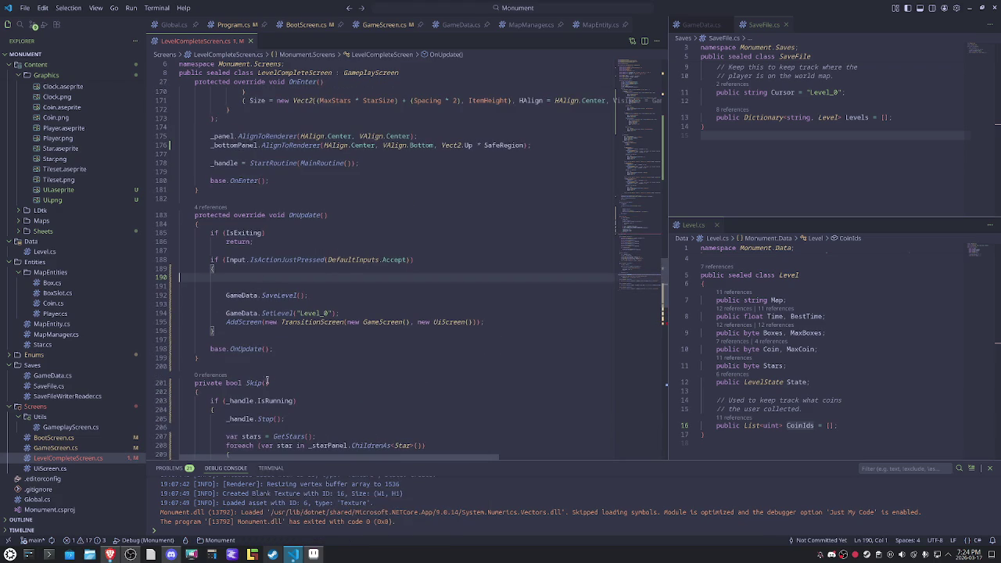
pyautogui.click(302, 281)
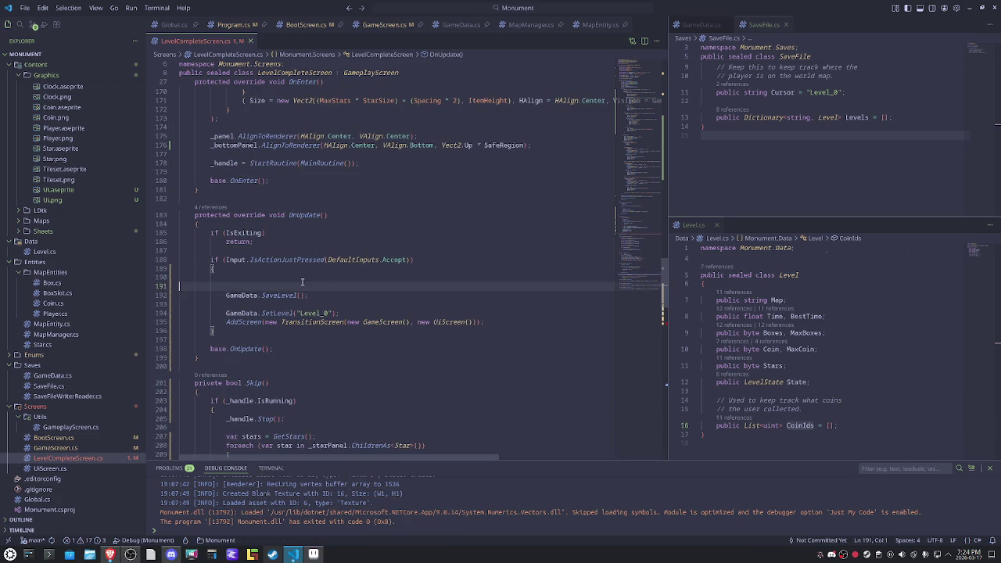
pyautogui.press('Up')
pyautogui.press('Tab')
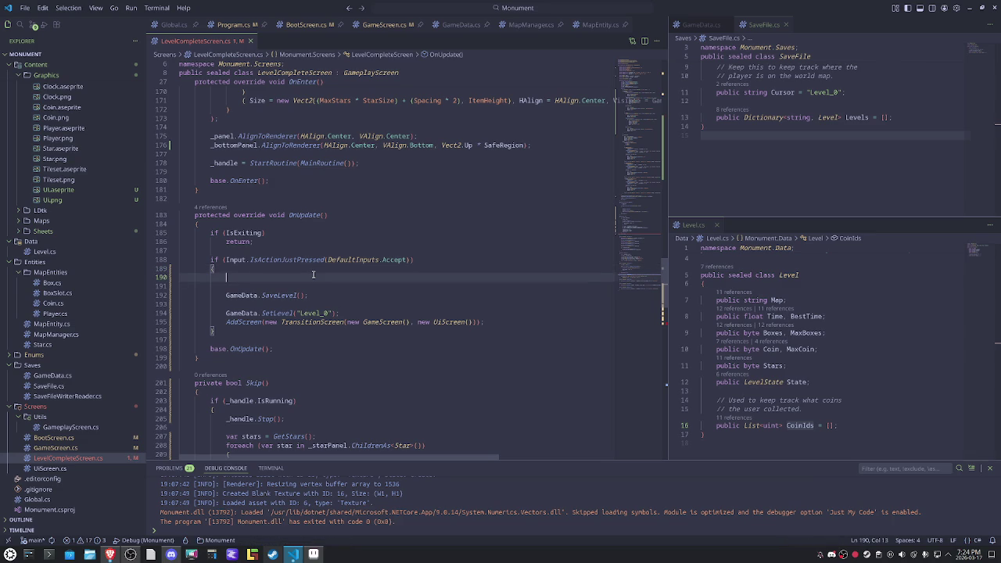
pyautogui.write('if(Skip())')
pyautogui.press('Return')
pyautogui.write('return;')
pyautogui.scroll(-2, 313, 275)
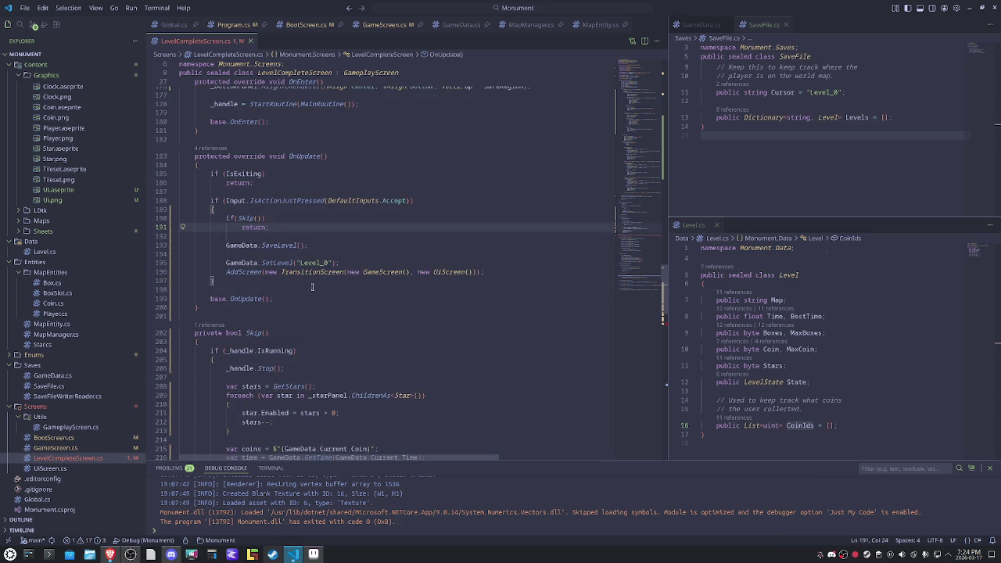
pyautogui.moveTo(237, 287); pyautogui.dragTo(207, 201)
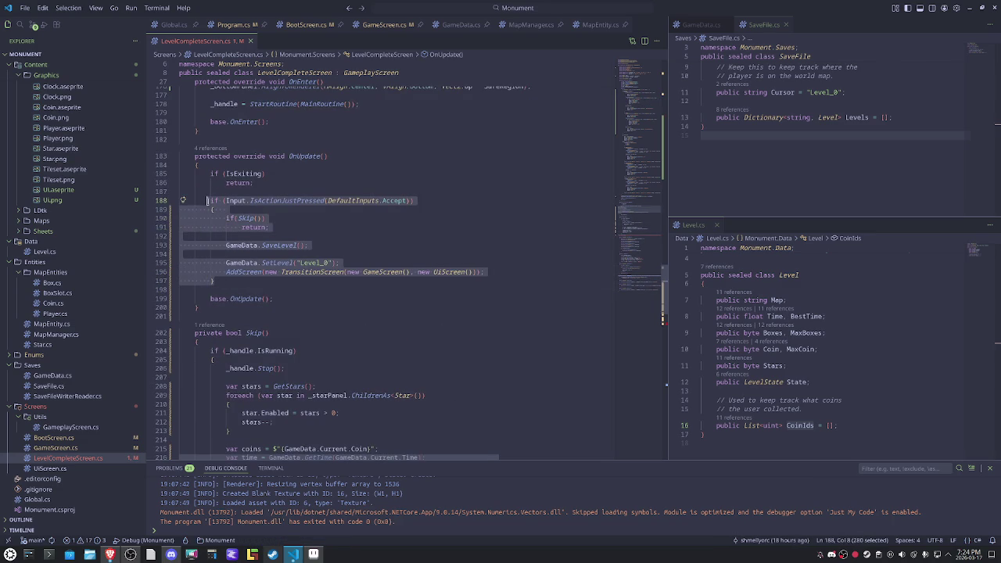
# Step: Duplicate the OnUpdate input-check block below itself and save to reformat the file
pyautogui.hotkey('ctrl', 'c')
pyautogui.click(232, 280)
pyautogui.press('Return')
pyautogui.press('Return')
pyautogui.hotkey('ctrl', 'v')
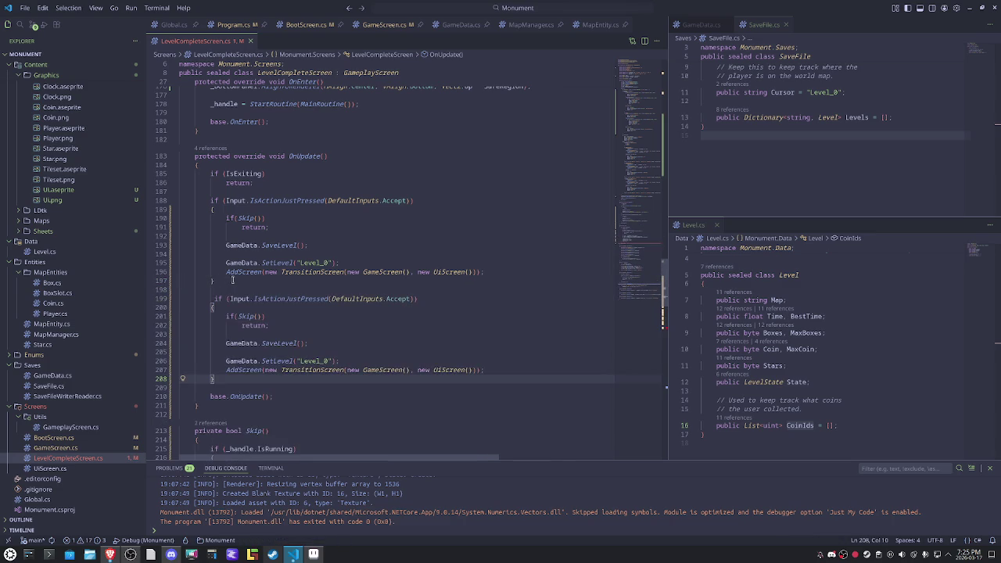
pyautogui.hotkey('ctrl', 's')
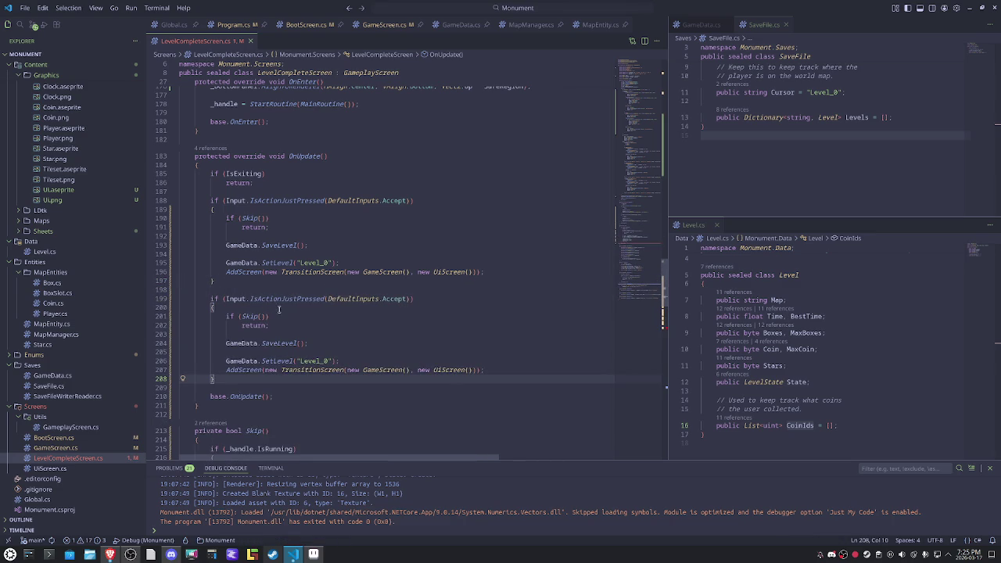
# Step: Make the second check on line 199 use Cancel and remove its SaveLevel call
pyautogui.doubleClick(389, 298)
pyautogui.write('c')
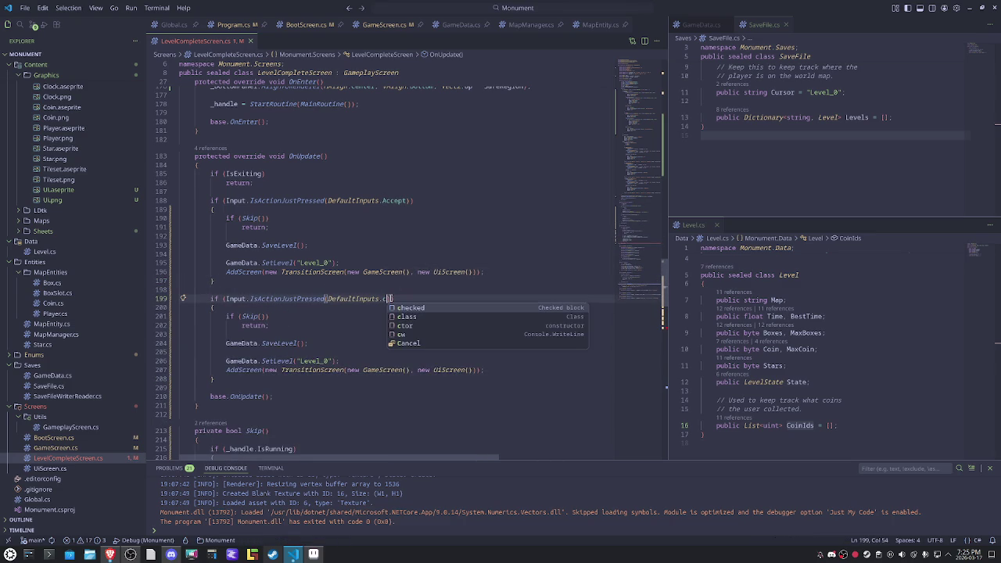
pyautogui.press('Up')
pyautogui.press('Return')
pyautogui.click(403, 323)
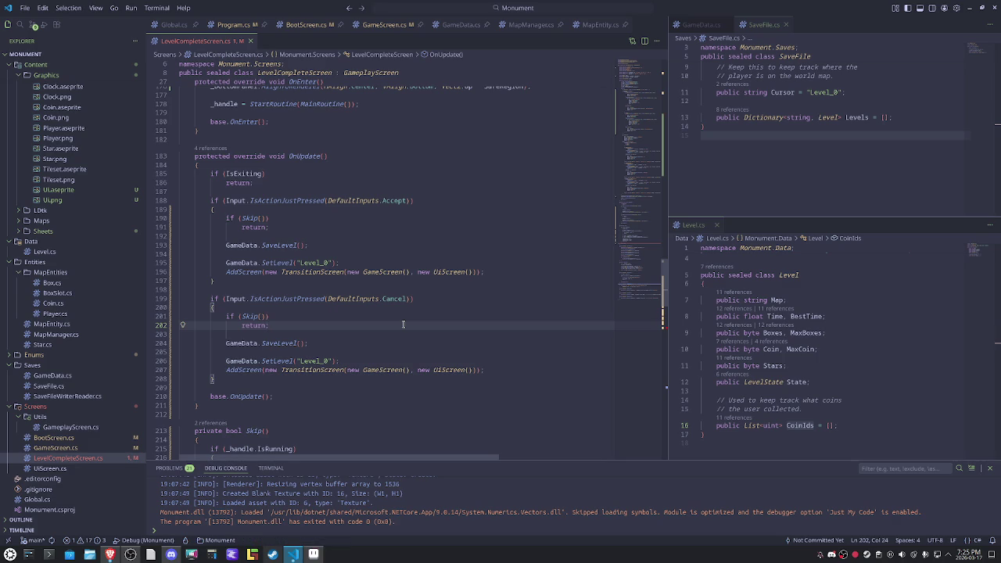
pyautogui.moveTo(309, 343); pyautogui.dragTo(223, 344)
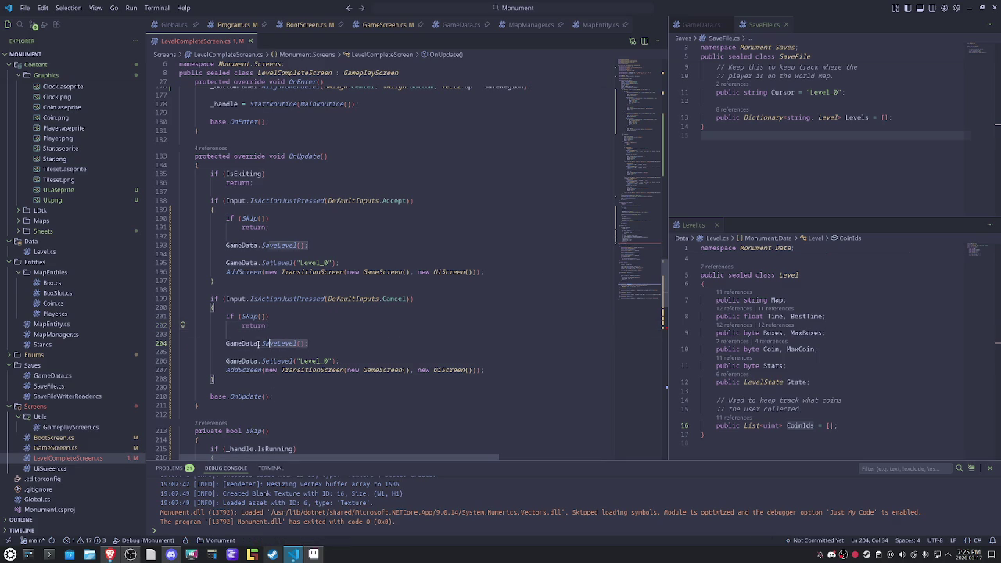
pyautogui.press('BackSpace')
pyautogui.hotkey('ctrl', 'shift', 'k')
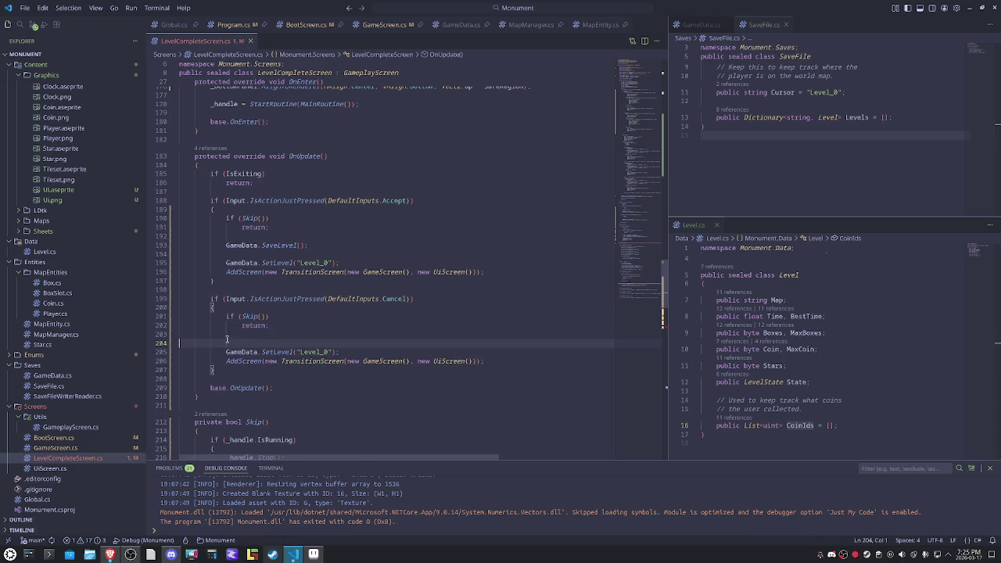
pyautogui.hotkey('ctrl', 'shift', 'k')
# Step: Delete the SetLevel/AddScreen level-reset lines from the Accept branch
pyautogui.moveTo(309, 245)
pyautogui.mouseDown()
pyautogui.moveTo(179, 253)
pyautogui.moveTo(525, 273)
pyautogui.mouseUp()
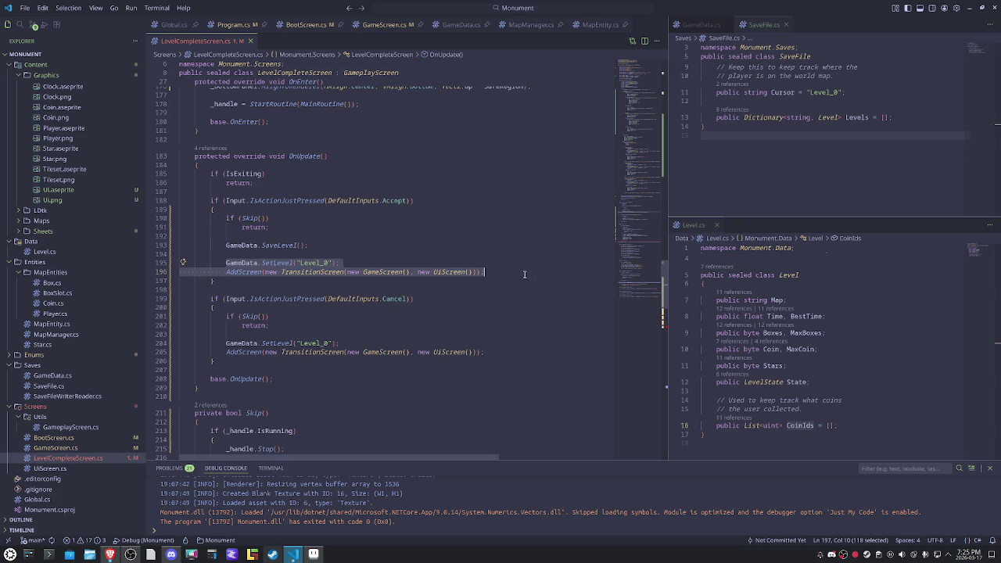
pyautogui.press('BackSpace')
pyautogui.press('Up')
pyautogui.hotkey('ctrl', 'shift', 'k')
pyautogui.hotkey('ctrl', 'shift', 'k')
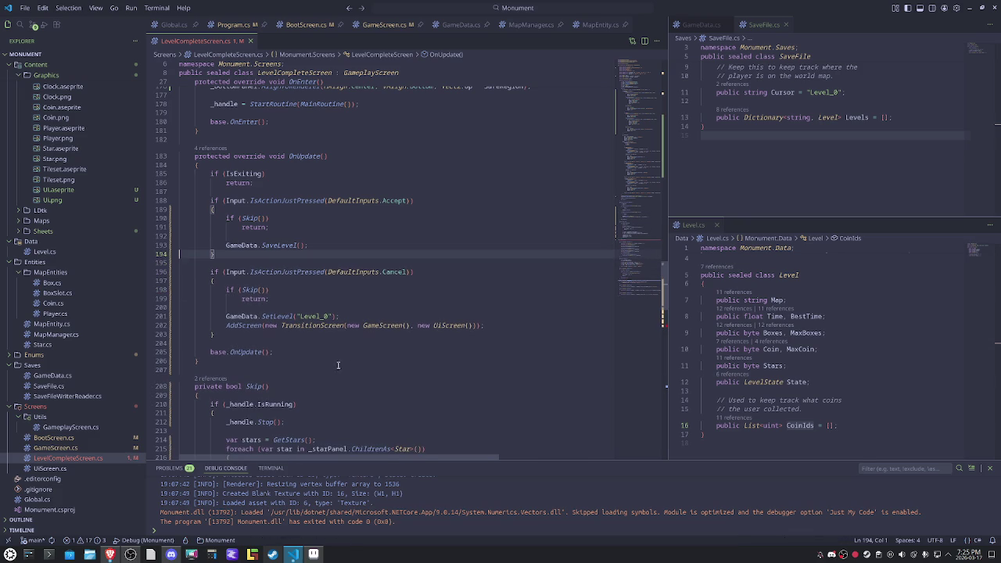
# Step: Add the missing ';' after return false and a blank line before return true
pyautogui.scroll(-4, 334, 364)
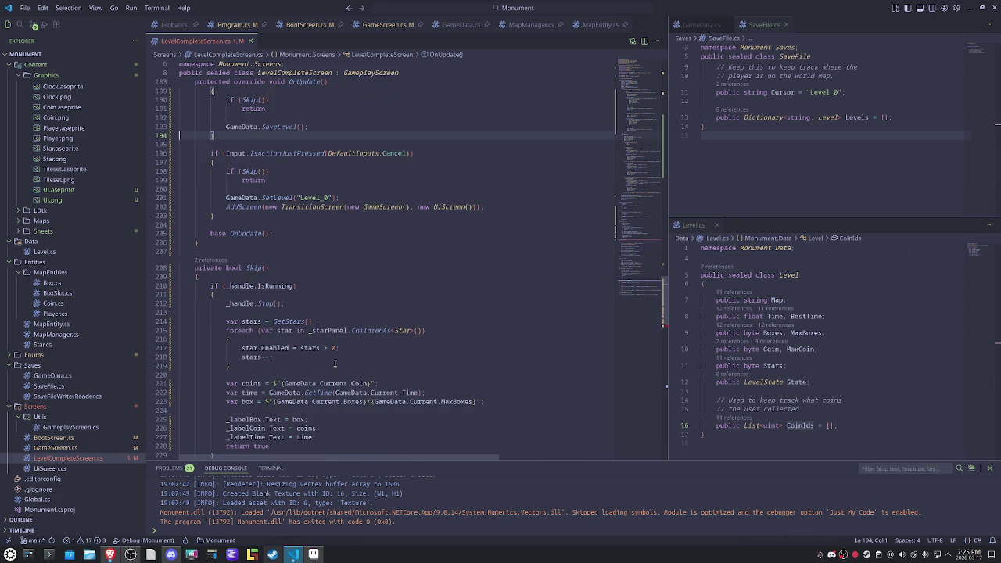
pyautogui.scroll(3, 335, 364)
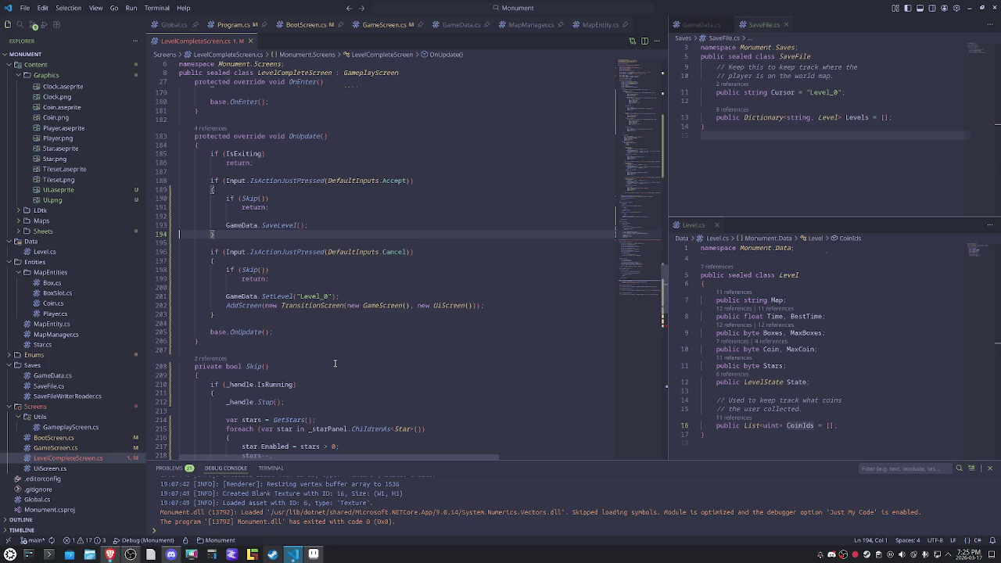
pyautogui.scroll(-4, 335, 363)
pyautogui.scroll(-5, 335, 363)
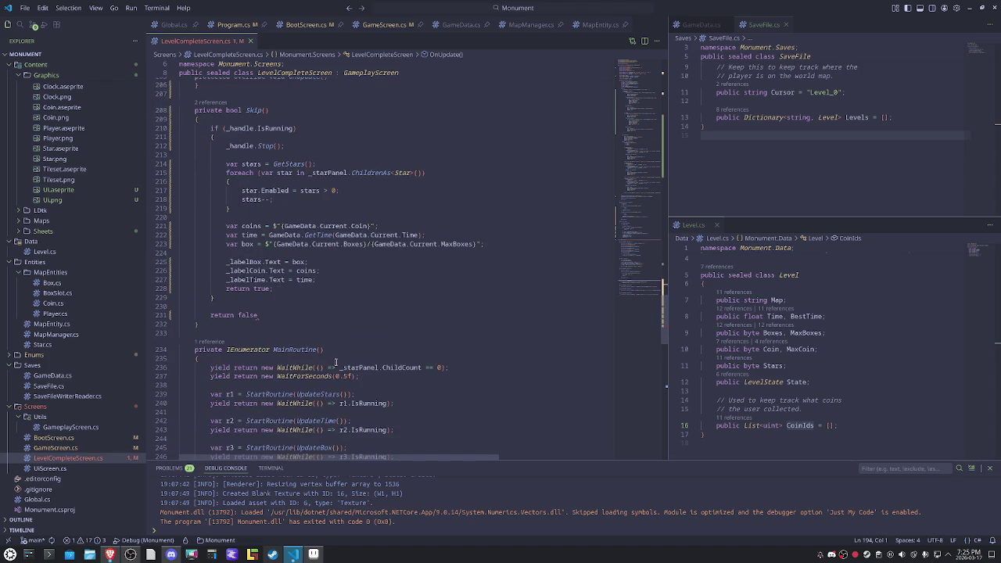
pyautogui.click(282, 315)
pyautogui.write(';')
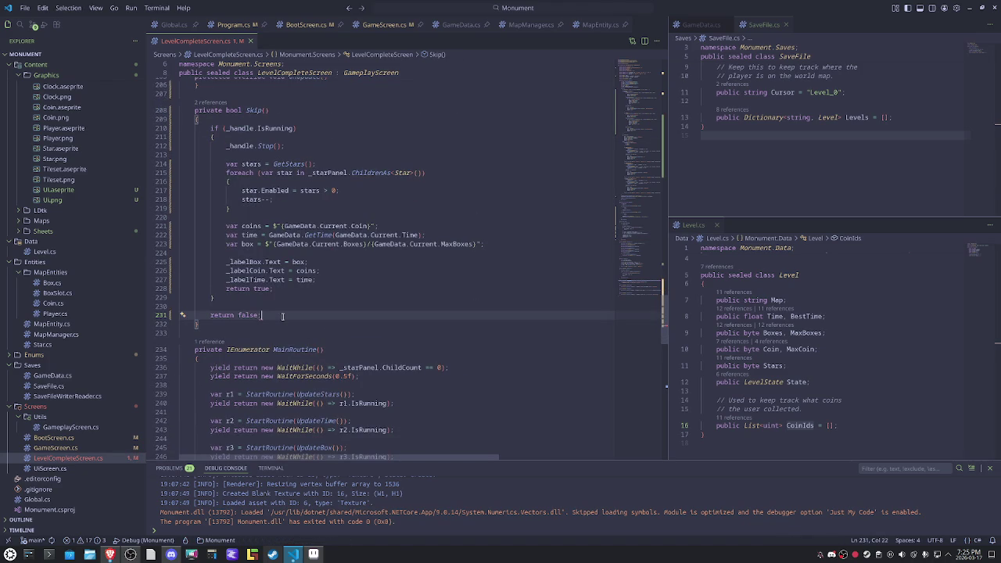
pyautogui.click(372, 280)
pyautogui.press('Return')
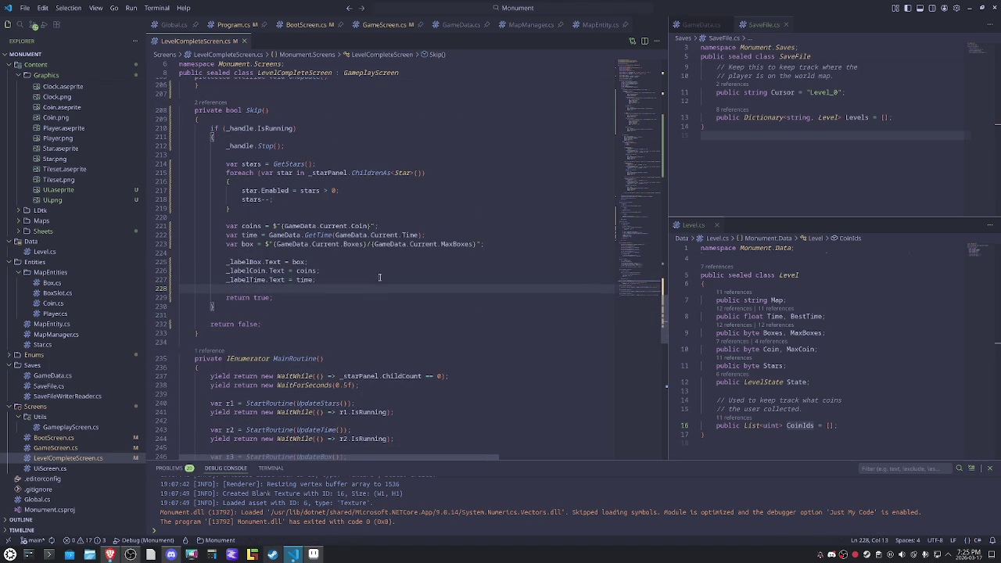
pyautogui.scroll(5, 380, 276)
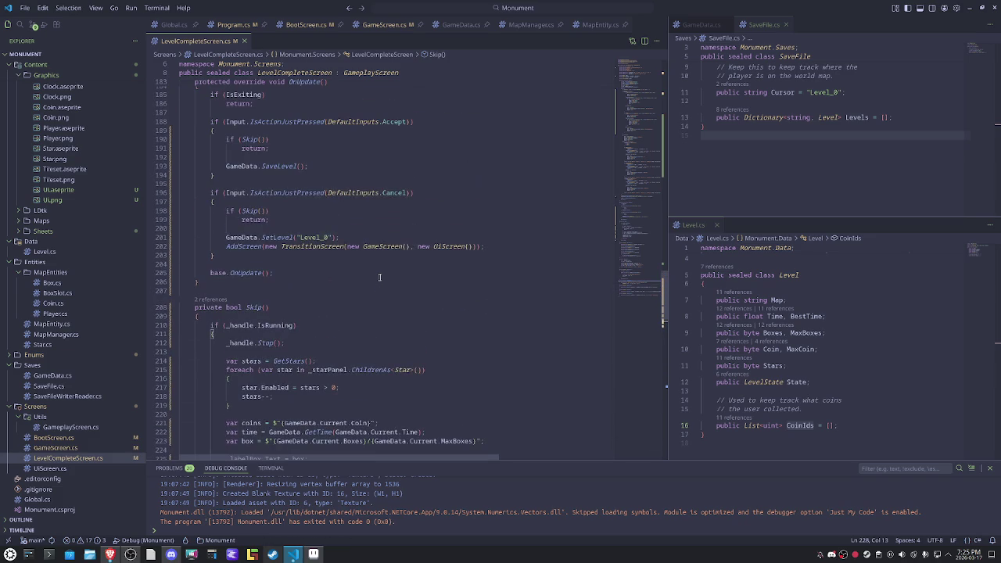
# Step: Build and launch the Monument game with F5
pyautogui.scroll(3, 369, 283)
pyautogui.scroll(2, 368, 282)
pyautogui.scroll(2, 366, 282)
pyautogui.scroll(3, 364, 280)
pyautogui.scroll(3, 365, 280)
pyautogui.scroll(3, 365, 281)
pyautogui.scroll(3, 367, 281)
pyautogui.scroll(2, 369, 284)
pyautogui.scroll(2, 369, 283)
pyautogui.click(408, 272)
pyautogui.press('F5')
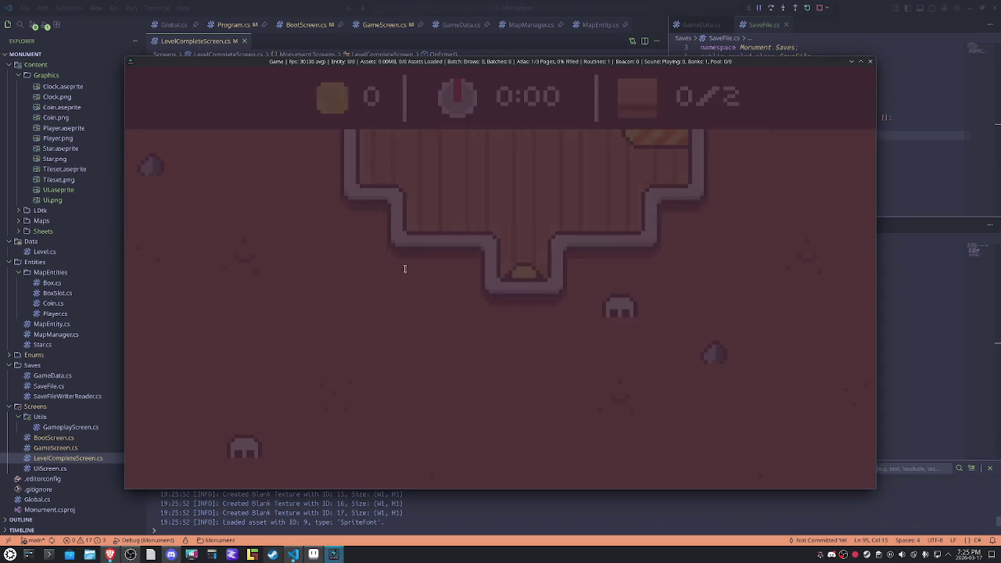
# Step: Push both crates onto their slots to reach Level Complete, then close the game window
pyautogui.press('Right')
pyautogui.press('Up')
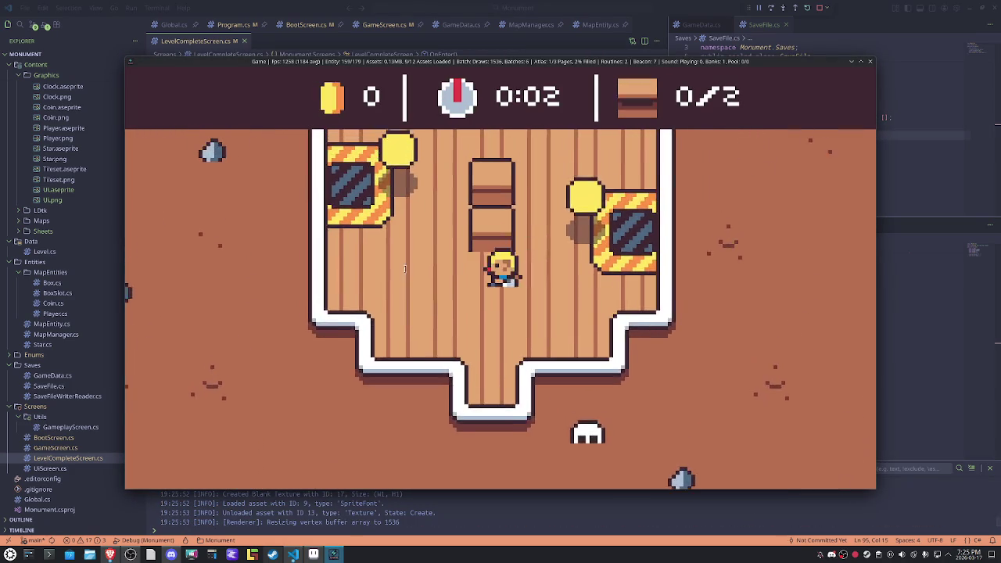
pyautogui.press('Left')
pyautogui.press('Right')
pyautogui.press('Right')
pyautogui.press('Up')
pyautogui.press('Left')
pyautogui.press('Left')
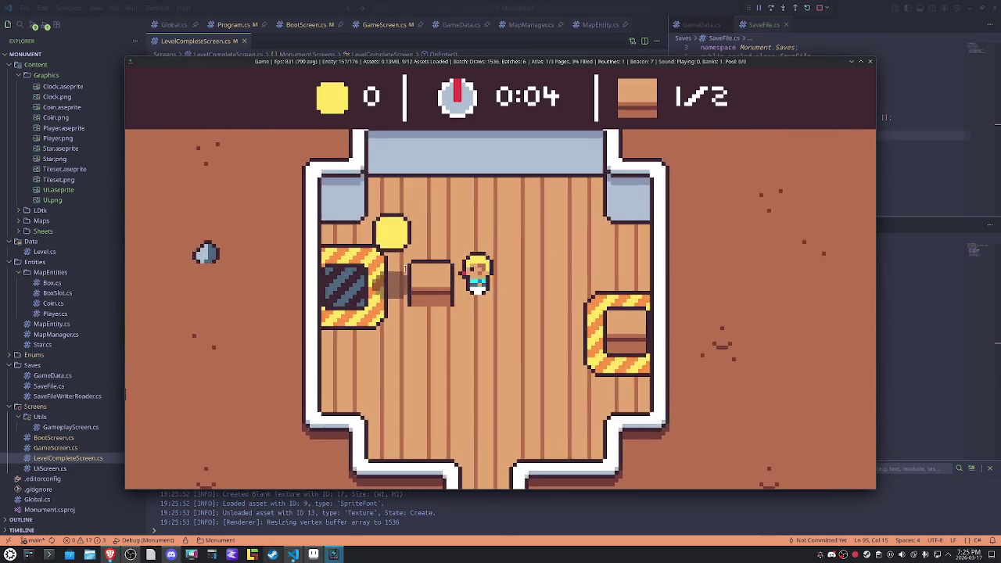
pyautogui.press('Left')
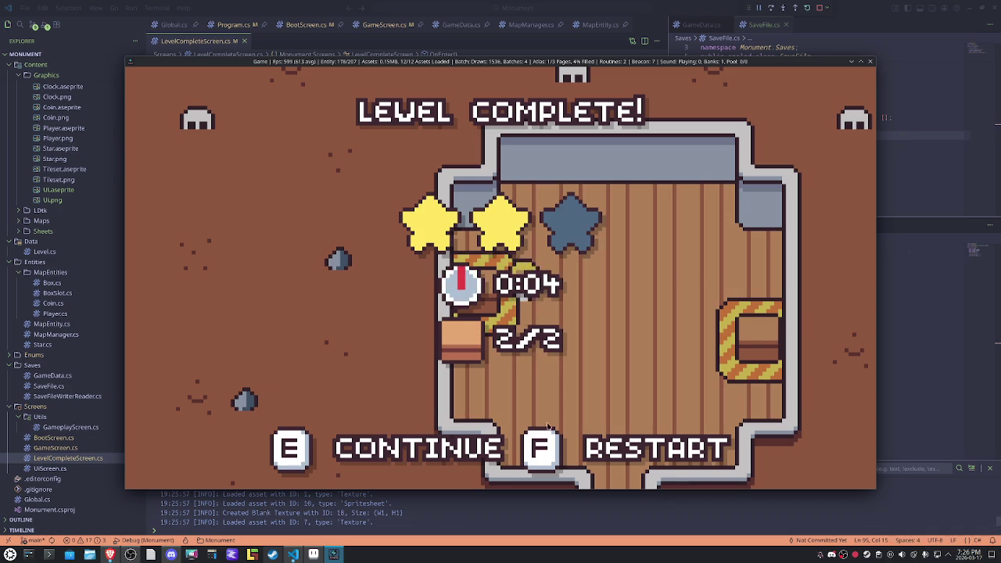
pyautogui.click(871, 62)
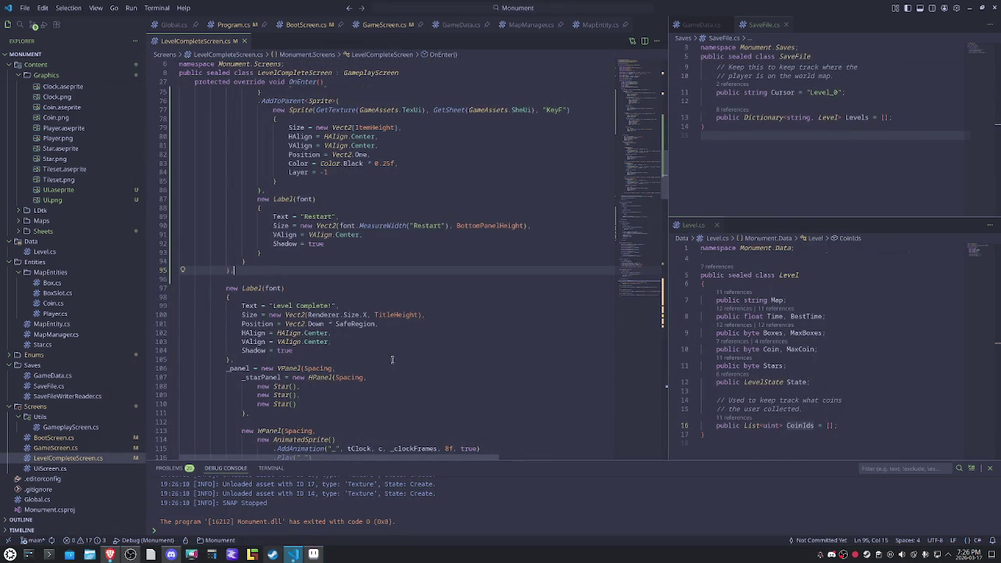
# Step: Change line 176 to Vect2.Up * (SafeRegion * 2f) and relaunch the game with F5
pyautogui.scroll(-4, 392, 359)
pyautogui.scroll(-4, 392, 360)
pyautogui.scroll(-4, 401, 247)
pyautogui.scroll(-4, 400, 247)
pyautogui.scroll(-4, 401, 247)
pyautogui.scroll(-5, 496, 298)
pyautogui.doubleClick(514, 324)
pyautogui.write('(')
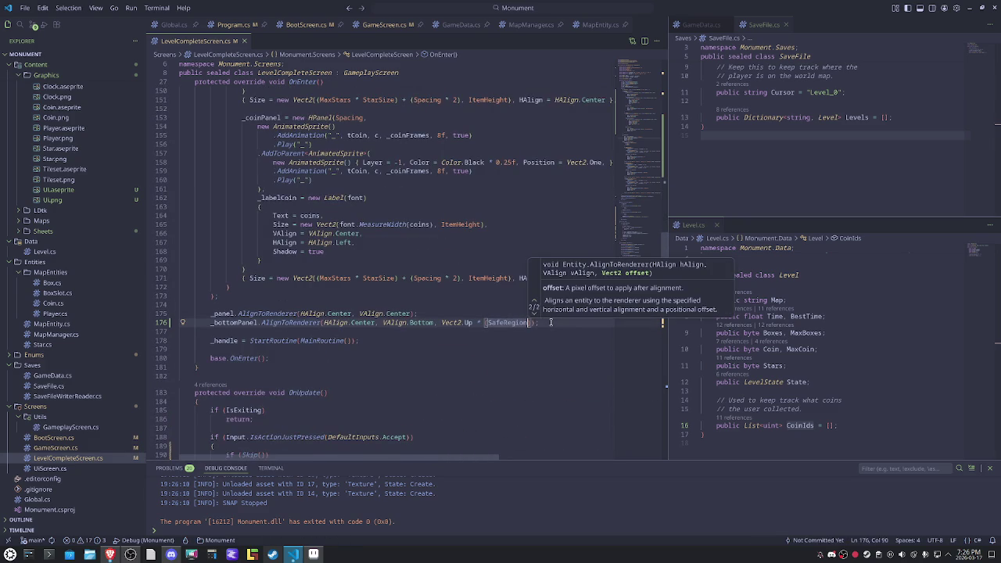
pyautogui.write(' * 2f')
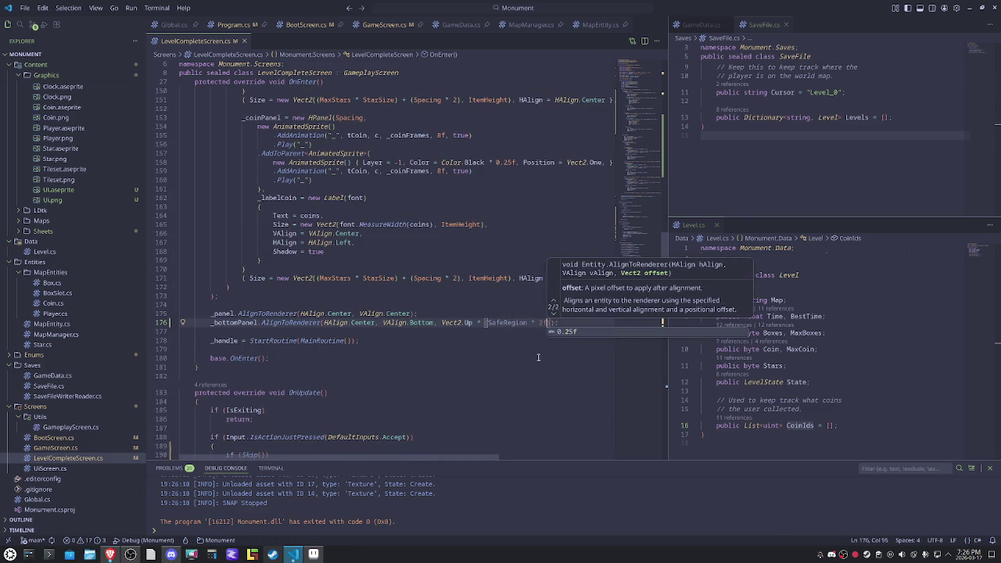
pyautogui.click(535, 366)
pyautogui.press('F5')
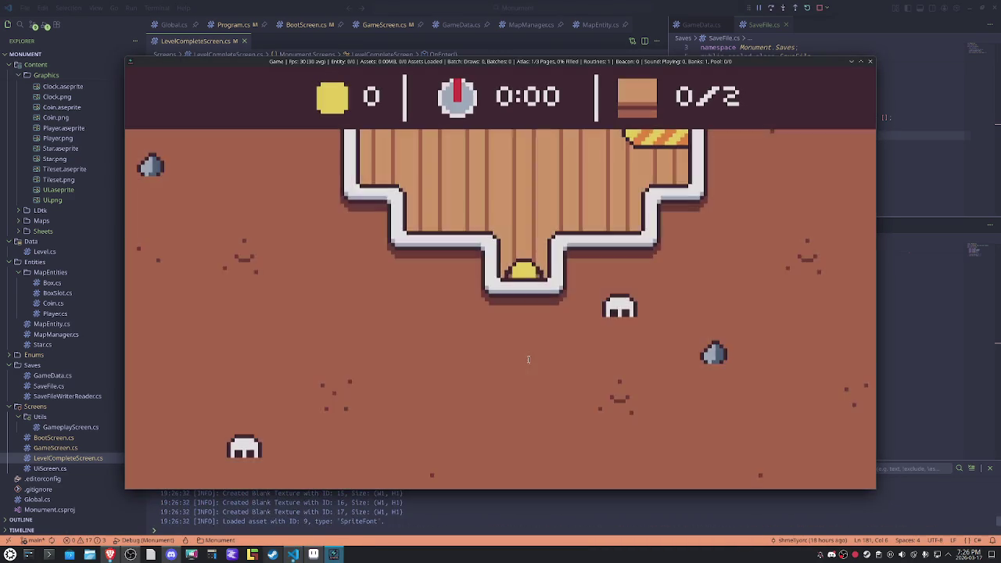
# Step: Push the middle box onto the left slot, check the raised prompts, then leave the game
pyautogui.press('Up')
pyautogui.press('Right')
pyautogui.press('Right')
pyautogui.press('Left')
pyautogui.press('Left')
pyautogui.press('Left')
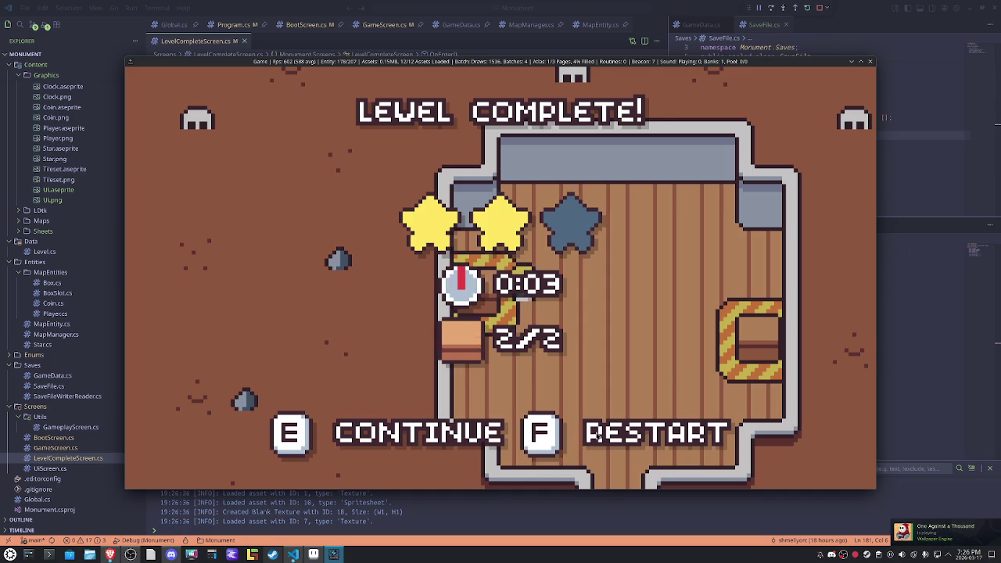
pyautogui.hotkey('alt', 'Tab')
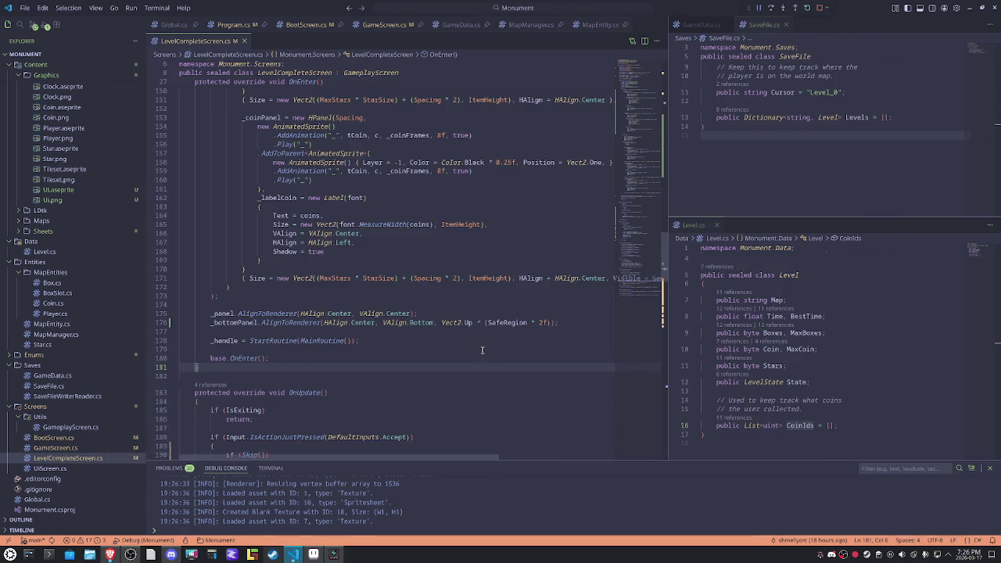
# Step: Add 'spacing: 10,' to the bottom panel's new HPanel( on line 41
pyautogui.scroll(7, 482, 349)
pyautogui.scroll(7, 481, 350)
pyautogui.scroll(7, 480, 351)
pyautogui.scroll(7, 479, 351)
pyautogui.scroll(5, 478, 351)
pyautogui.scroll(5, 479, 351)
pyautogui.scroll(3, 479, 351)
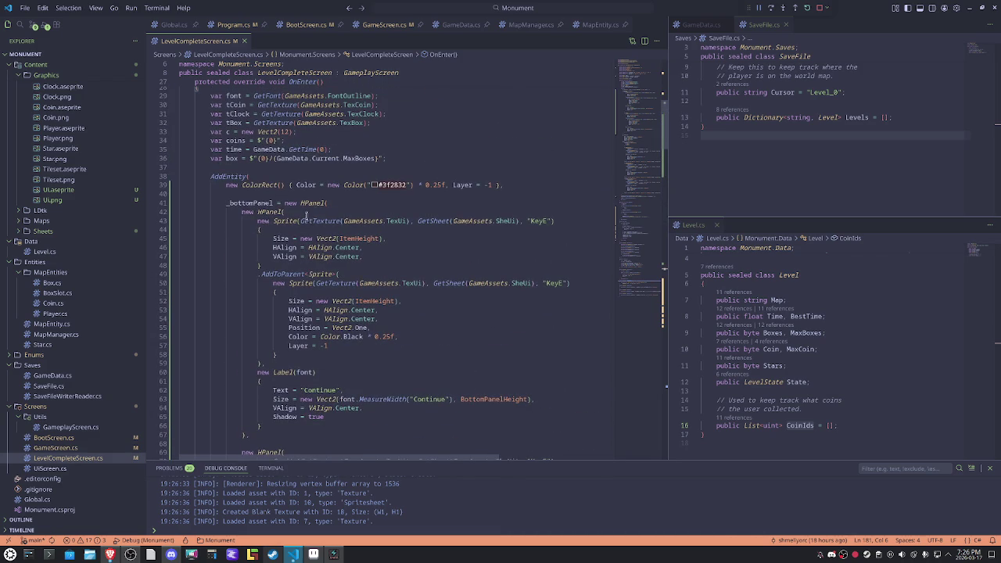
pyautogui.click(341, 202)
pyautogui.write('spacing: 10,')
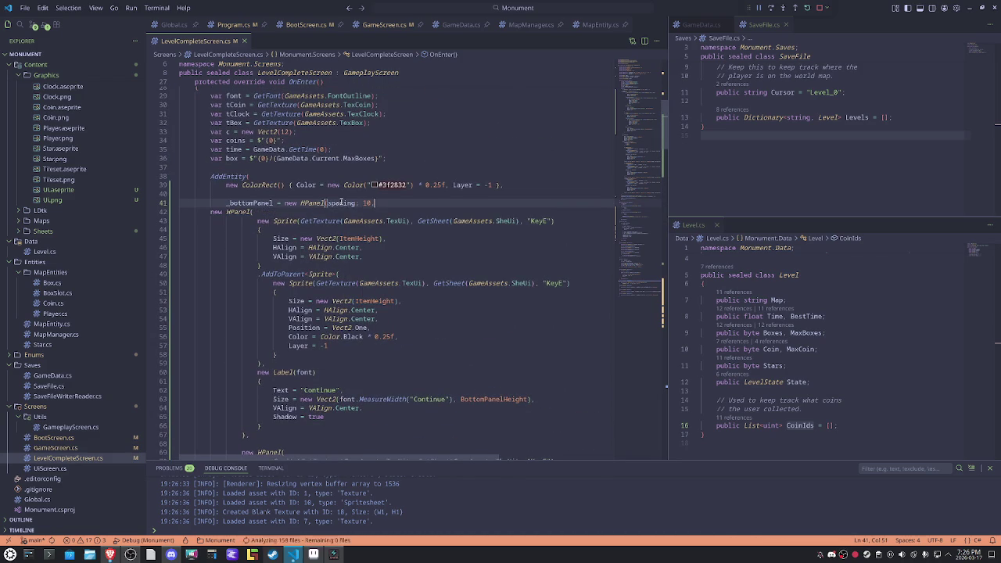
# Step: Indent the inner HPanel on line 42 and give it spacing: 2
pyautogui.press('Down')
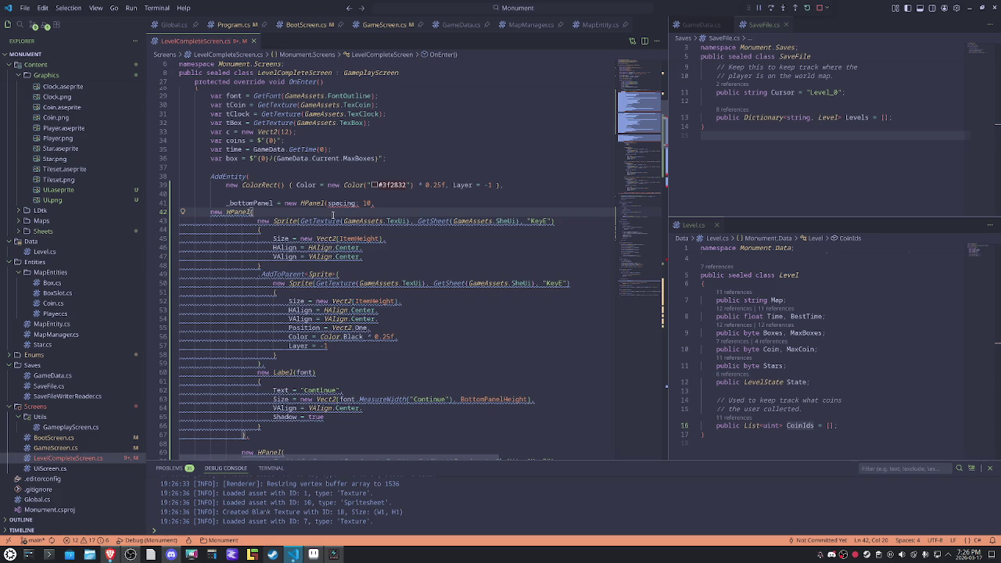
pyautogui.press('Home')
pyautogui.press('Tab')
pyautogui.press('Tab')
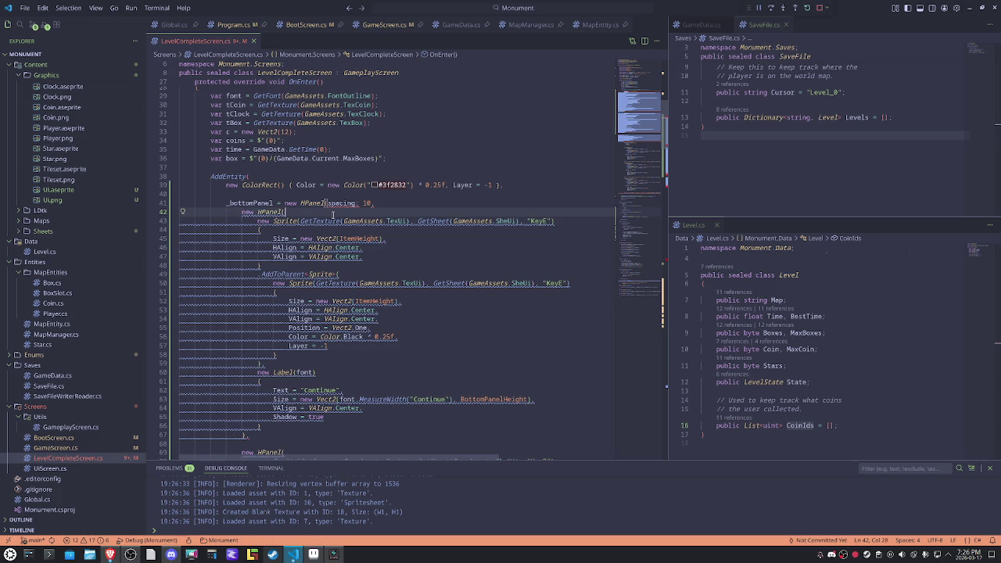
pyautogui.write('sp')
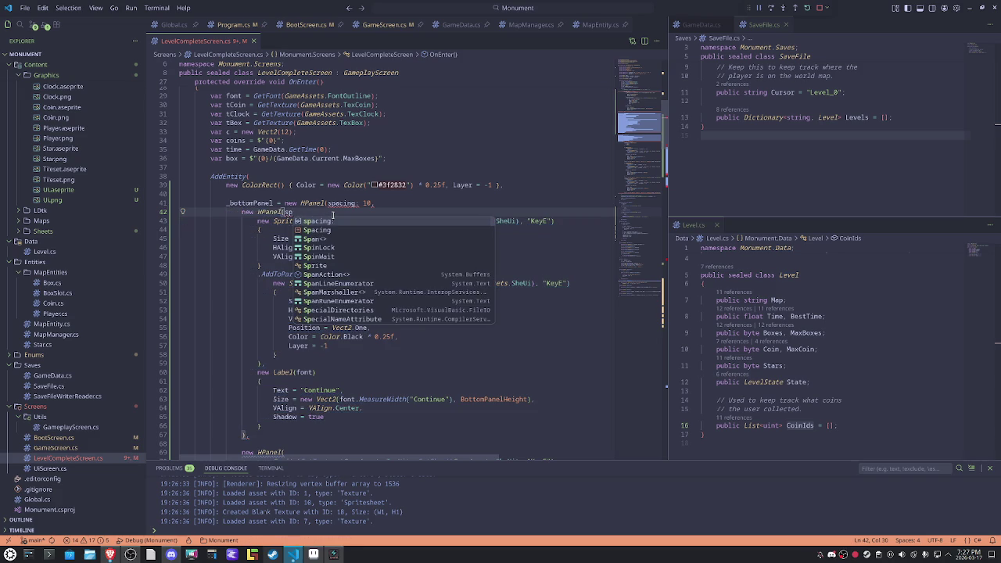
pyautogui.press('Tab')
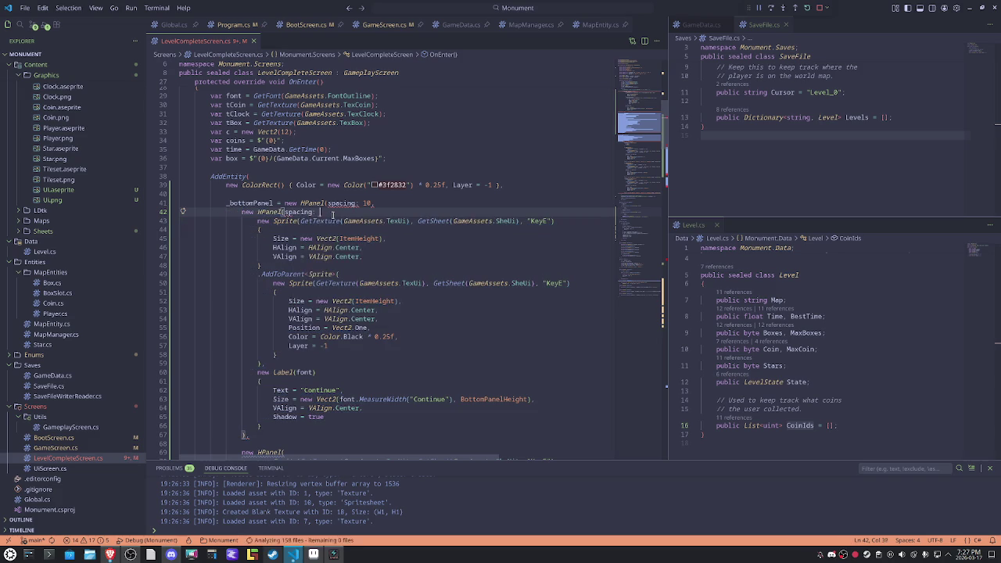
pyautogui.write('2,')
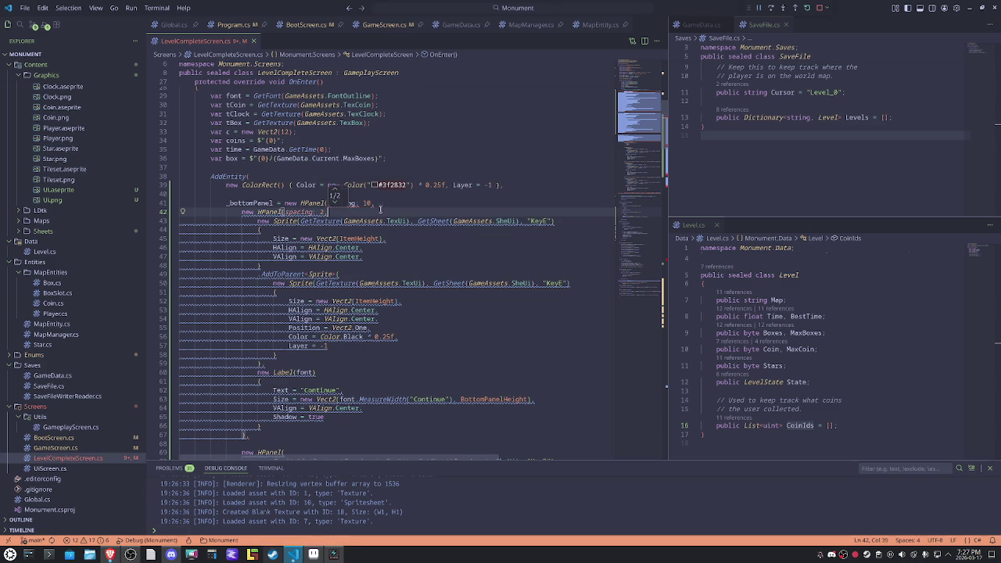
# Step: Retype the line 41 argument as 'spacing: 10,' using the IntelliSense completion
pyautogui.doubleClick(341, 202)
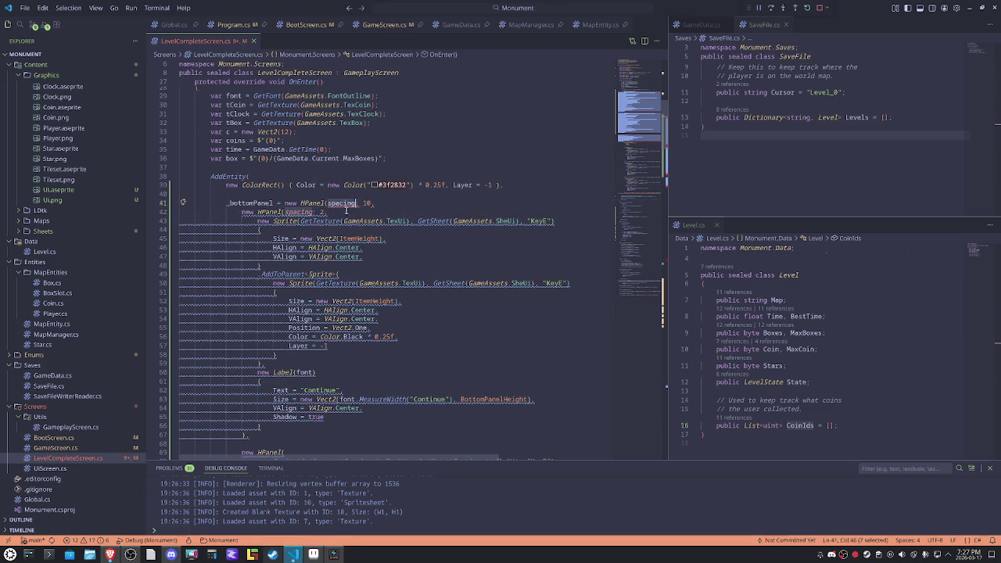
pyautogui.click(425, 273)
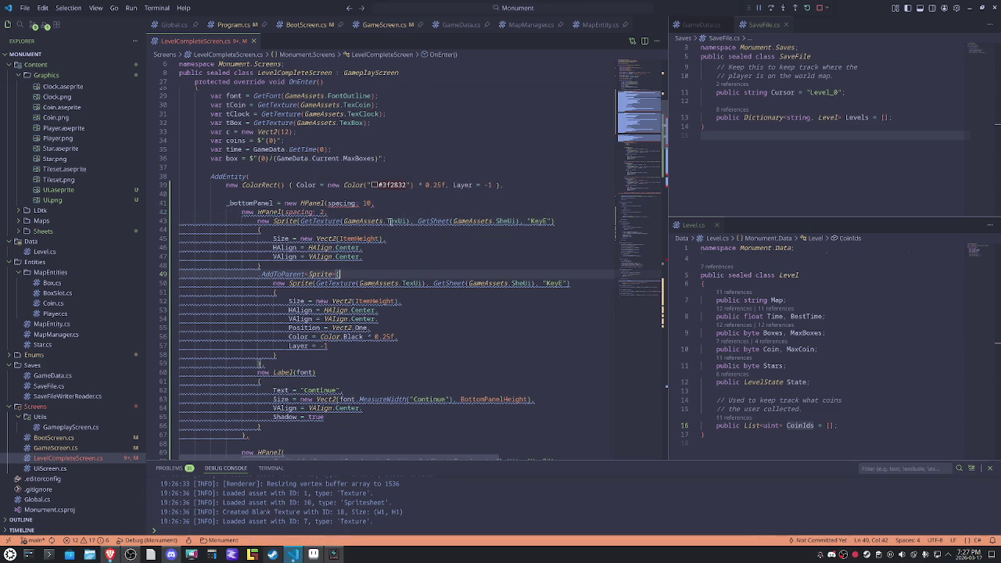
pyautogui.click(383, 203)
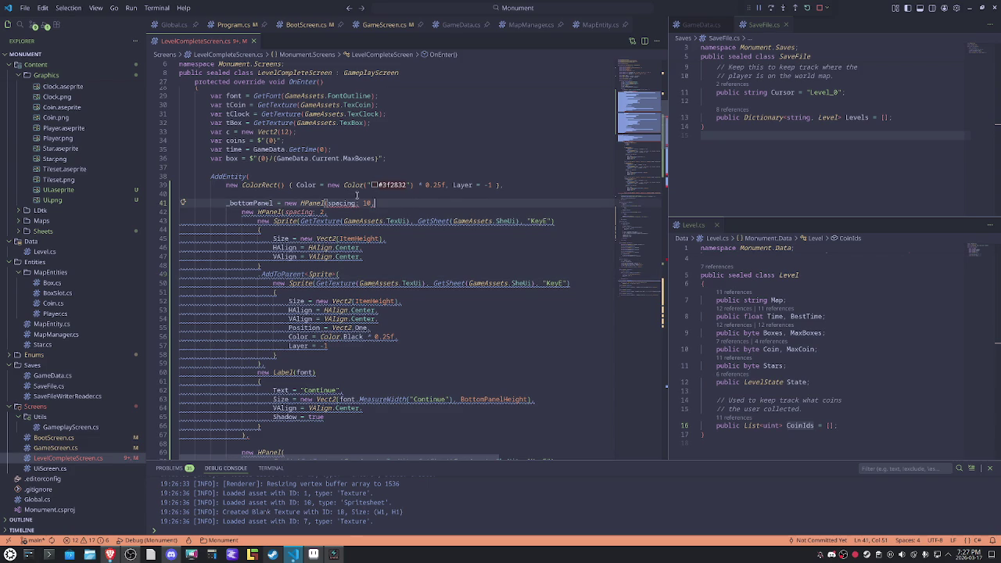
pyautogui.moveTo(312, 203)
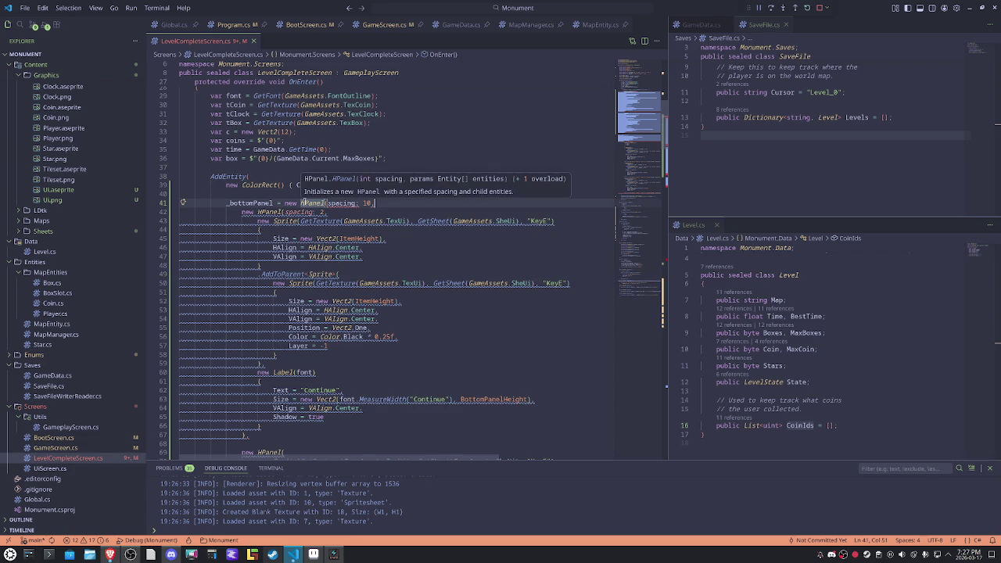
pyautogui.click(421, 251)
pyautogui.click(390, 202)
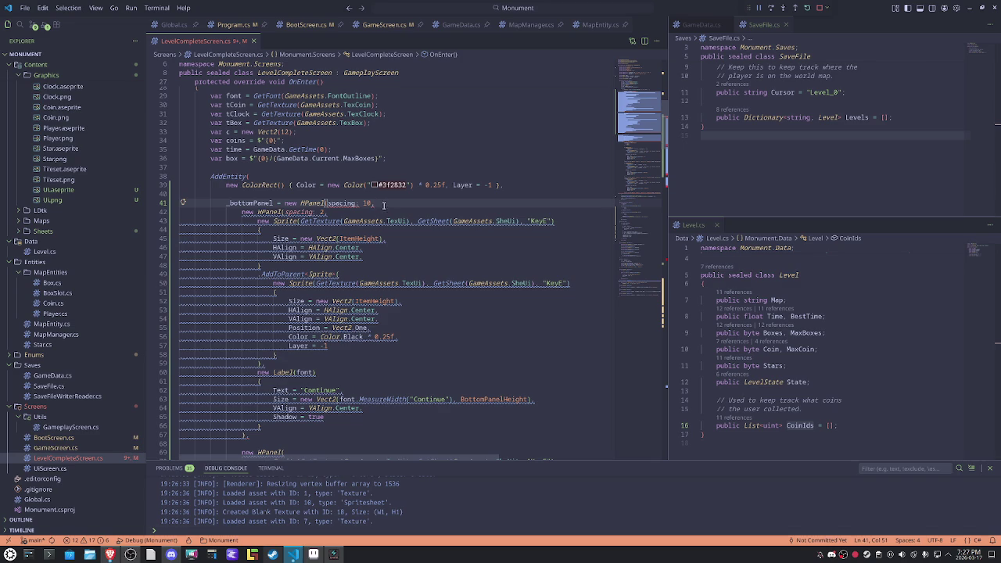
pyautogui.moveTo(281, 212)
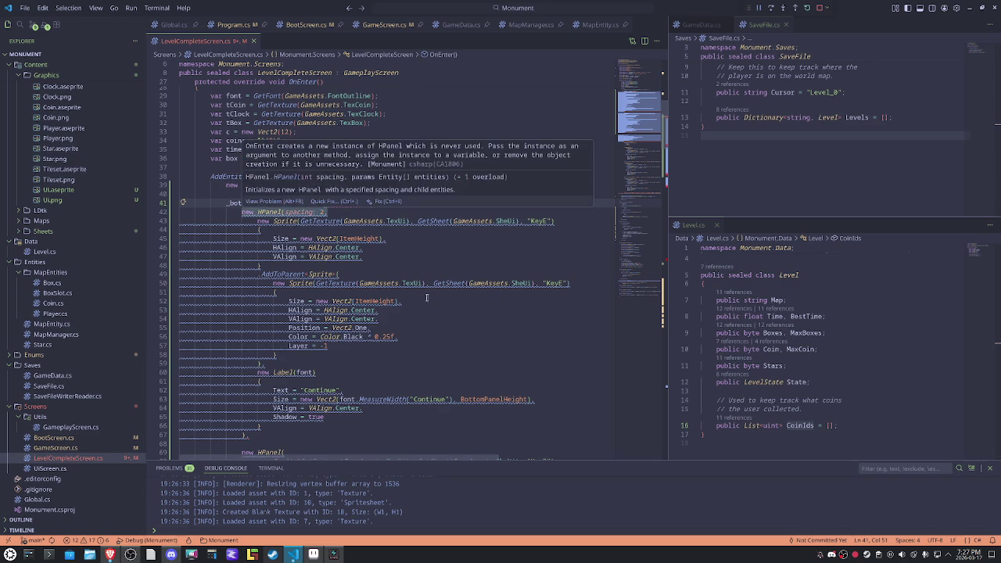
pyautogui.doubleClick(343, 203)
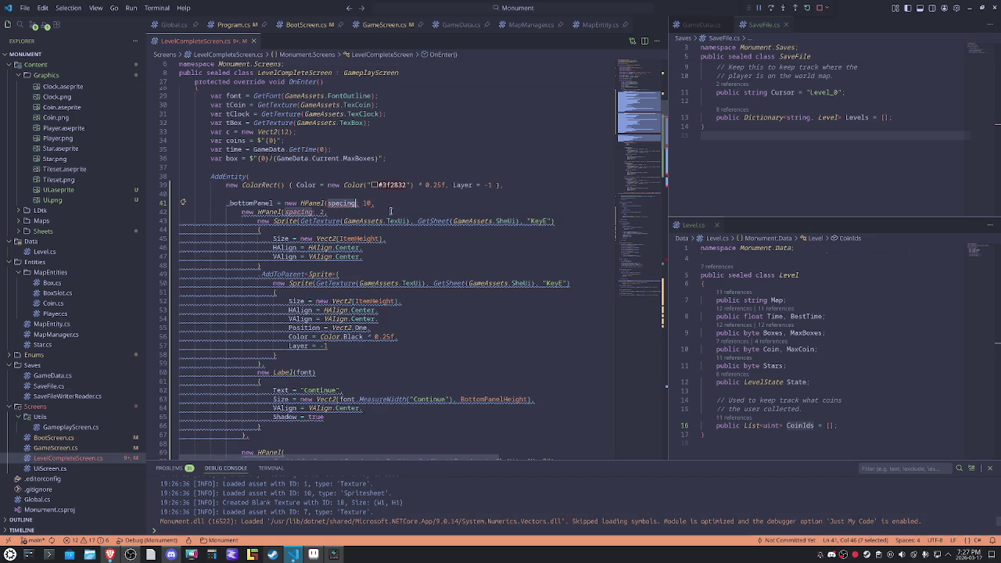
pyautogui.write('sp')
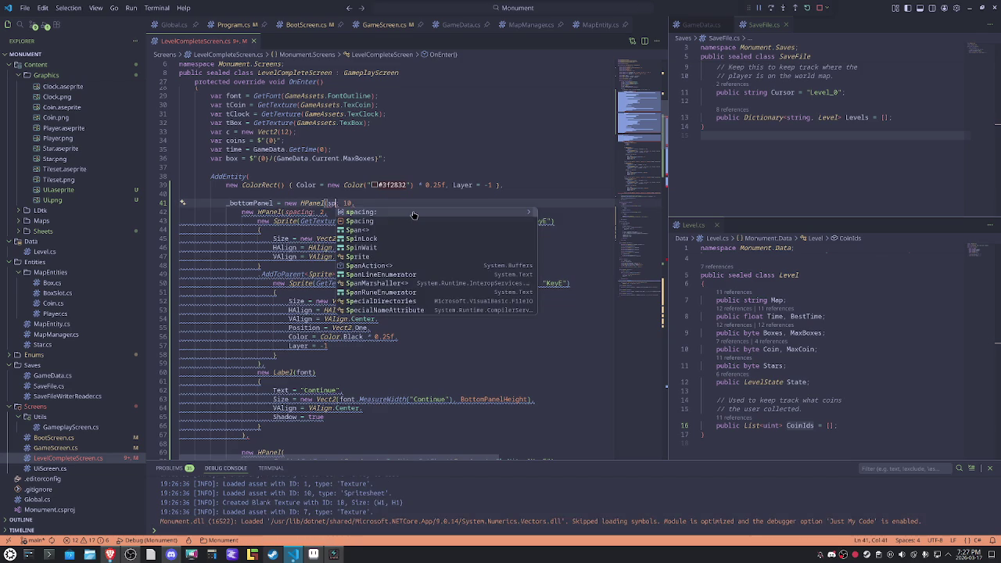
pyautogui.press('Tab')
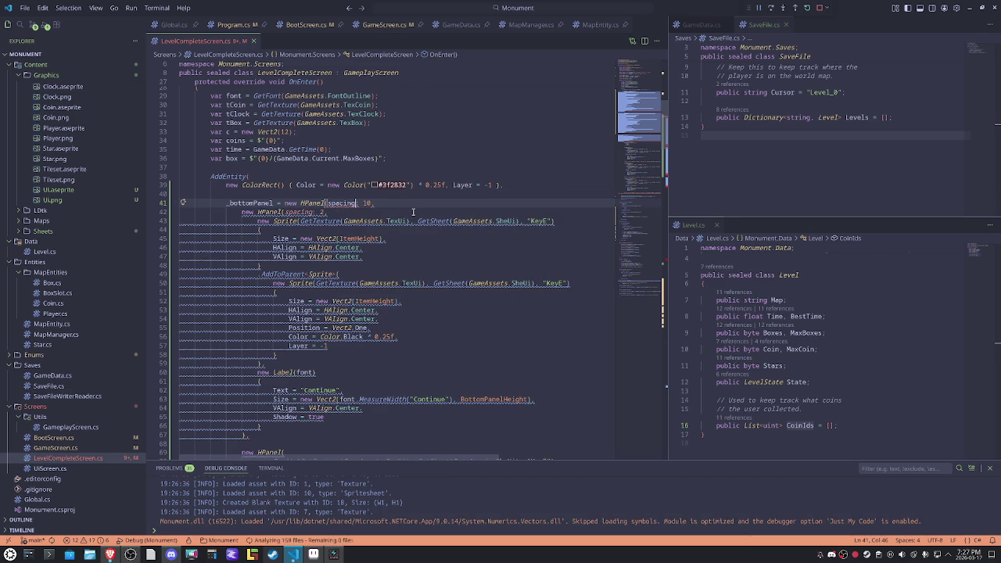
pyautogui.hotkey('ctrl', 'Right')
pyautogui.hotkey('ctrl', 'z')
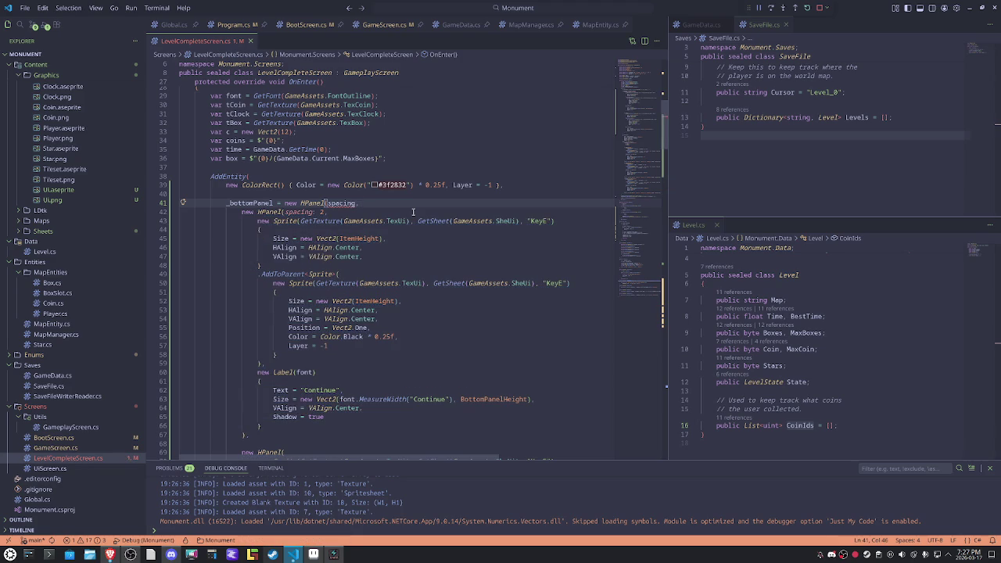
pyautogui.write(': 10')
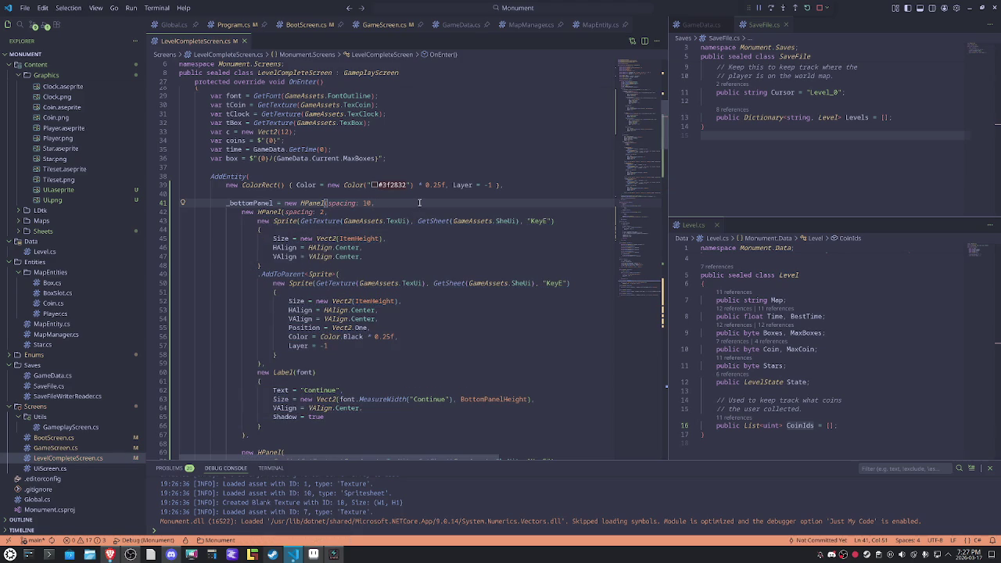
pyautogui.write(',')
# Step: Review the HPanel spacing lines, then restart the game from the debug toolbar
pyautogui.moveTo(342, 213); pyautogui.dragTo(284, 212)
pyautogui.scroll(-2, 380, 340)
pyautogui.scroll(-2, 380, 339)
pyautogui.click(338, 348)
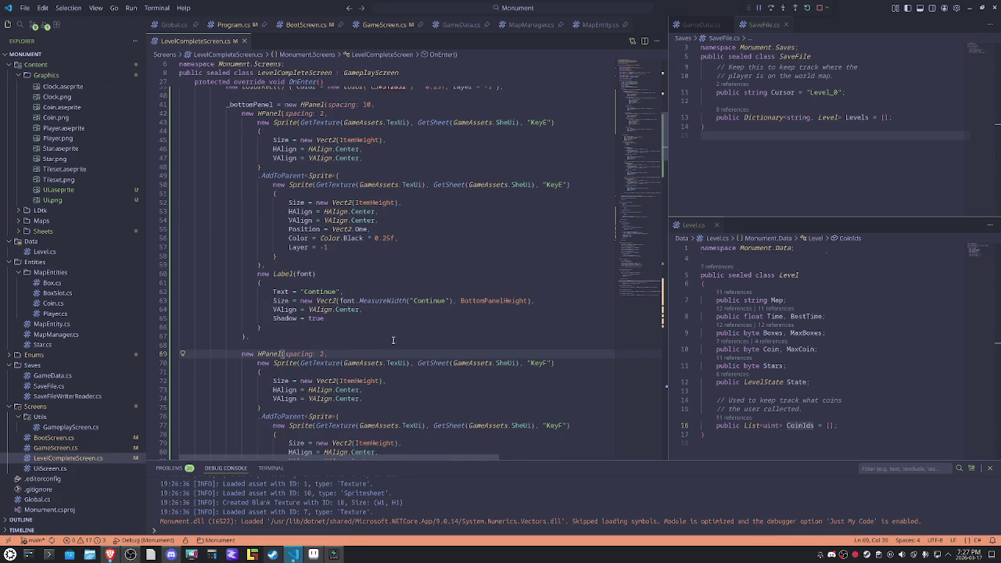
pyautogui.click(815, 15)
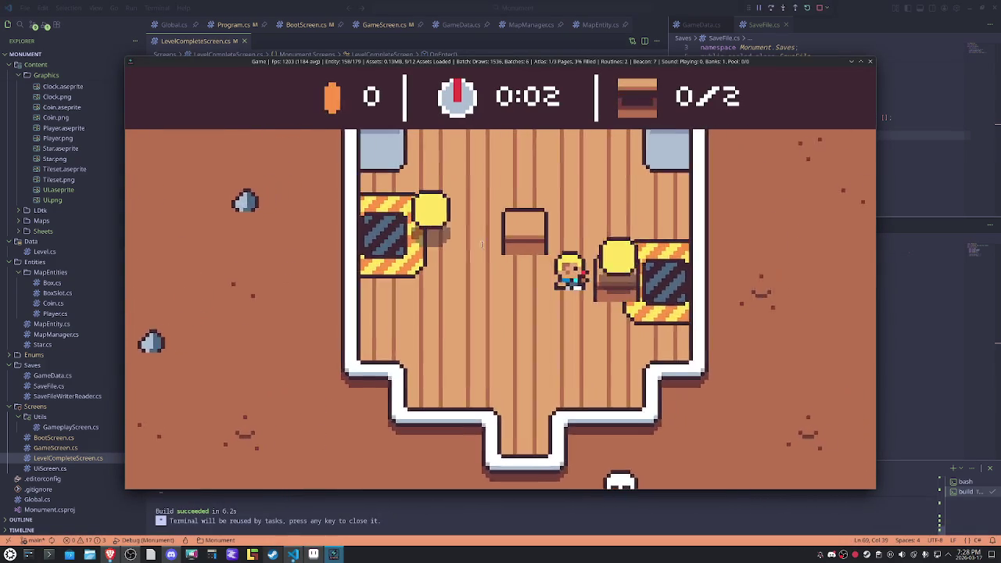
# Step: Finish the level, press F to restart, finish again, press E to continue, then restart debugging
pyautogui.press('Left')
pyautogui.press('Left')
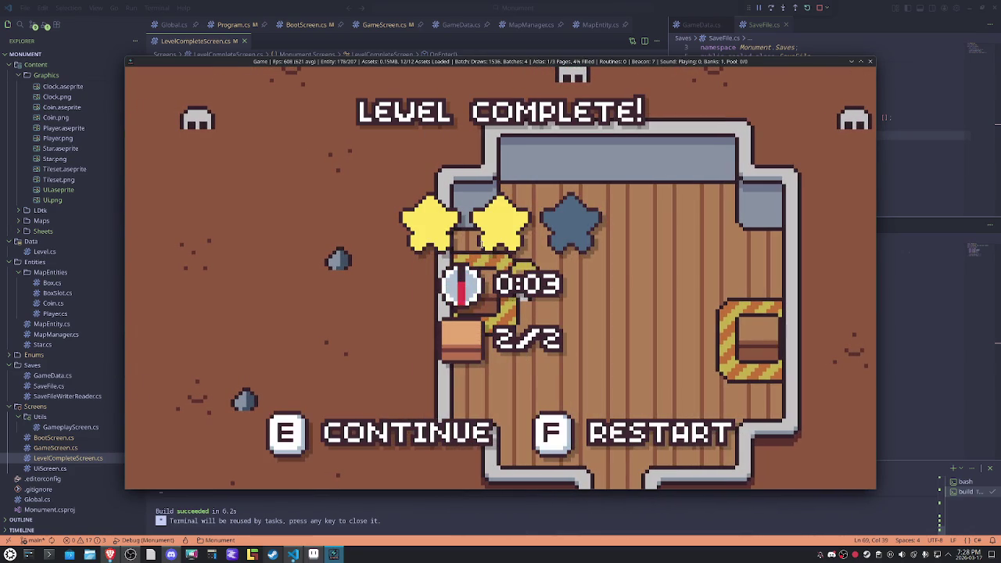
pyautogui.press('f')
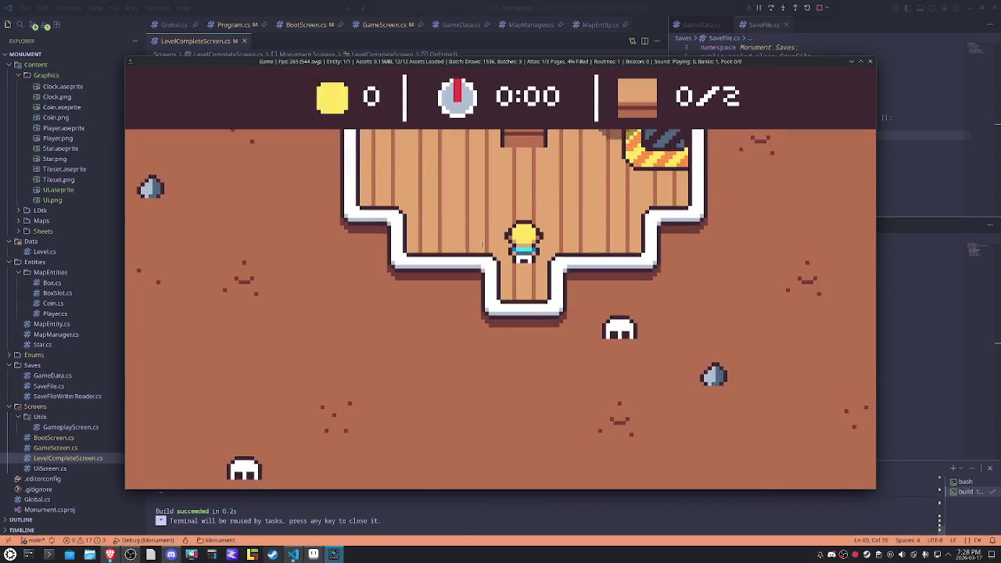
pyautogui.press('Up')
pyautogui.press('Right')
pyautogui.press('Left')
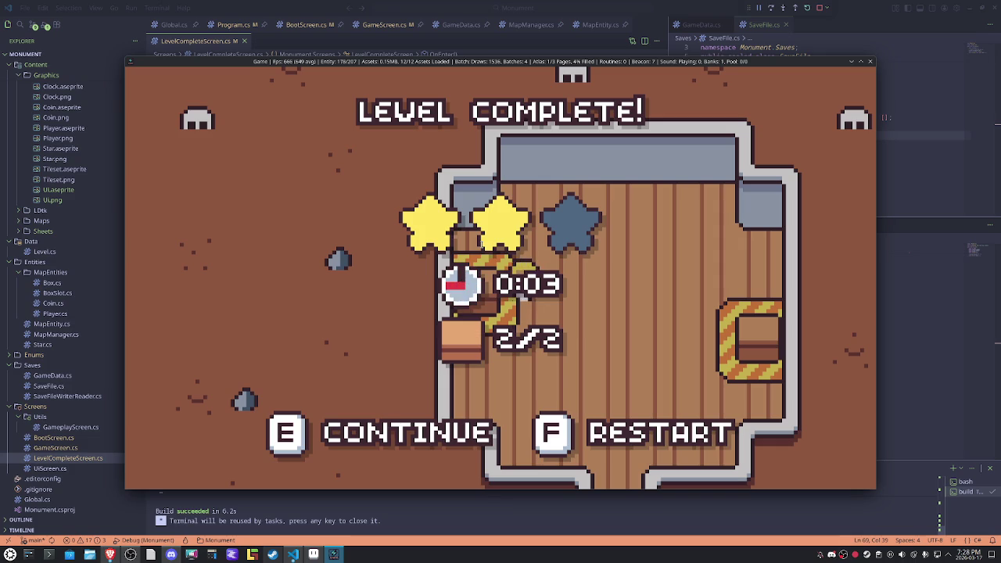
pyautogui.press('e')
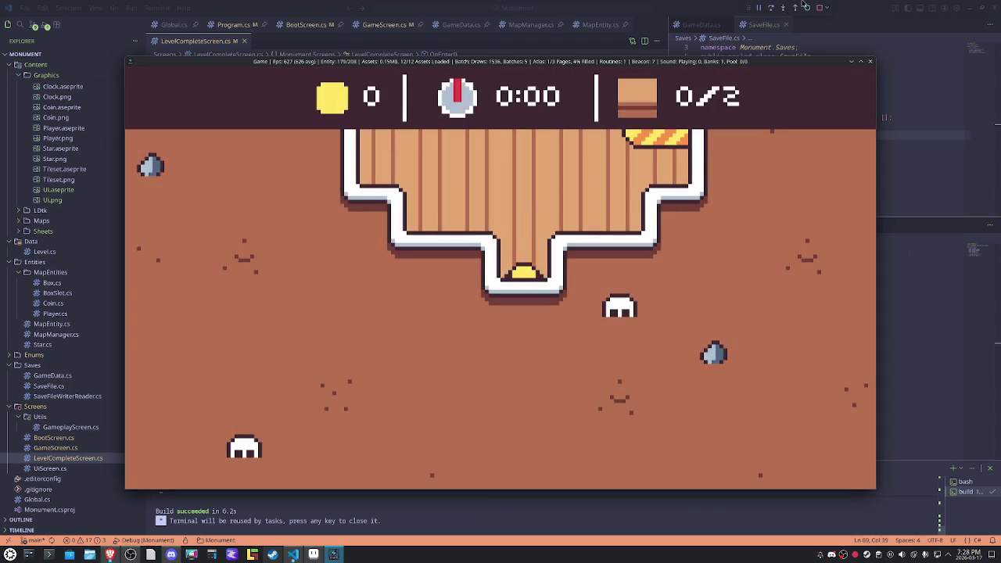
pyautogui.click(808, 8)
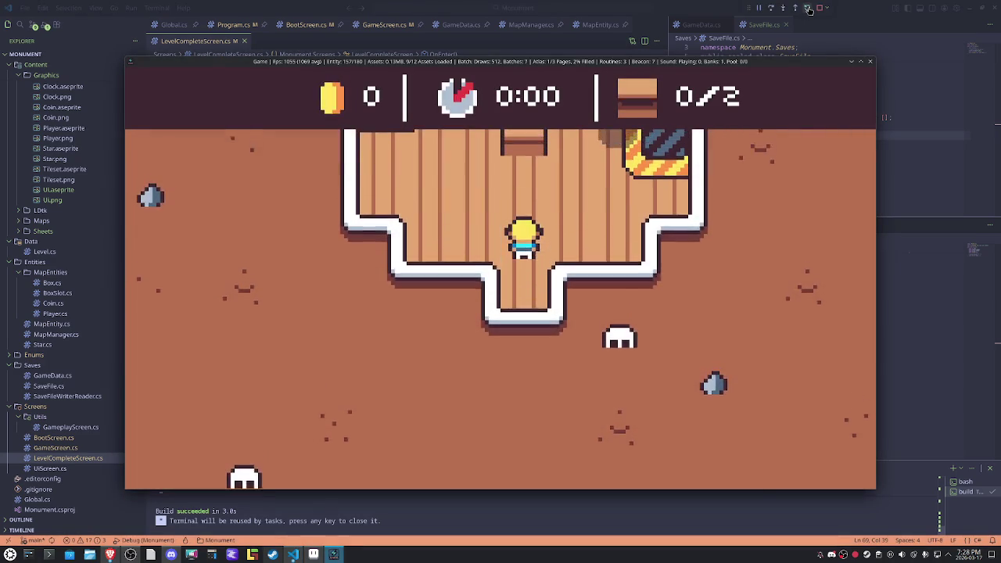
# Step: Collect a coin, push the box onto its target, and press E to continue
pyautogui.press('Right')
pyautogui.press('Left')
pyautogui.press('Down')
pyautogui.press('Down')
pyautogui.press('Right')
pyautogui.press('Right')
pyautogui.press('Right')
pyautogui.press('Right')
pyautogui.press('Up')
pyautogui.press('Left')
pyautogui.press('Left')
pyautogui.press('Left')
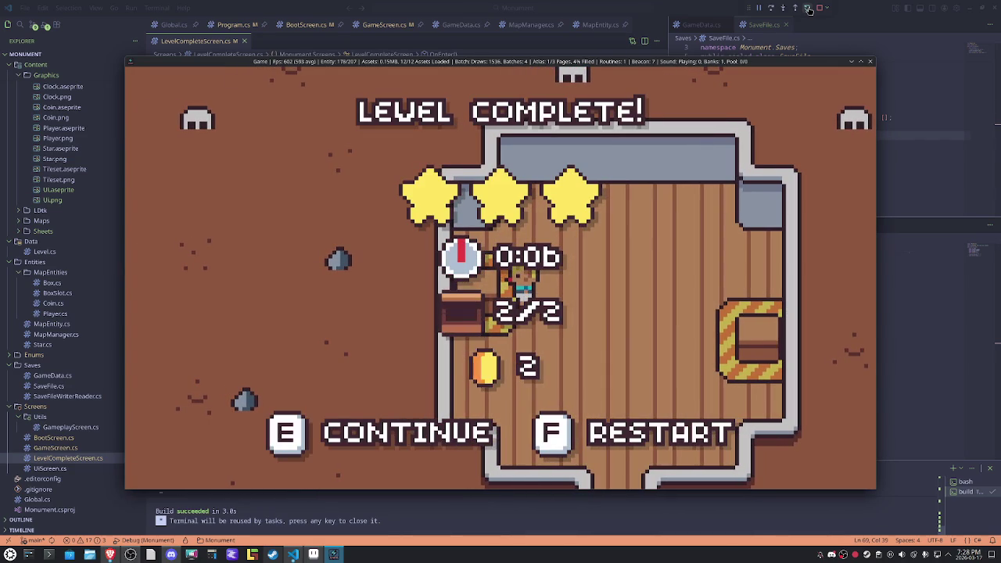
pyautogui.press('e')
# Step: Clear the next level by collecting both coins and pushing the box, then press E
pyautogui.press('Up')
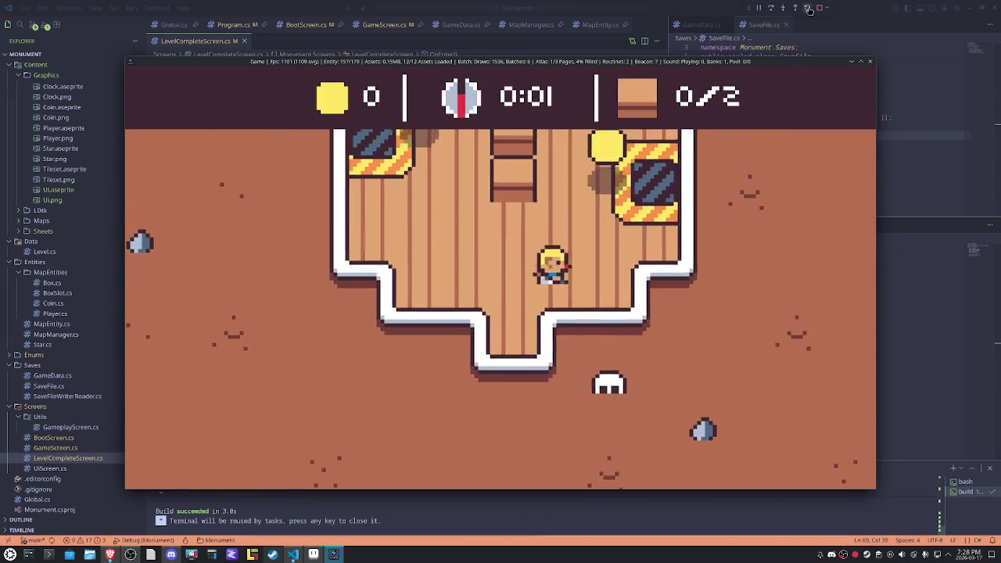
pyautogui.press('Up')
pyautogui.press('Up')
pyautogui.press('Up')
pyautogui.press('Left')
pyautogui.press('Left')
pyautogui.press('Down')
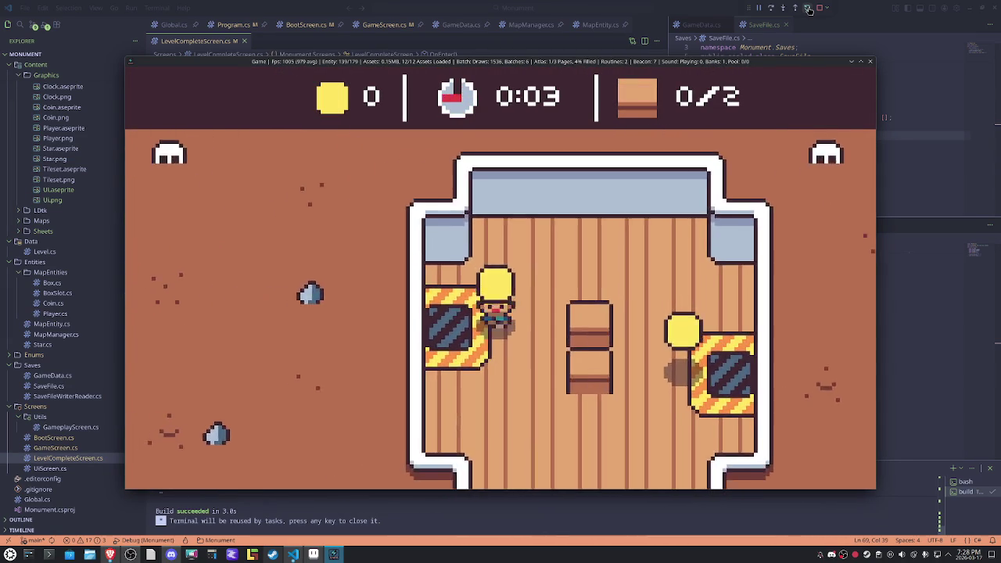
pyautogui.press('Up')
pyautogui.press('Down')
pyautogui.press('Down')
pyautogui.press('Right')
pyautogui.press('Right')
pyautogui.press('Right')
pyautogui.press('Right')
pyautogui.press('Up')
pyautogui.press('Down')
pyautogui.press('Left')
pyautogui.press('Left')
pyautogui.press('Left')
pyautogui.press('Up')
pyautogui.press('Right')
pyautogui.press('Right')
pyautogui.press('Right')
pyautogui.press('Up')
pyautogui.press('Left')
pyautogui.press('Left')
pyautogui.press('Left')
pyautogui.press('Left')
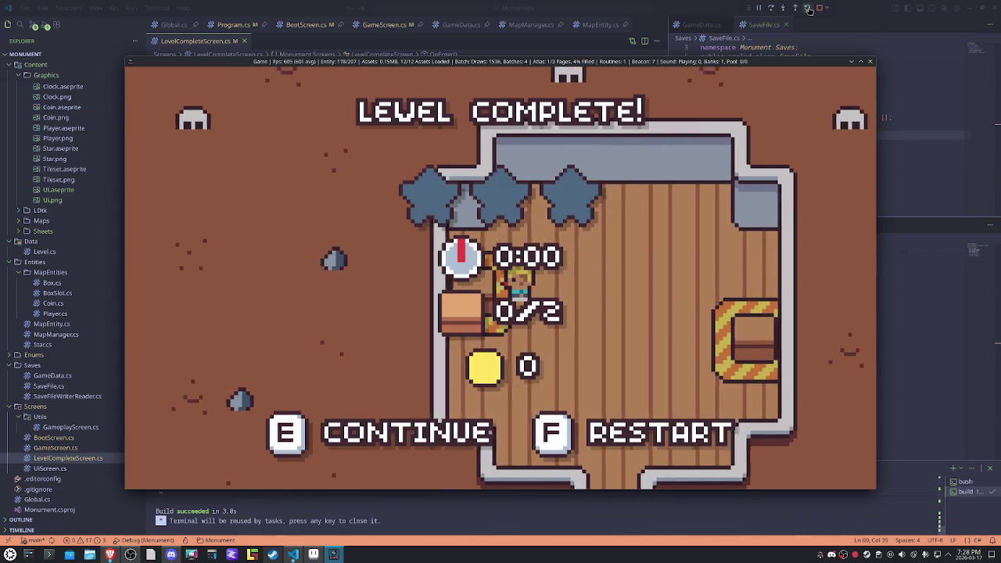
pyautogui.press('e')
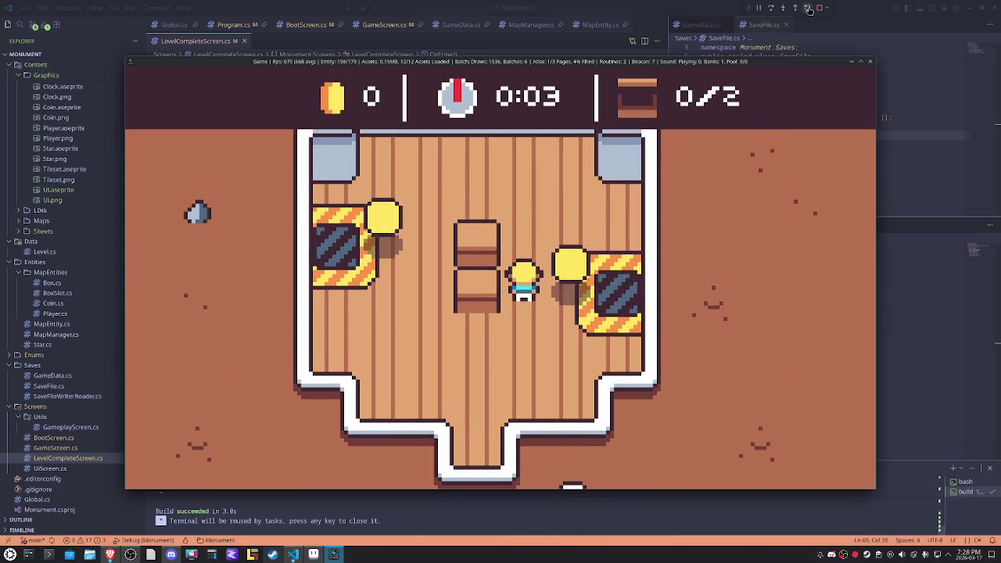
# Step: Grab both coins, push both boxes onto their slots, then press F to restart
pyautogui.press('Right')
pyautogui.press('Down')
pyautogui.press('Left')
pyautogui.press('Up')
pyautogui.press('Down')
pyautogui.press('Right')
pyautogui.press('Right')
pyautogui.press('Up')
pyautogui.press('Left')
pyautogui.press('Left')
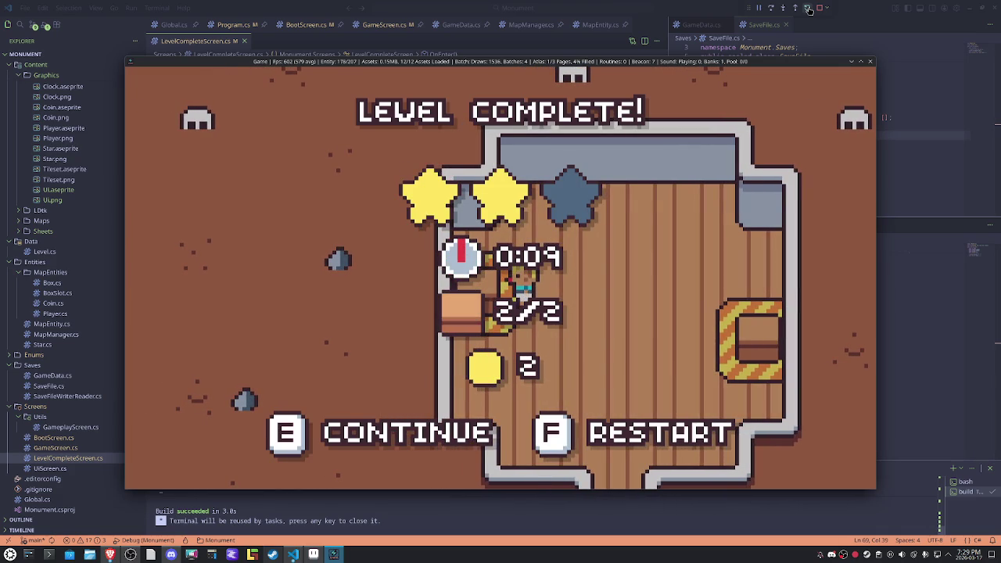
pyautogui.press('f')
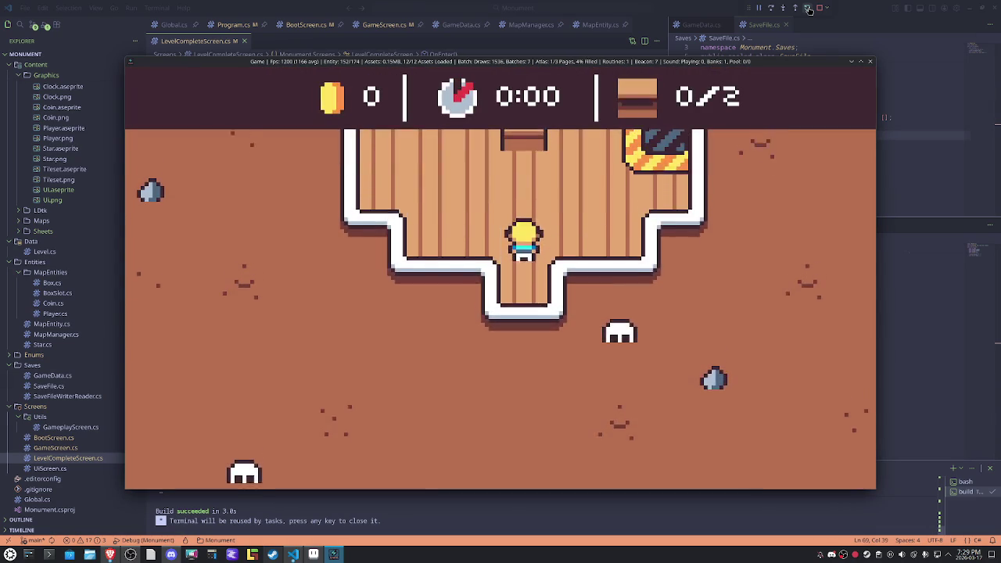
# Step: Replay the restarted level to Level Complete with three stars, then close the game window
pyautogui.press('Up')
pyautogui.press('Up')
pyautogui.press('Left')
pyautogui.press('Left')
pyautogui.press('Down')
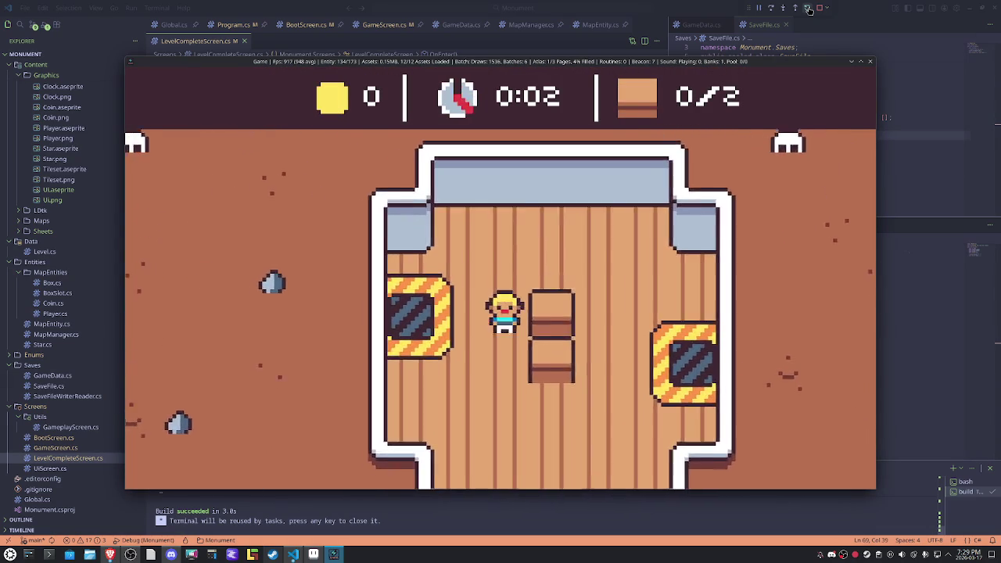
pyautogui.press('Down')
pyautogui.press('Right')
pyautogui.press('Right')
pyautogui.press('Right')
pyautogui.press('Up')
pyautogui.press('Left')
pyautogui.press('Left')
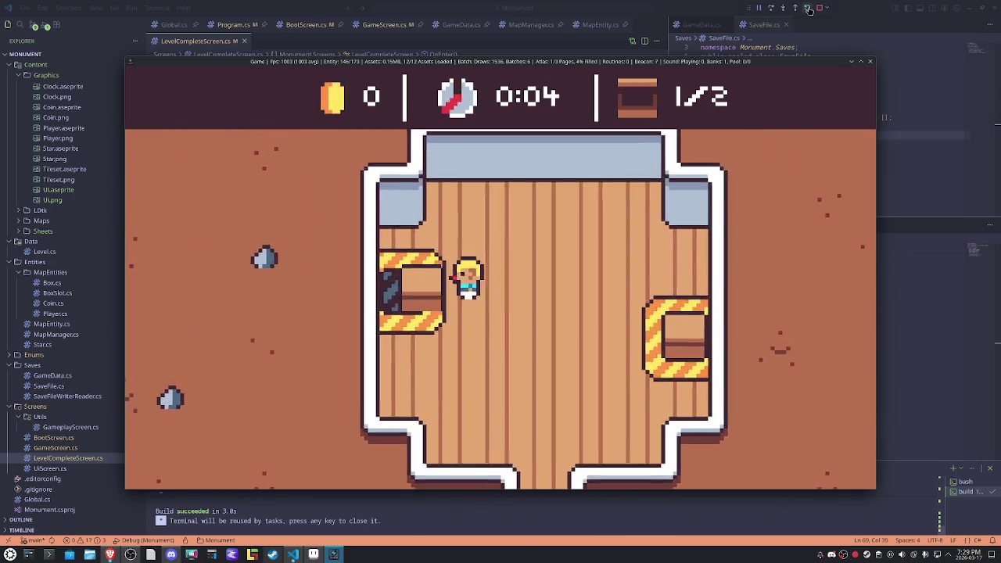
pyautogui.press('Left')
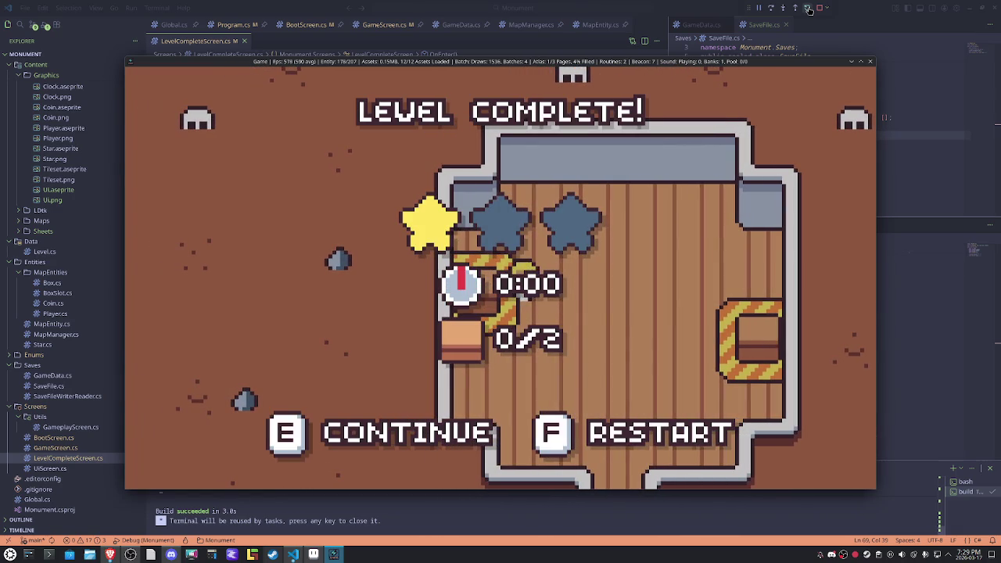
pyautogui.click(875, 66)
# Step: Chain the Cancel input check on line 196 as an else if after the Accept check
pyautogui.scroll(10, 474, 321)
pyautogui.scroll(-5, 473, 322)
pyautogui.scroll(-5, 453, 330)
pyautogui.scroll(-5, 430, 341)
pyautogui.scroll(-5, 402, 353)
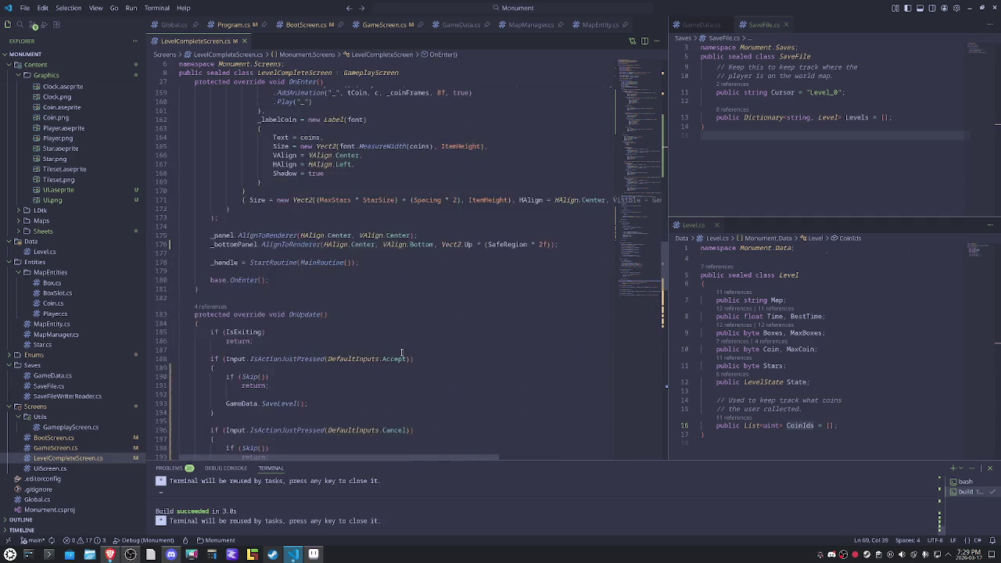
pyautogui.scroll(-4, 402, 353)
pyautogui.click(210, 312)
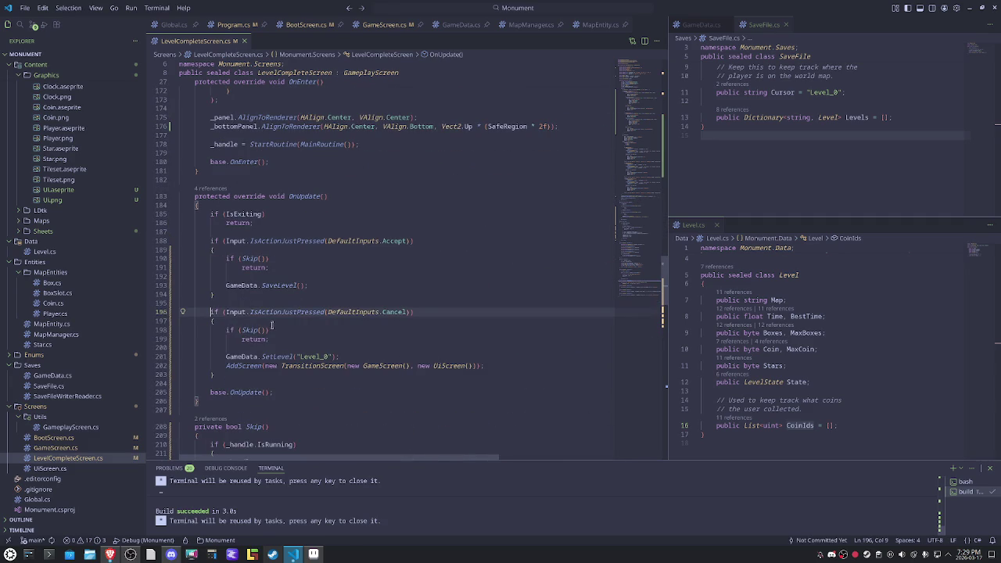
pyautogui.write('else')
pyautogui.press('Home')
pyautogui.press('Home')
pyautogui.press('BackSpace')
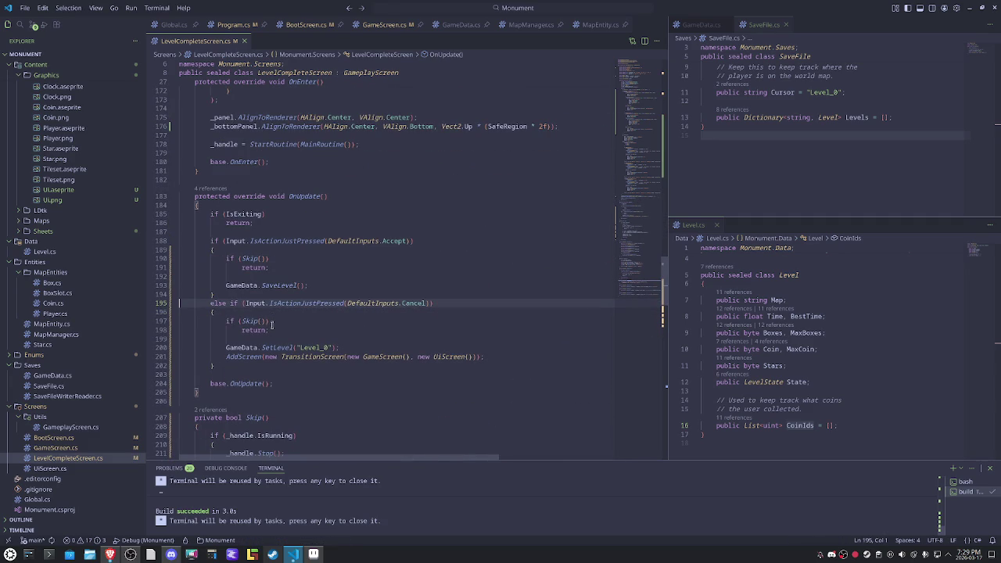
pyautogui.click(461, 270)
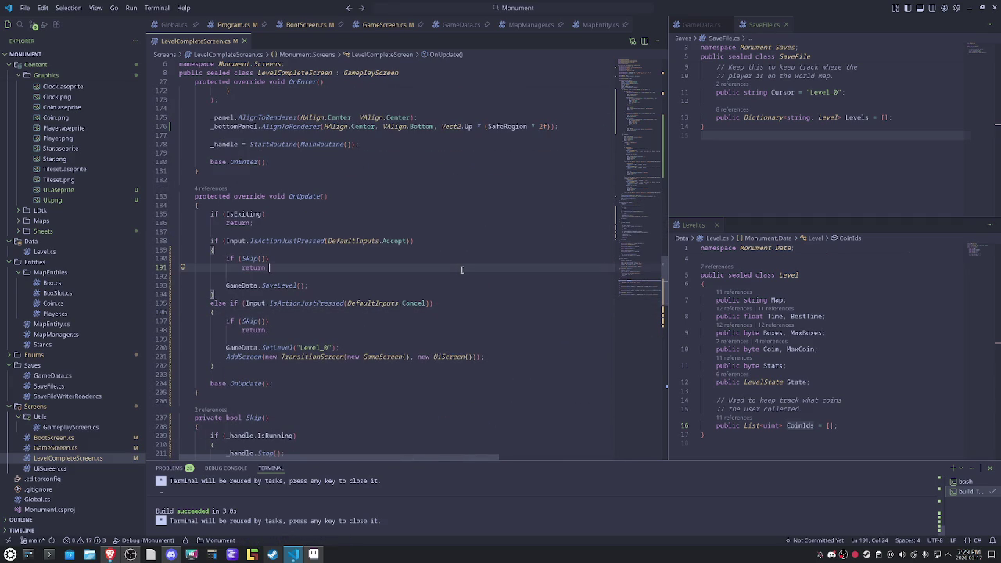
# Step: Cut the four Snap.Engine.Coroutines using lines from the top of the file
pyautogui.scroll(7, 462, 270)
pyautogui.scroll(7, 462, 270)
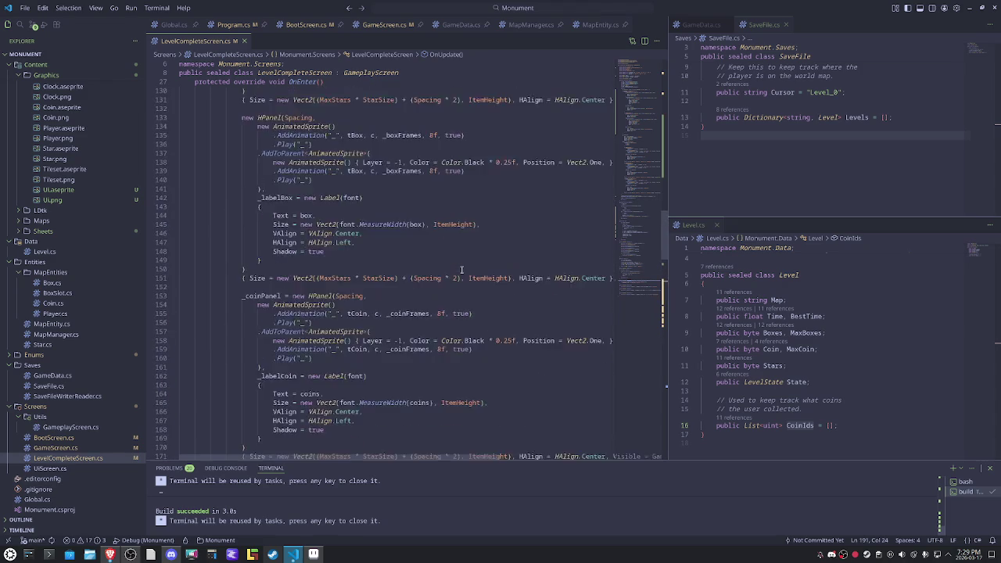
pyautogui.scroll(7, 462, 270)
pyautogui.scroll(7, 462, 270)
pyautogui.scroll(4, 462, 270)
pyautogui.scroll(5, 461, 270)
pyautogui.scroll(4, 462, 270)
pyautogui.scroll(5, 462, 270)
pyautogui.scroll(5, 462, 270)
pyautogui.scroll(4, 461, 270)
pyautogui.scroll(3, 462, 270)
pyautogui.scroll(2, 461, 270)
pyautogui.hotkey('ctrl', 'shift', 'Home')
pyautogui.hotkey('ctrl', 'c')
pyautogui.press('BackSpace')
# Step: Paste the coroutine usings into Global.cs, prefix each with 'global', and sort the lines
pyautogui.click(186, 26)
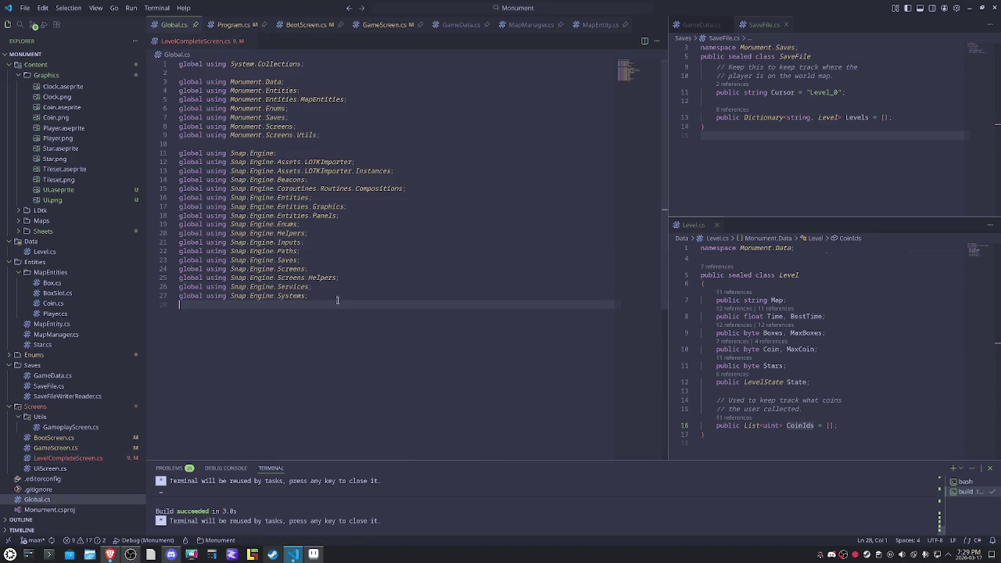
pyautogui.hotkey('ctrl', 'v')
pyautogui.hotkey('ctrl', 'shift', 'Up')
pyautogui.hotkey('ctrl', 'shift', 'Up')
pyautogui.hotkey('ctrl', 'shift', 'Up')
pyautogui.write('glob')
pyautogui.press('Tab')
pyautogui.hotkey('shift', 'alt', 'o')
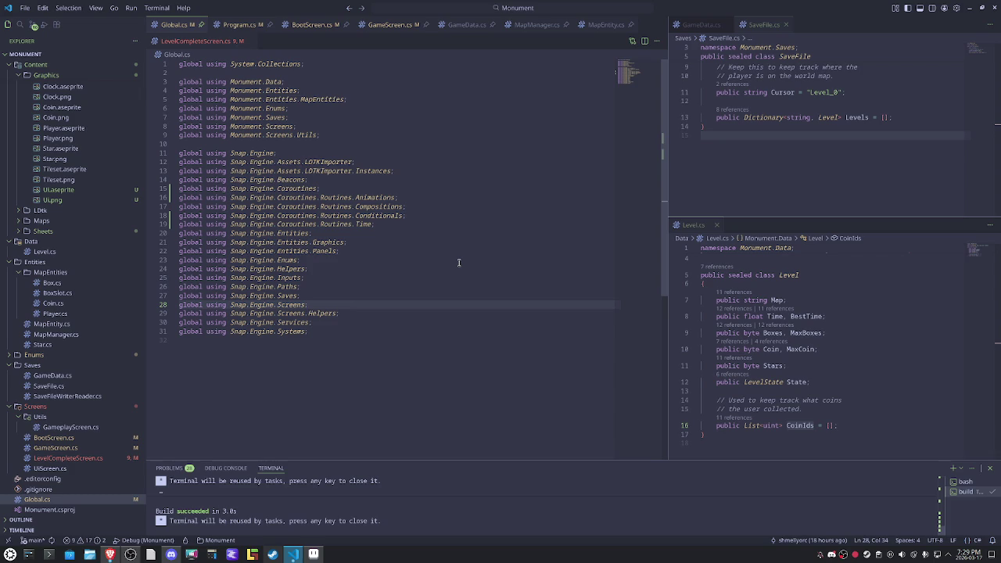
pyautogui.moveTo(50, 468)
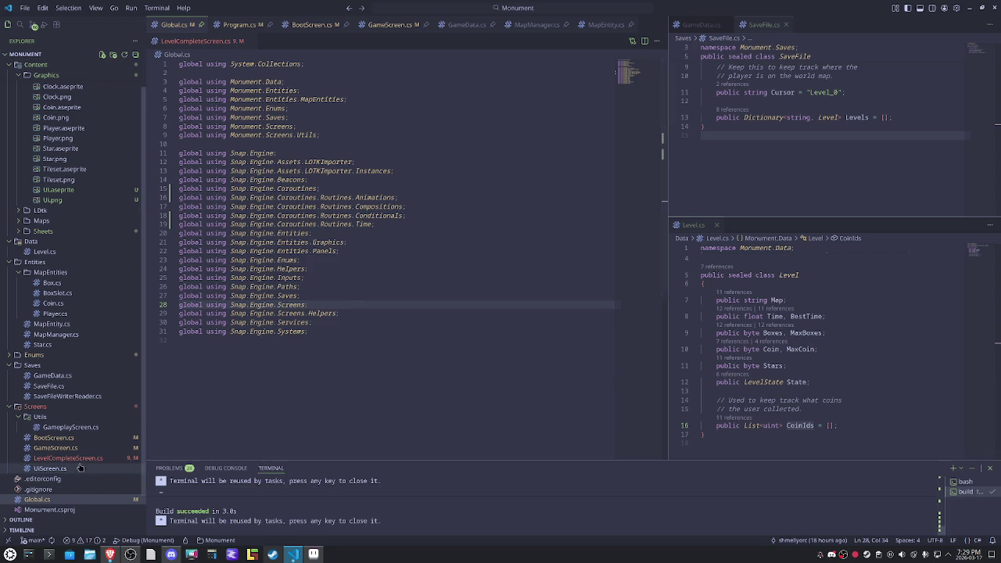
# Step: Delete the blank lines above the namespace in LevelCompleteScreen.cs
pyautogui.click(78, 460)
pyautogui.click(293, 72)
pyautogui.press('Up')
pyautogui.press('Delete')
pyautogui.press('Delete')
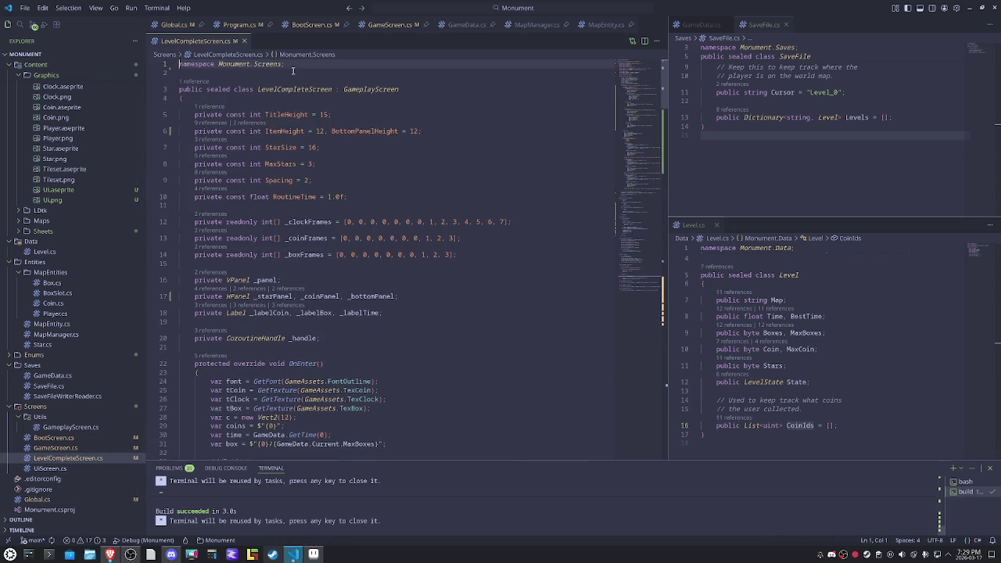
# Step: Widen the main code editor by dragging the side-pane splitter to the right
pyautogui.moveTo(646, 198)
pyautogui.mouseDown()
pyautogui.moveTo(646, 281)
pyautogui.moveTo(653, 248)
pyautogui.mouseUp()
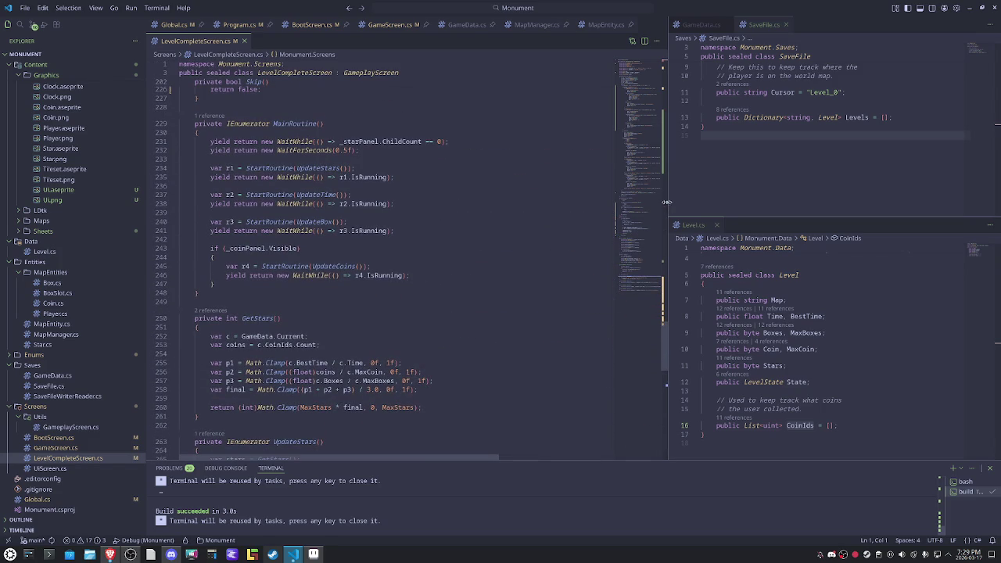
pyautogui.moveTo(668, 200)
pyautogui.mouseDown()
pyautogui.moveTo(723, 201)
pyautogui.moveTo(707, 204)
pyautogui.mouseUp()
pyautogui.click(490, 266)
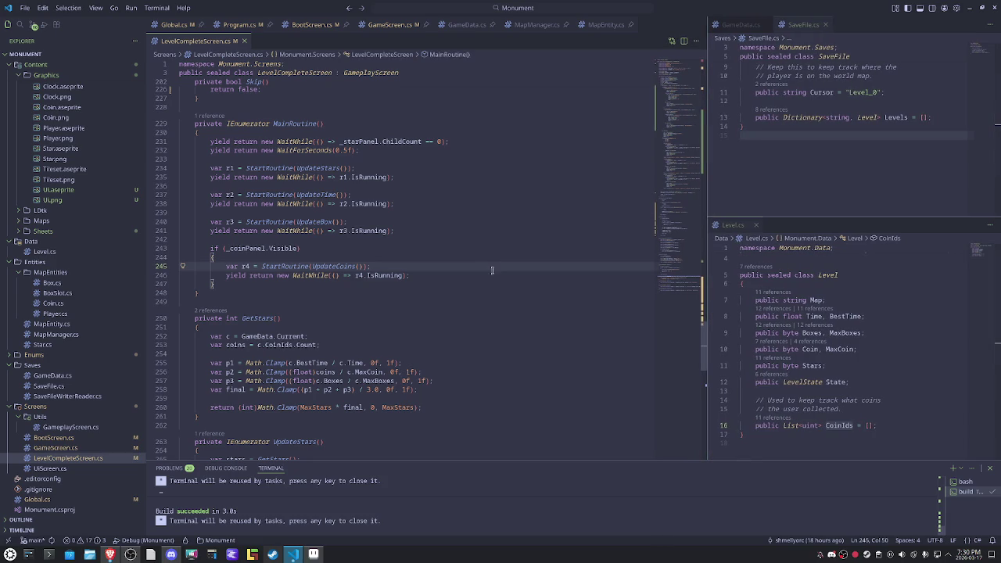
# Step: Lower the Window: Zoom Level setting to -0.5 and close Settings
pyautogui.click(24, 8)
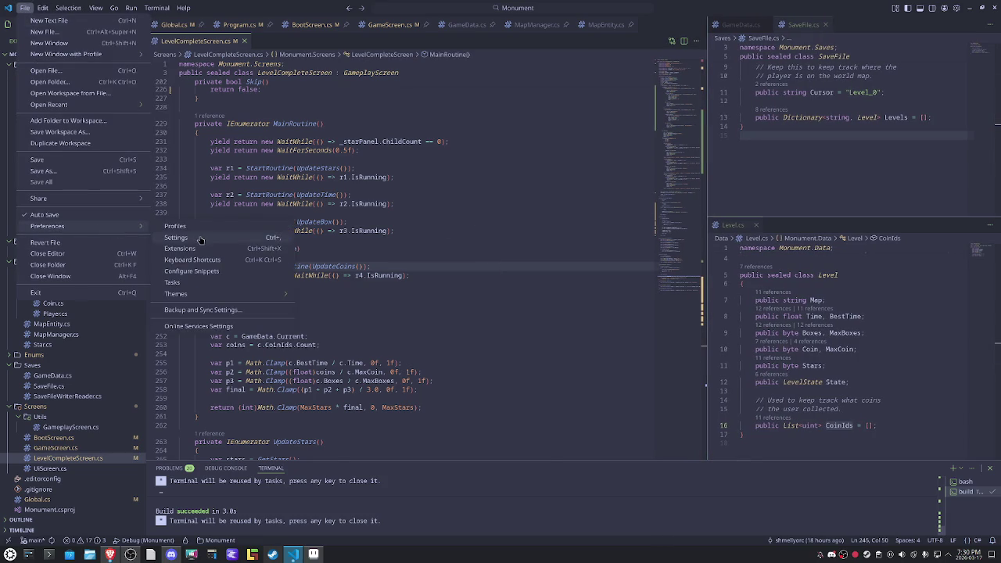
pyautogui.moveTo(47, 226)
pyautogui.click(202, 241)
pyautogui.write('zoo')
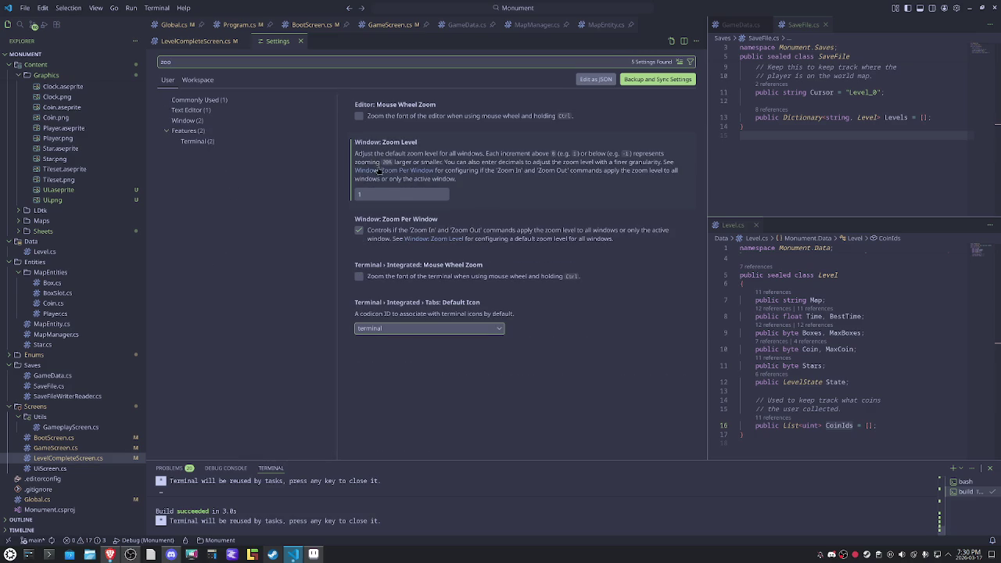
pyautogui.click(361, 196)
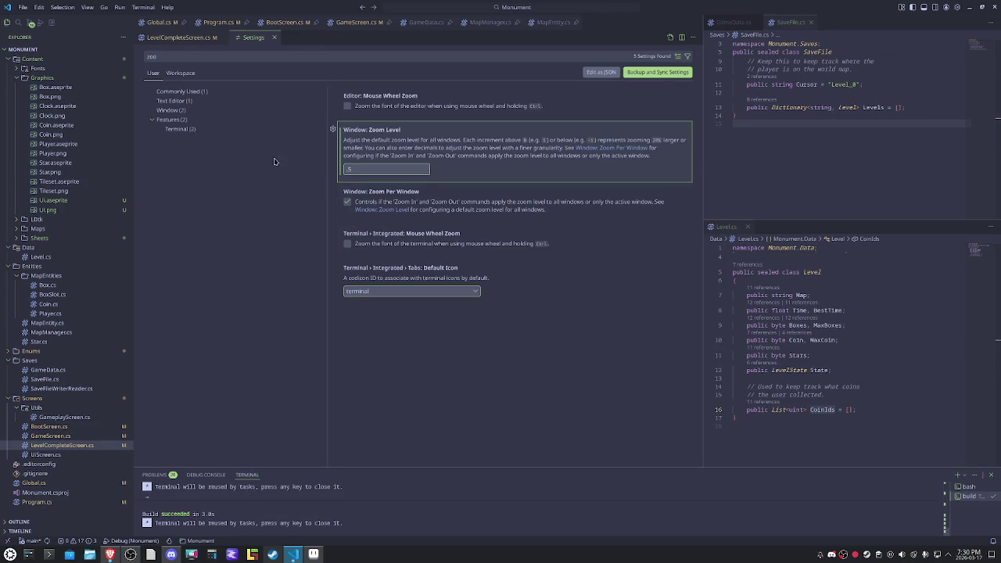
pyautogui.click(274, 37)
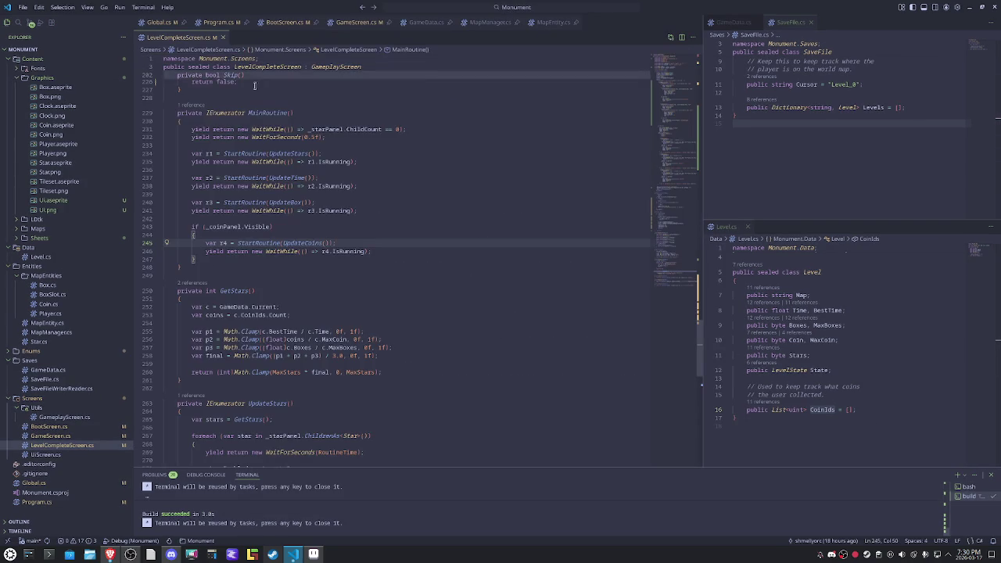
# Step: Break the coin panel initializer so the Visible setting sits on its own line
pyautogui.scroll(5, 395, 230)
pyautogui.scroll(5, 395, 230)
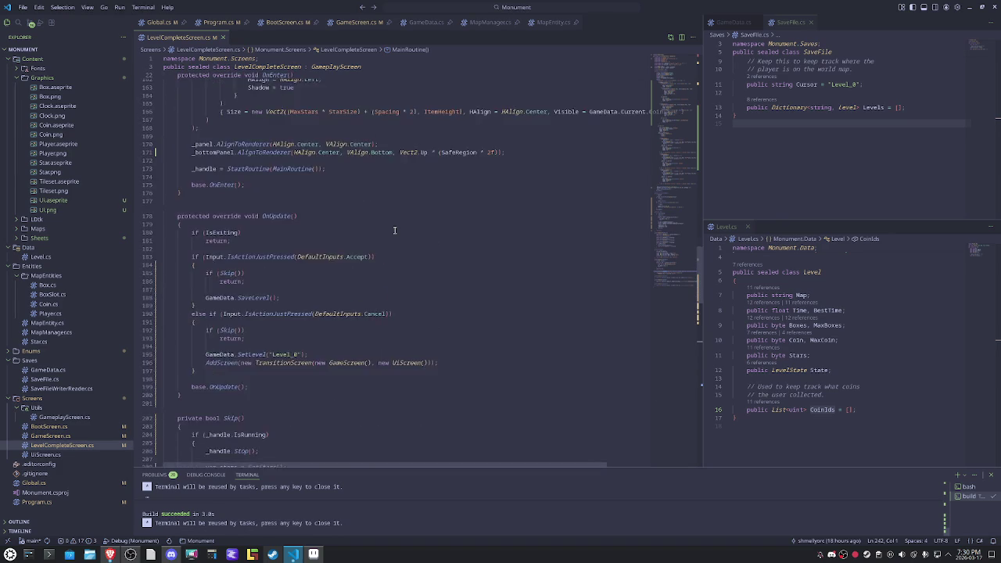
pyautogui.scroll(5, 395, 230)
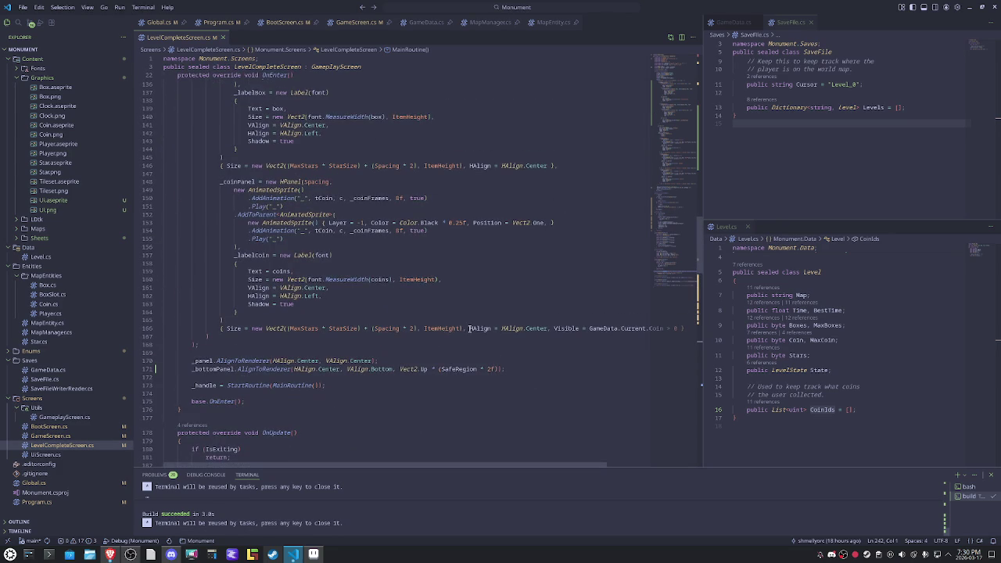
pyautogui.click(554, 328)
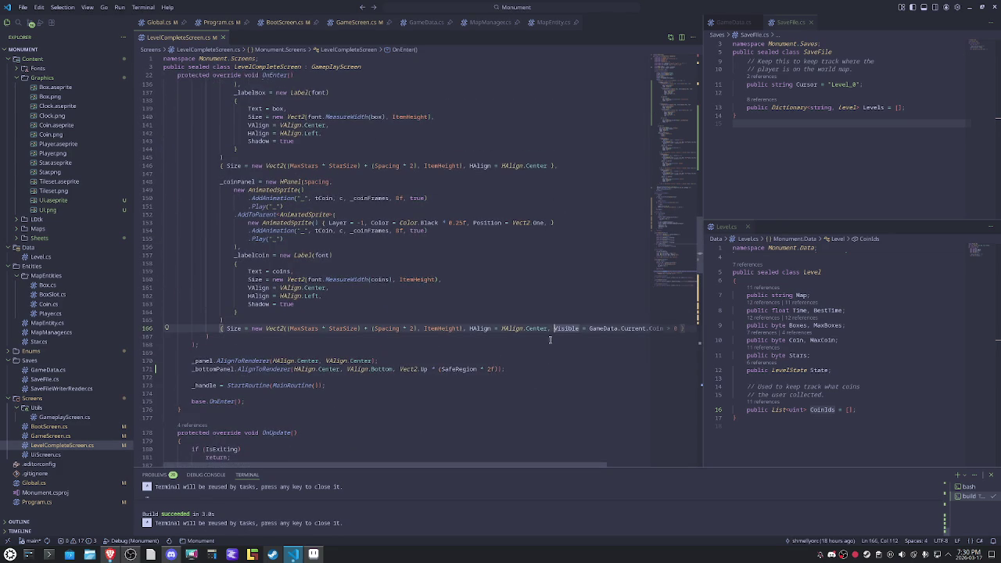
pyautogui.press('Return')
pyautogui.press('Return')
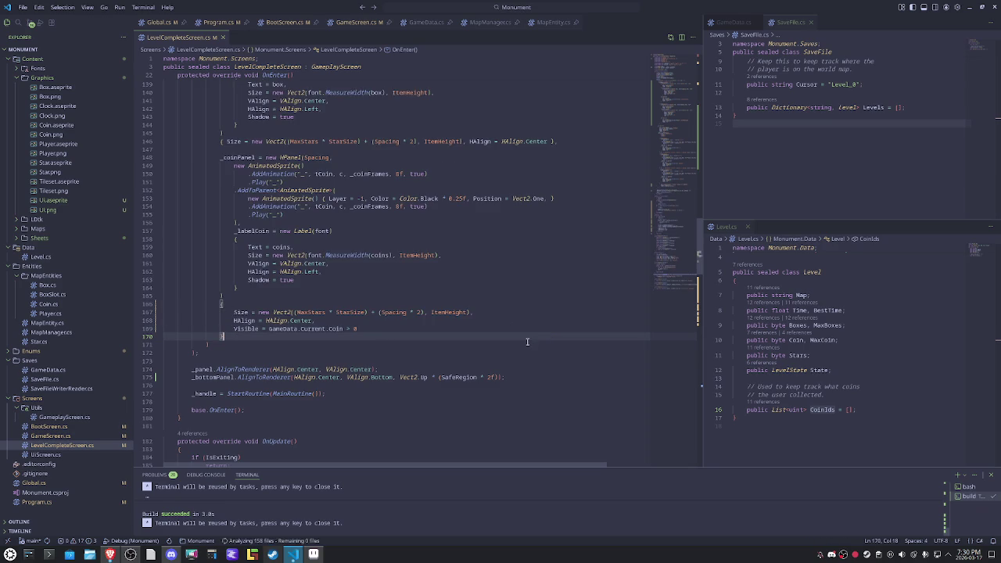
# Step: Narrow the right-hand editor panes and scroll up to review the code
pyautogui.scroll(5, 505, 338)
pyautogui.scroll(6, 505, 338)
pyautogui.scroll(6, 505, 338)
pyautogui.scroll(6, 505, 338)
pyautogui.scroll(6, 506, 338)
pyautogui.scroll(7, 535, 307)
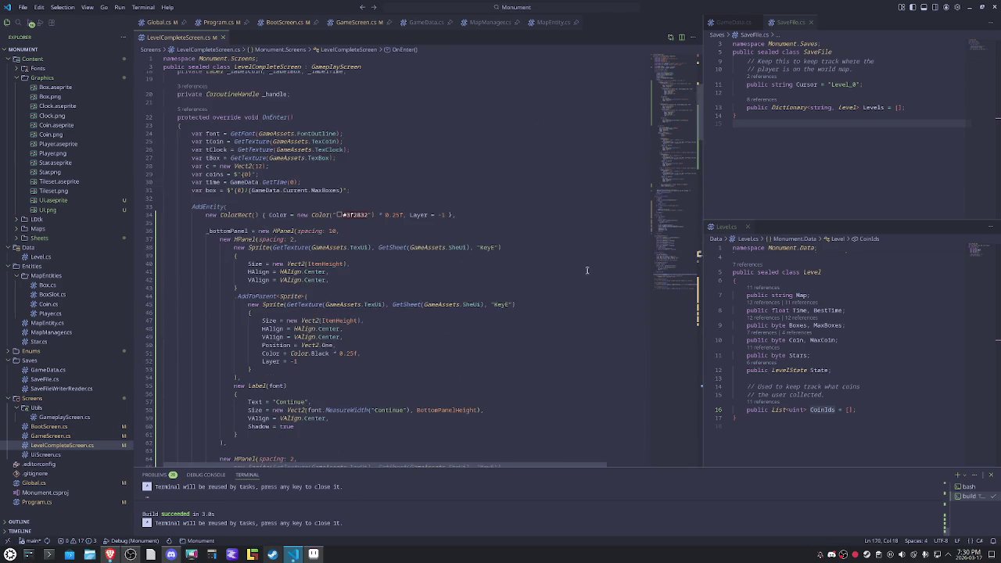
pyautogui.moveTo(679, 108)
pyautogui.mouseDown()
pyautogui.moveTo(668, 306)
pyautogui.moveTo(667, 293)
pyautogui.mouseUp()
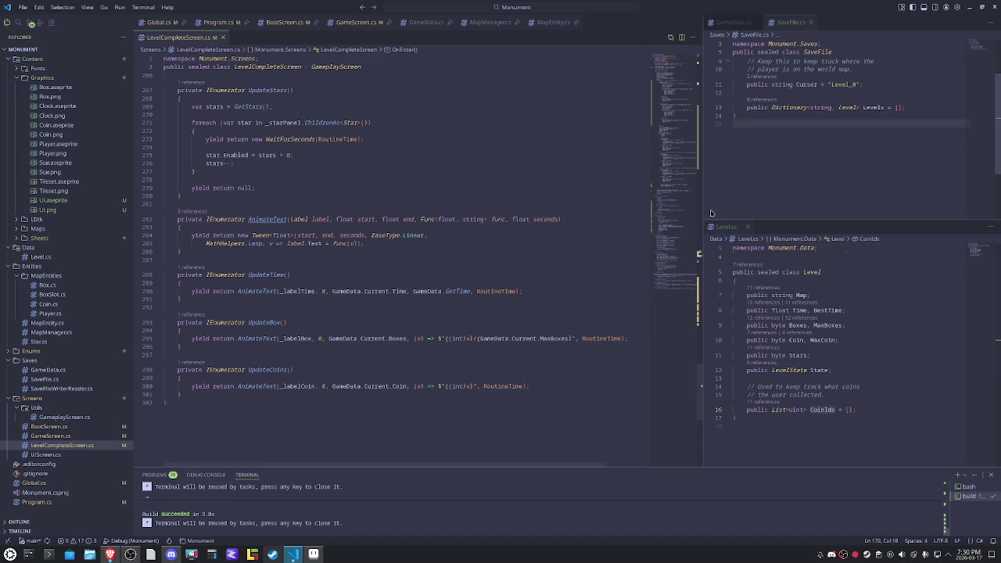
pyautogui.moveTo(703, 210); pyautogui.dragTo(731, 211)
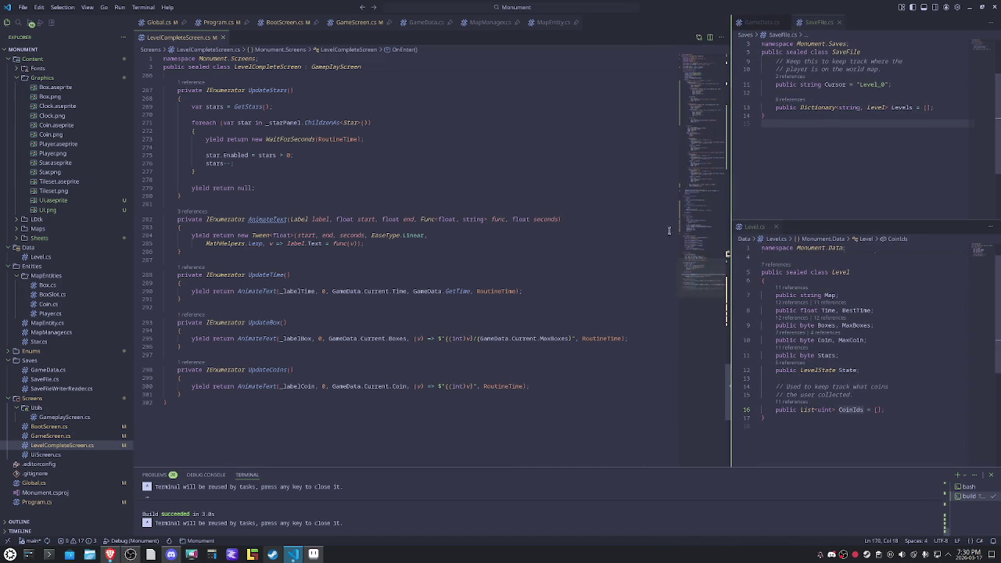
pyautogui.scroll(5, 538, 296)
pyautogui.scroll(5, 538, 295)
pyautogui.scroll(5, 538, 296)
pyautogui.scroll(5, 538, 295)
pyautogui.scroll(5, 538, 296)
pyautogui.scroll(5, 539, 295)
pyautogui.scroll(5, 538, 296)
pyautogui.scroll(7, 538, 296)
pyautogui.scroll(7, 538, 296)
pyautogui.scroll(7, 539, 295)
pyautogui.scroll(7, 539, 296)
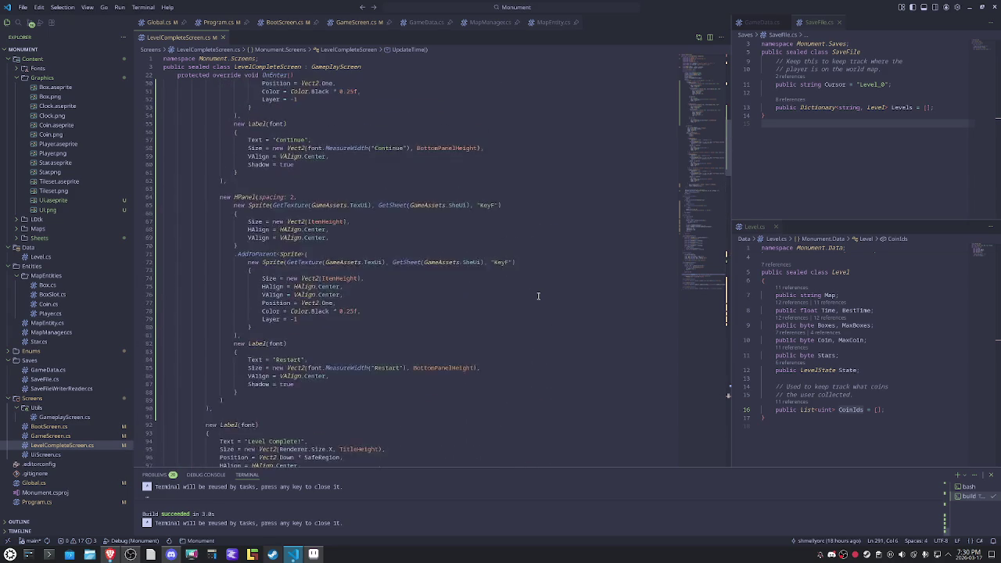
pyautogui.moveTo(704, 114); pyautogui.dragTo(730, 30)
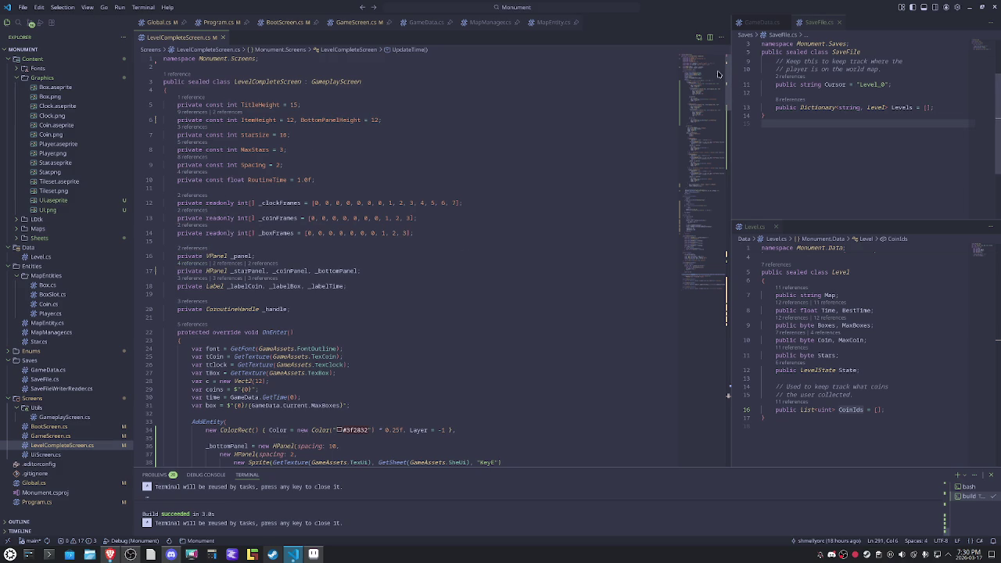
# Step: Check the BottomPanelHeight value 12 and the Vect2(12) size line, then close LevelCompleteScreen.cs
pyautogui.doubleClick(373, 119)
pyautogui.moveTo(717, 75)
pyautogui.mouseDown()
pyautogui.moveTo(710, 287)
pyautogui.moveTo(717, 171)
pyautogui.mouseUp()
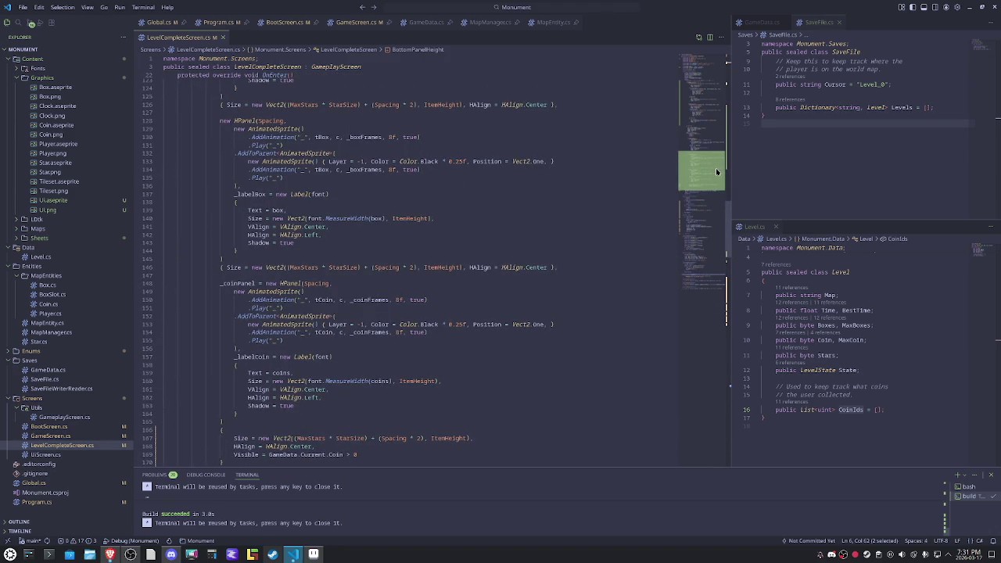
pyautogui.moveTo(717, 171); pyautogui.dragTo(733, 117)
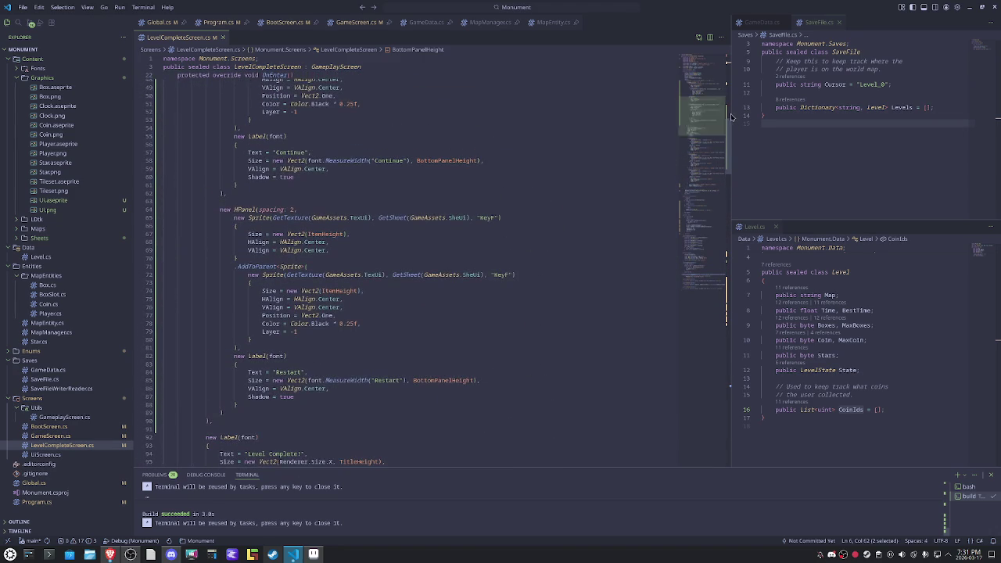
pyautogui.scroll(1, 347, 314)
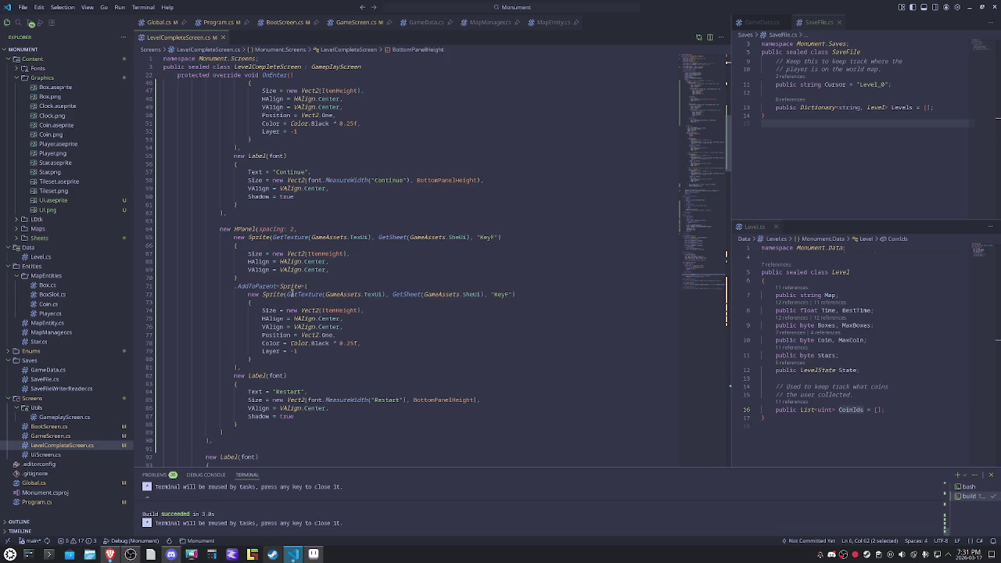
pyautogui.scroll(4, 424, 279)
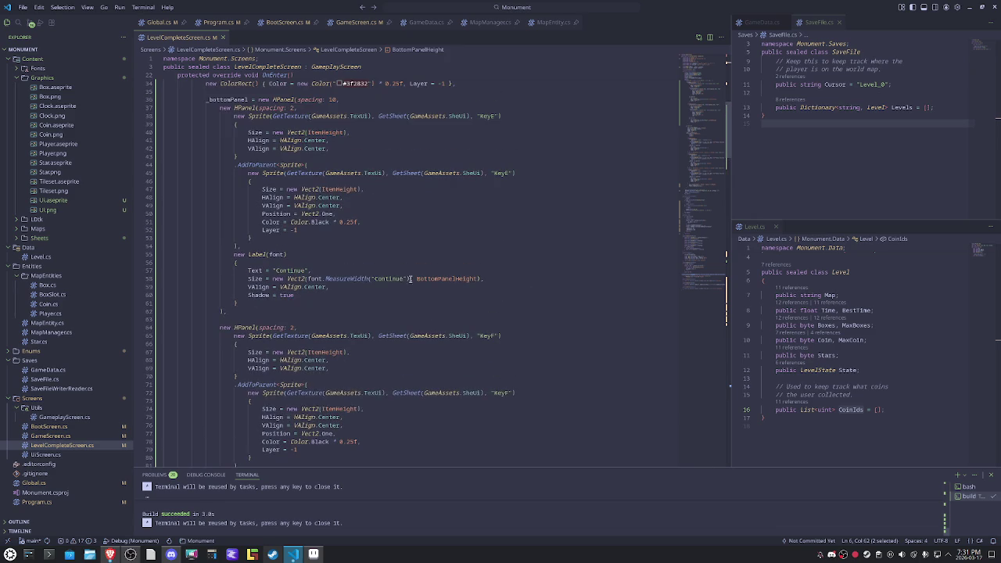
pyautogui.scroll(4, 278, 302)
pyautogui.scroll(7, 472, 223)
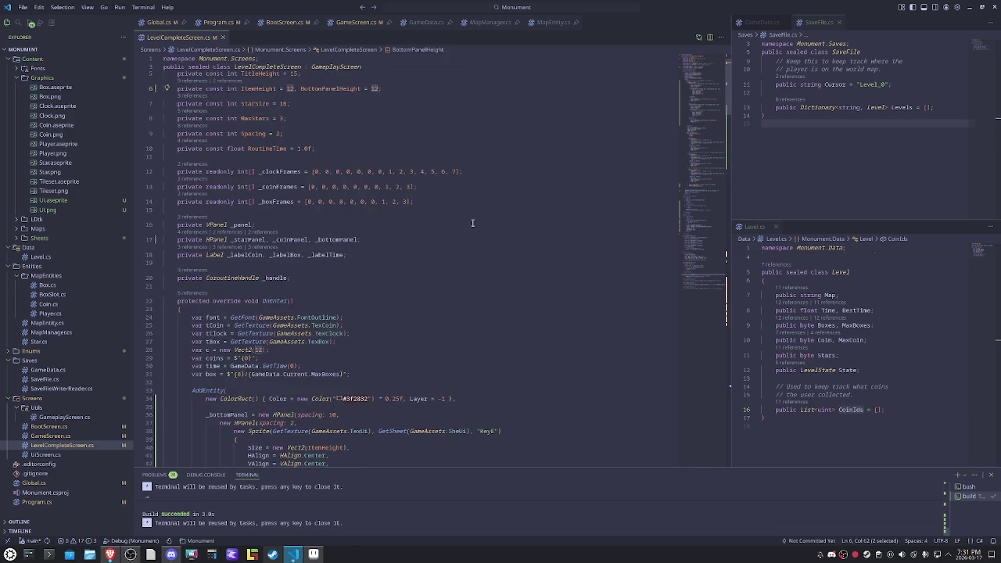
pyautogui.click(381, 351)
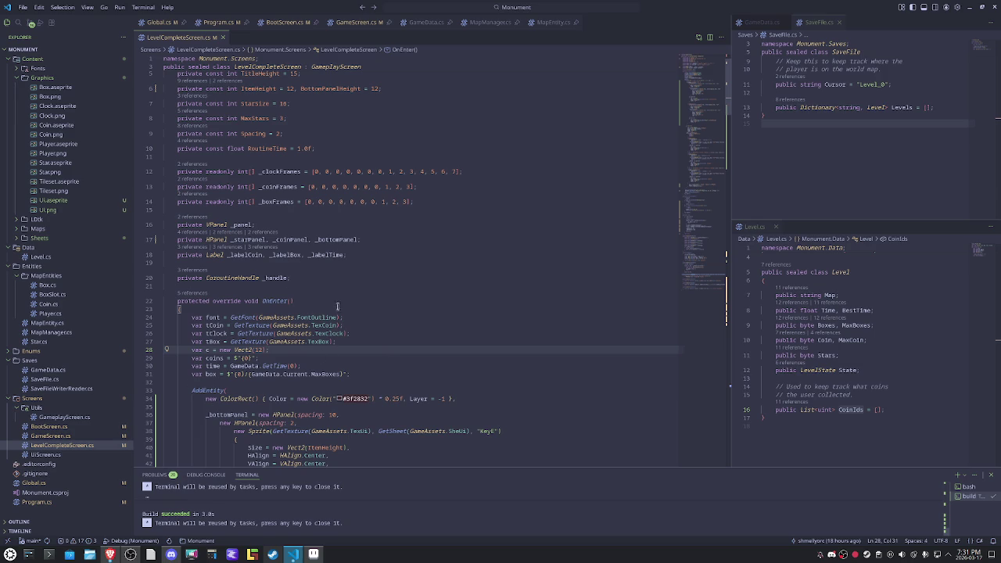
pyautogui.scroll(-2, 424, 345)
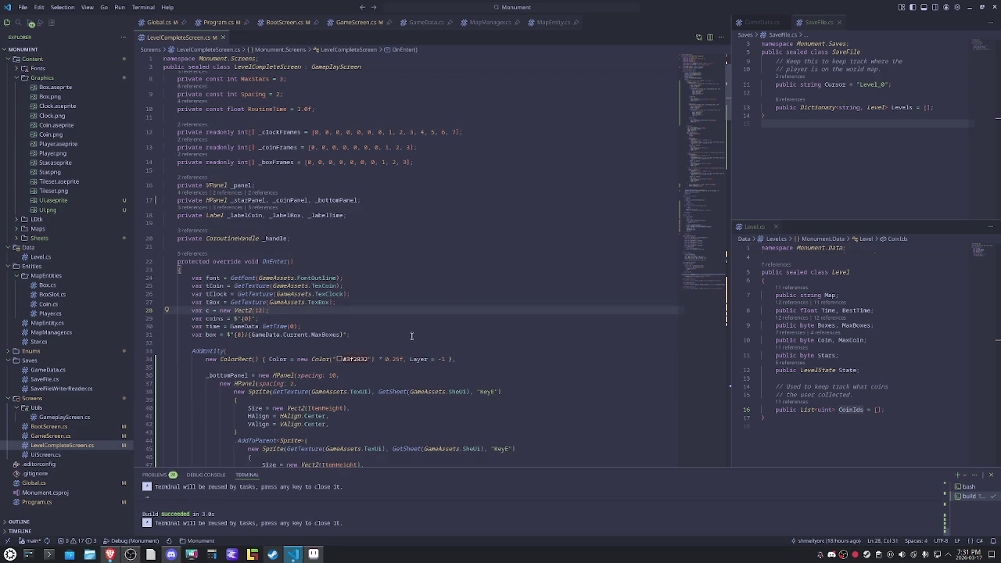
pyautogui.scroll(3, 411, 335)
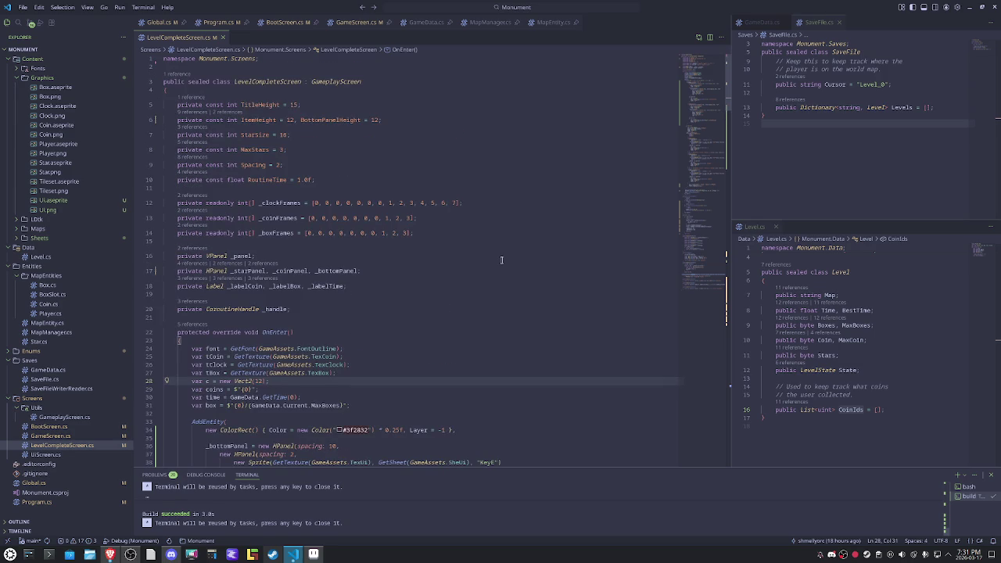
pyautogui.scroll(-5, 501, 260)
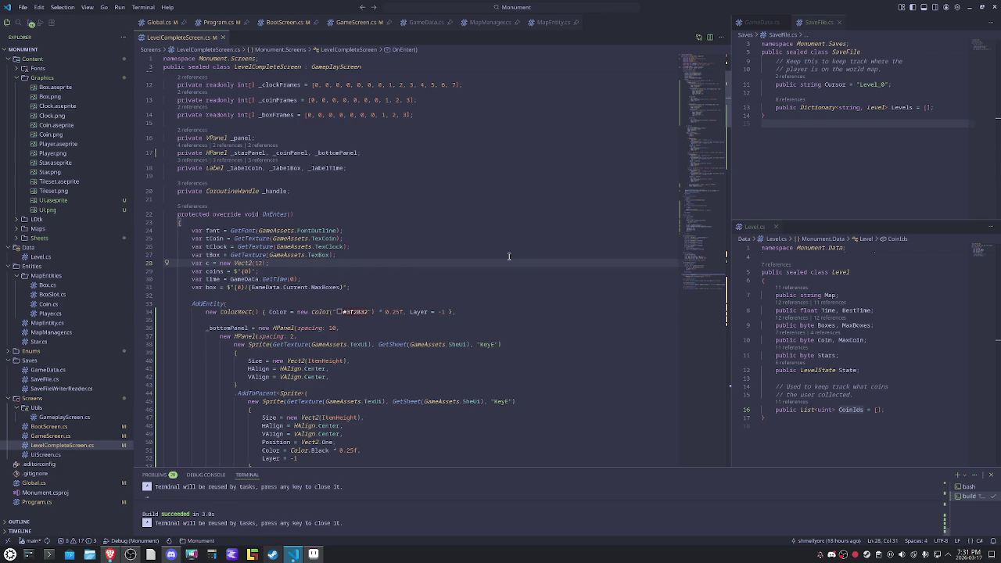
pyautogui.click(223, 37)
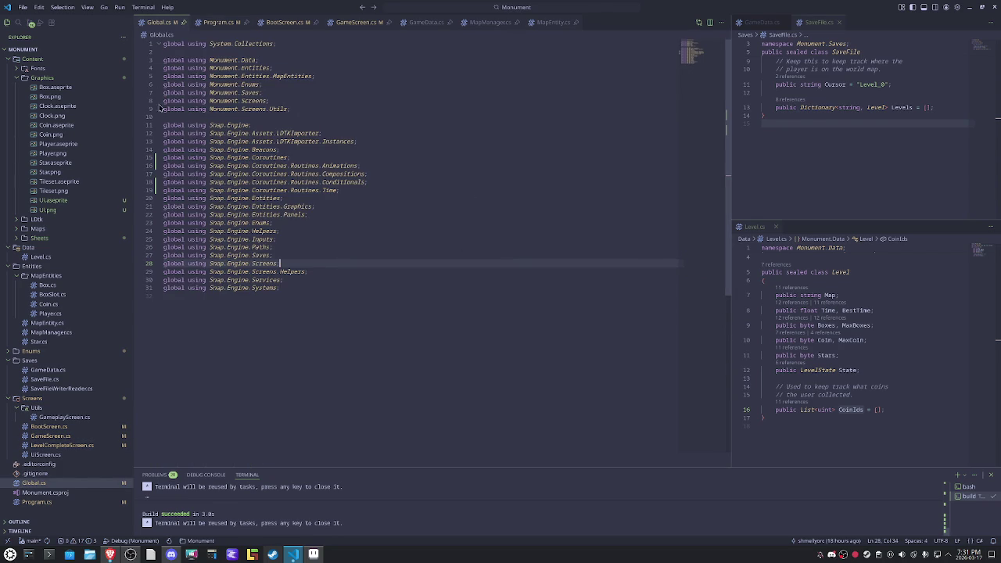
# Step: Bring Aseprite forward and open Canvas Size for Tileset.aseprite
pyautogui.hotkey('alt', 'Tab')
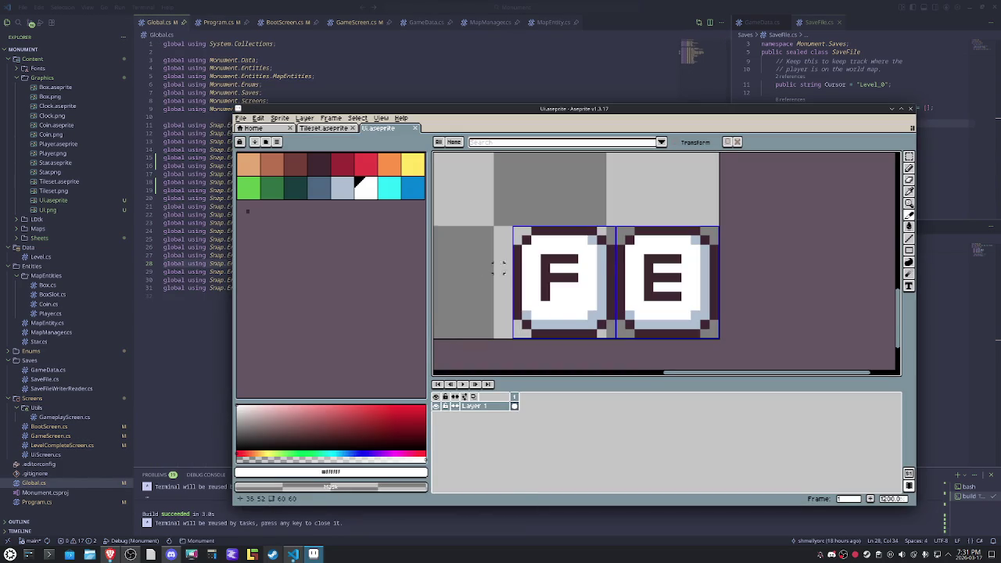
pyautogui.scroll(-3, 487, 266)
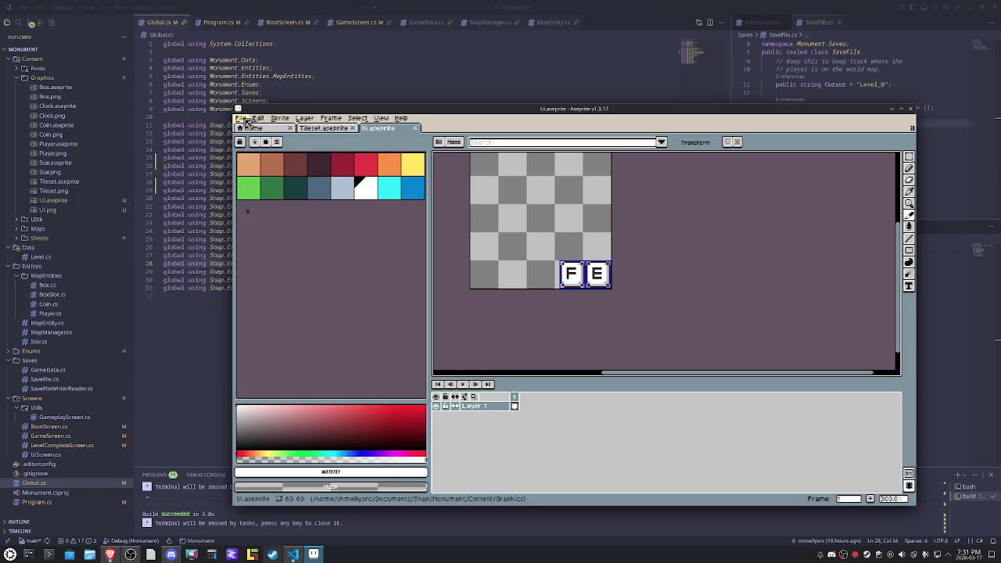
pyautogui.click(322, 128)
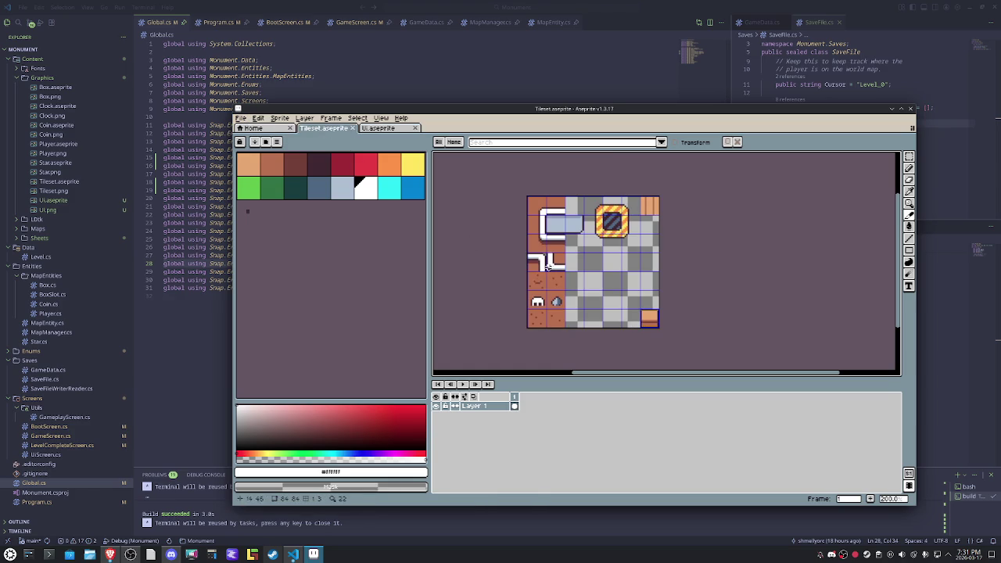
pyautogui.click(281, 119)
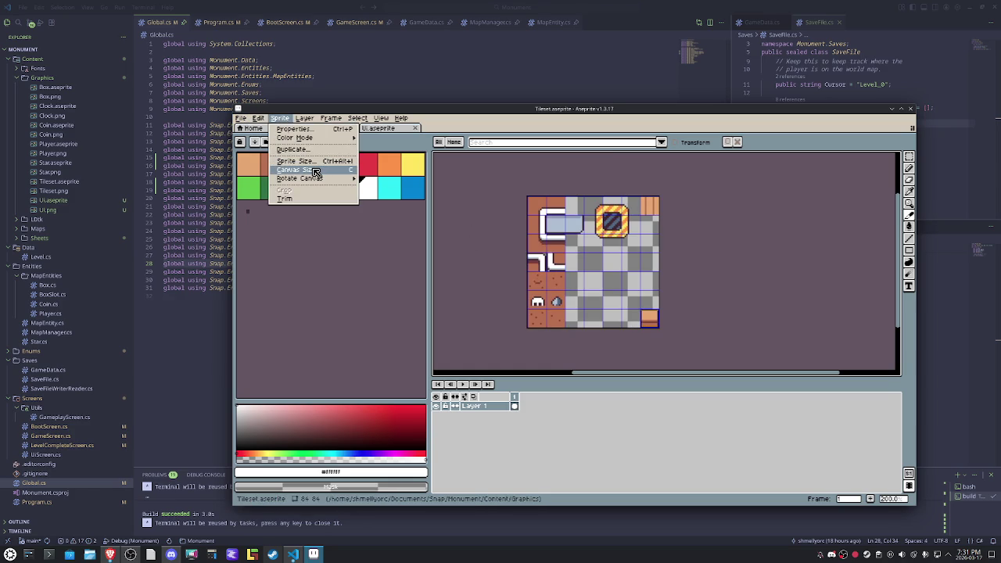
pyautogui.click(316, 172)
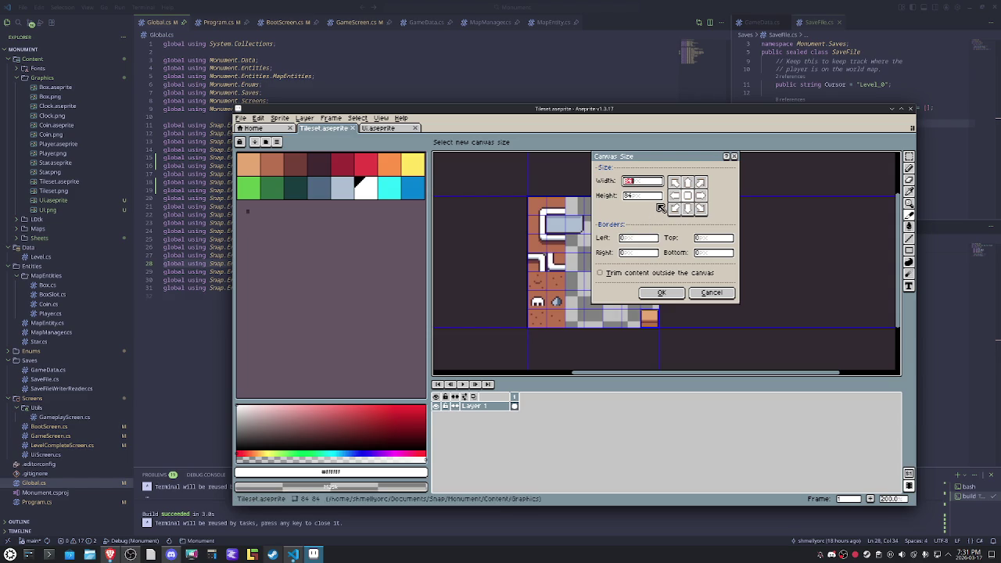
# Step: Set the canvas size to 144×144, anchored at the top-left
pyautogui.write('12')
pyautogui.press('BackSpace')
pyautogui.press('BackSpace')
pyautogui.write('96')
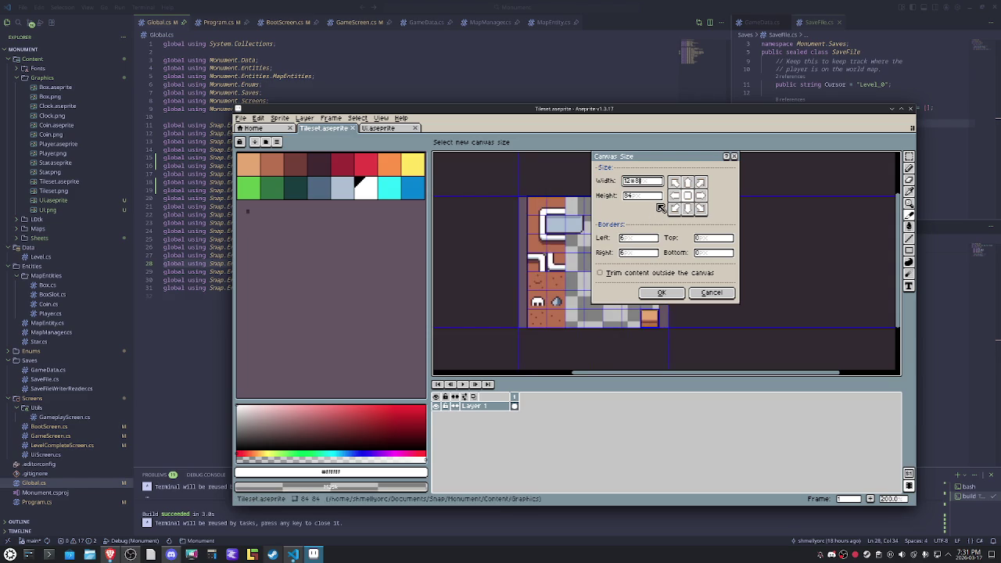
pyautogui.press('Tab')
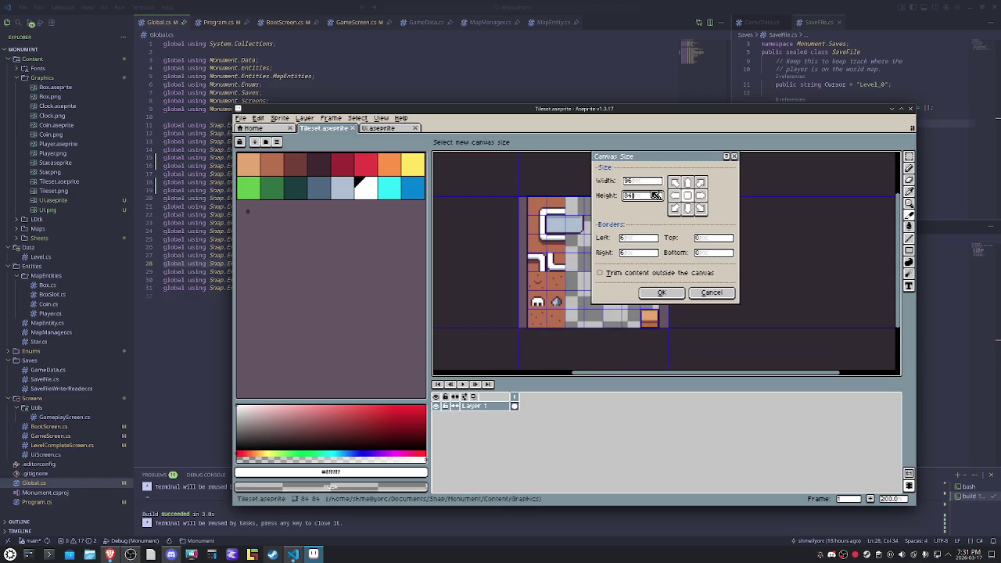
pyautogui.click(650, 182)
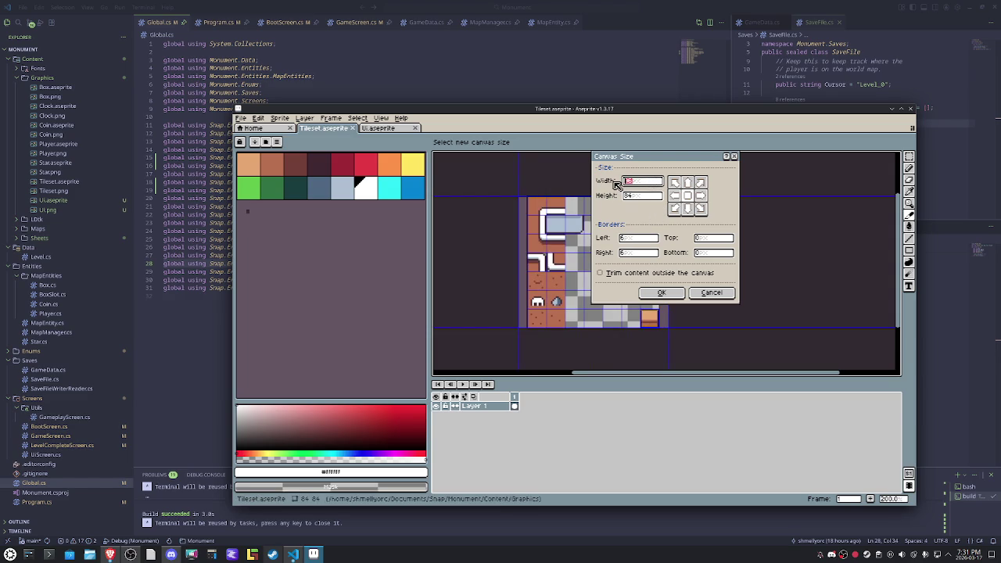
pyautogui.click(675, 184)
pyautogui.click(643, 196)
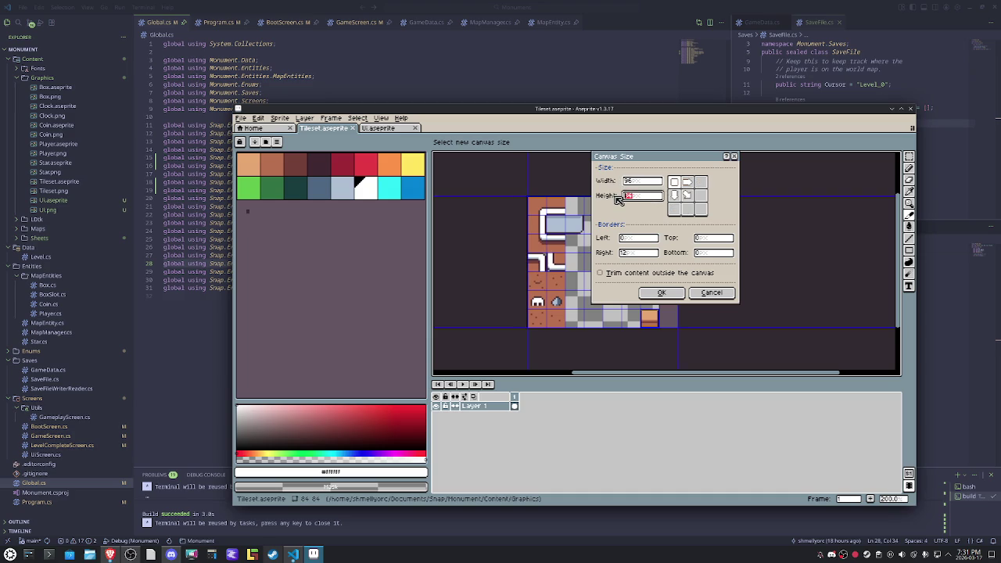
pyautogui.write('96')
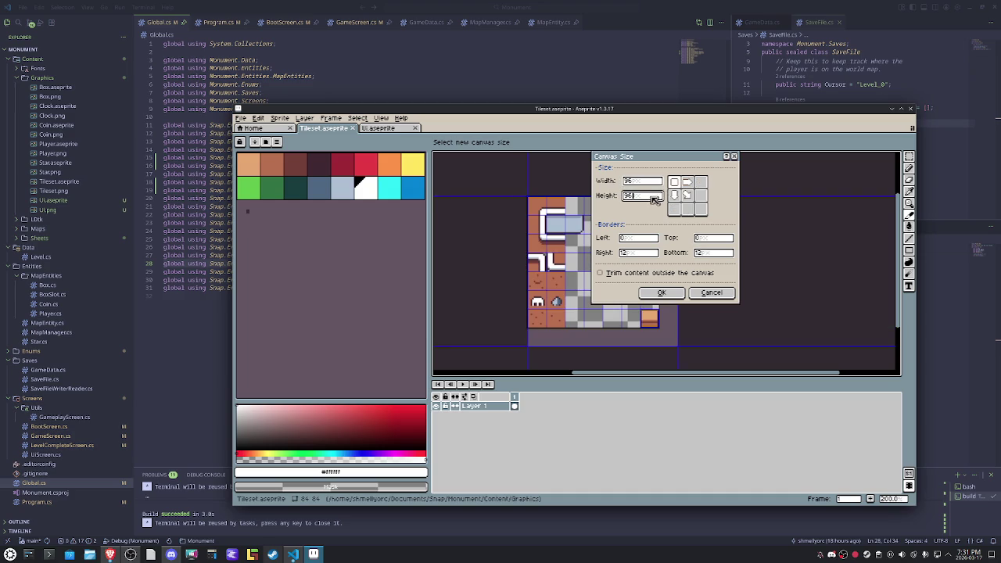
pyautogui.click(646, 185)
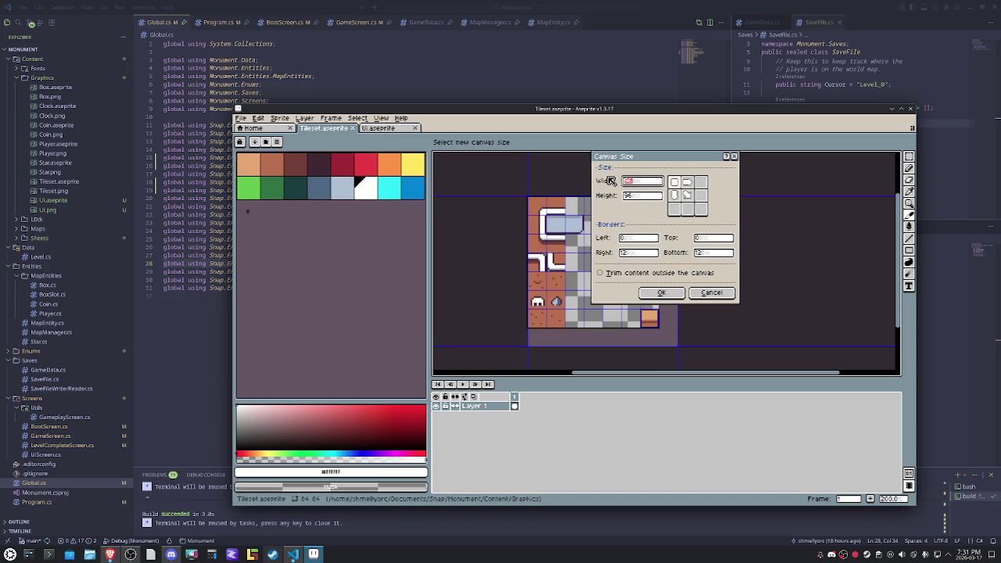
pyautogui.write('12*')
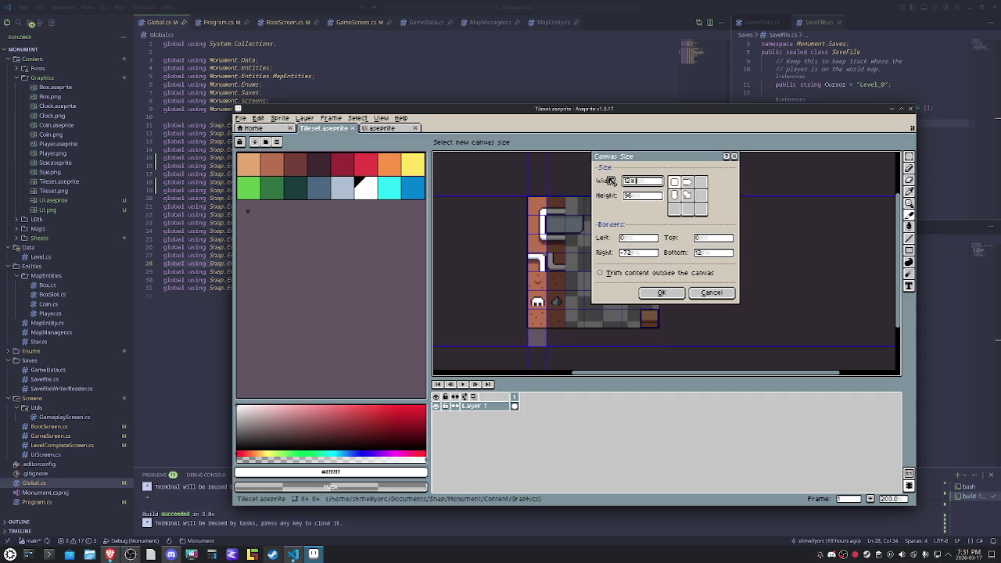
pyautogui.write('13')
pyautogui.click(643, 197)
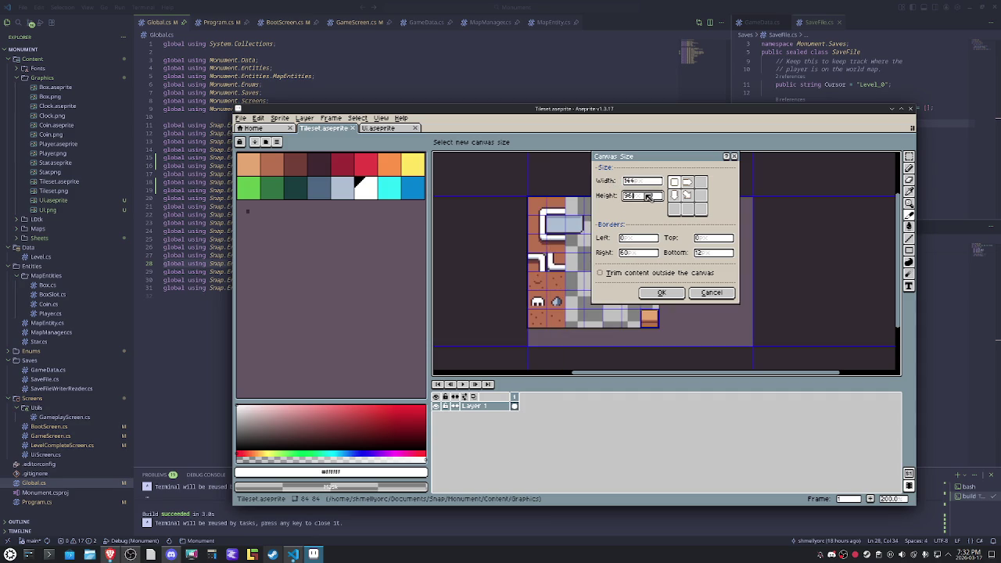
pyautogui.press('BackSpace')
pyautogui.press('BackSpace')
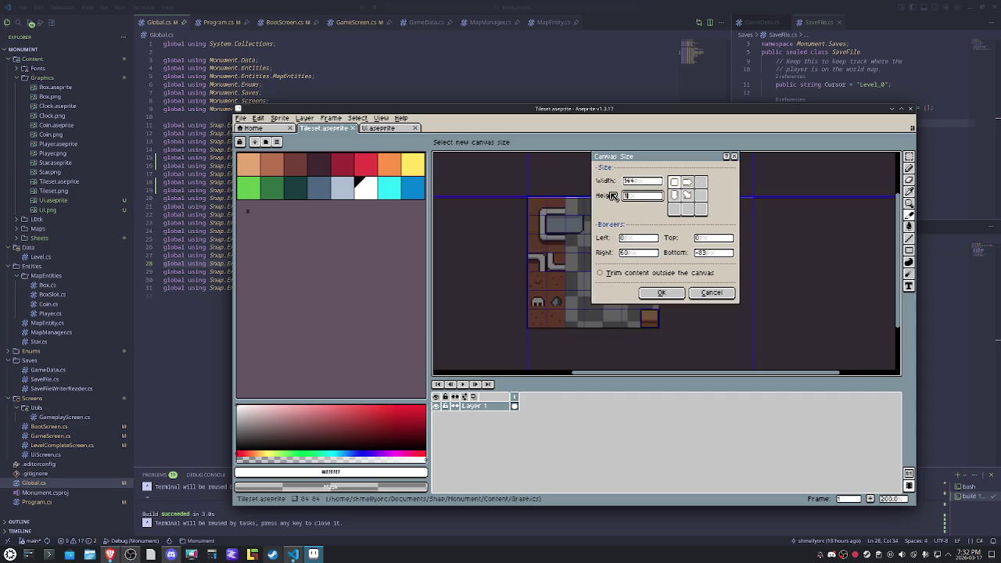
pyautogui.write('144')
# Step: Move the Canvas Size dialog aside to preview the resize and try applying it
pyautogui.scroll(-3, 572, 261)
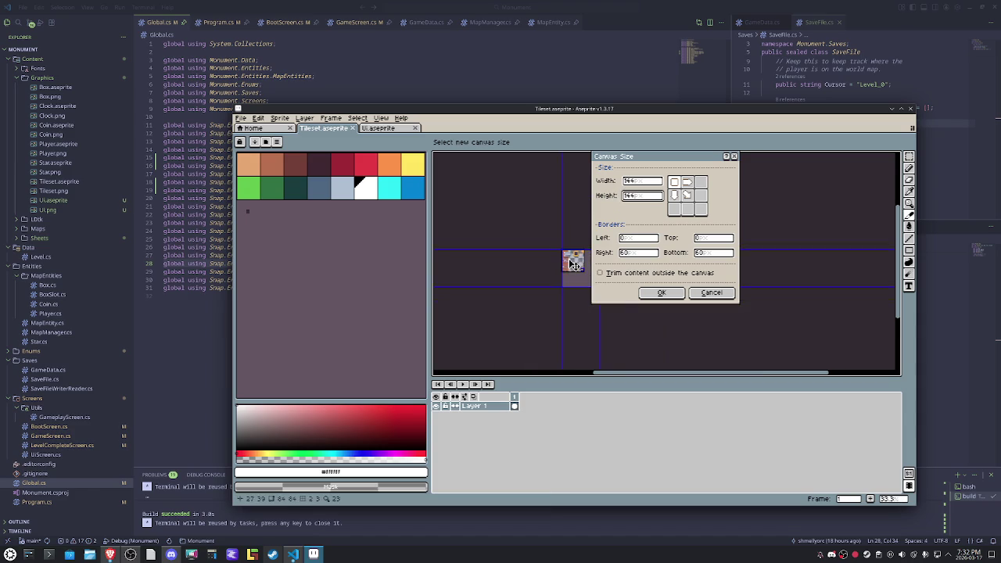
pyautogui.scroll(3, 493, 234)
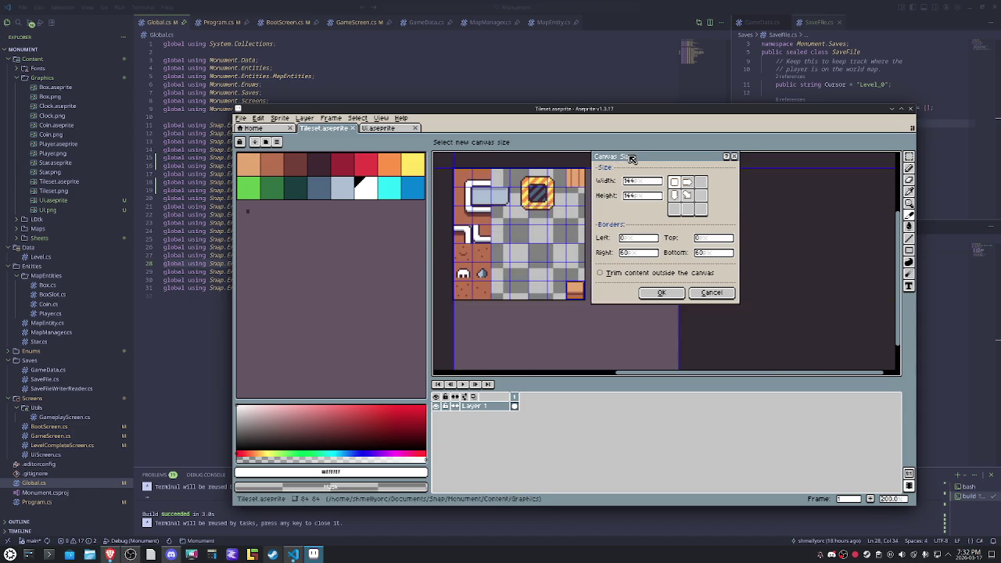
pyautogui.moveTo(614, 160); pyautogui.dragTo(737, 194)
pyautogui.scroll(-2, 593, 259)
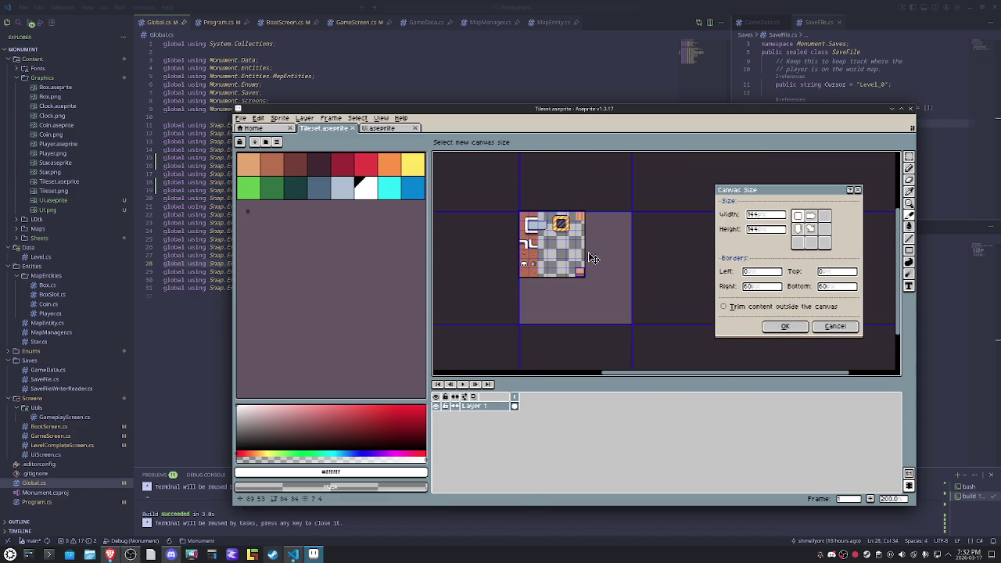
pyautogui.scroll(2, 593, 259)
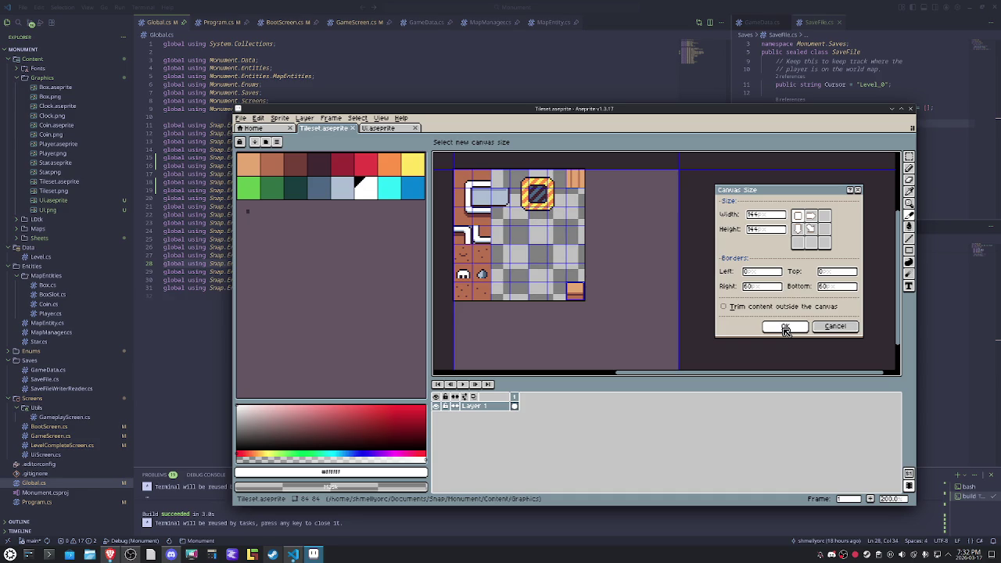
pyautogui.click(786, 328)
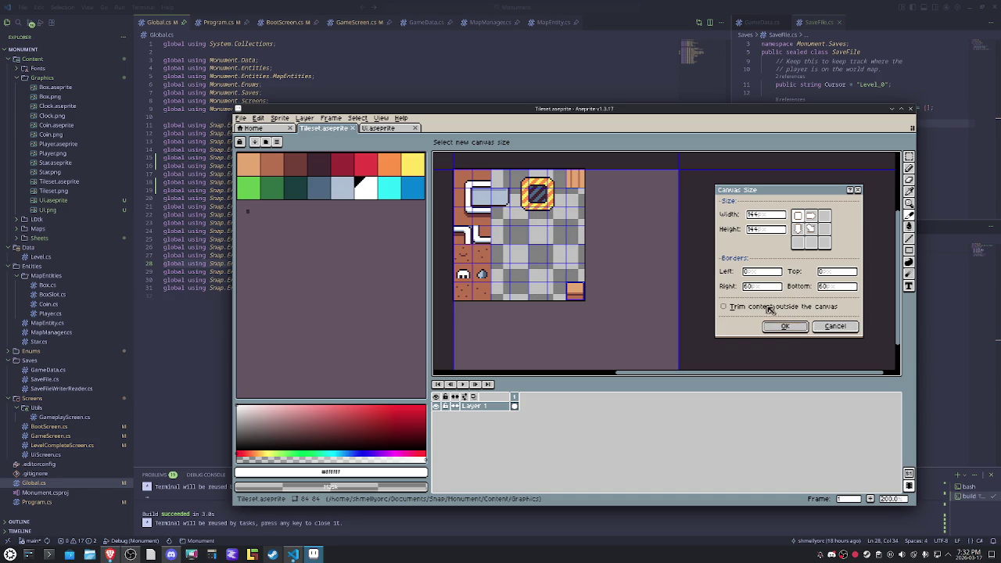
# Step: Change the canvas size to width 12*10 and height 120, then apply it
pyautogui.click(762, 218)
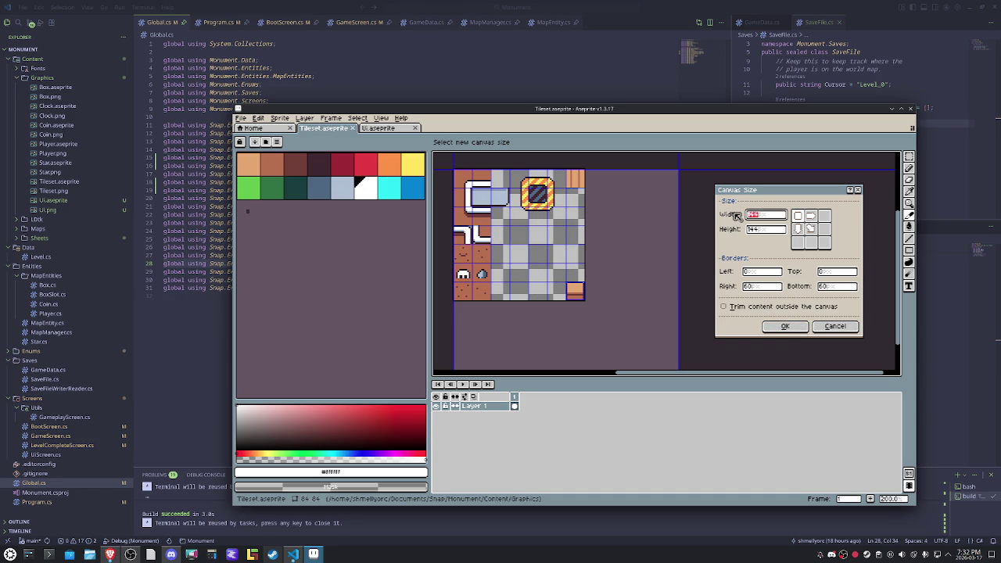
pyautogui.write('128')
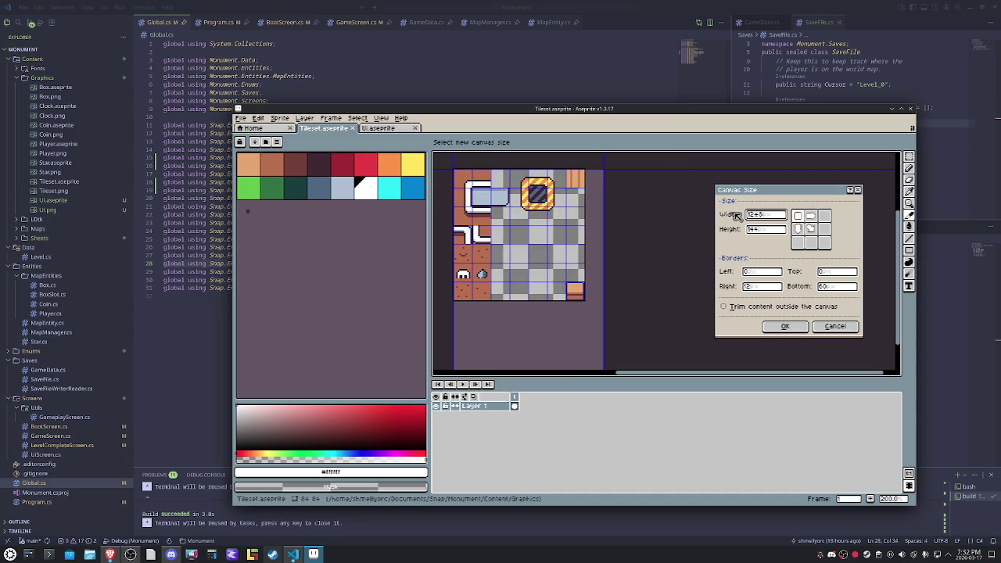
pyautogui.doubleClick(755, 216)
pyautogui.write('12')
pyautogui.write('4')
pyautogui.doubleClick(748, 229)
pyautogui.write('144')
pyautogui.hotkey('shift', 'Tab')
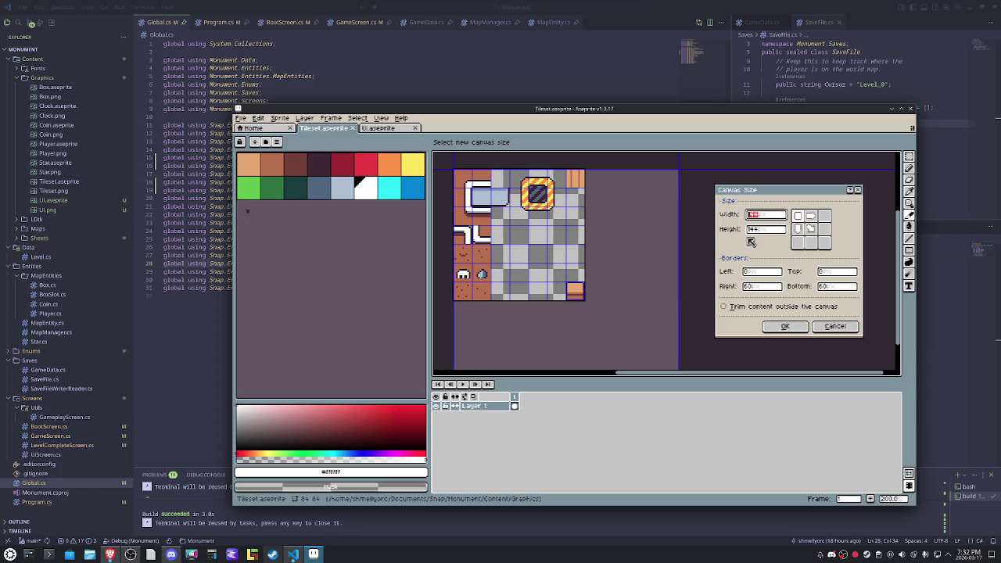
pyautogui.write('12+12')
pyautogui.press('Tab')
pyautogui.hotkey('shift', 'Tab')
pyautogui.write('12*10')
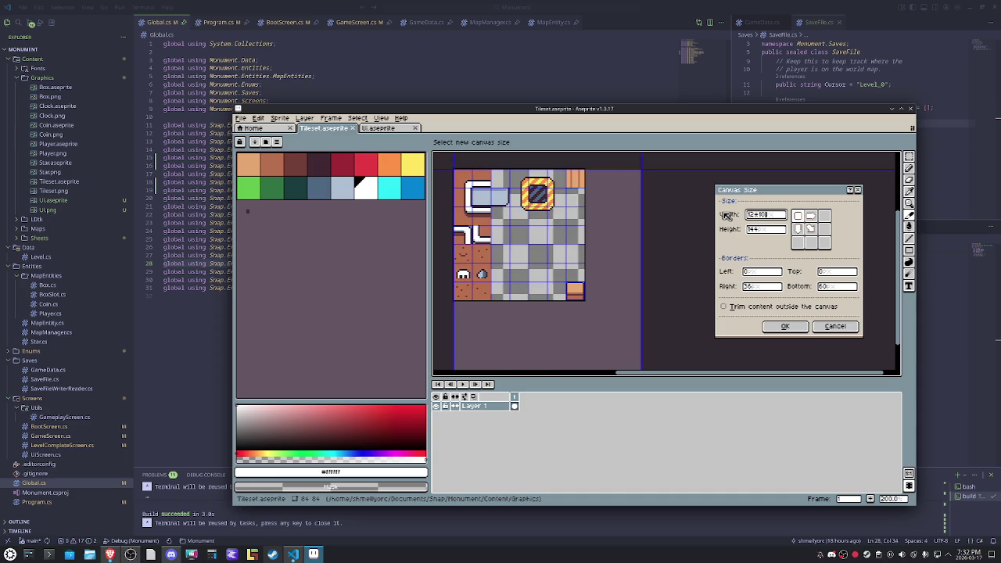
pyautogui.press('Tab')
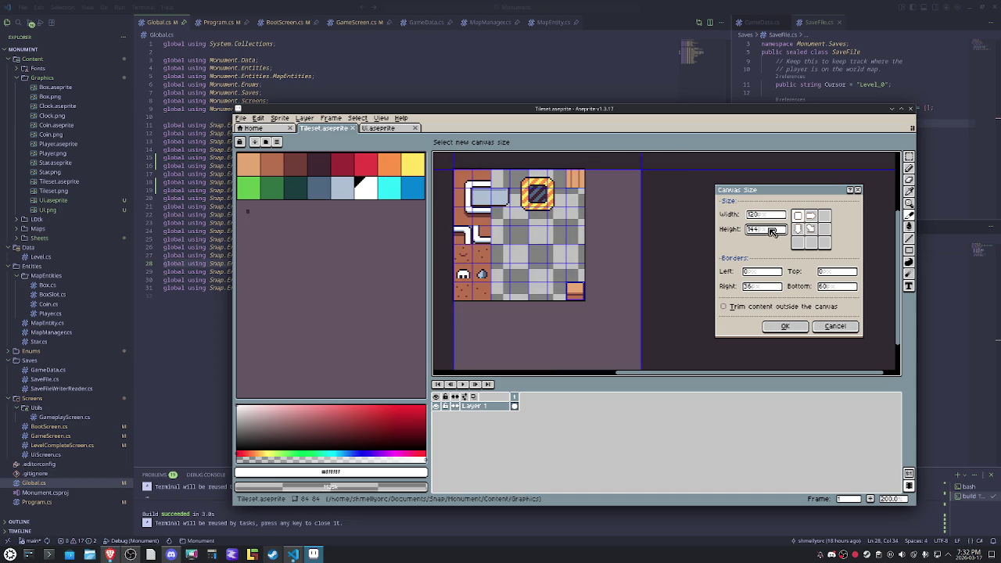
pyautogui.write('120')
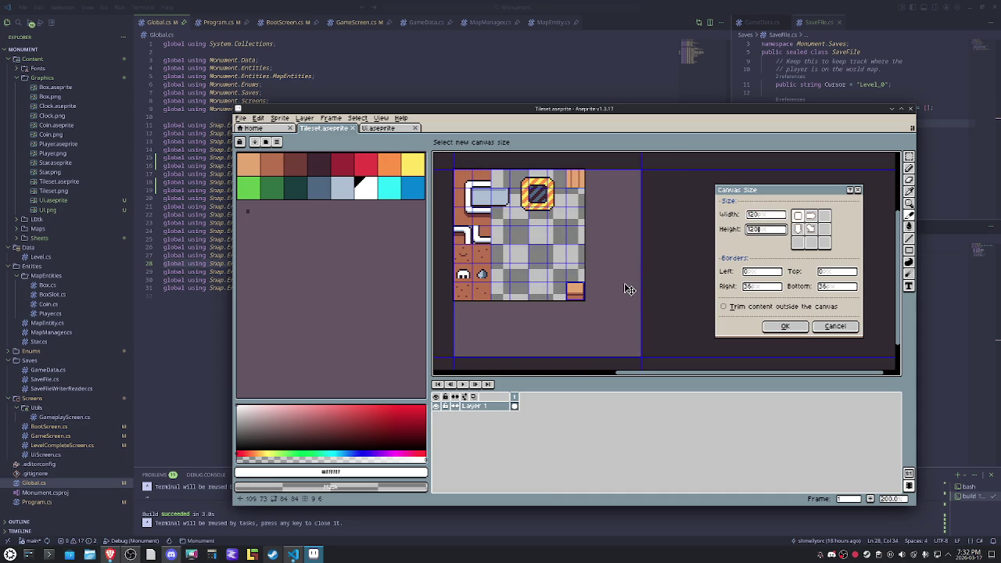
pyautogui.click(784, 327)
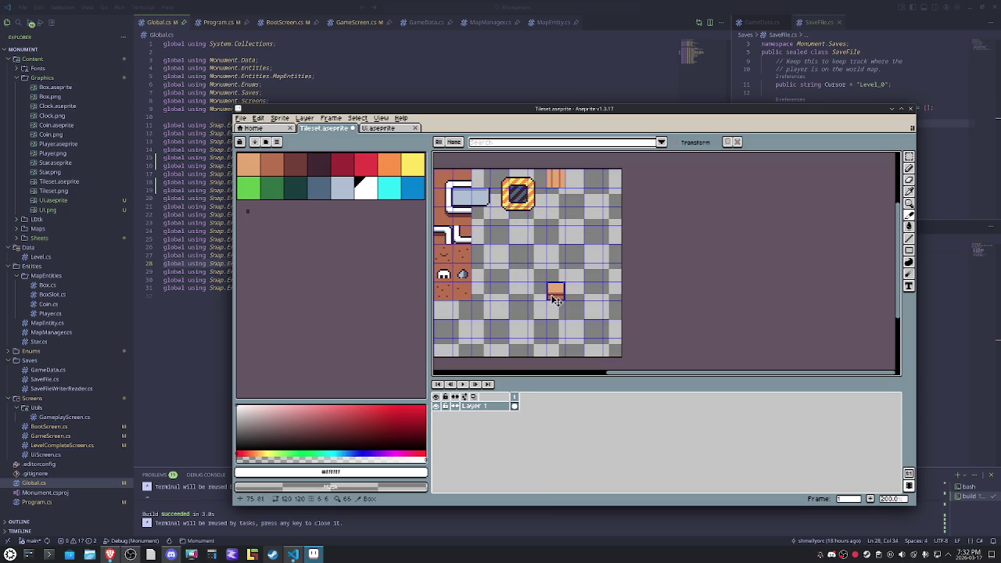
# Step: Give the checkerboard background a custom 12×12 square size in Preferences
pyautogui.hotkey('ctrl', 'k')
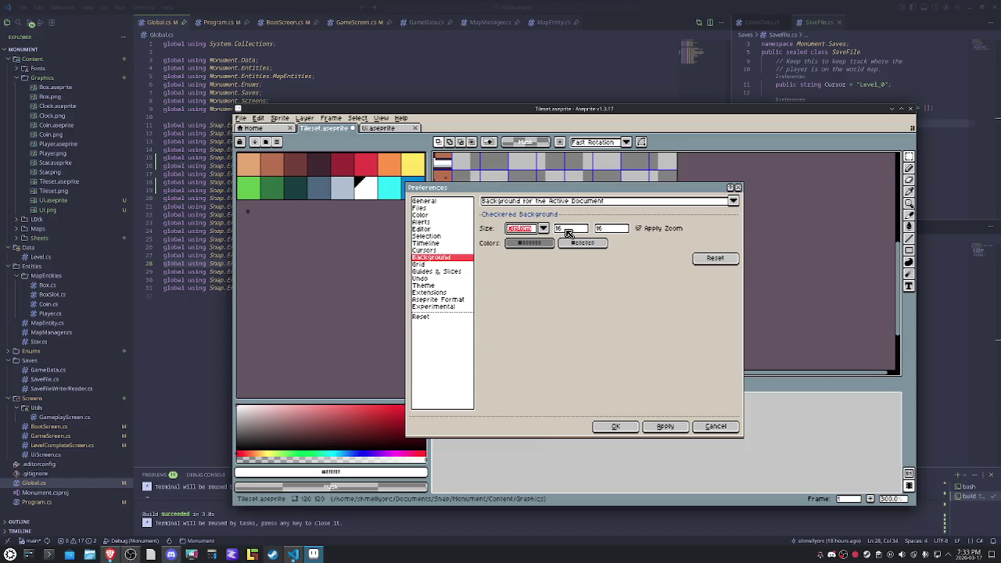
pyautogui.click(607, 228)
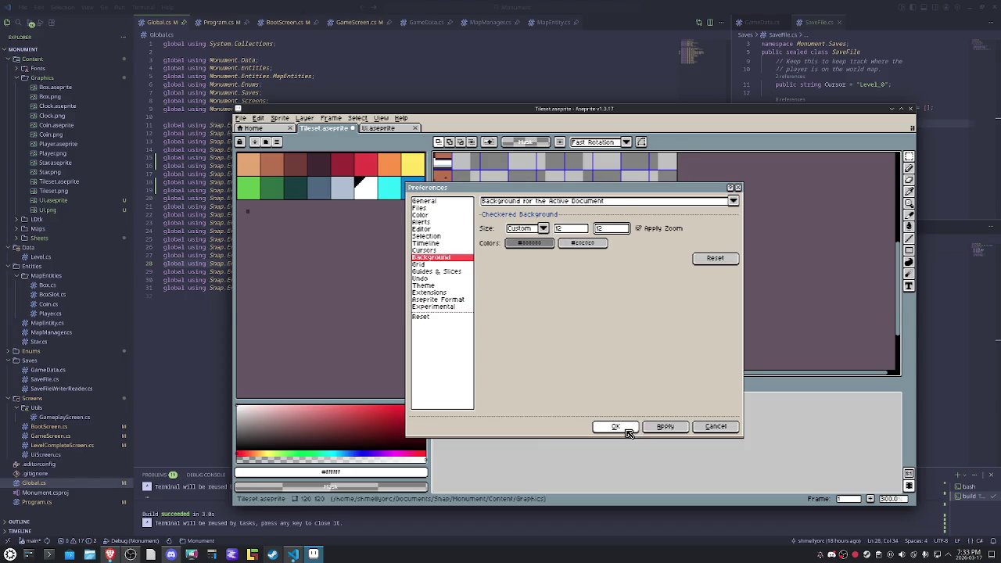
pyautogui.click(626, 427)
pyautogui.press('m')
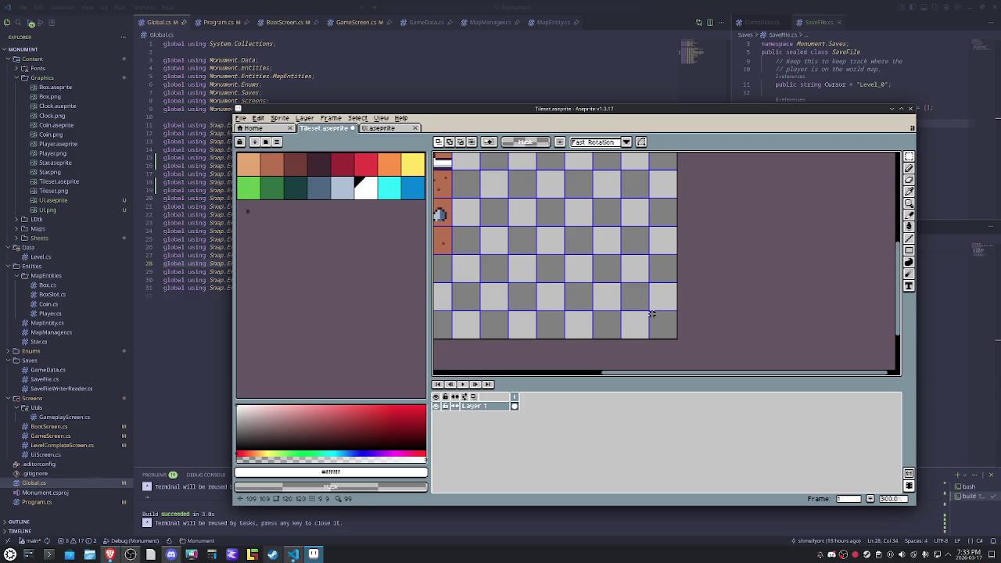
# Step: Zoom in and draw the dark double-line square's left, side and right edges with the Pencil
pyautogui.scroll(1, 652, 313)
pyautogui.scroll(1, 651, 313)
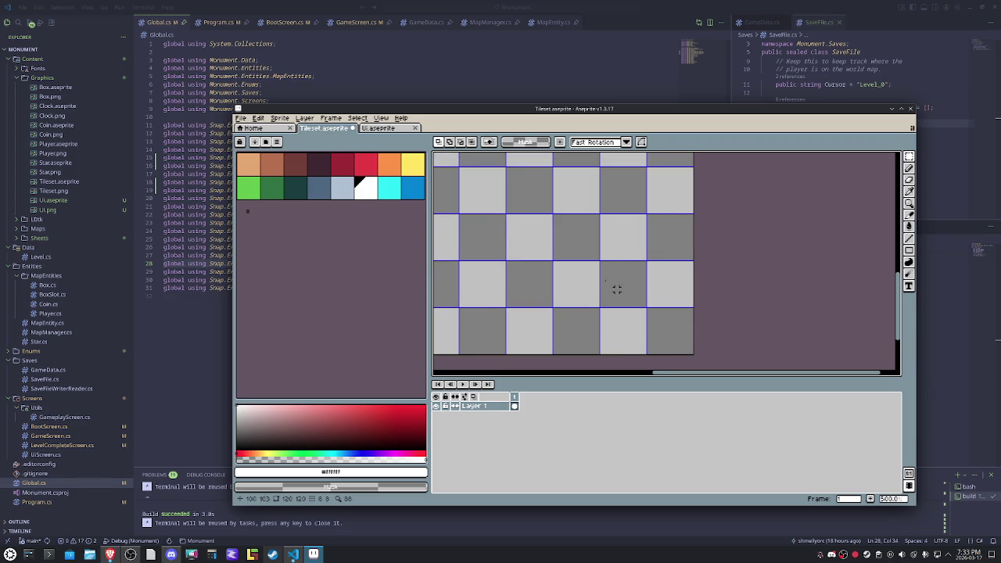
pyautogui.press('b')
pyautogui.moveTo(644, 305)
pyautogui.mouseDown()
pyautogui.moveTo(461, 306)
pyautogui.moveTo(460, 164)
pyautogui.mouseUp()
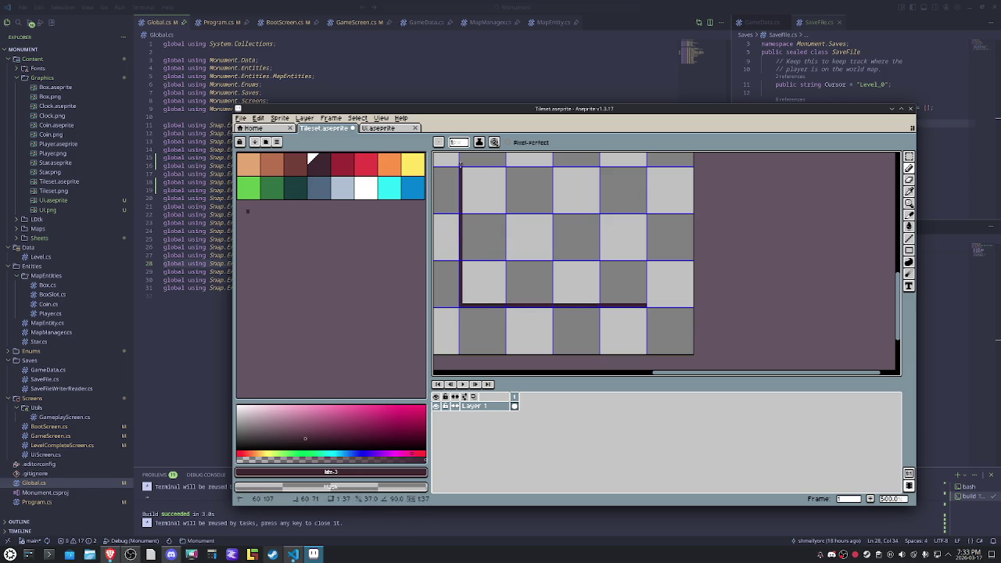
pyautogui.hotkey('ctrl', 'z')
pyautogui.moveTo(461, 306); pyautogui.dragTo(461, 165)
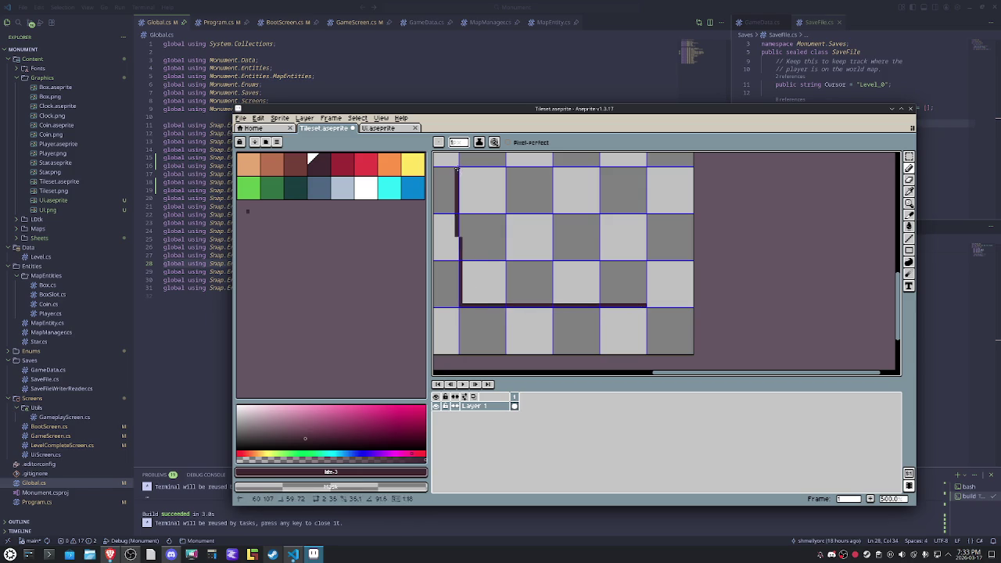
pyautogui.scroll(-1, 618, 335)
pyautogui.moveTo(572, 260)
pyautogui.mouseDown()
pyautogui.moveTo(572, 227)
pyautogui.moveTo(719, 226)
pyautogui.mouseUp()
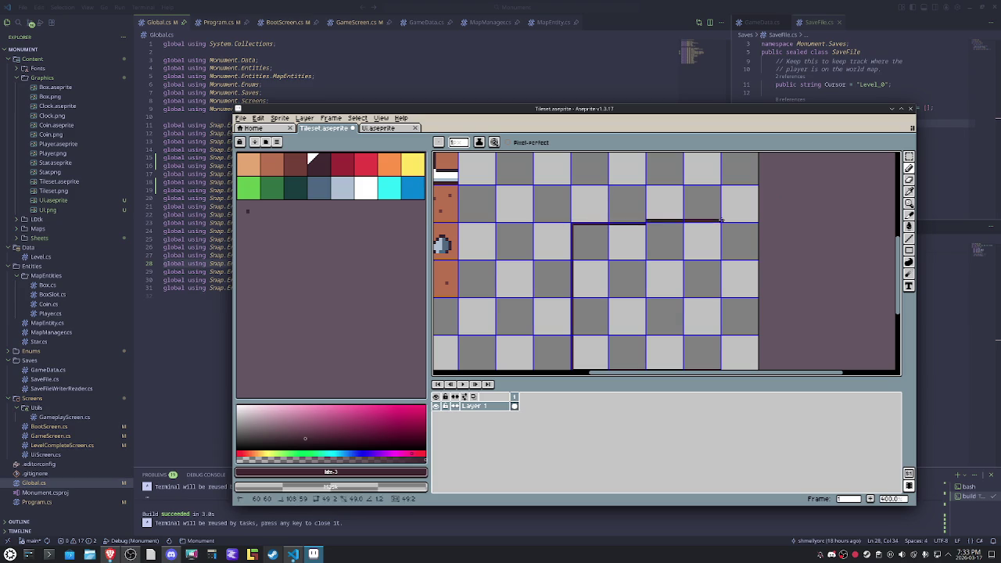
pyautogui.moveTo(691, 192)
pyautogui.mouseDown()
pyautogui.moveTo(692, 336)
pyautogui.moveTo(685, 195)
pyautogui.moveTo(551, 198)
pyautogui.moveTo(548, 331)
pyautogui.moveTo(667, 329)
pyautogui.moveTo(673, 319)
pyautogui.mouseUp()
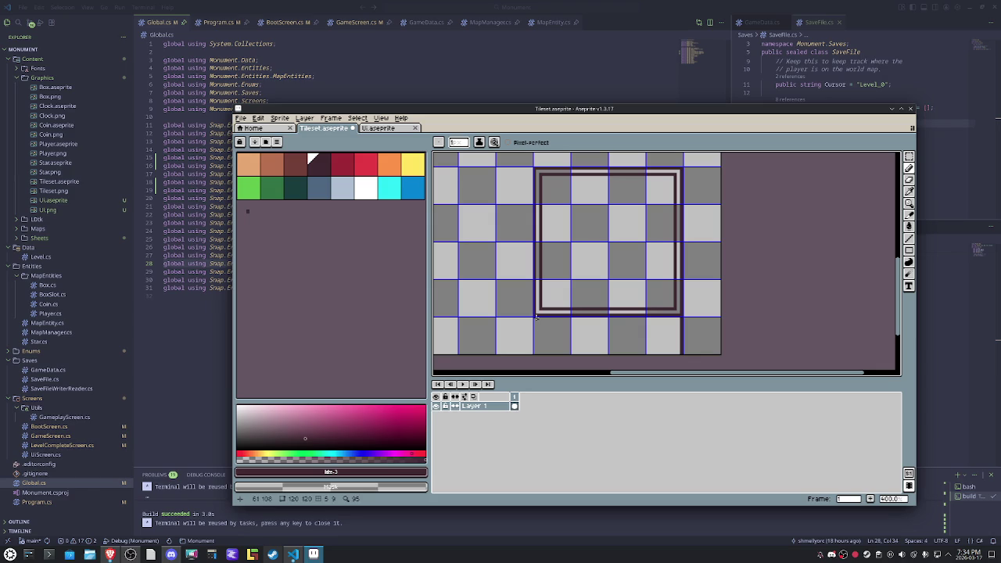
# Step: Extend a vertical stroke into the row below and marquee-select the finished square tile
pyautogui.moveTo(536, 322); pyautogui.dragTo(535, 353)
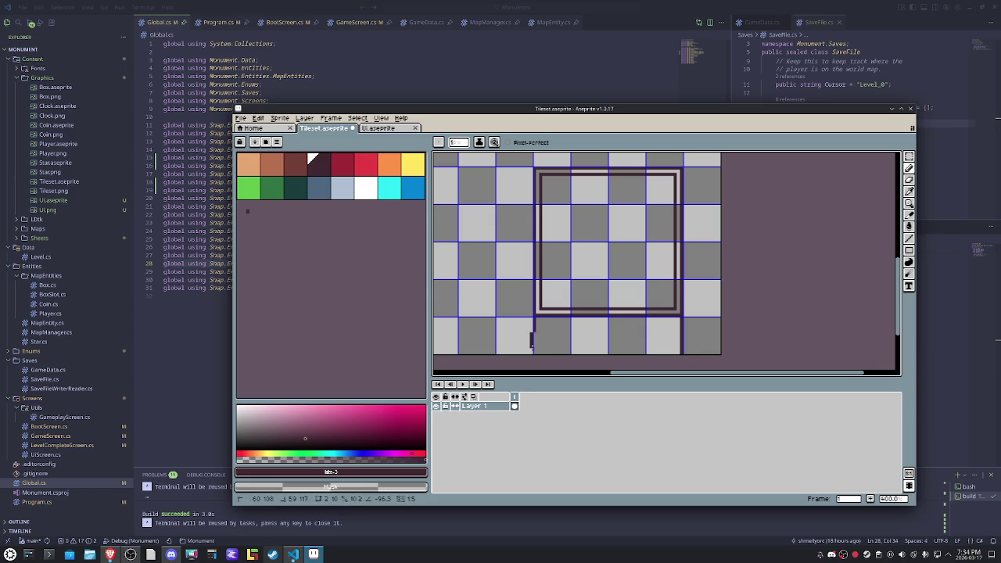
pyautogui.press('m')
pyautogui.moveTo(663, 334); pyautogui.dragTo(561, 203)
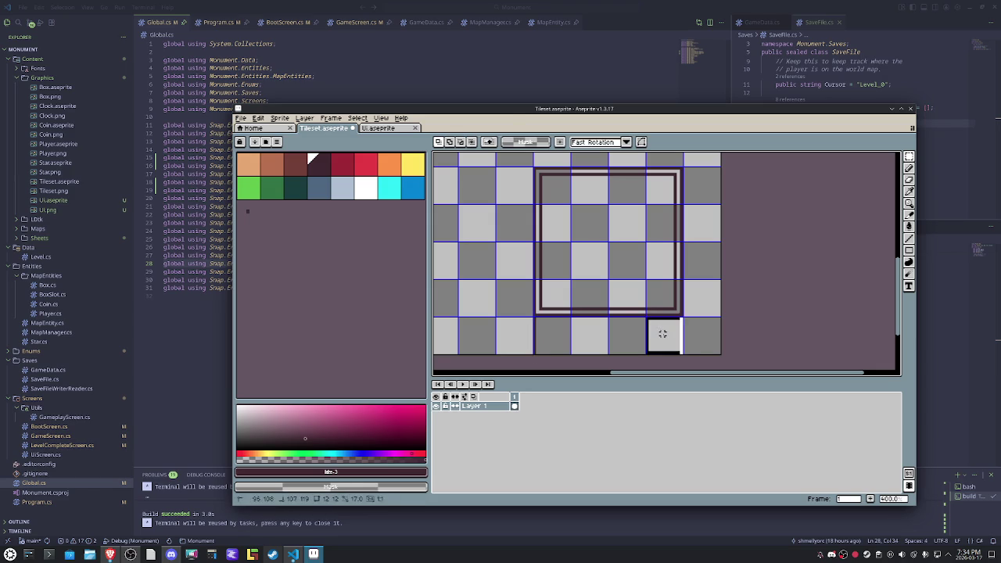
# Step: Create a new 1000×1000 sprite, discarding an accidental 1000×100 one
pyautogui.hotkey('ctrl', 'n')
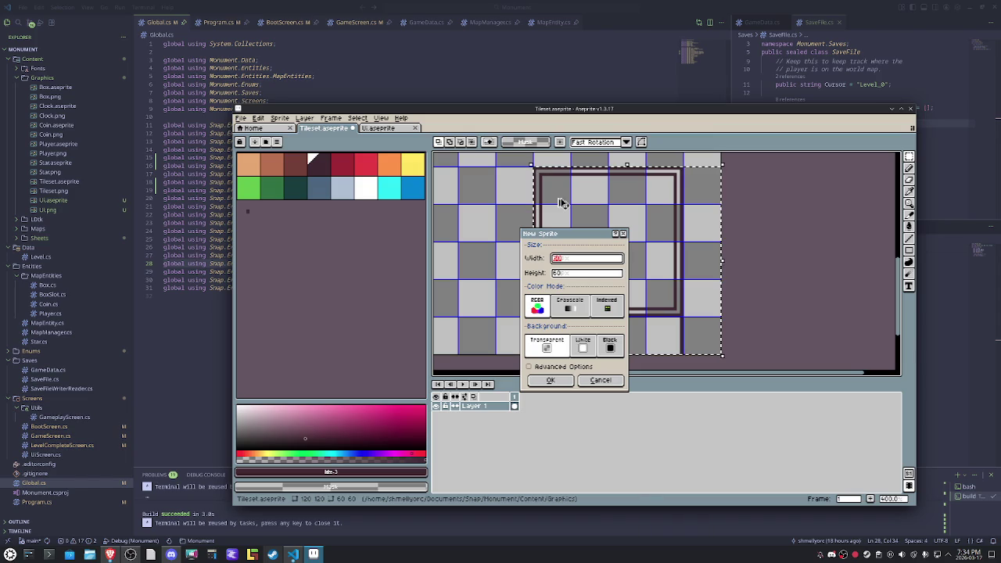
pyautogui.write('1000')
pyautogui.press('Tab')
pyautogui.write('100')
pyautogui.press('Return')
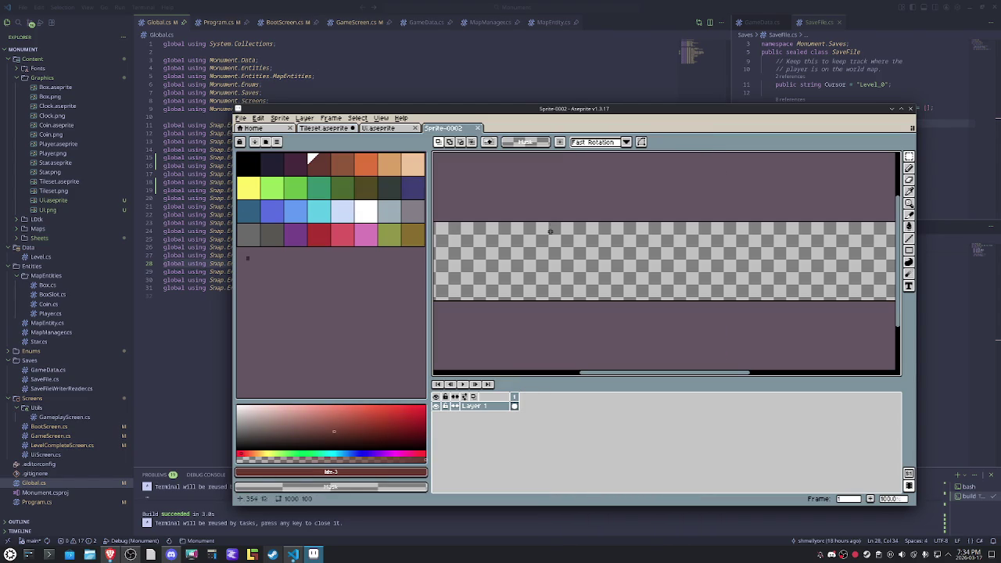
pyautogui.click(481, 130)
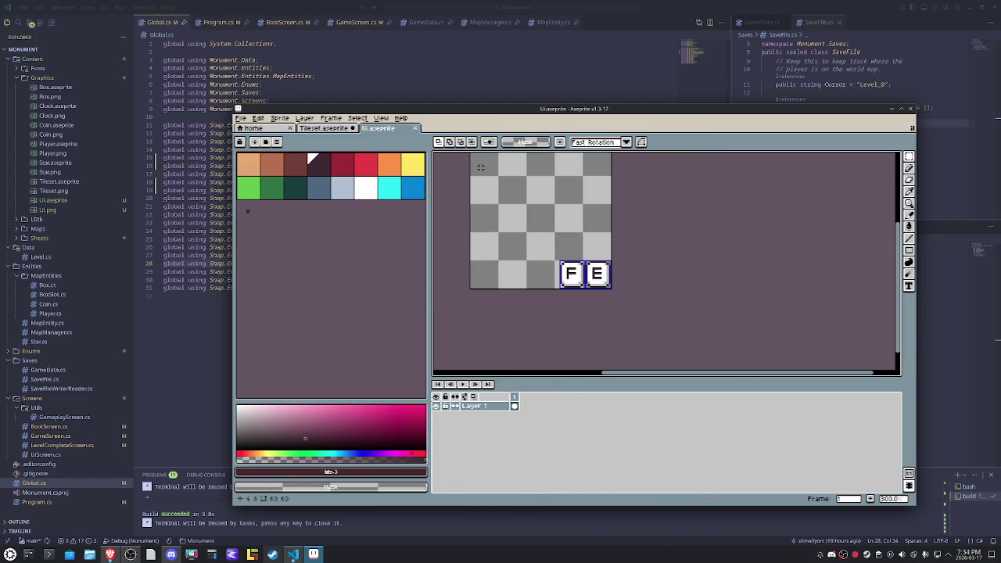
pyautogui.hotkey('ctrl', 'n')
pyautogui.write('00')
pyautogui.press('Tab')
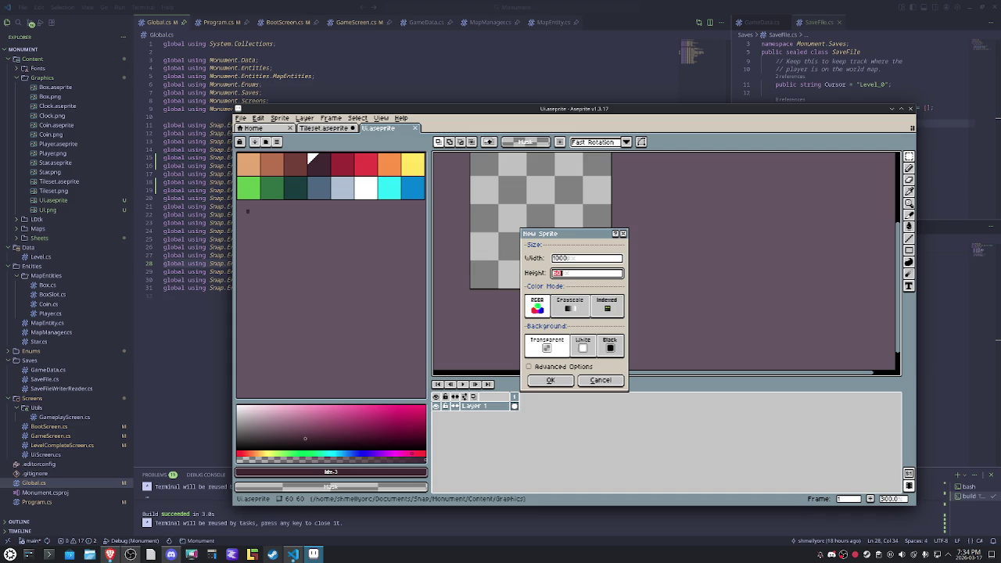
pyautogui.write('000')
pyautogui.press('Return')
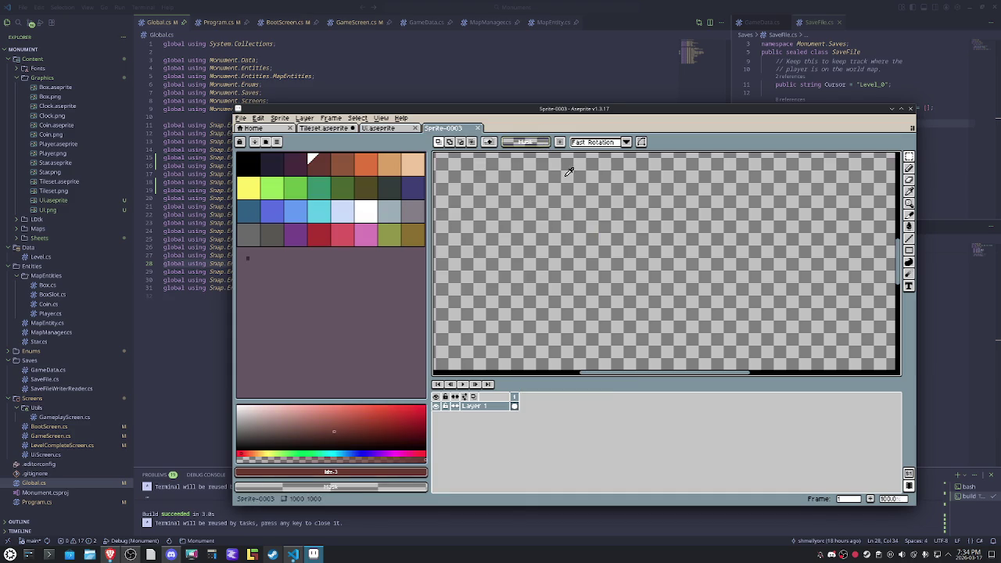
# Step: Set the Preferences background checkerboard to a custom 96×96 size
pyautogui.hscroll(-3, 575, 258)
pyautogui.scroll(3, 576, 246)
pyautogui.click(259, 118)
pyautogui.click(282, 355)
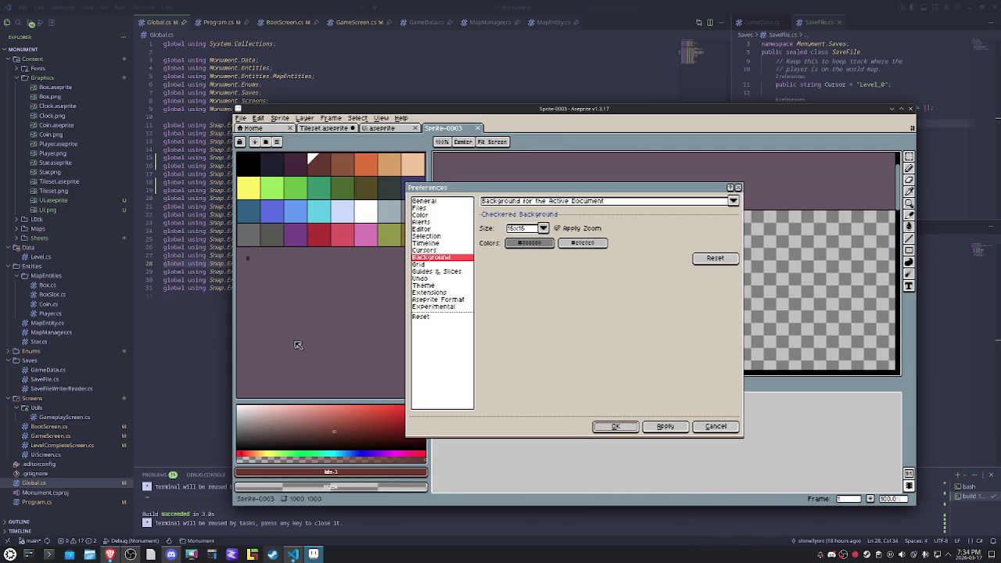
pyautogui.click(545, 228)
pyautogui.click(532, 277)
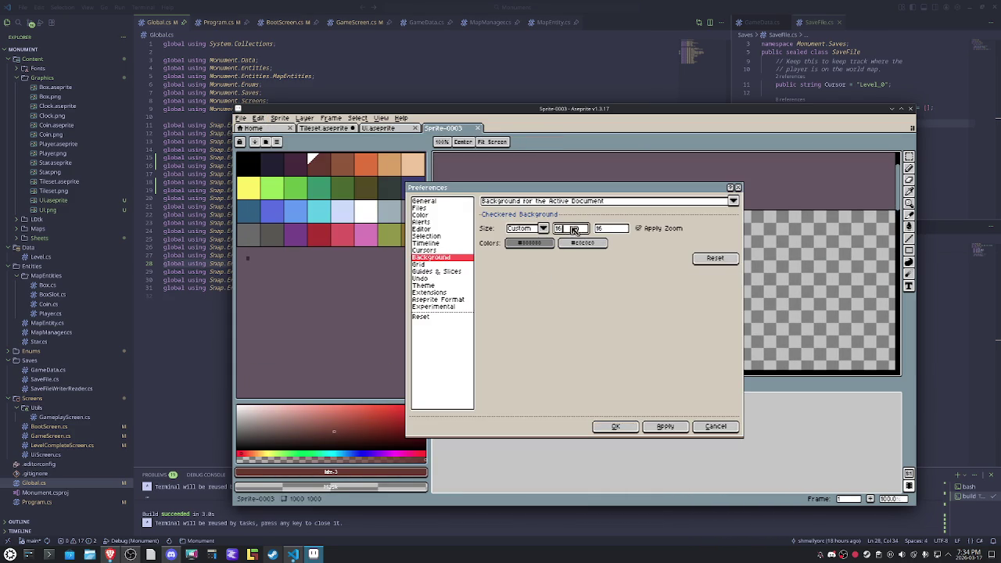
pyautogui.click(616, 231)
pyautogui.click(615, 426)
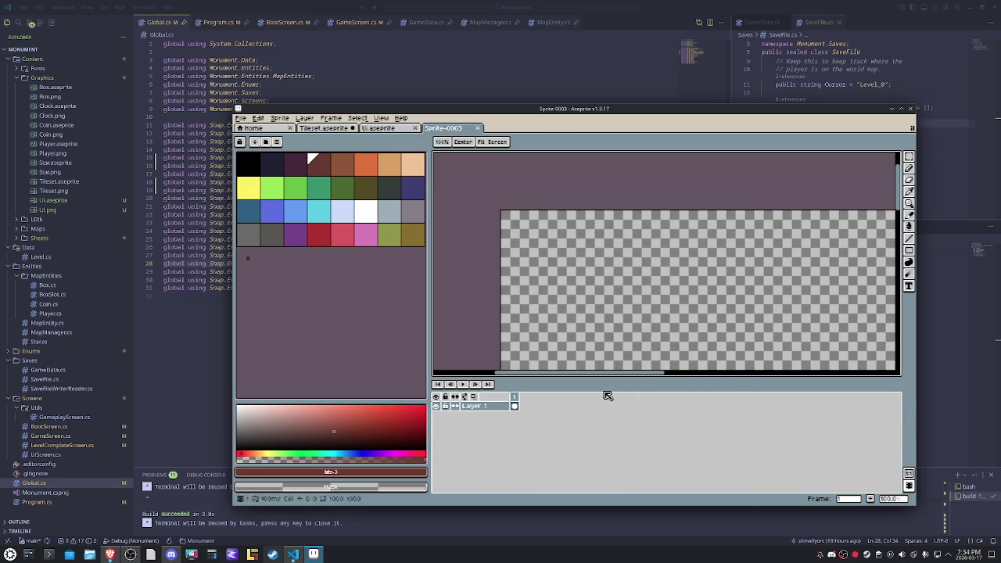
# Step: Change the grid width and height in Grid Settings
pyautogui.click(381, 118)
pyautogui.moveTo(426, 179)
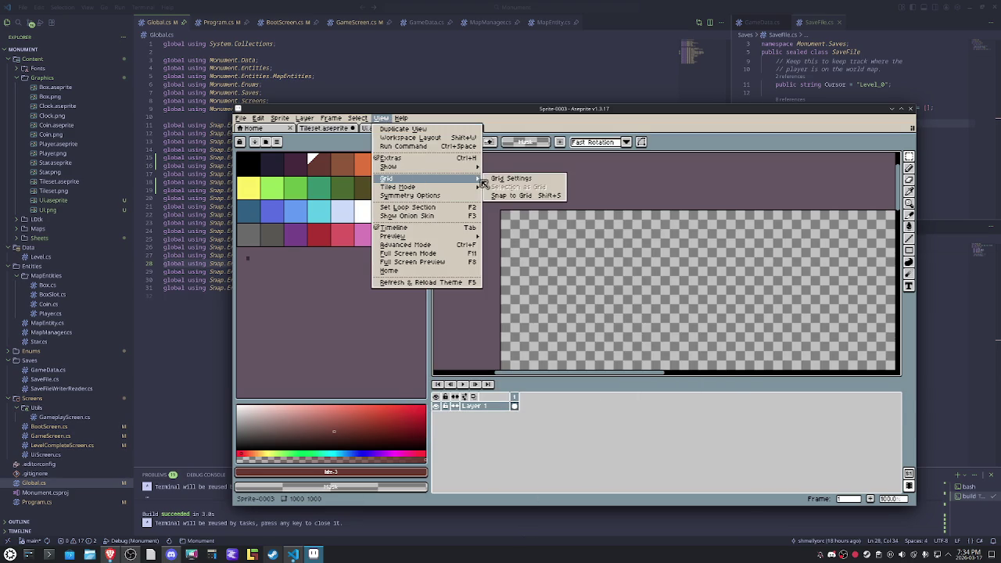
pyautogui.click(528, 179)
pyautogui.press('Tab')
pyautogui.press('Tab')
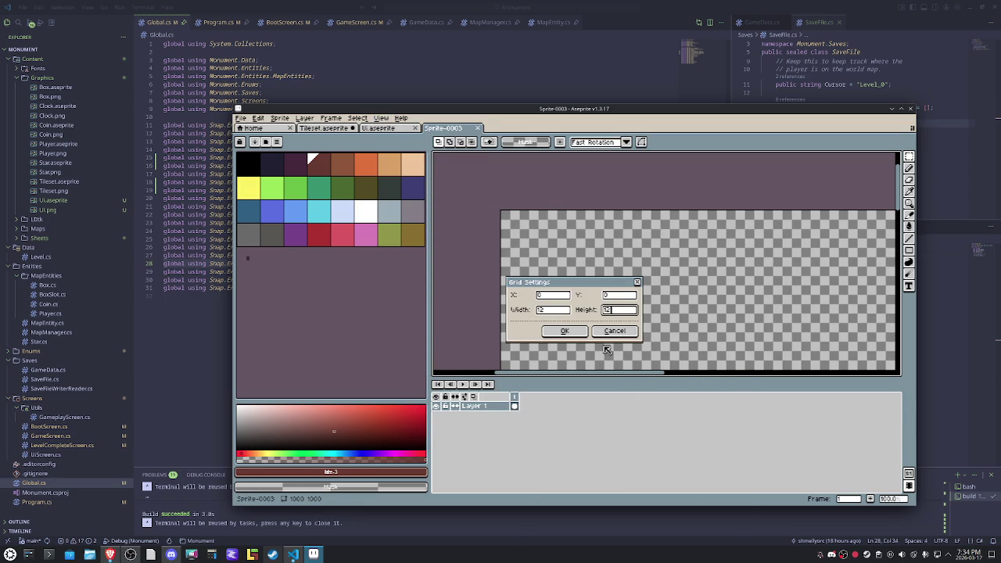
pyautogui.click(564, 331)
pyautogui.scroll(5, 499, 212)
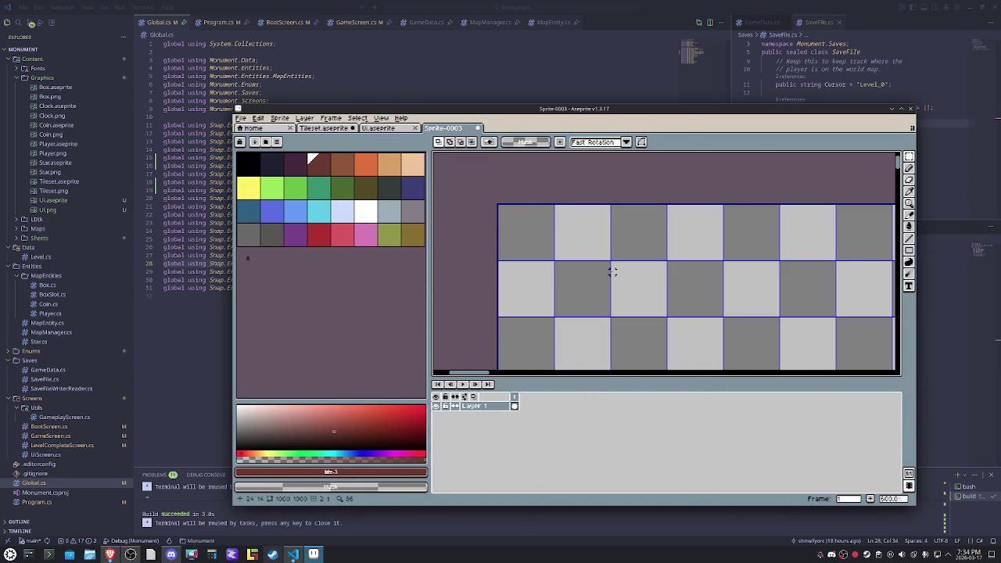
# Step: Paste the square outline and commit it at position 60,60
pyautogui.hotkey('ctrl', 'v')
pyautogui.scroll(-2, 599, 277)
pyautogui.moveTo(592, 281); pyautogui.dragTo(630, 336)
pyautogui.scroll(-3, 630, 336)
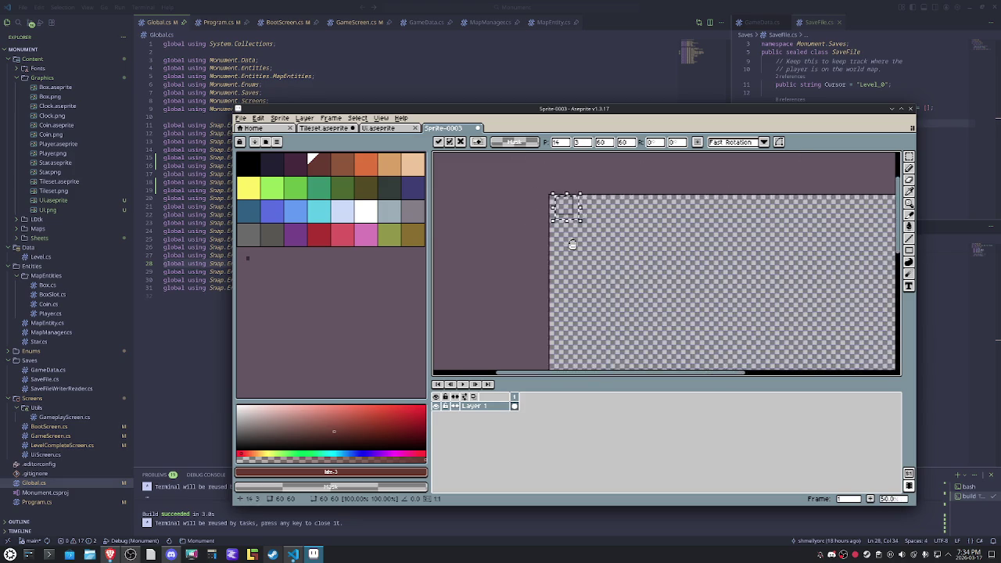
pyautogui.moveTo(517, 202); pyautogui.dragTo(556, 254)
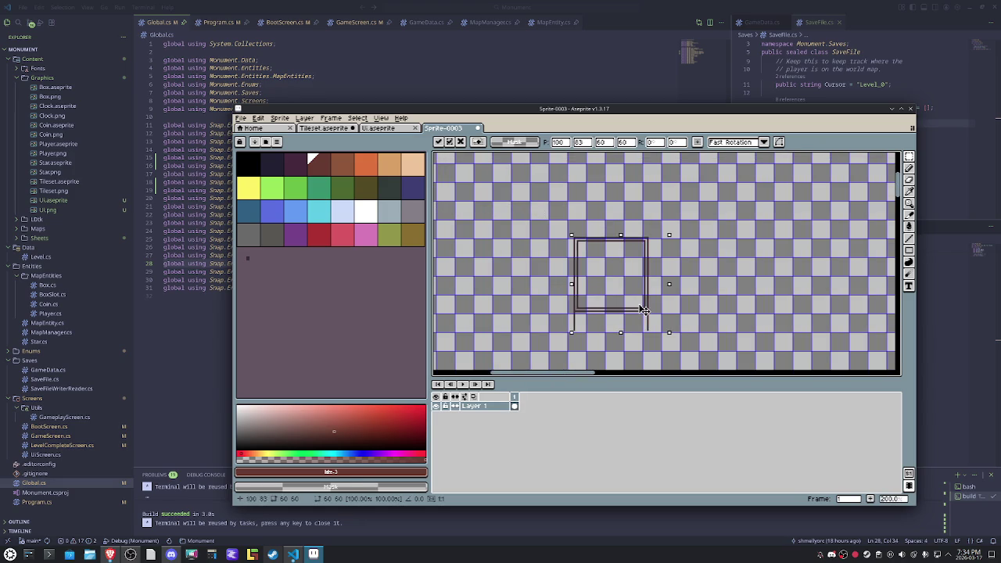
pyautogui.scroll(1, 555, 254)
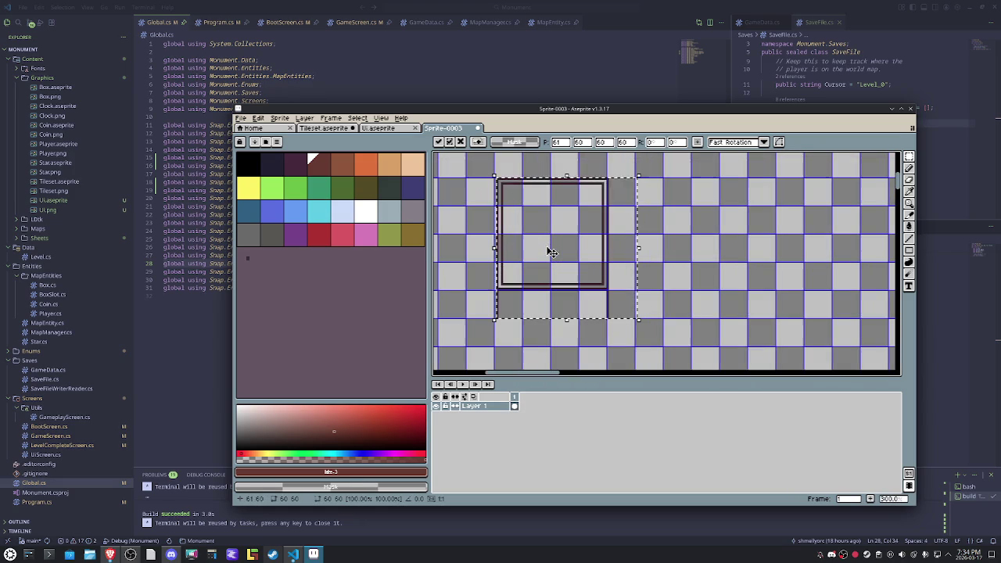
pyautogui.moveTo(554, 253); pyautogui.dragTo(549, 250)
pyautogui.press('Return')
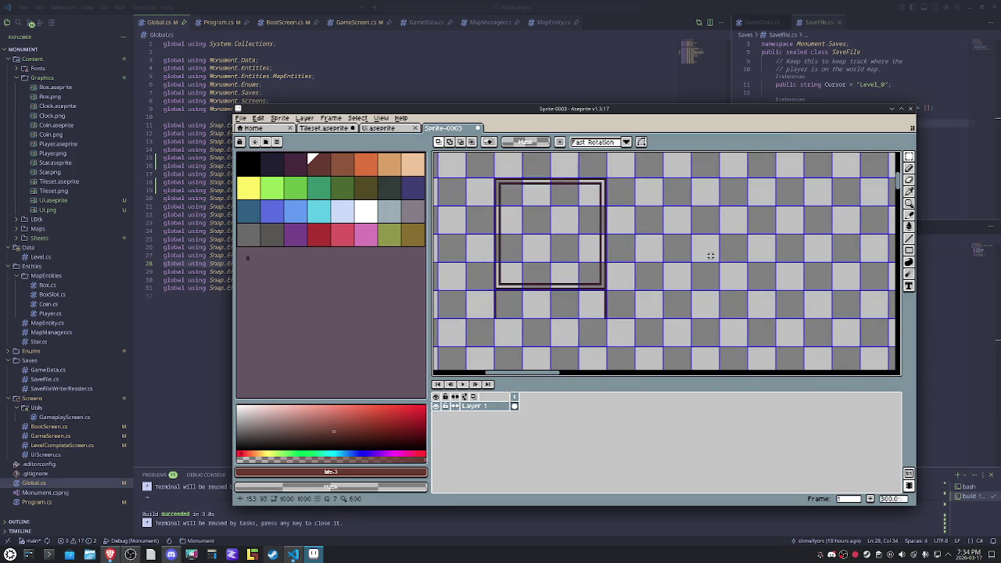
# Step: Maximize the window and marquee-select the placed square outline
pyautogui.scroll(-3, 697, 251)
pyautogui.scroll(3, 686, 256)
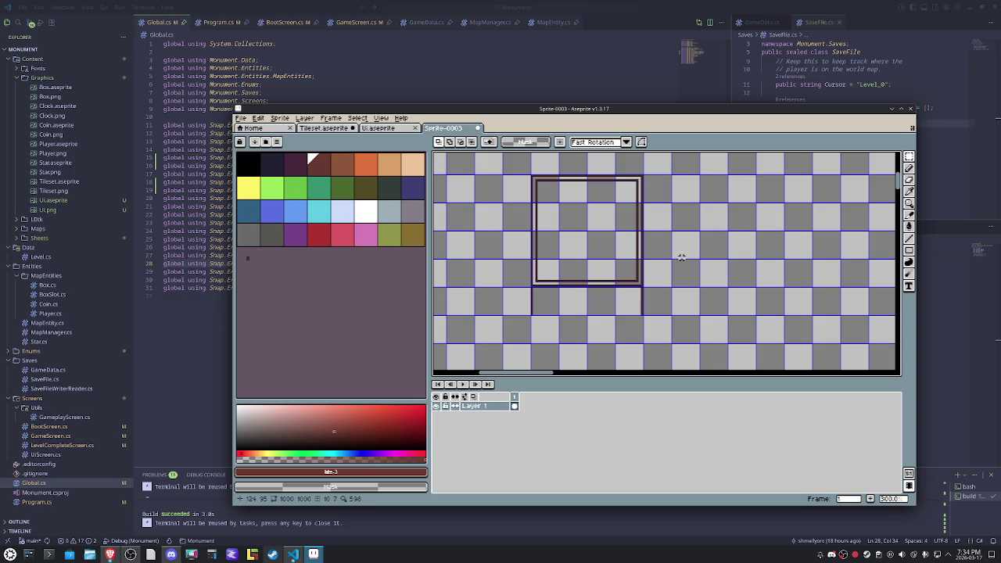
pyautogui.doubleClick(509, 109)
pyautogui.moveTo(509, 208); pyautogui.dragTo(685, 334)
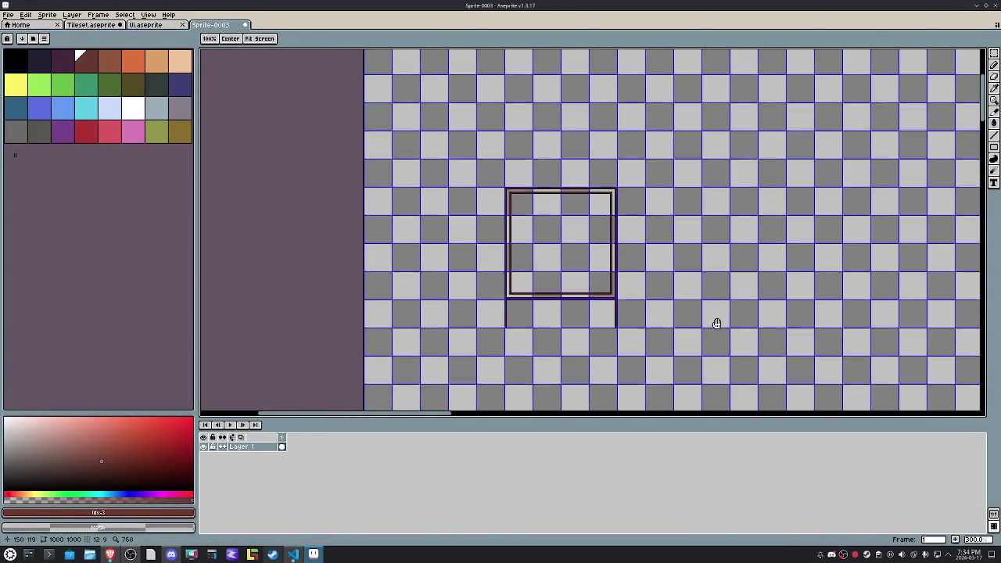
pyautogui.scroll(-3, 621, 256)
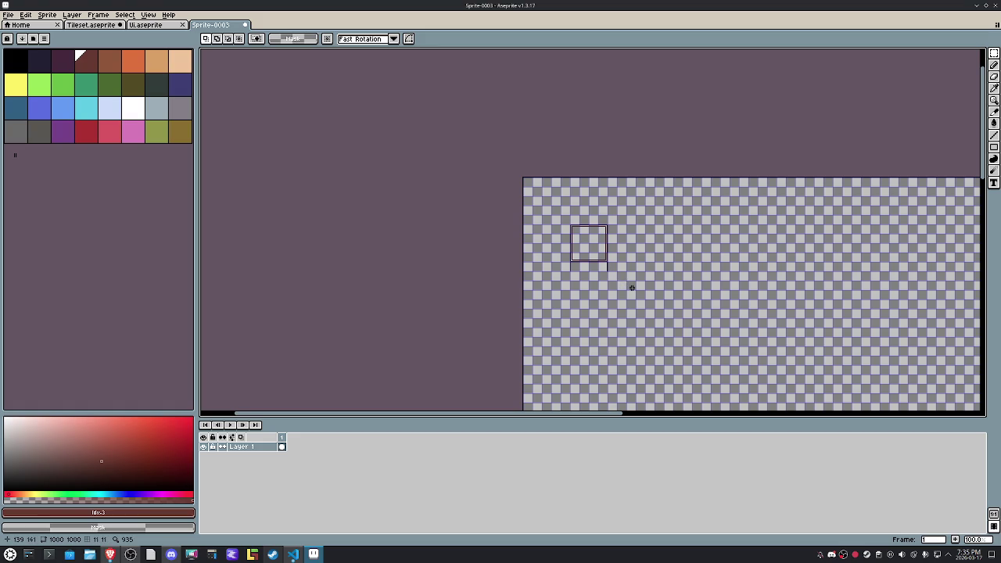
pyautogui.moveTo(650, 307)
pyautogui.mouseDown()
pyautogui.moveTo(523, 194)
pyautogui.moveTo(522, 177)
pyautogui.mouseUp()
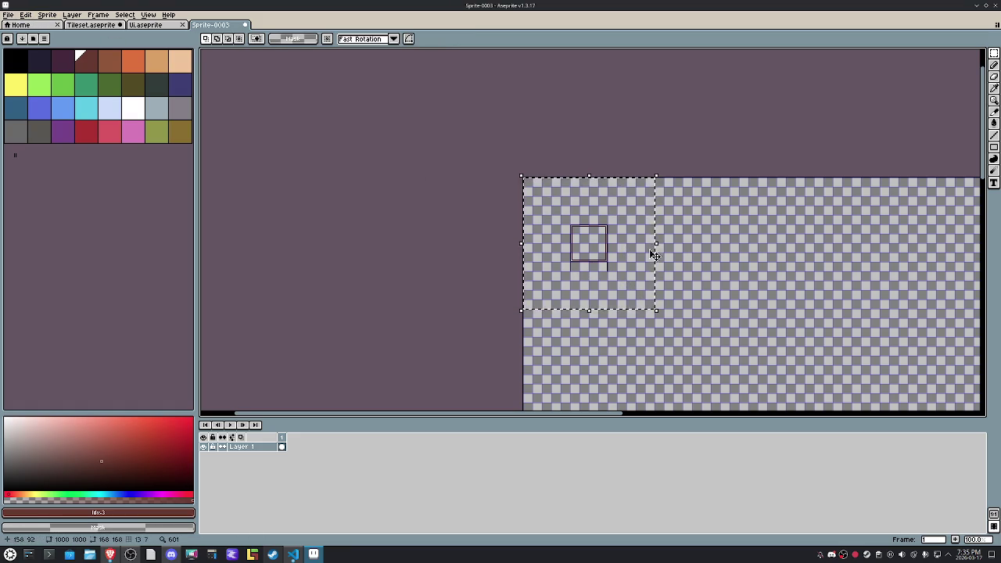
# Step: Paste a copy of the square and place it directly right of the first
pyautogui.moveTo(699, 261); pyautogui.dragTo(638, 257)
pyautogui.scroll(2, 551, 239)
pyautogui.hotkey('ctrl', 'v')
pyautogui.moveTo(509, 246)
pyautogui.mouseDown()
pyautogui.moveTo(639, 232)
pyautogui.moveTo(636, 240)
pyautogui.mouseUp()
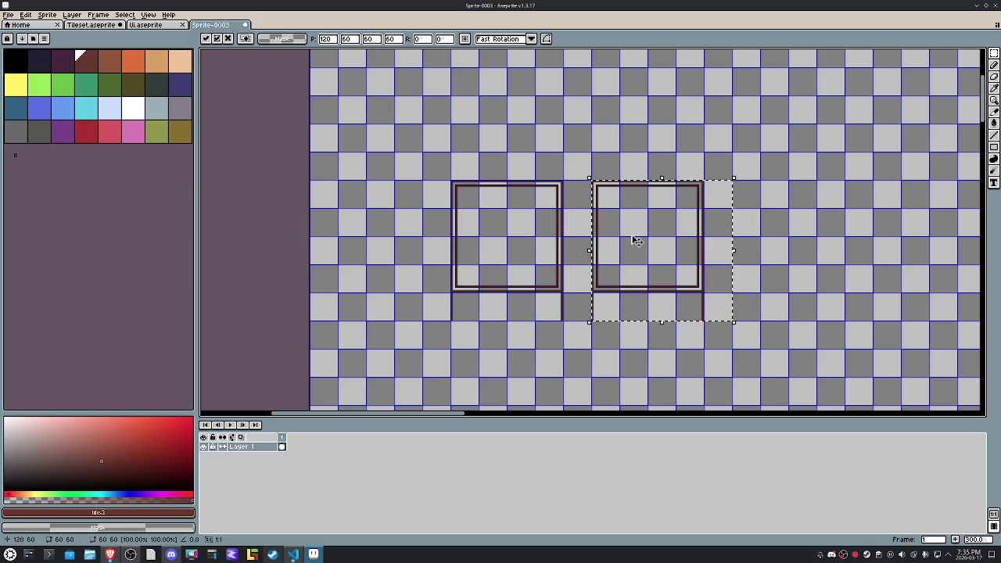
pyautogui.click(536, 247)
pyautogui.scroll(3, 548, 259)
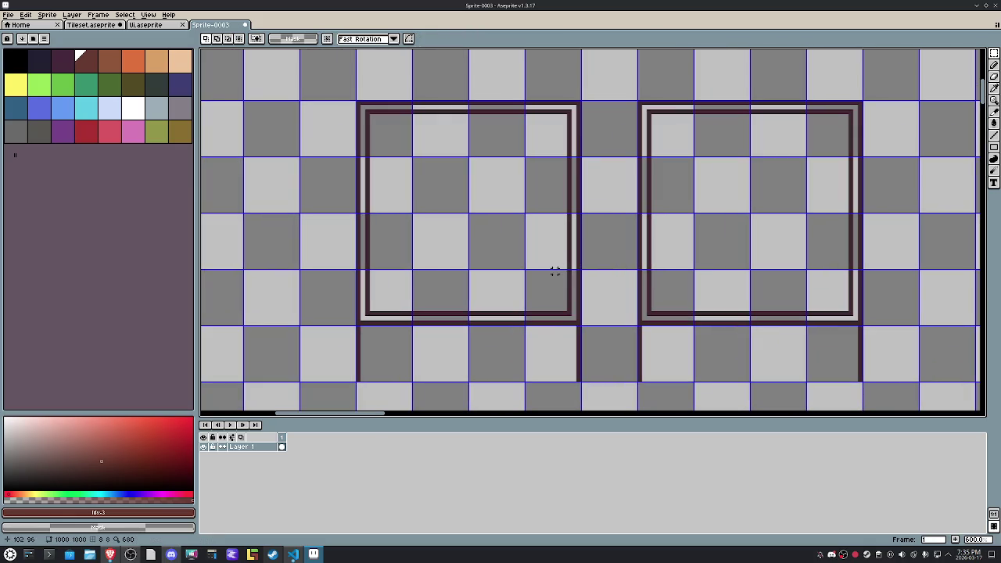
# Step: Sample the dark outline colour and draw a horizontal line joining the two squares
pyautogui.keyDown('alt'); pyautogui.click(583, 271); pyautogui.keyUp('alt')
pyautogui.press('b')
pyautogui.moveTo(582, 267); pyautogui.dragTo(634, 265)
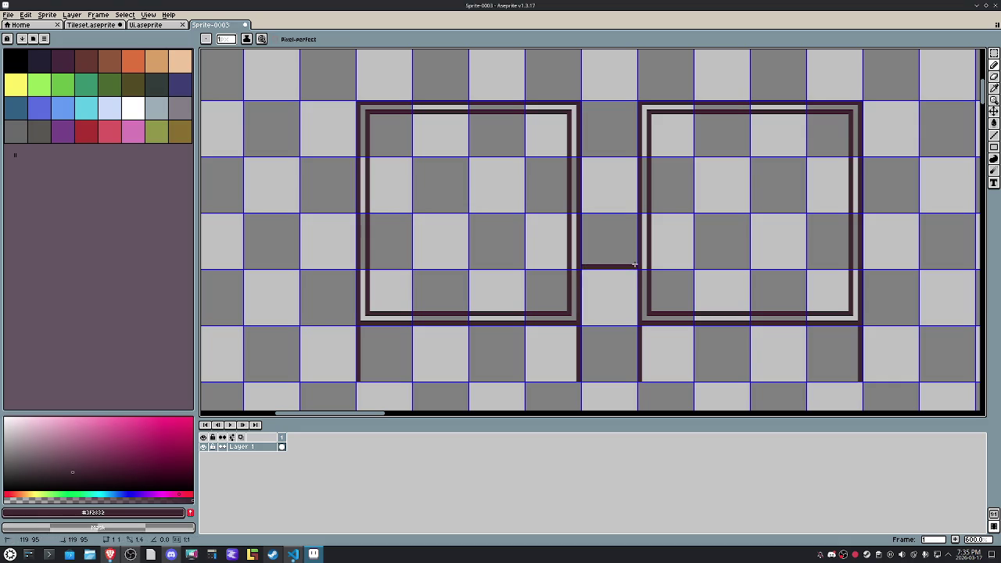
pyautogui.hotkey('ctrl', 'z')
pyautogui.click(636, 313)
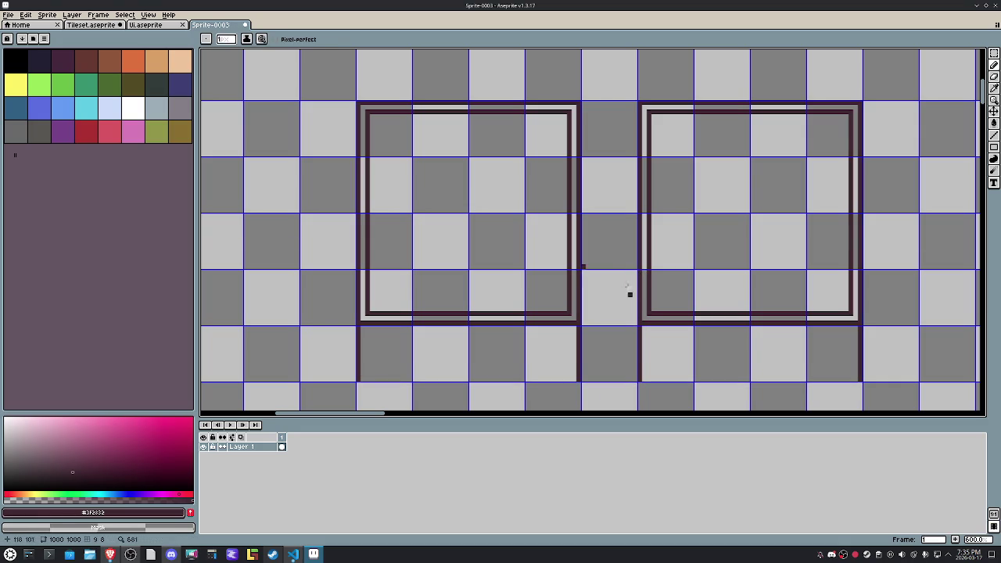
pyautogui.moveTo(644, 267)
pyautogui.mouseDown()
pyautogui.moveTo(573, 267)
pyautogui.moveTo(646, 258)
pyautogui.mouseUp()
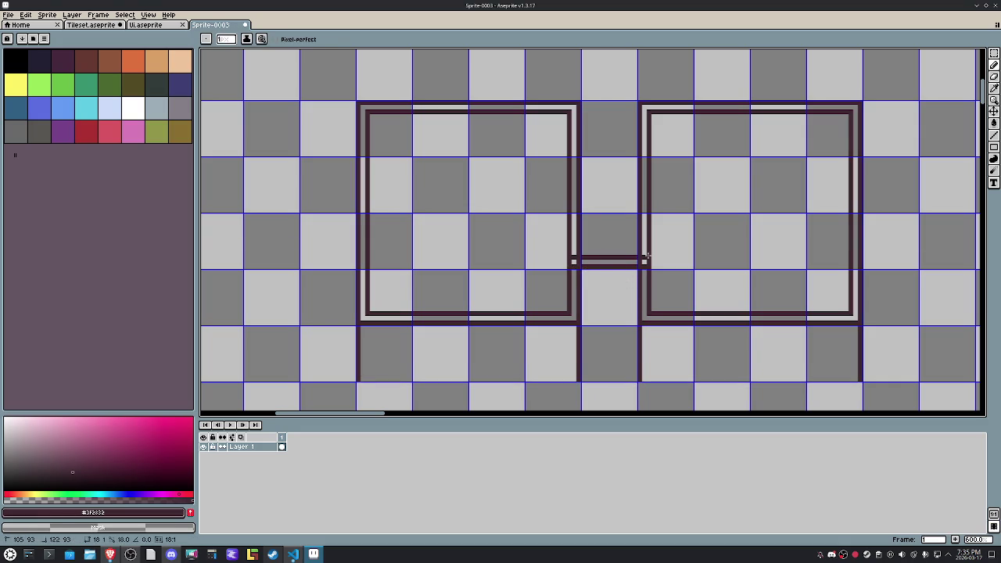
# Step: Draw the upper and lower connector lines between the two squares
pyautogui.moveTo(647, 202); pyautogui.dragTo(580, 195)
pyautogui.hotkey('ctrl', 'z')
pyautogui.moveTo(647, 165)
pyautogui.mouseDown()
pyautogui.moveTo(570, 162)
pyautogui.moveTo(648, 162)
pyautogui.mouseUp()
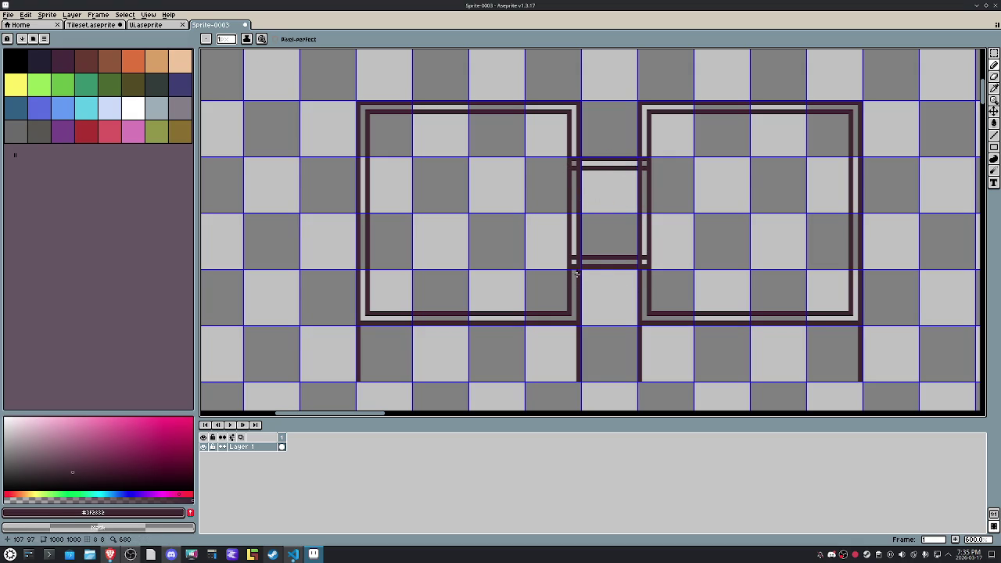
pyautogui.moveTo(587, 261)
pyautogui.mouseDown()
pyautogui.moveTo(571, 260)
pyautogui.moveTo(575, 267)
pyautogui.mouseUp()
pyautogui.moveTo(646, 162); pyautogui.dragTo(573, 164)
pyautogui.moveTo(648, 209); pyautogui.dragTo(635, 214)
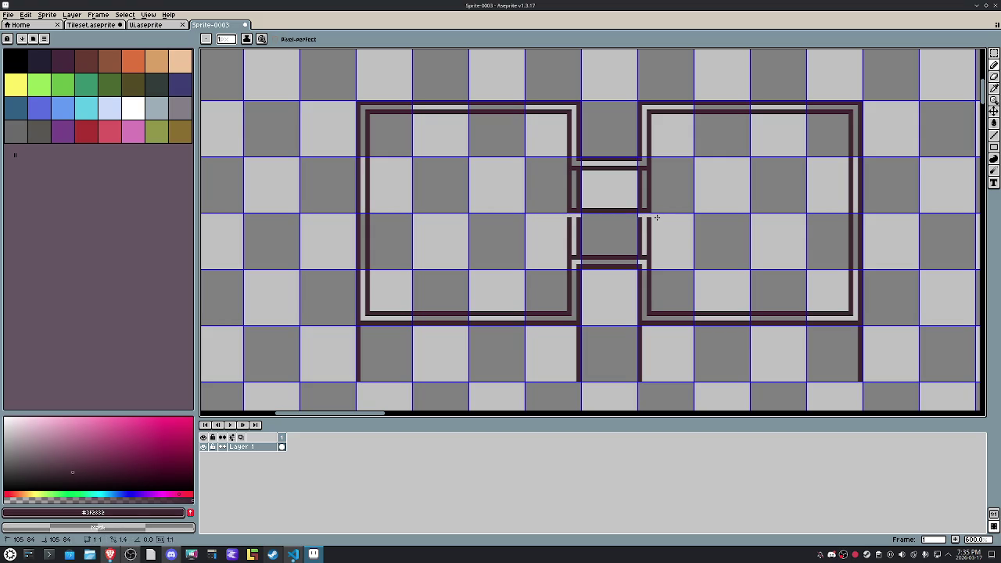
pyautogui.moveTo(649, 252)
pyautogui.mouseDown()
pyautogui.moveTo(539, 248)
pyautogui.moveTo(613, 231)
pyautogui.mouseUp()
pyautogui.hotkey('ctrl', 'z')
# Step: Marquee-select and delete the stray wall stubs inside the gap
pyautogui.press('m')
pyautogui.click(672, 239)
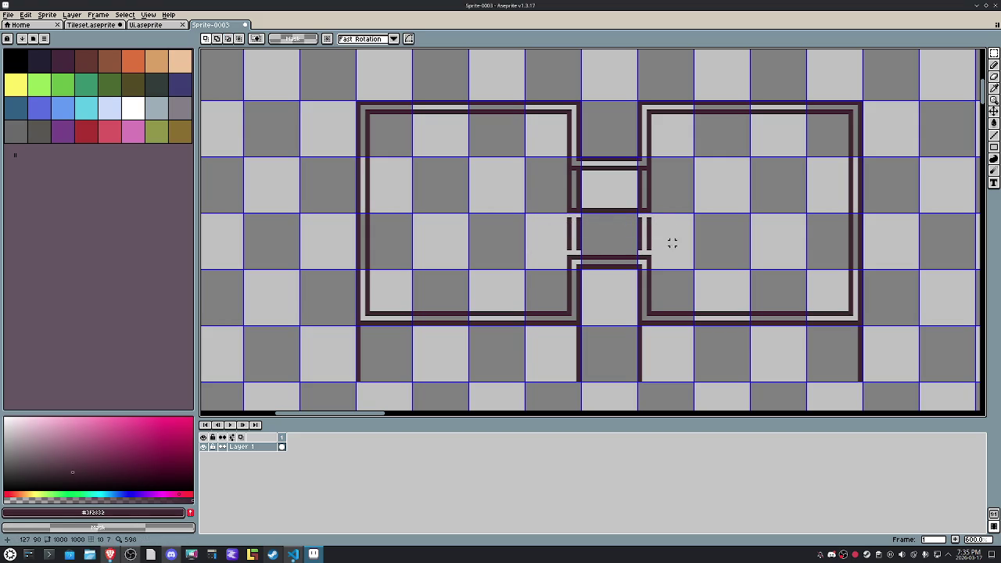
pyautogui.moveTo(677, 247); pyautogui.dragTo(525, 214)
pyautogui.click(681, 239)
pyautogui.moveTo(671, 250); pyautogui.dragTo(537, 214)
pyautogui.press('Delete')
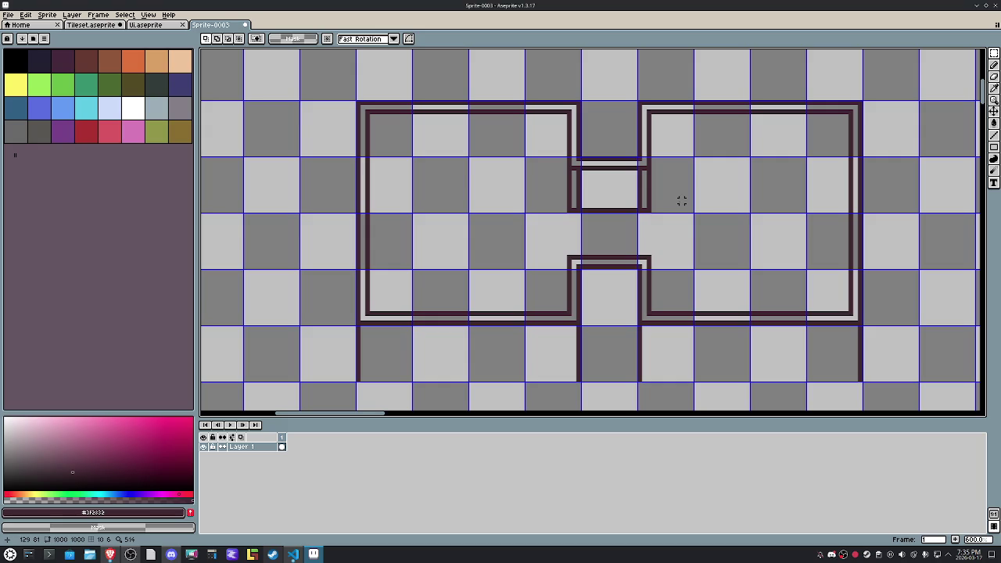
# Step: Draw vertical wall lines down from the left, inner, connector and right walls
pyautogui.scroll(-1, 657, 228)
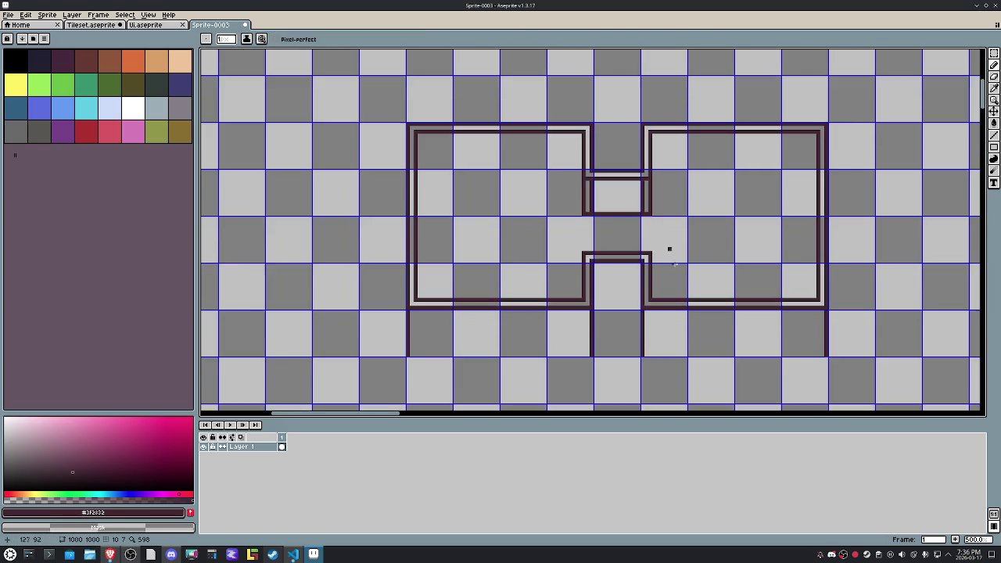
pyautogui.press('b')
pyautogui.moveTo(643, 267); pyautogui.dragTo(643, 313)
pyautogui.hotkey('ctrl', 'z')
pyautogui.moveTo(643, 267); pyautogui.dragTo(643, 313)
pyautogui.moveTo(811, 268); pyautogui.dragTo(810, 295)
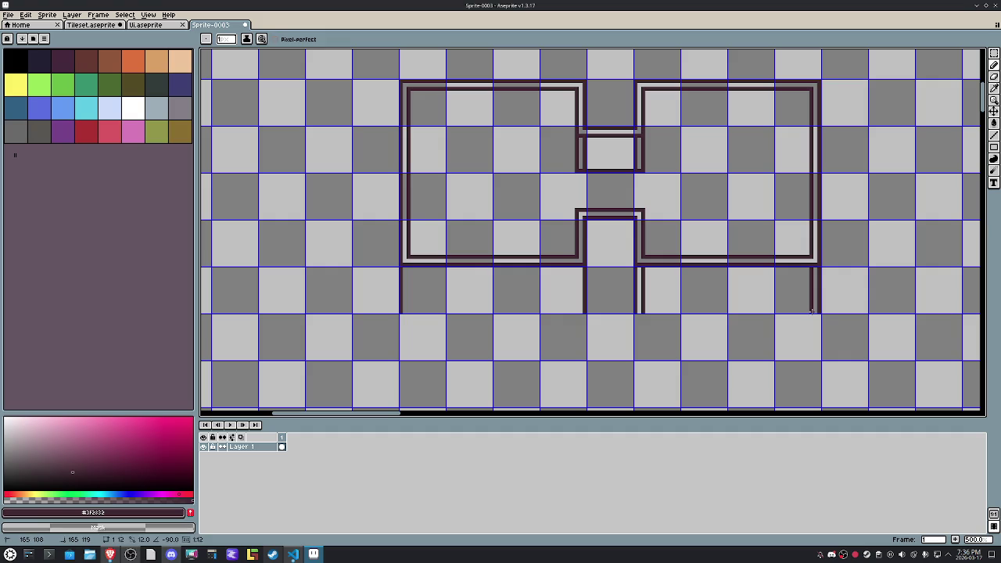
pyautogui.moveTo(405, 268); pyautogui.dragTo(405, 313)
pyautogui.click(576, 312)
pyautogui.moveTo(575, 269); pyautogui.dragTo(576, 309)
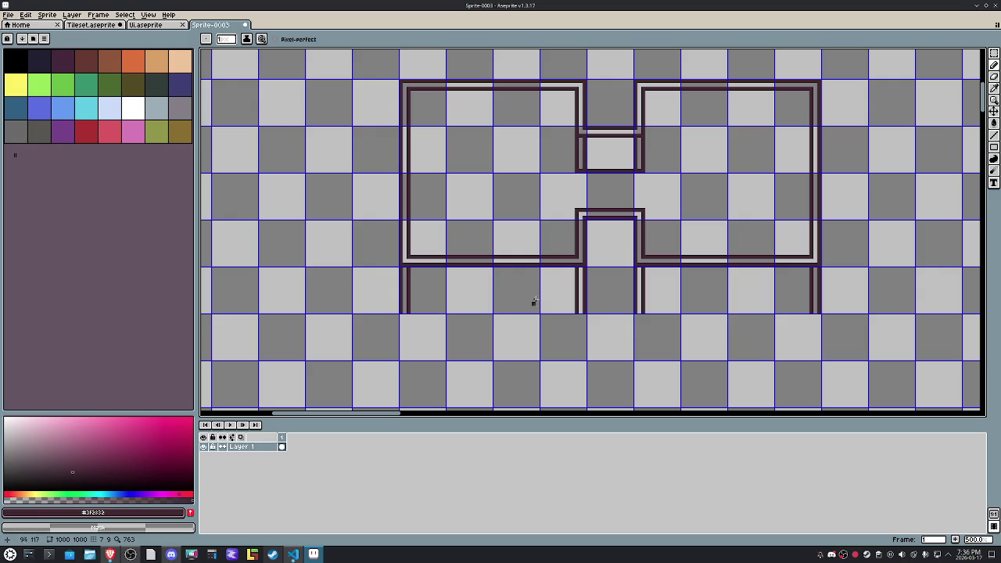
pyautogui.moveTo(526, 171); pyautogui.dragTo(476, 201)
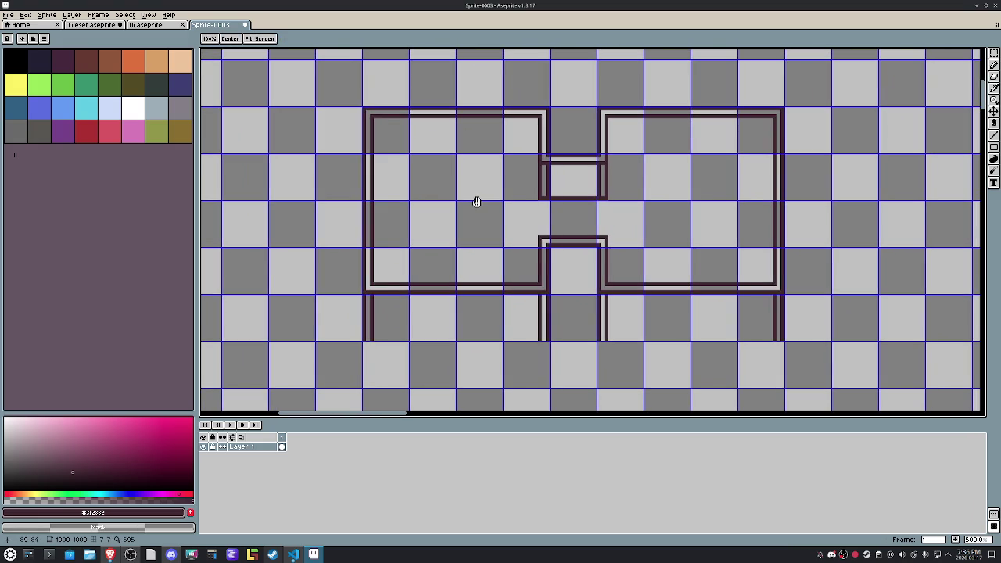
pyautogui.press('b')
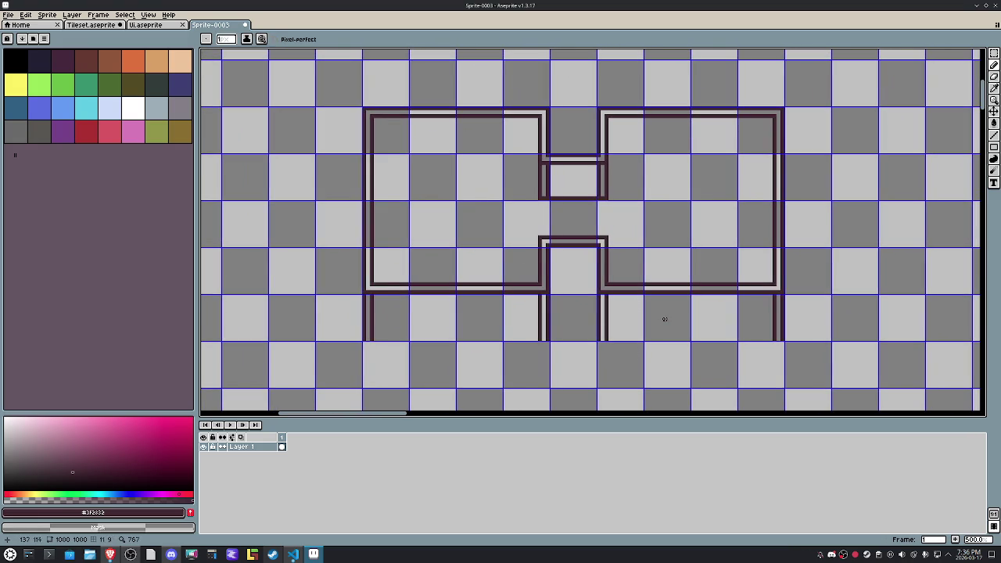
# Step: Bucket-fill the inner outline gaps of the squares and connector with white
pyautogui.click(133, 106)
pyautogui.press('g')
pyautogui.click(448, 113)
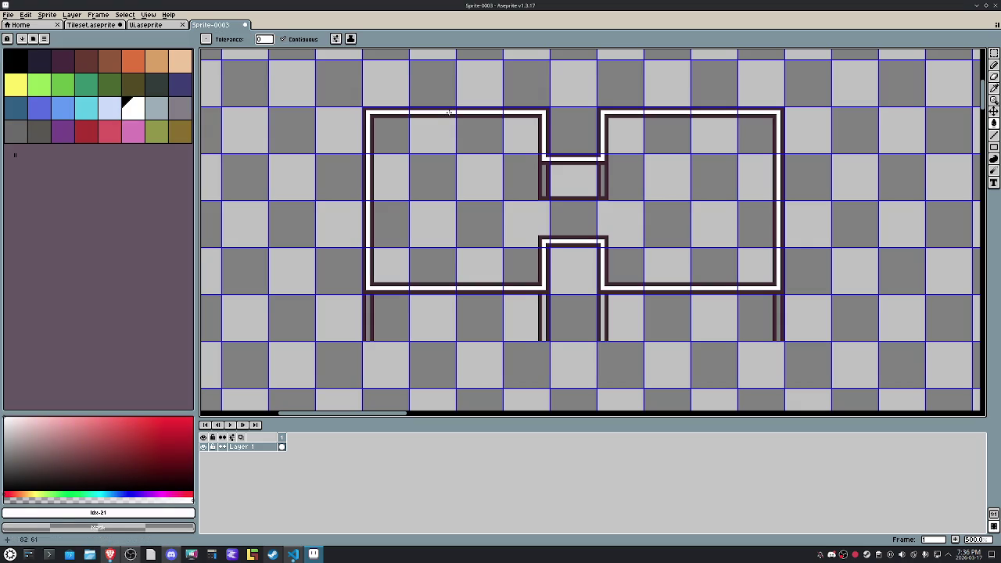
pyautogui.click(600, 178)
pyautogui.click(545, 182)
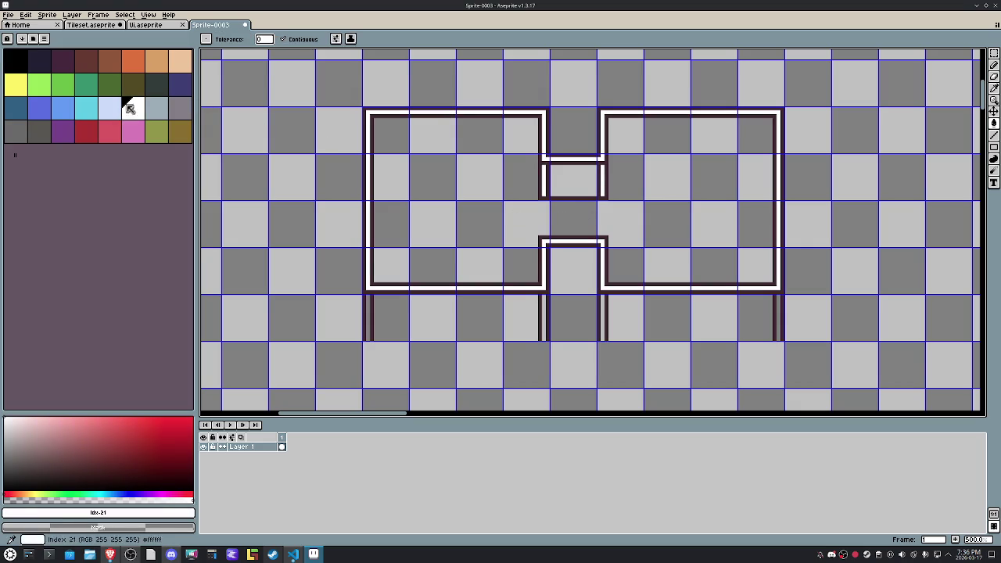
# Step: Load the top palette preset and pick light blue
pyautogui.click(33, 38)
pyautogui.click(73, 79)
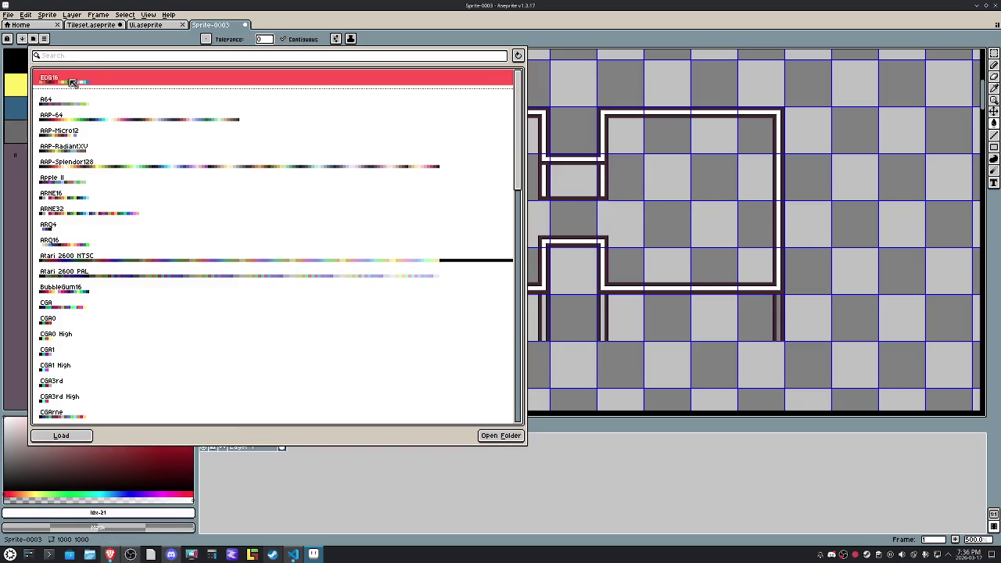
pyautogui.click(64, 434)
pyautogui.click(116, 91)
# Step: Fill the small connector square light blue and sample its colours
pyautogui.click(585, 182)
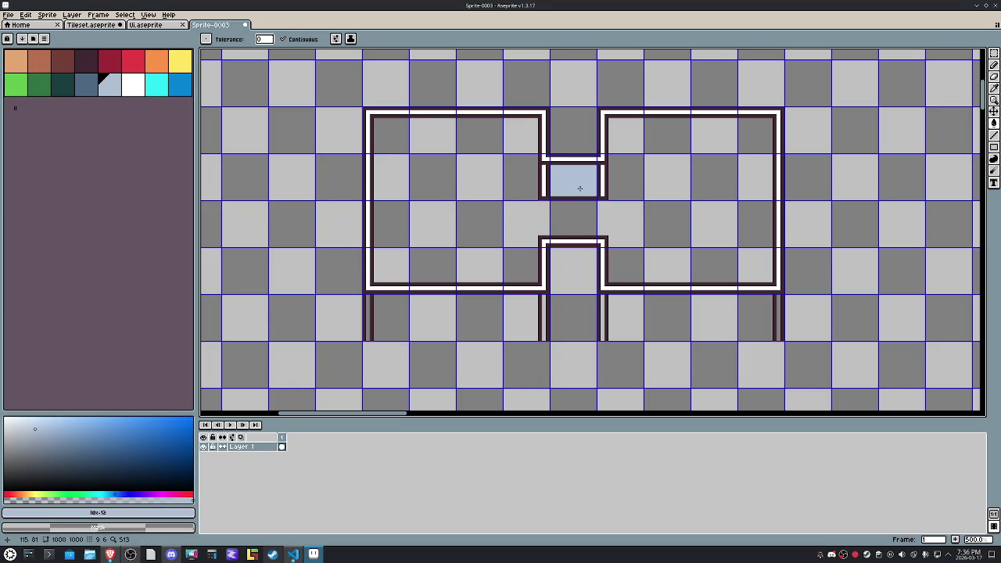
pyautogui.press('i')
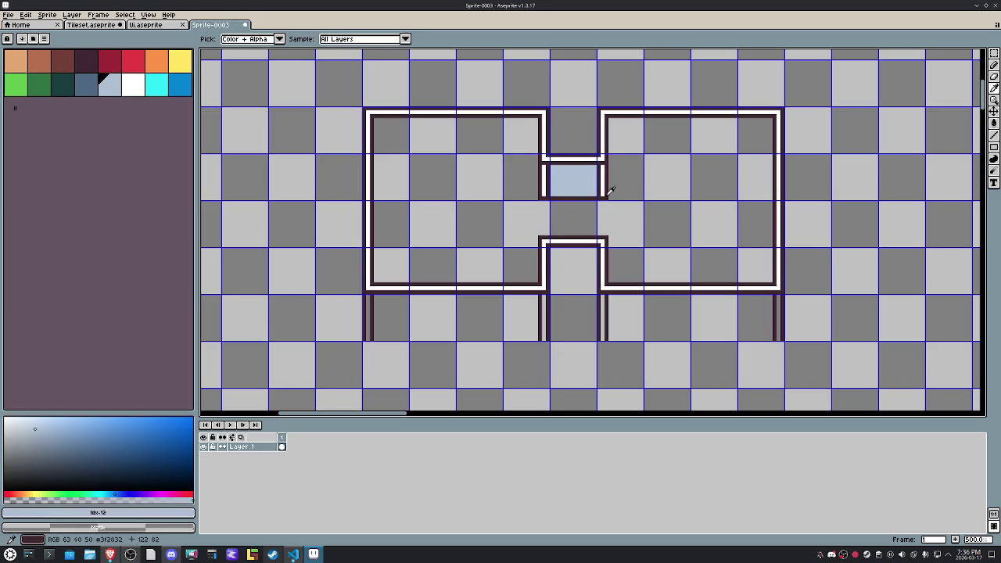
pyautogui.keyDown('alt'); pyautogui.click(612, 190); pyautogui.keyUp('alt')
pyautogui.keyDown('alt'); pyautogui.click(602, 197); pyautogui.keyUp('alt')
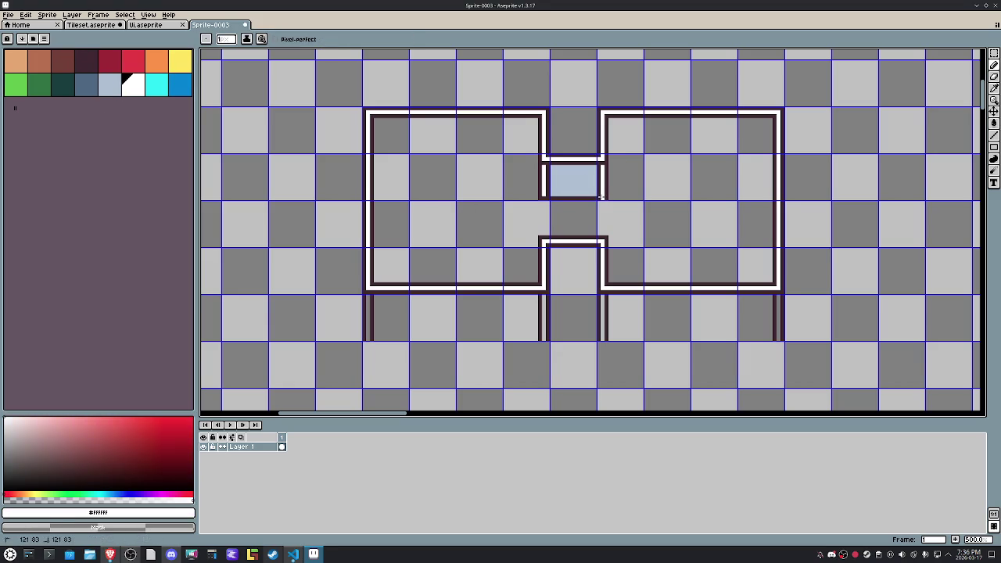
pyautogui.keyDown('alt'); pyautogui.click(593, 194); pyautogui.keyUp('alt')
# Step: Paint light blue over the square's bottom edge, then select the right room's top band
pyautogui.moveTo(593, 197); pyautogui.dragTo(545, 197)
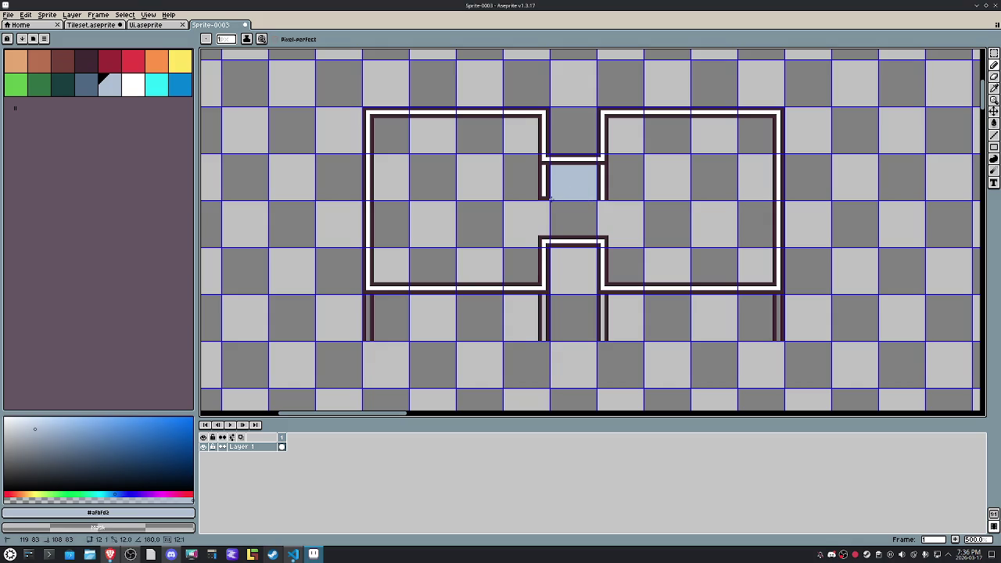
pyautogui.keyDown('alt'); pyautogui.click(544, 197); pyautogui.keyUp('alt')
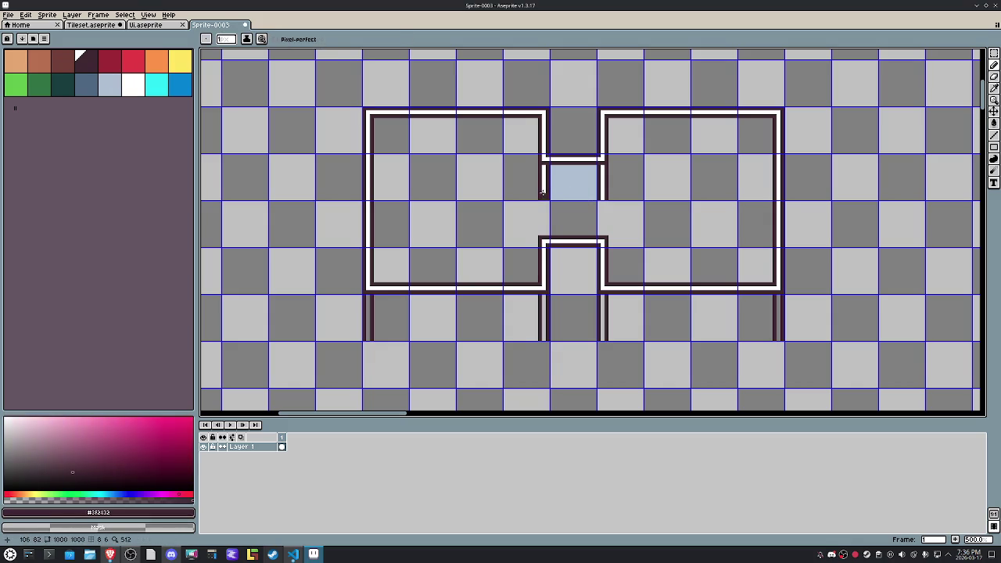
pyautogui.keyDown('alt'); pyautogui.click(543, 191); pyautogui.keyUp('alt')
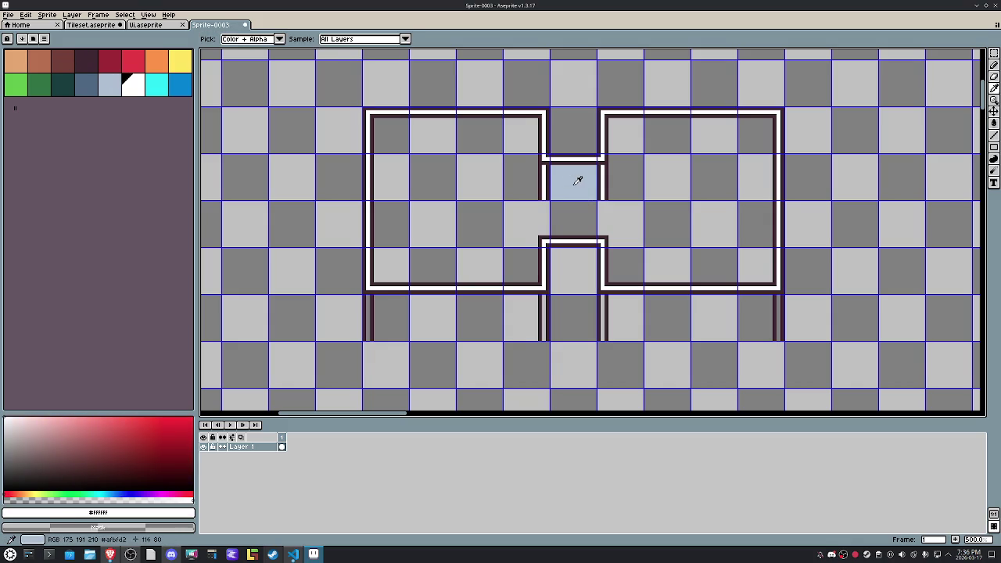
pyautogui.press('m')
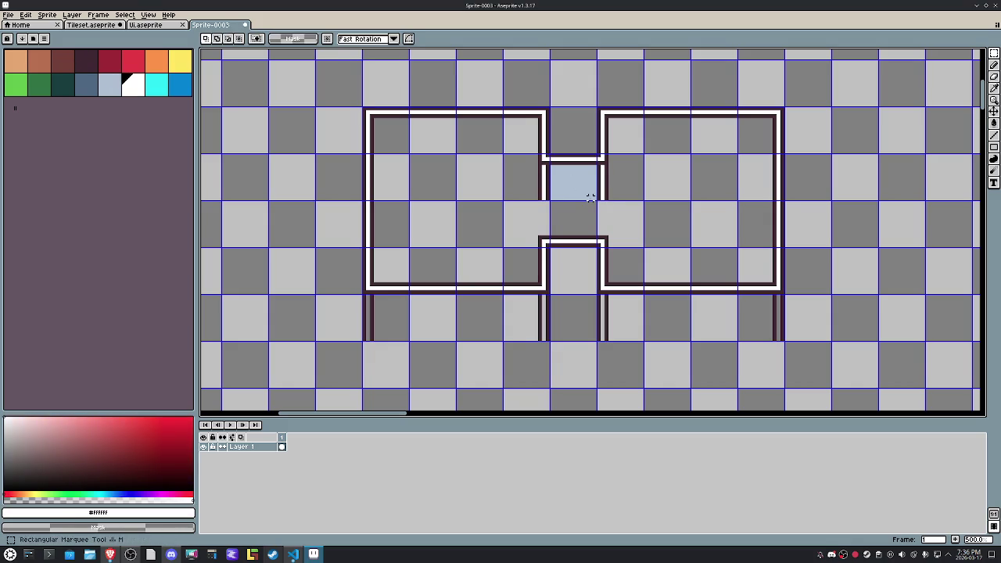
pyautogui.moveTo(622, 132); pyautogui.dragTo(750, 132)
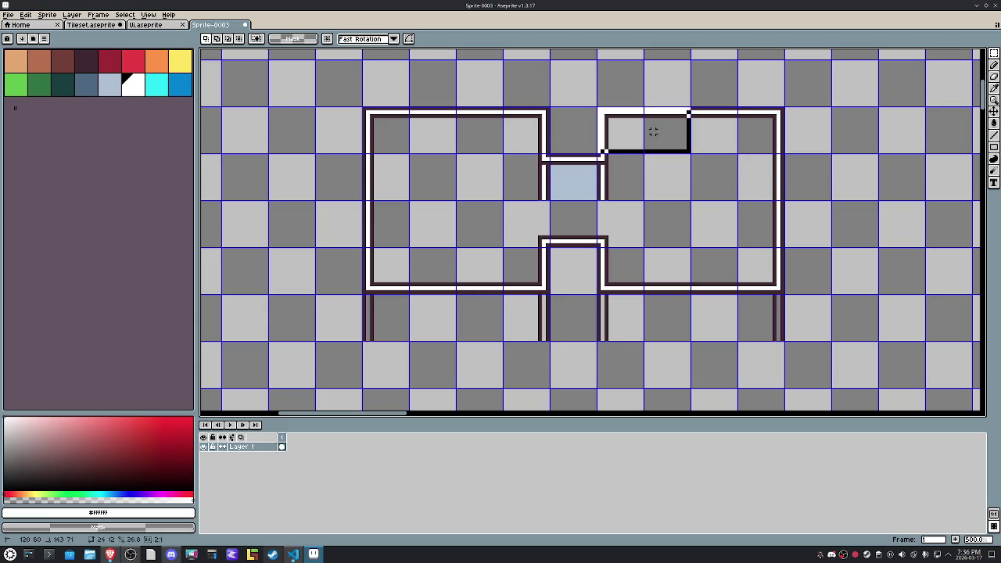
# Step: Fill the top bands of the right and left rooms with light blue
pyautogui.click(592, 187)
pyautogui.press('g')
pyautogui.click(638, 145)
pyautogui.press('m')
pyautogui.moveTo(541, 151); pyautogui.dragTo(391, 135)
pyautogui.press('f')
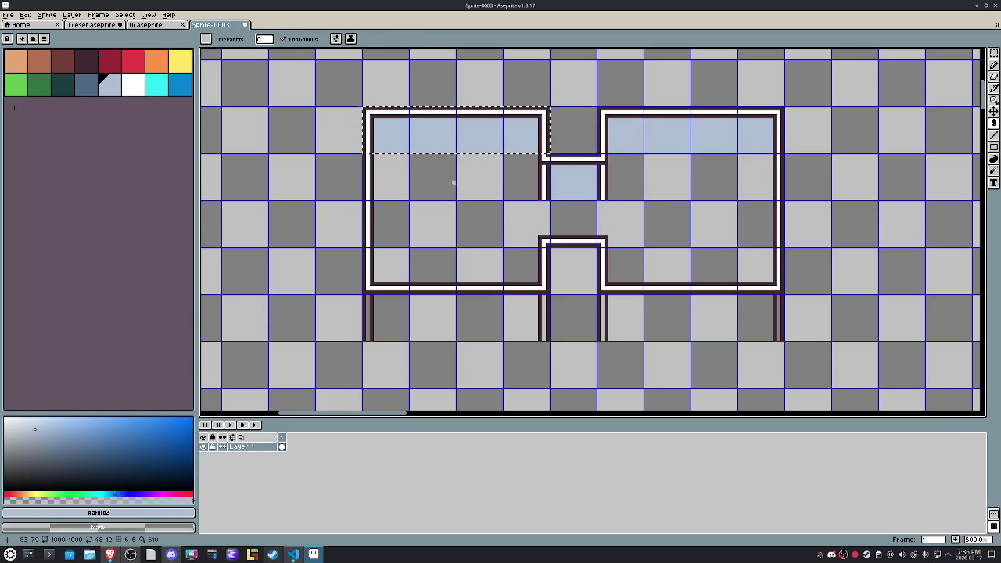
pyautogui.hotkey('ctrl', 'd')
# Step: Draw dark outlines beneath the light-blue top bands
pyautogui.press('i')
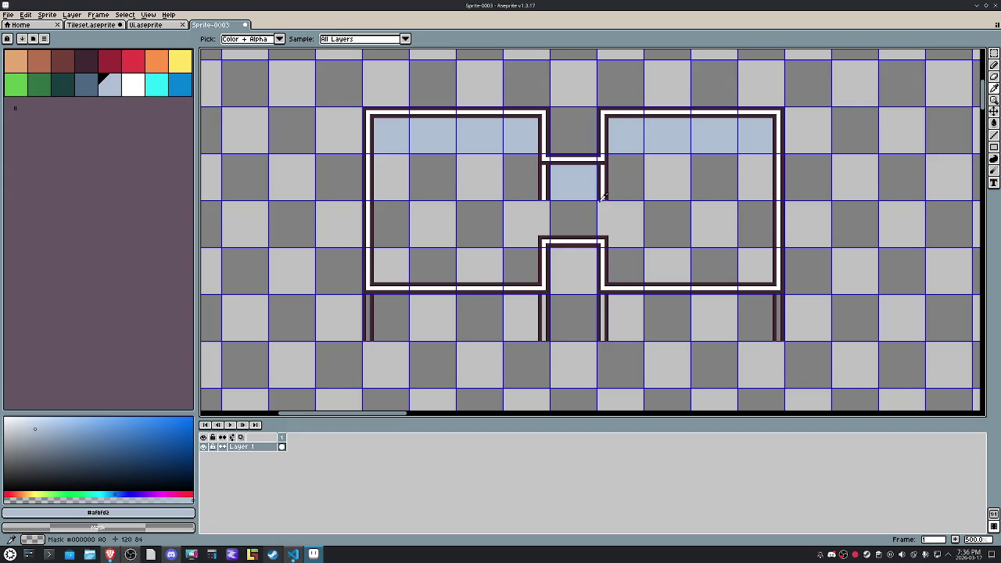
pyautogui.click(603, 198)
pyautogui.press('b')
pyautogui.moveTo(603, 197)
pyautogui.mouseDown()
pyautogui.moveTo(538, 197)
pyautogui.moveTo(539, 161)
pyautogui.moveTo(384, 150)
pyautogui.mouseUp()
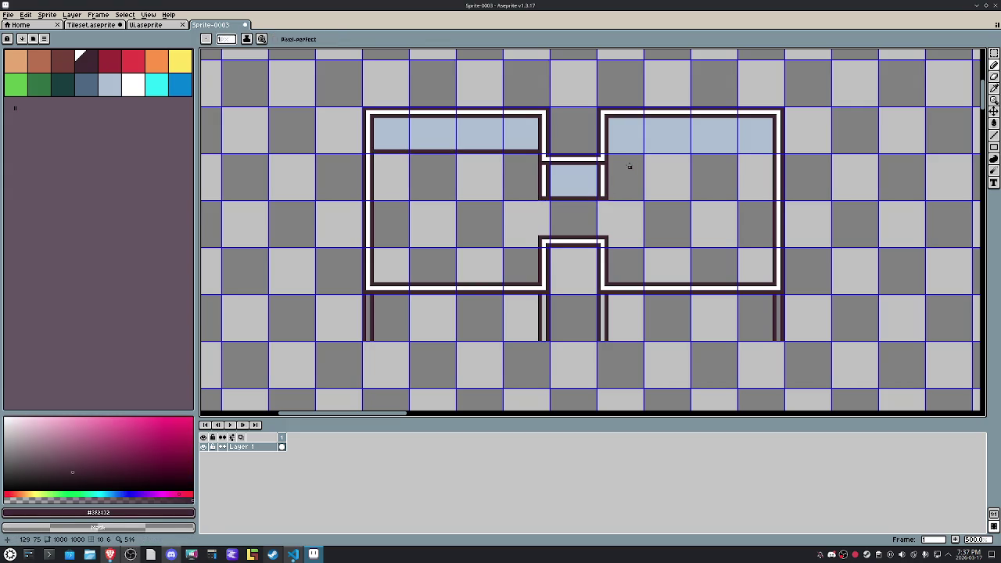
pyautogui.moveTo(607, 151); pyautogui.dragTo(773, 150)
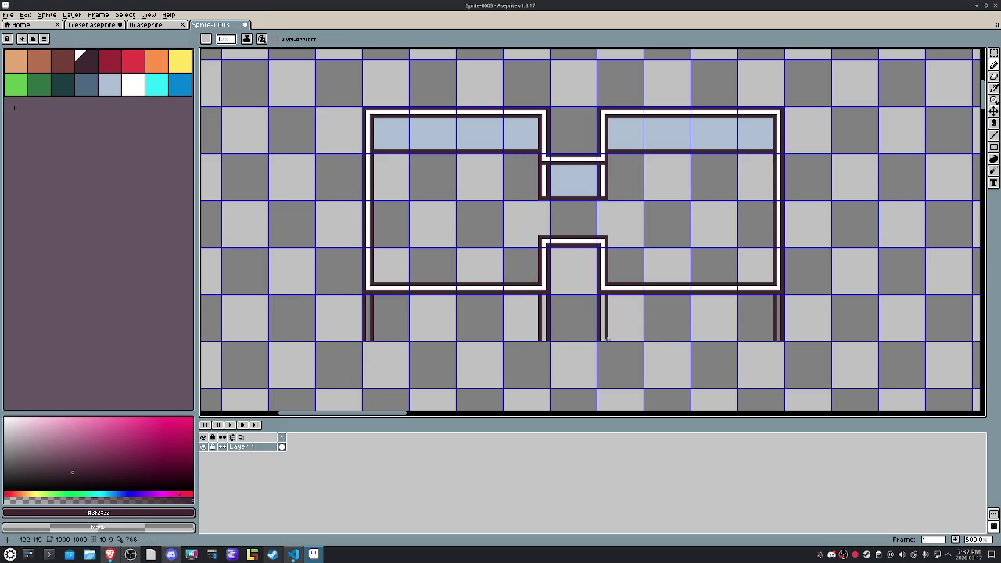
# Step: Select and fill the strips below both rooms with light blue
pyautogui.press('m')
pyautogui.moveTo(751, 322); pyautogui.dragTo(607, 326)
pyautogui.moveTo(549, 341); pyautogui.dragTo(363, 294)
pyautogui.keyDown('alt'); pyautogui.click(475, 143); pyautogui.keyUp('alt')
pyautogui.press('g')
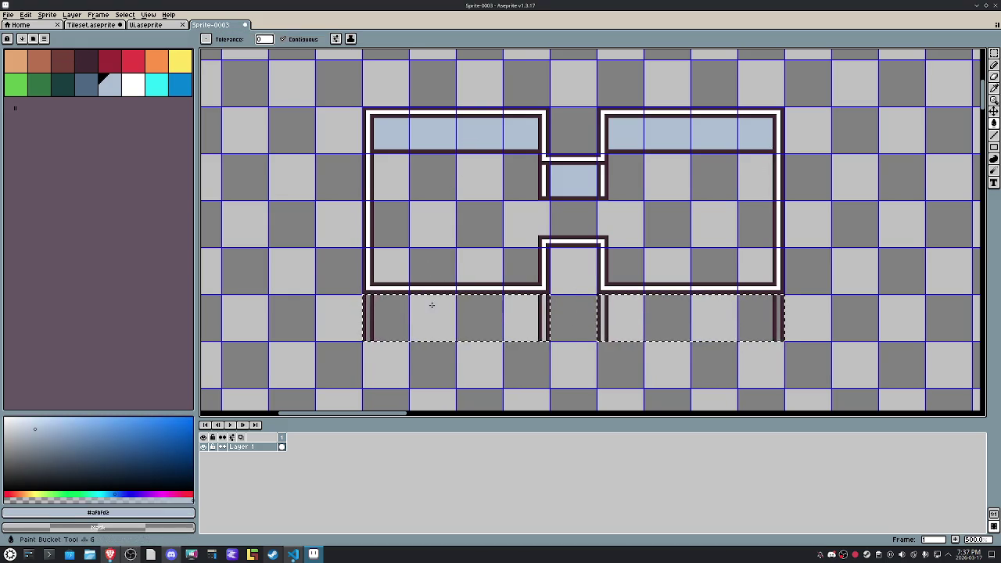
pyautogui.click(454, 317)
pyautogui.click(641, 312)
pyautogui.keyDown('alt'); pyautogui.click(623, 286); pyautogui.keyUp('alt')
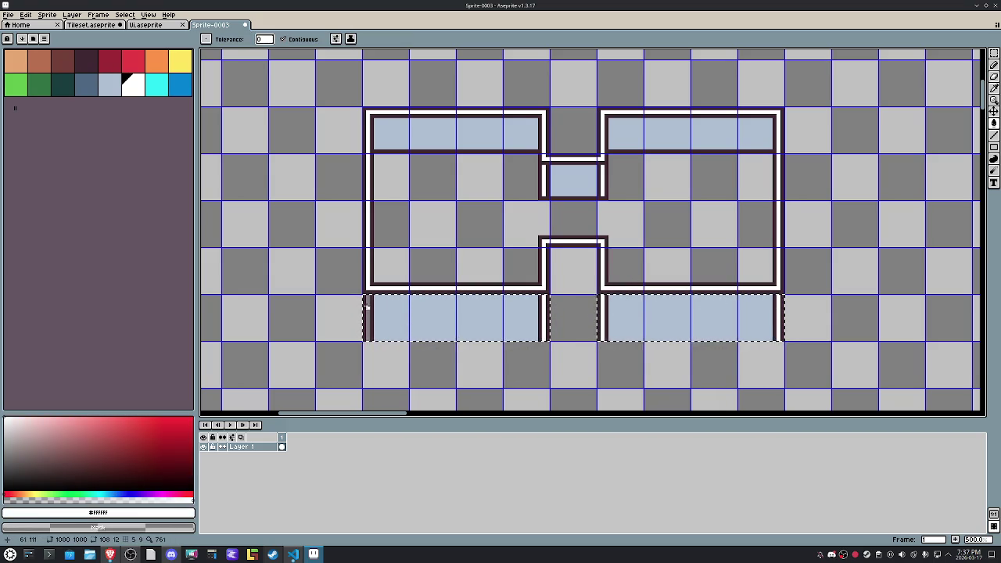
pyautogui.press('m')
pyautogui.hotkey('ctrl', 'd')
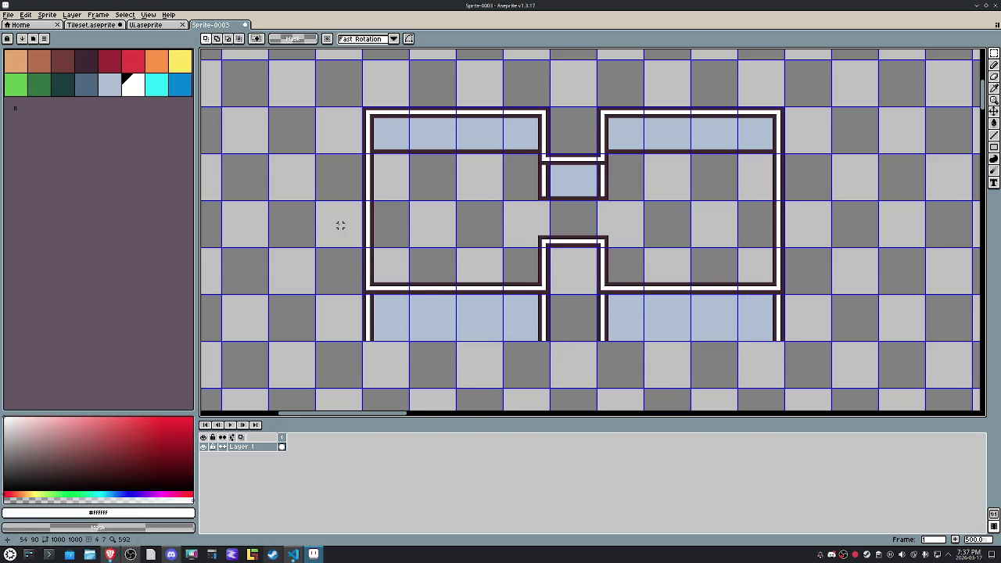
# Step: Draw and fill a dark-blue shading line along the top of both lower light-blue strips
pyautogui.press('b')
pyautogui.keyDown('alt'); pyautogui.click(425, 311); pyautogui.keyUp('alt')
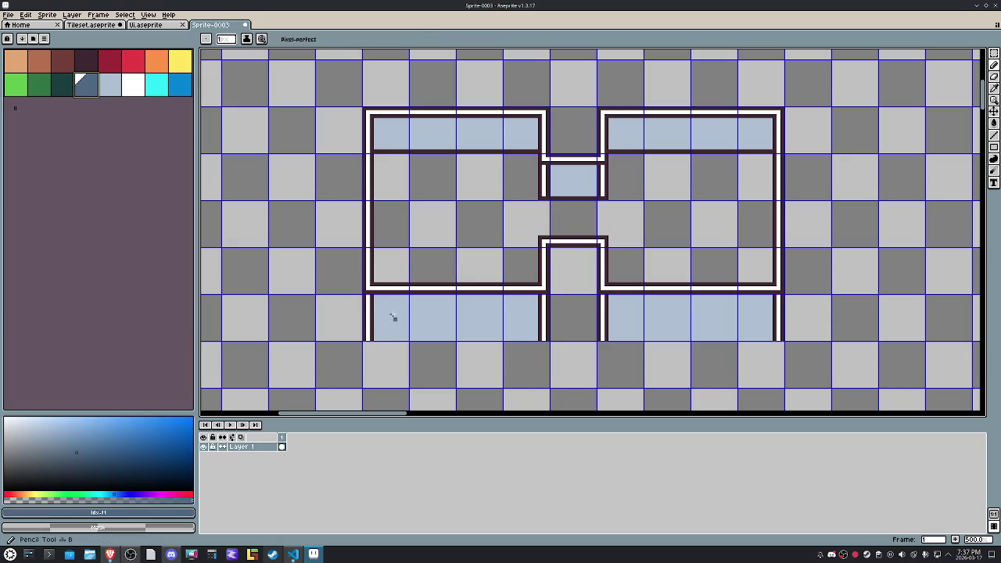
pyautogui.moveTo(374, 299); pyautogui.dragTo(537, 299)
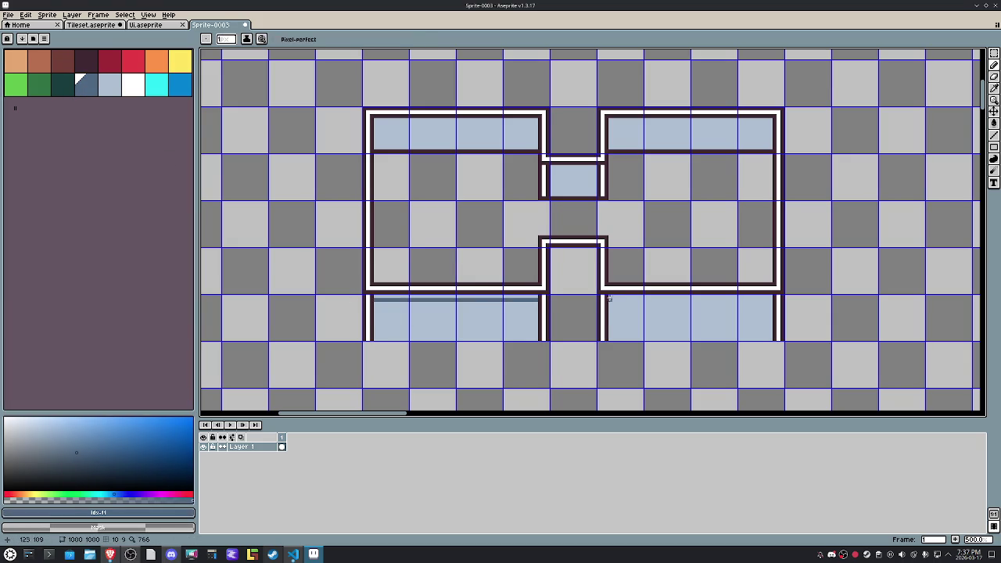
pyautogui.moveTo(610, 298); pyautogui.dragTo(765, 299)
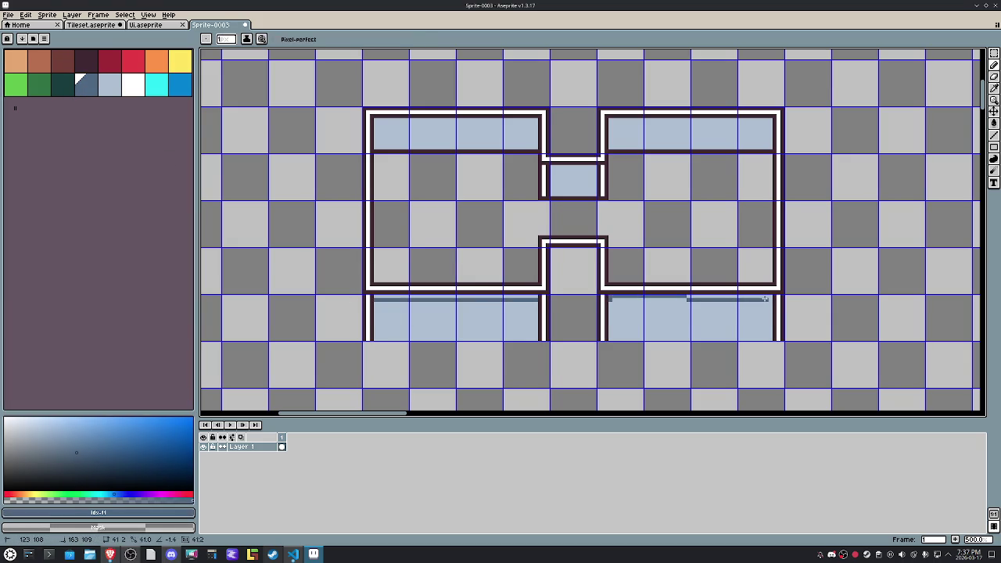
pyautogui.moveTo(770, 298); pyautogui.dragTo(614, 303)
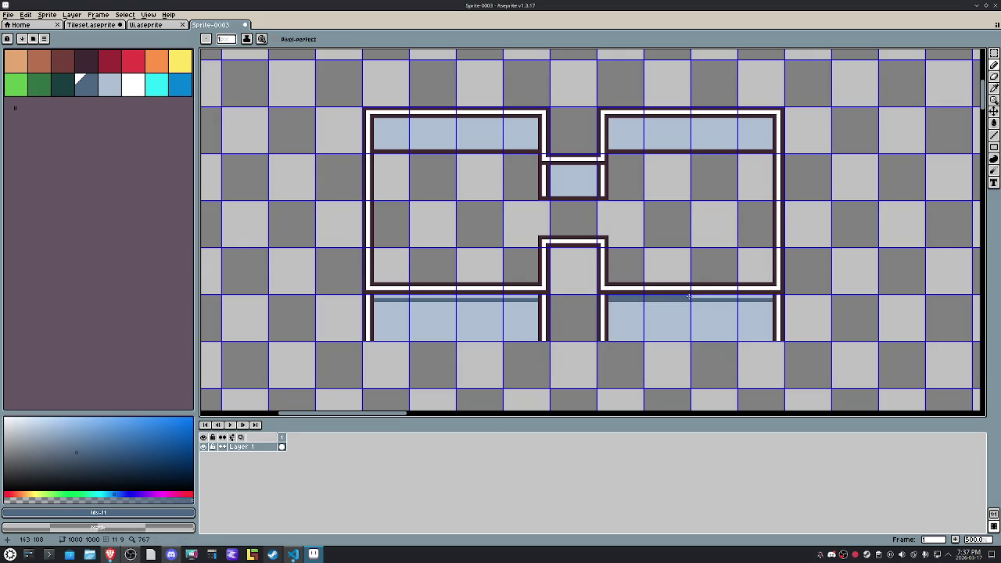
pyautogui.moveTo(757, 298); pyautogui.dragTo(773, 298)
pyautogui.press('g')
pyautogui.click(512, 296)
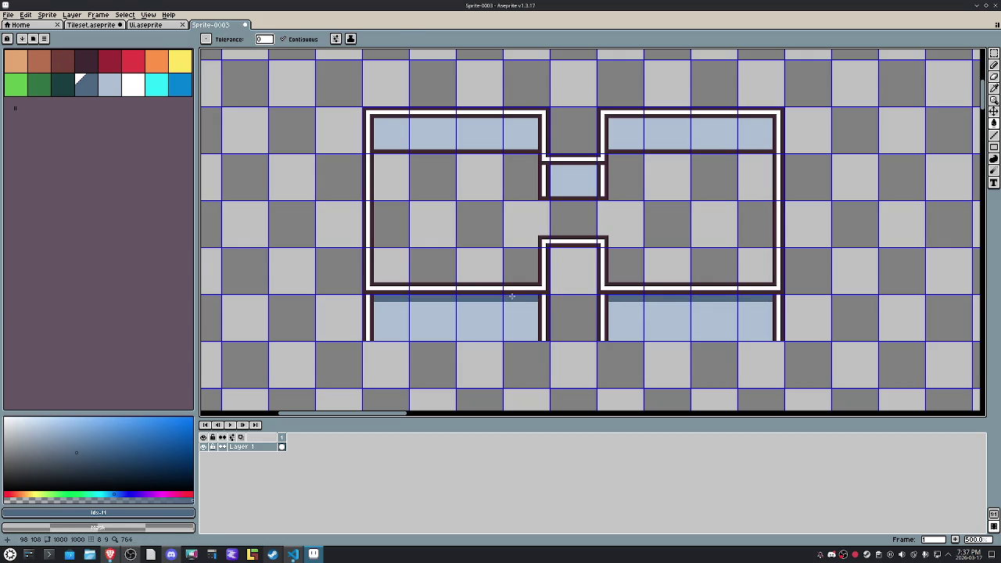
pyautogui.keyDown('alt'); pyautogui.click(532, 307); pyautogui.keyUp('alt')
pyautogui.press('b')
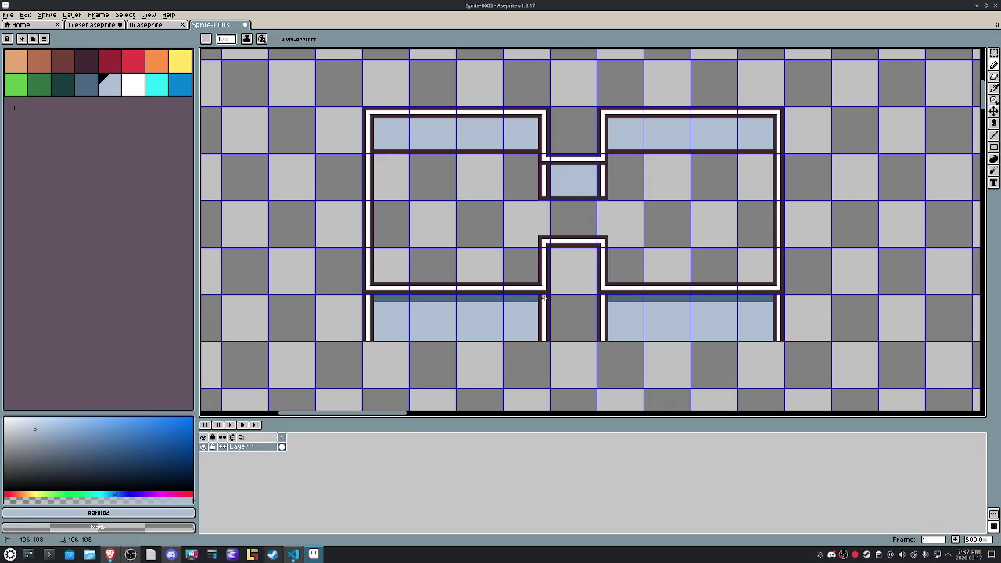
pyautogui.click(369, 296)
pyautogui.click(601, 296)
# Step: Shade the tops of the upper blue strips and the small centre box in darker blue
pyautogui.press('[')
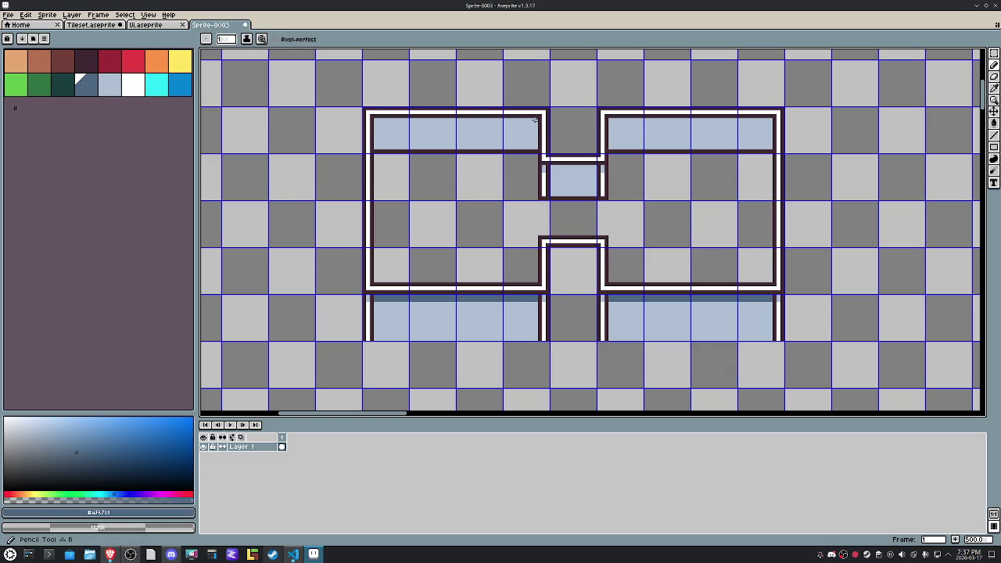
pyautogui.moveTo(536, 123)
pyautogui.mouseDown()
pyautogui.moveTo(376, 122)
pyautogui.moveTo(540, 119)
pyautogui.mouseUp()
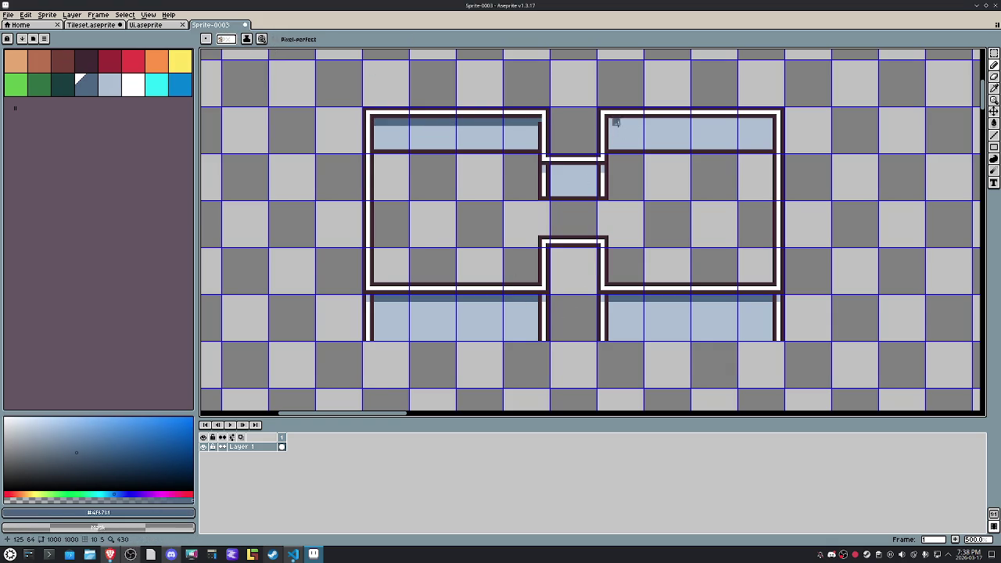
pyautogui.moveTo(613, 122); pyautogui.dragTo(773, 121)
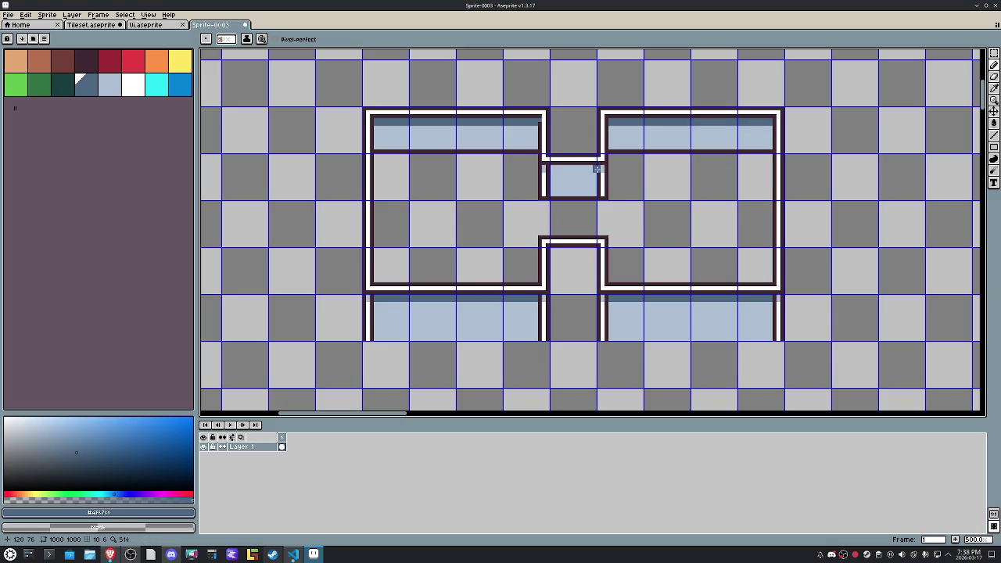
pyautogui.moveTo(596, 169); pyautogui.dragTo(549, 169)
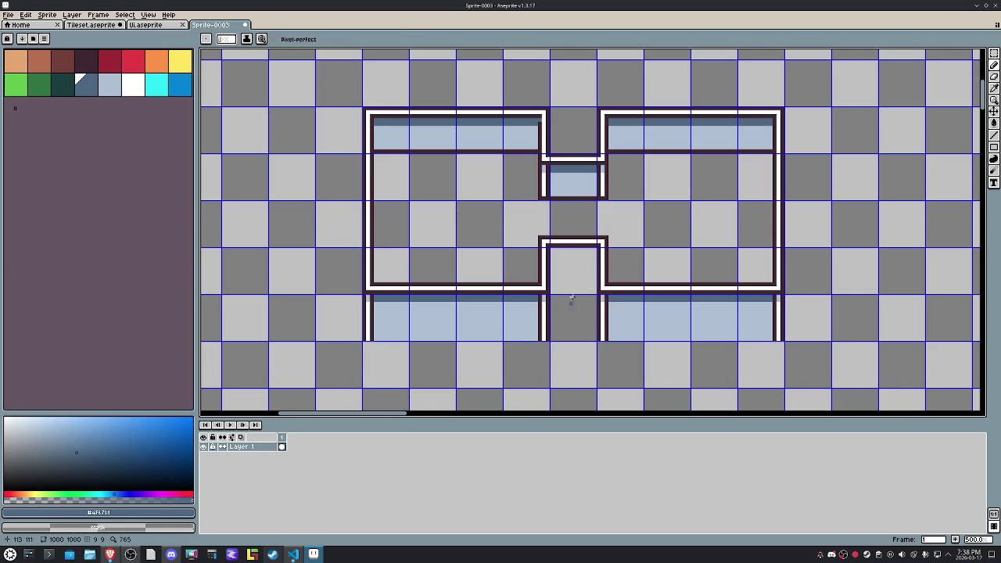
pyautogui.keyDown('alt'); pyautogui.click(545, 121); pyautogui.keyUp('alt')
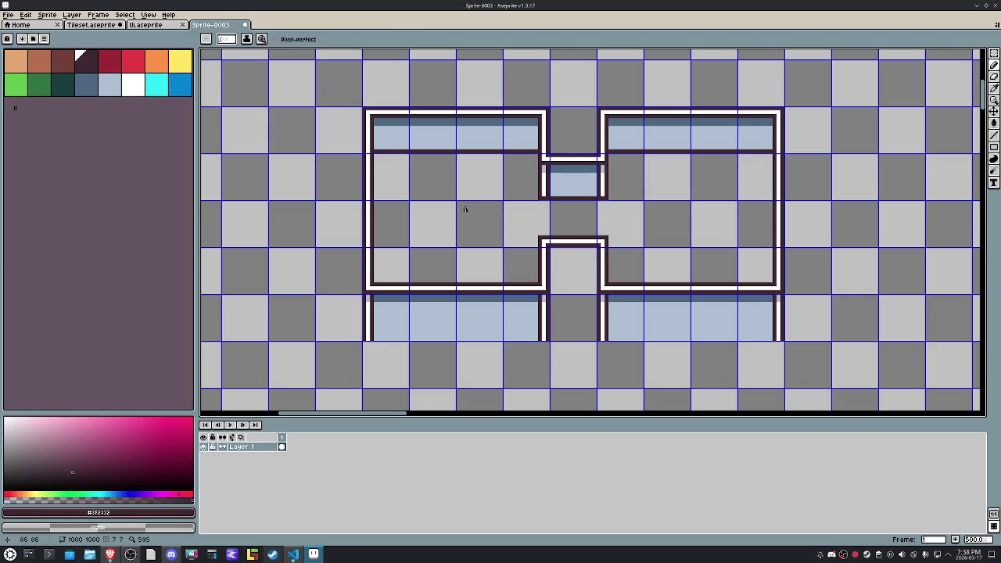
# Step: Draw dark outlines along the bottom edges of the lower-left and lower-right blue strips
pyautogui.press('i')
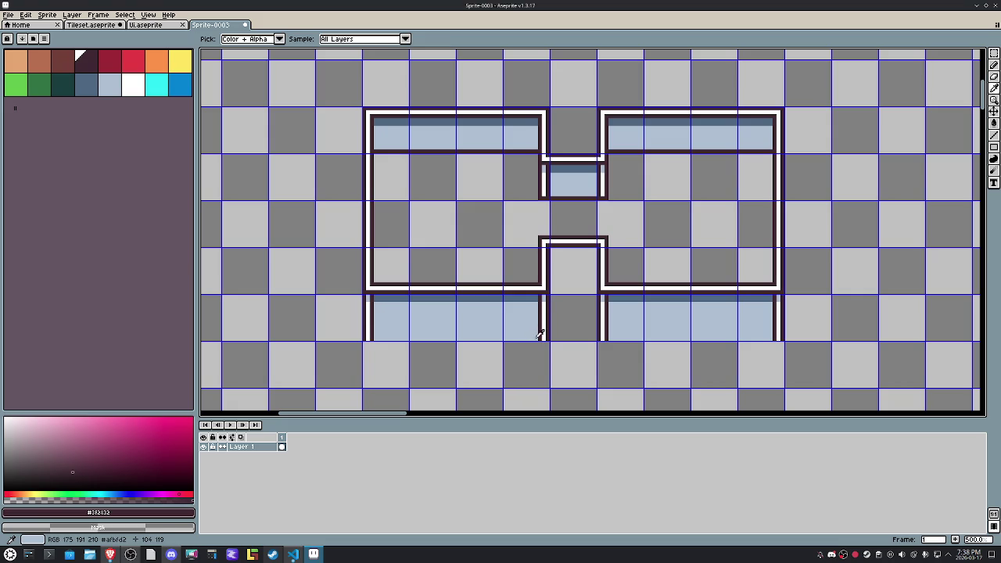
pyautogui.press('b')
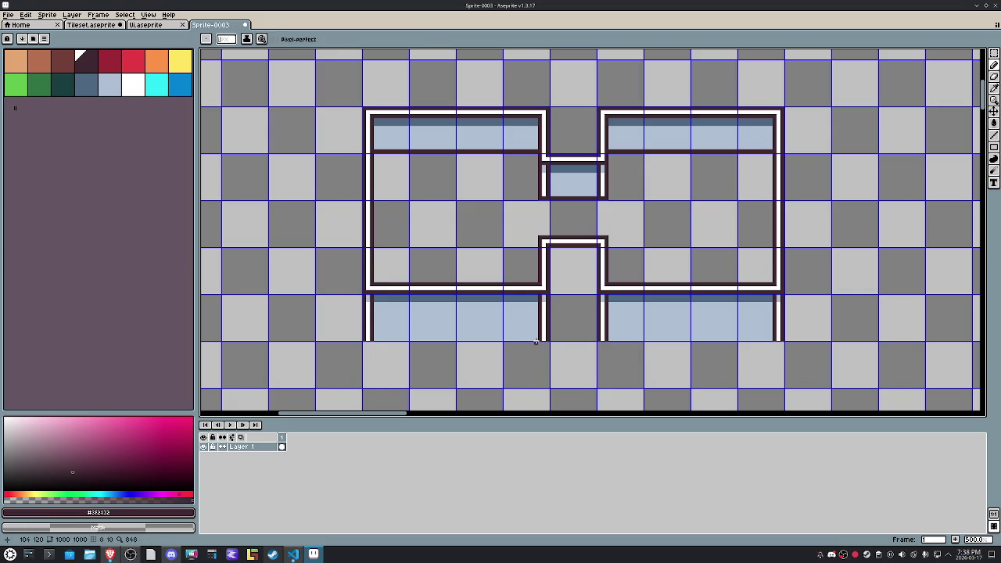
pyautogui.moveTo(511, 336); pyautogui.dragTo(373, 336)
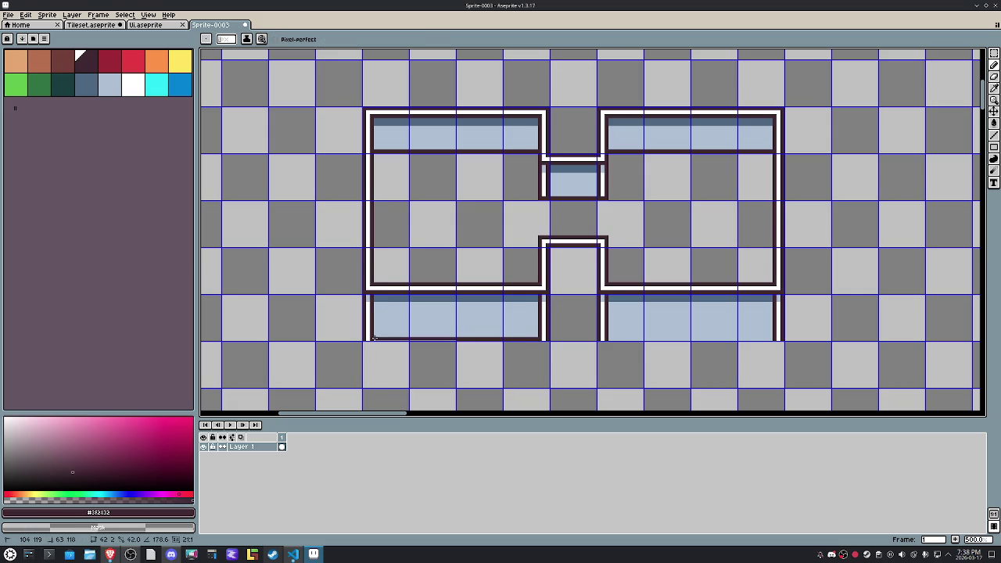
pyautogui.moveTo(610, 338); pyautogui.dragTo(770, 338)
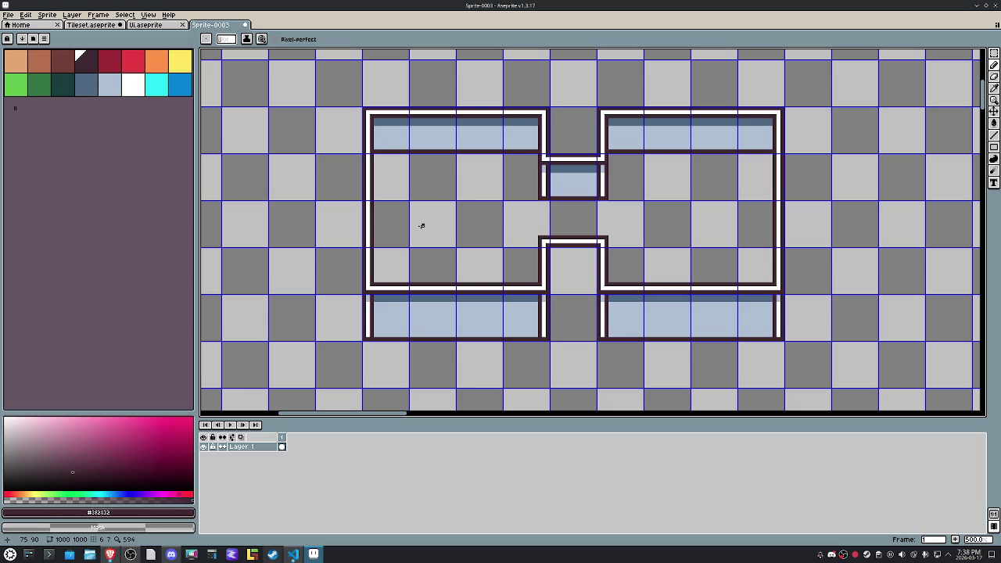
# Step: Flood-fill the H-shaped building interior with the tan palette colour
pyautogui.click(15, 61)
pyautogui.press('g')
pyautogui.click(451, 225)
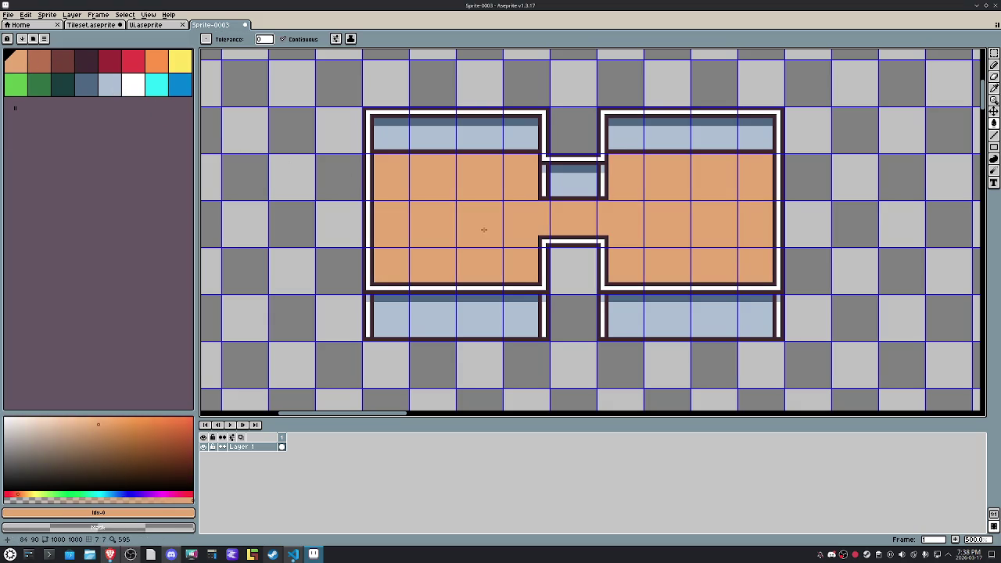
pyautogui.scroll(-1, 640, 233)
pyautogui.scroll(-1, 626, 237)
pyautogui.scroll(-1, 626, 238)
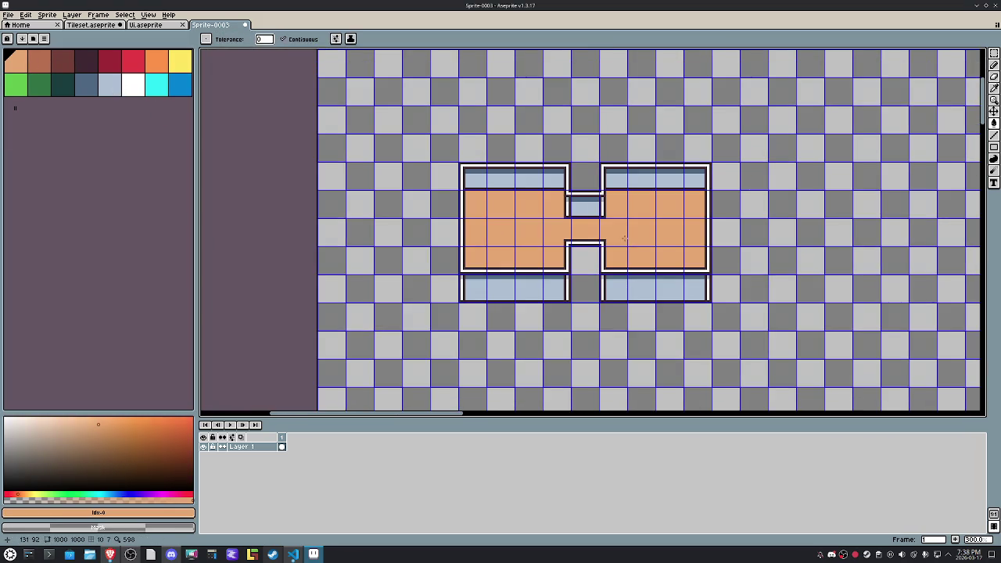
pyautogui.press('g')
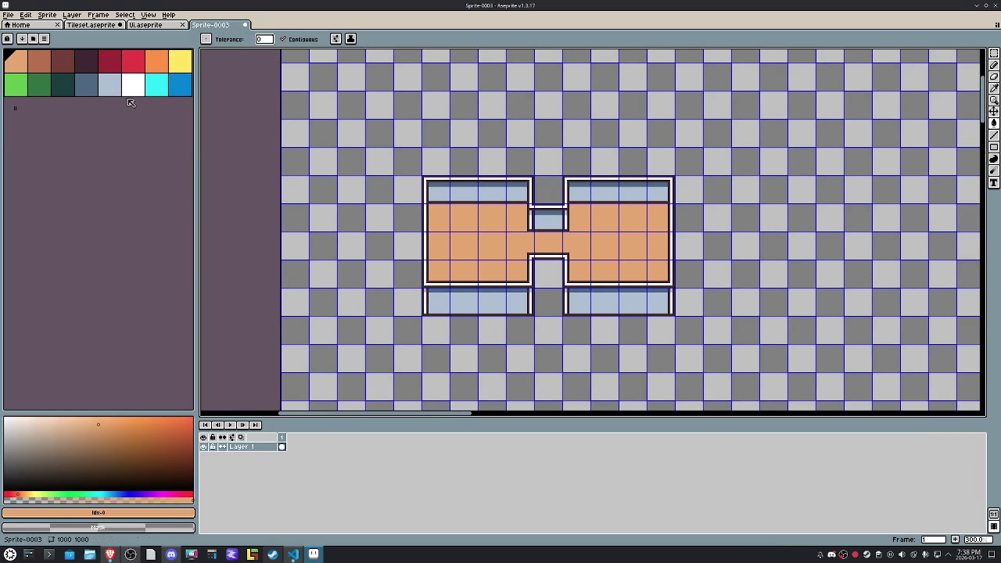
# Step: Marquee-select the single tile in the building's bottom gap
pyautogui.press('m')
pyautogui.moveTo(713, 182); pyautogui.dragTo(777, 291)
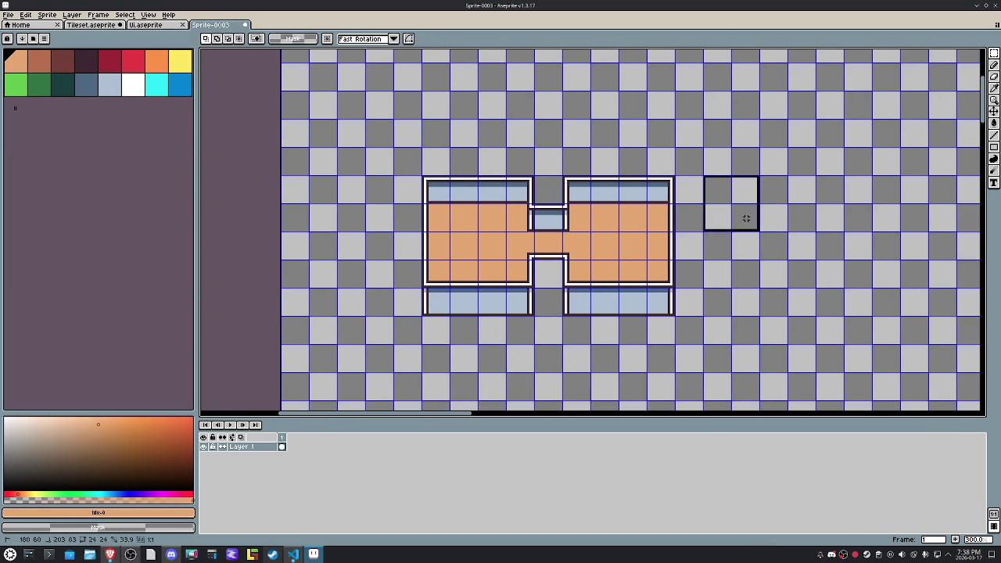
pyautogui.scroll(-2, 583, 232)
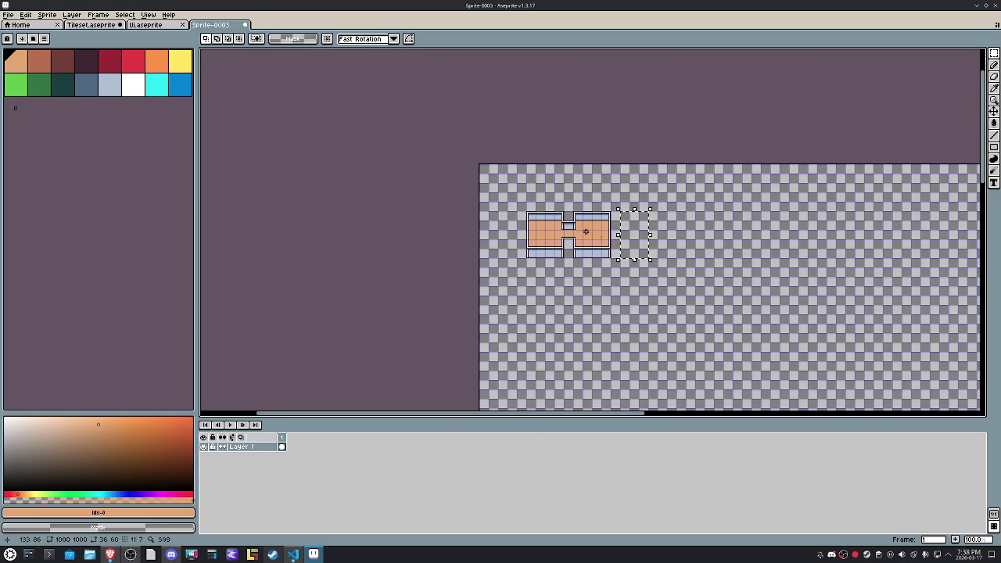
pyautogui.scroll(1, 590, 242)
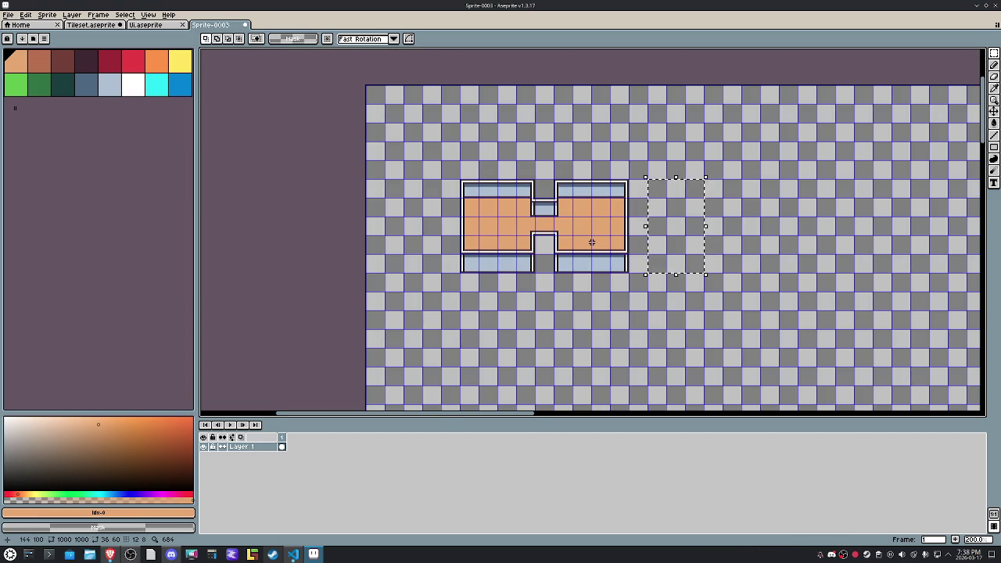
pyautogui.click(650, 324)
pyautogui.moveTo(631, 289); pyautogui.dragTo(552, 368)
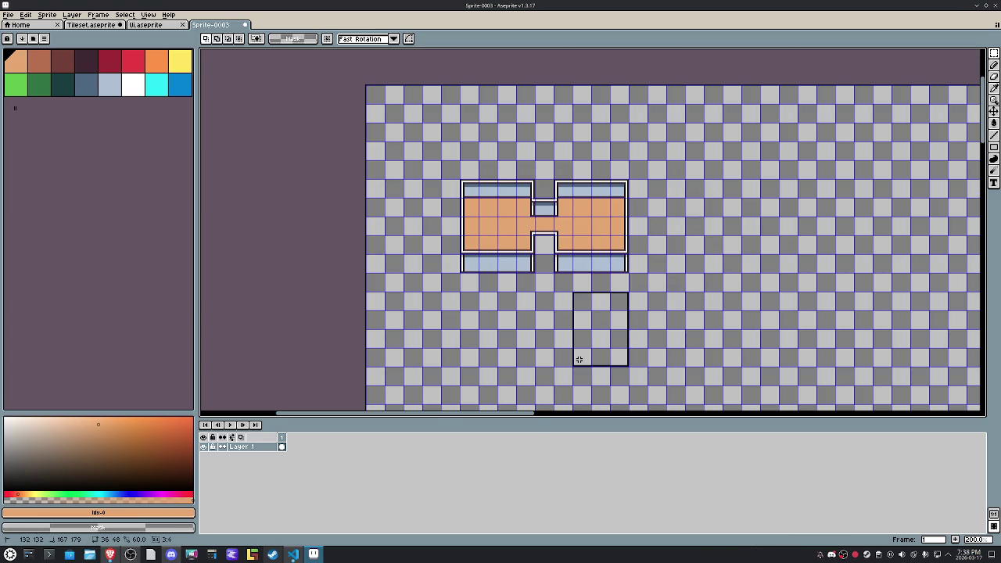
pyautogui.moveTo(537, 237); pyautogui.dragTo(553, 251)
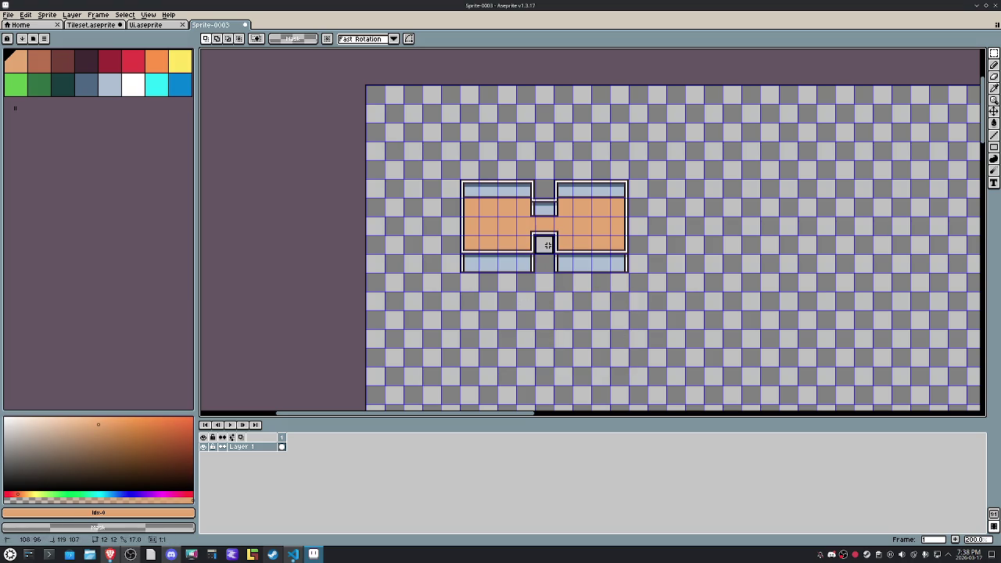
pyautogui.scroll(4, 548, 244)
pyautogui.press('alt')
# Step: Outline the bottom gap tile and fill it with the dark outline colour
pyautogui.click(575, 316)
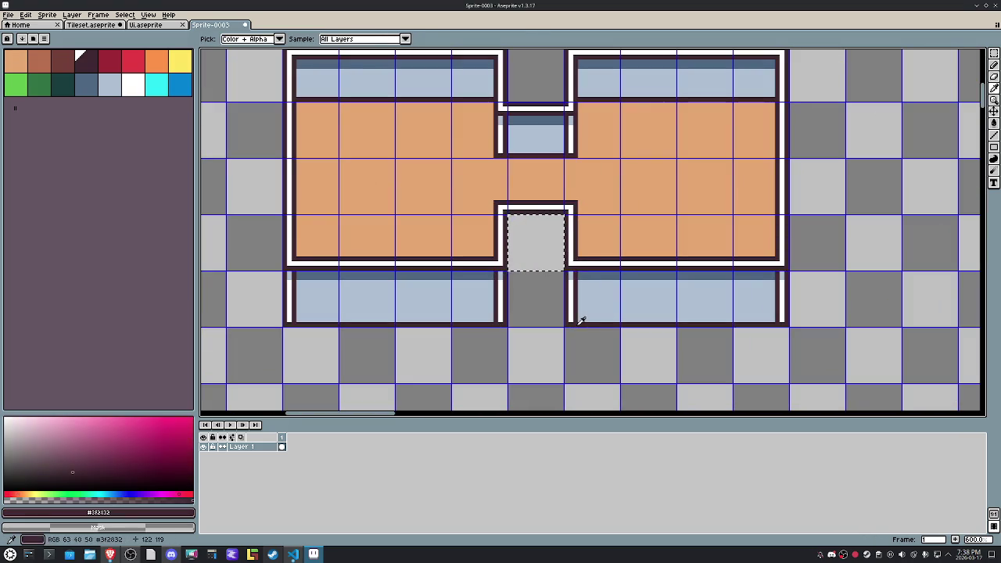
pyautogui.moveTo(553, 267); pyautogui.dragTo(556, 249)
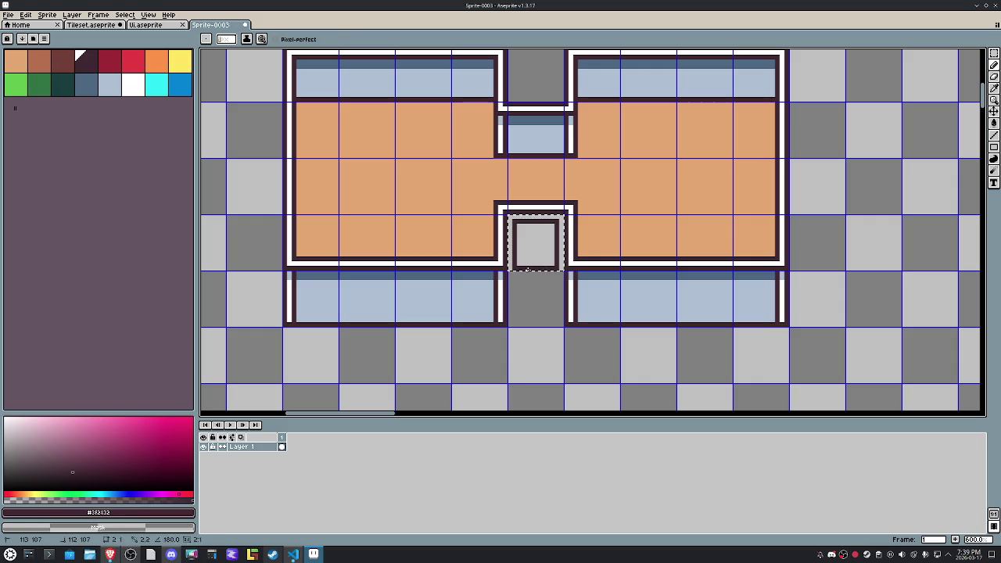
pyautogui.press('g')
pyautogui.click(537, 251)
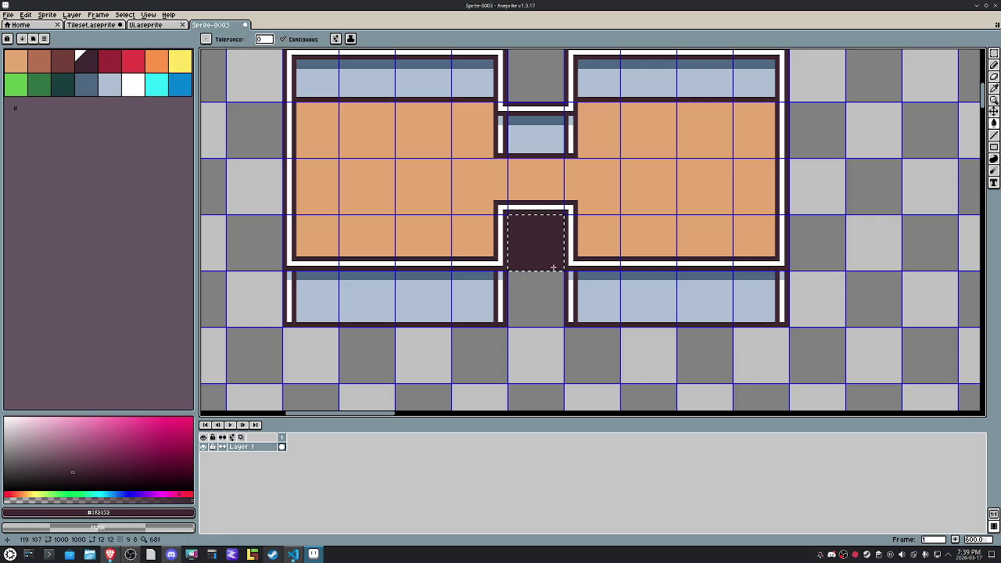
pyautogui.press('b')
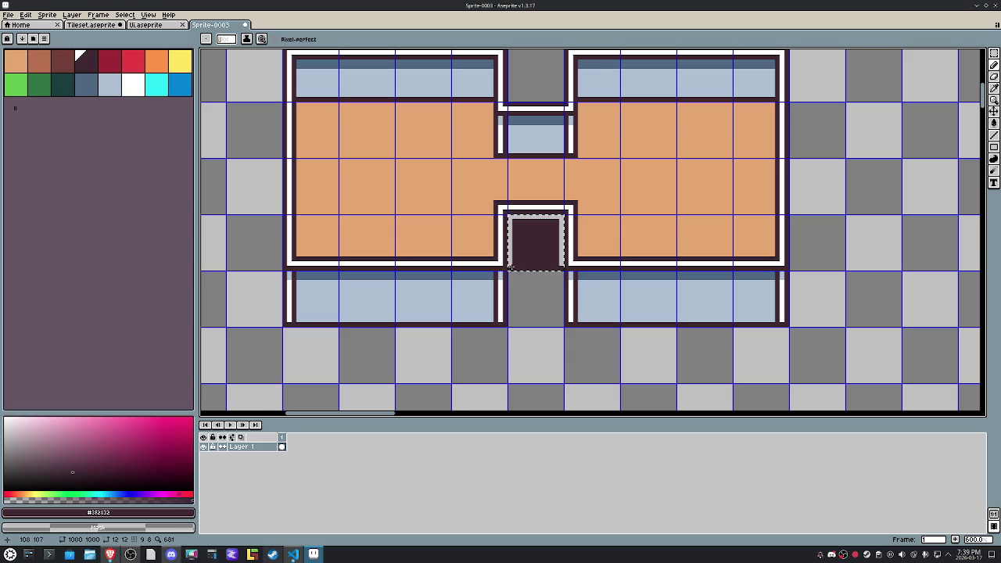
pyautogui.scroll(3, 509, 269)
# Step: Recolour the door frame light blue and cut a light notch splitting the dark doorway block
pyautogui.moveTo(604, 224); pyautogui.dragTo(516, 224)
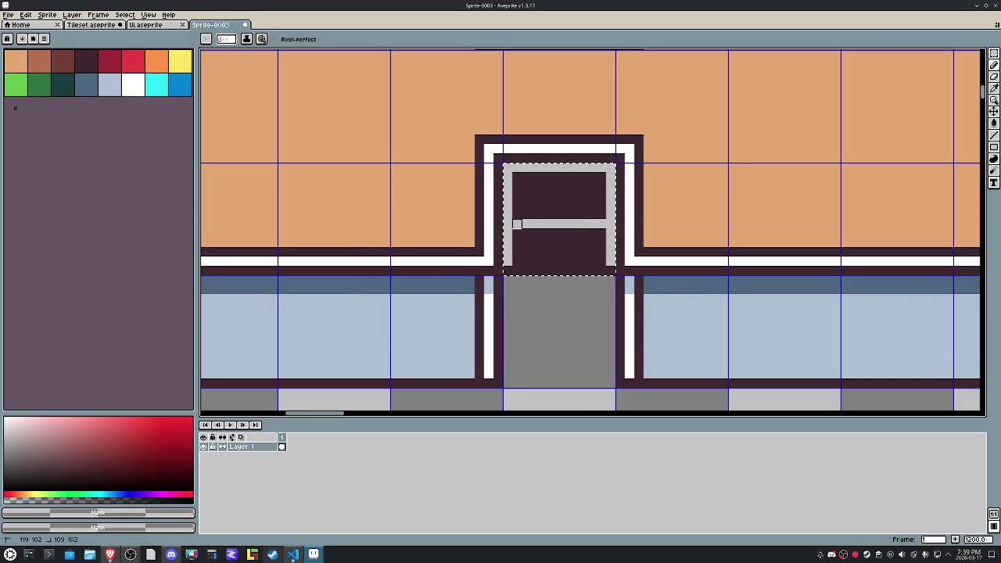
pyautogui.keyDown('alt'); pyautogui.click(708, 288); pyautogui.keyUp('alt')
pyautogui.press('g')
pyautogui.click(612, 245)
pyautogui.click(575, 212)
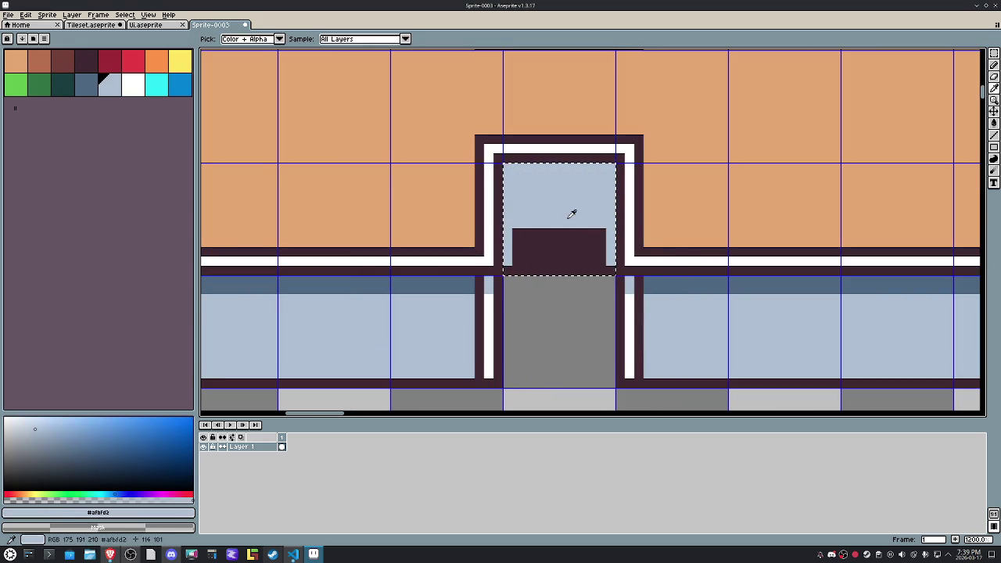
pyautogui.moveTo(564, 232); pyautogui.dragTo(555, 250)
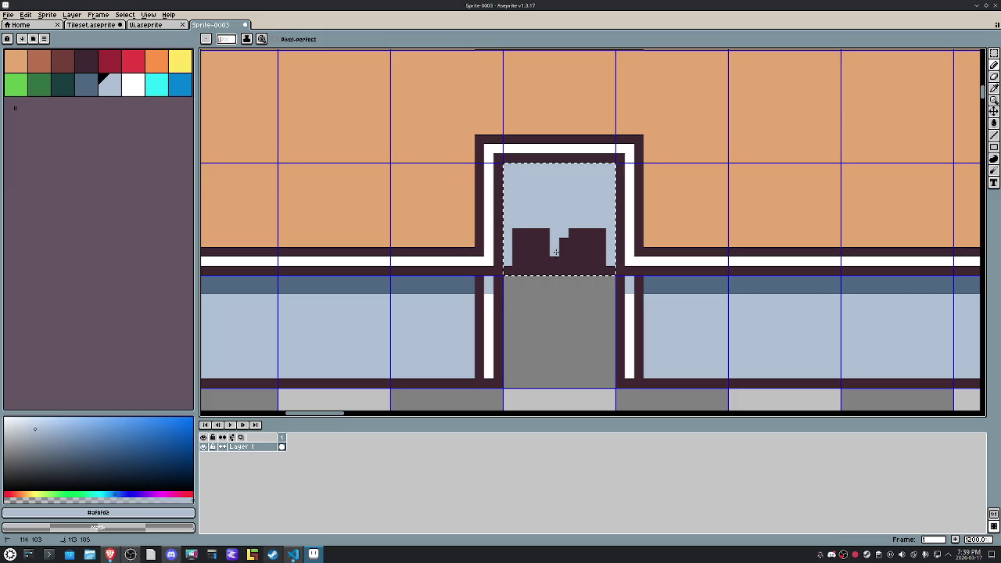
pyautogui.scroll(-4, 554, 251)
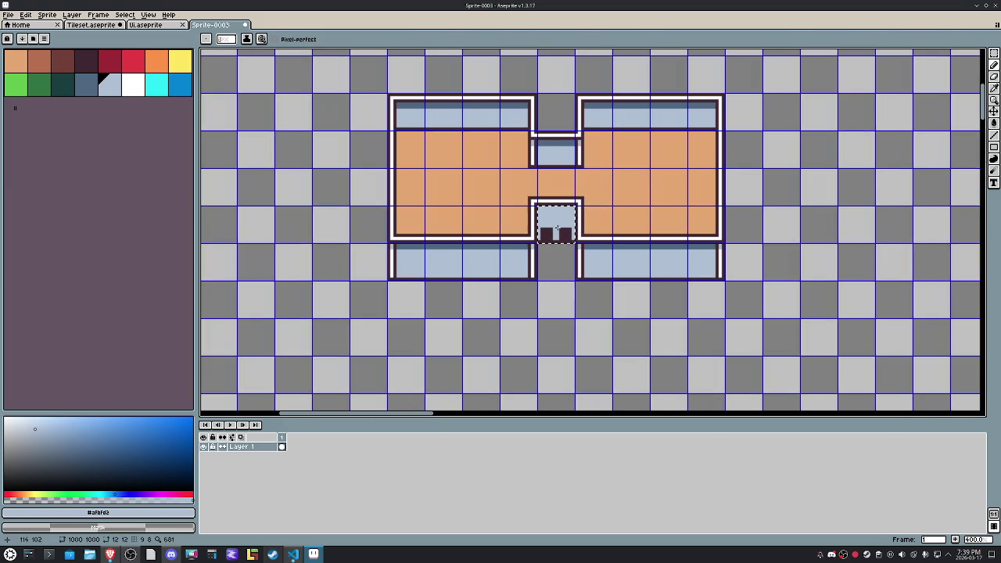
pyautogui.scroll(5, 556, 227)
# Step: Try rectangular selections on the floor tiles, clear them, and set white as drawing colour
pyautogui.keyDown('alt'); pyautogui.click(593, 227); pyautogui.keyUp('alt')
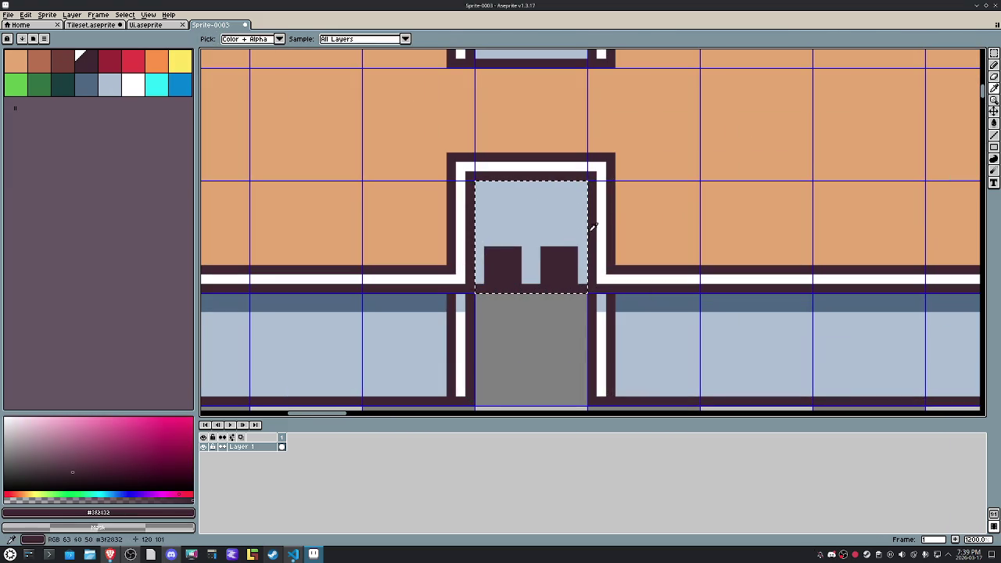
pyautogui.scroll(-4, 573, 228)
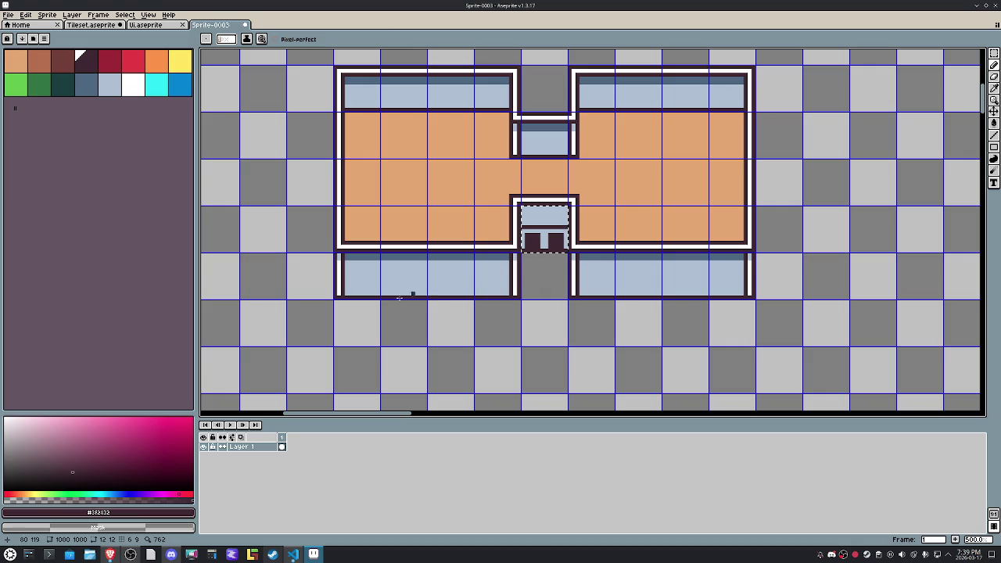
pyautogui.press('m')
pyautogui.scroll(-2, 417, 269)
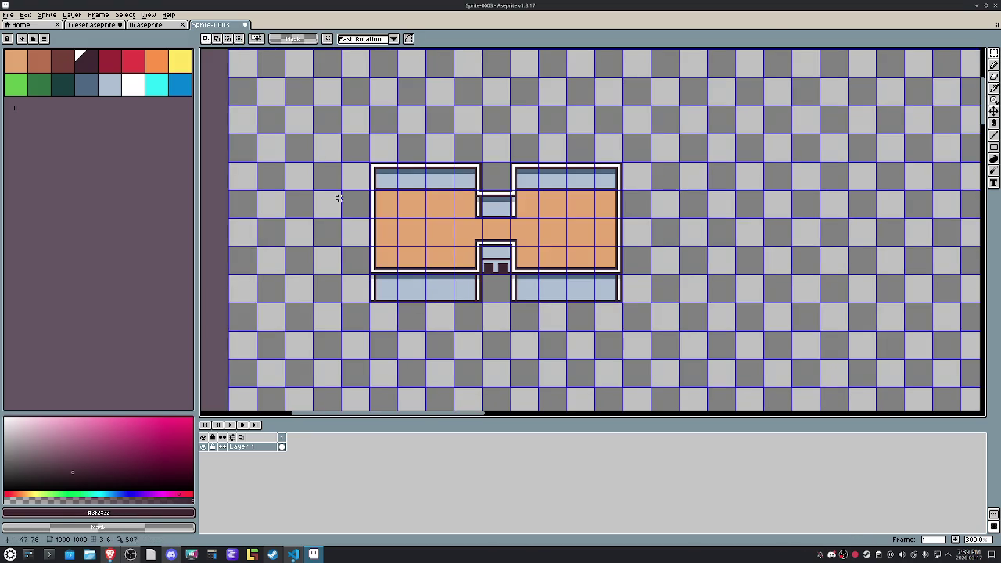
pyautogui.scroll(-1, 339, 127)
pyautogui.scroll(2, 487, 236)
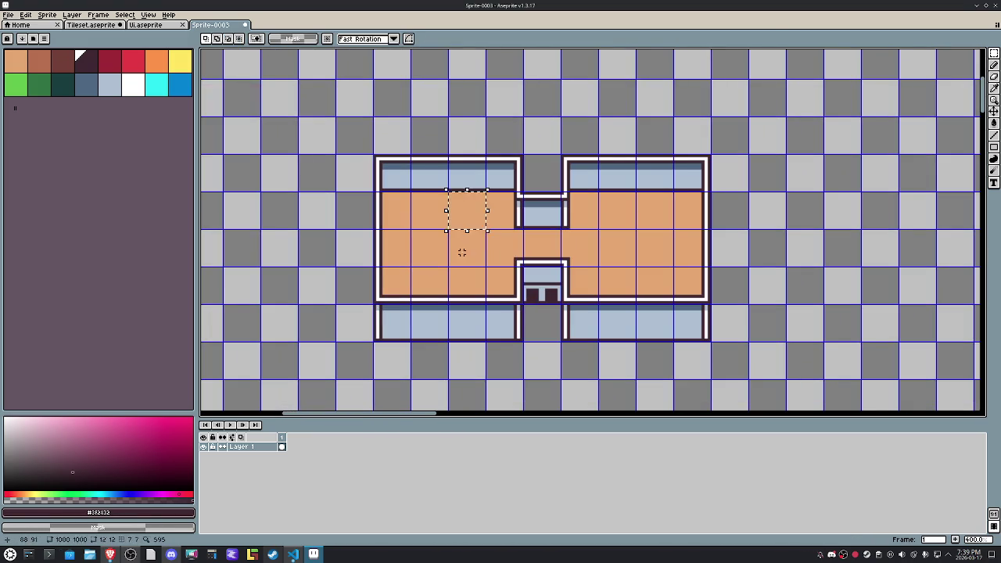
pyautogui.moveTo(423, 236); pyautogui.dragTo(429, 242)
pyautogui.moveTo(653, 250); pyautogui.dragTo(660, 255)
pyautogui.moveTo(577, 249); pyautogui.dragTo(518, 258)
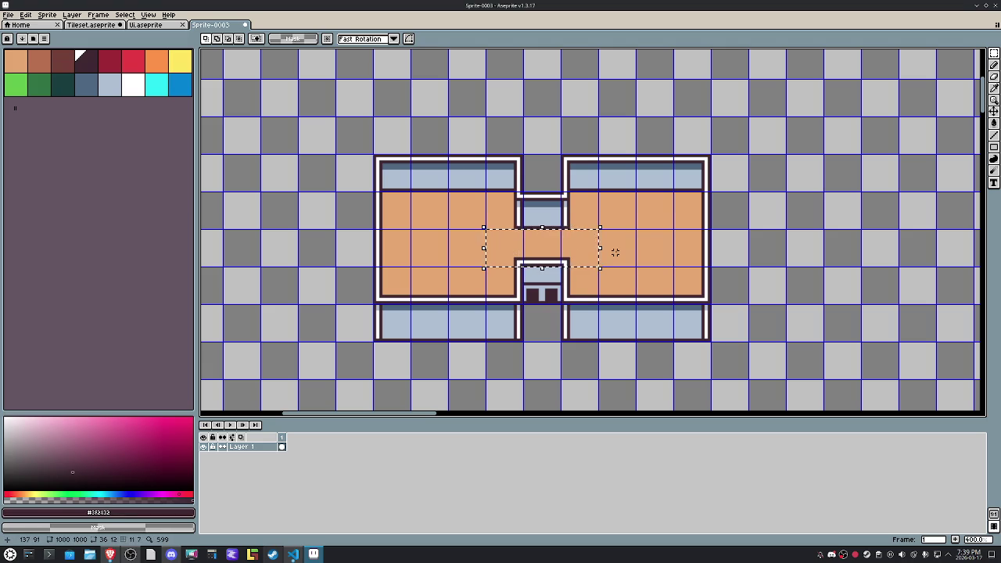
pyautogui.click(655, 255)
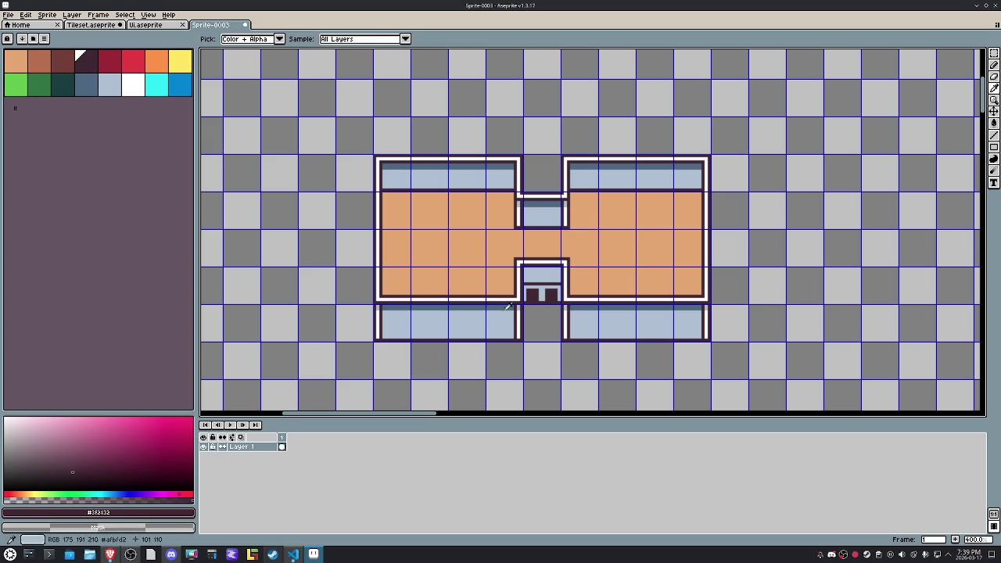
pyautogui.press('x')
pyautogui.press('b')
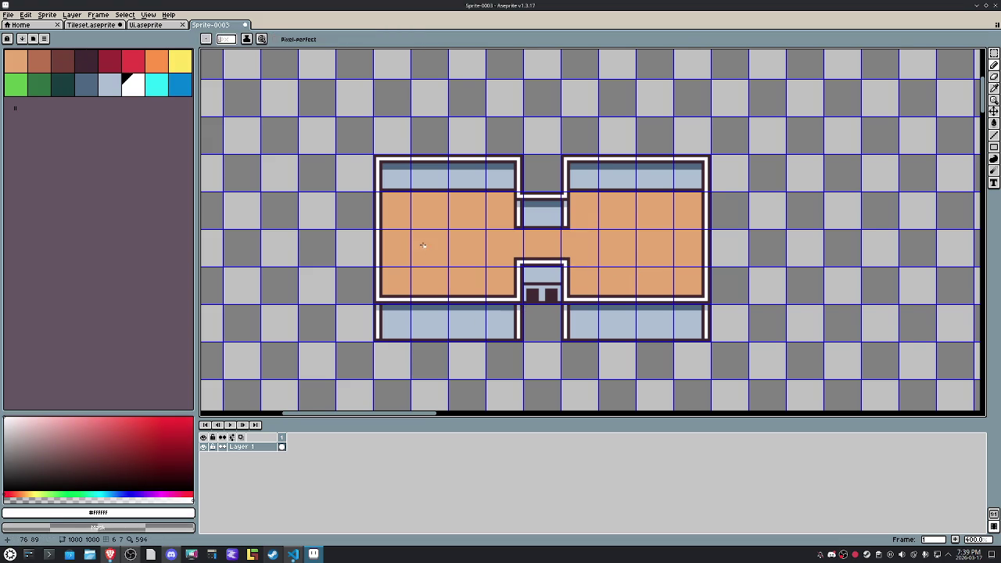
pyautogui.scroll(1, 422, 246)
# Step: Draw a short white floor line and shade the right room's inner edges darker orange
pyautogui.moveTo(414, 189)
pyautogui.mouseDown()
pyautogui.moveTo(430, 188)
pyautogui.moveTo(416, 215)
pyautogui.mouseUp()
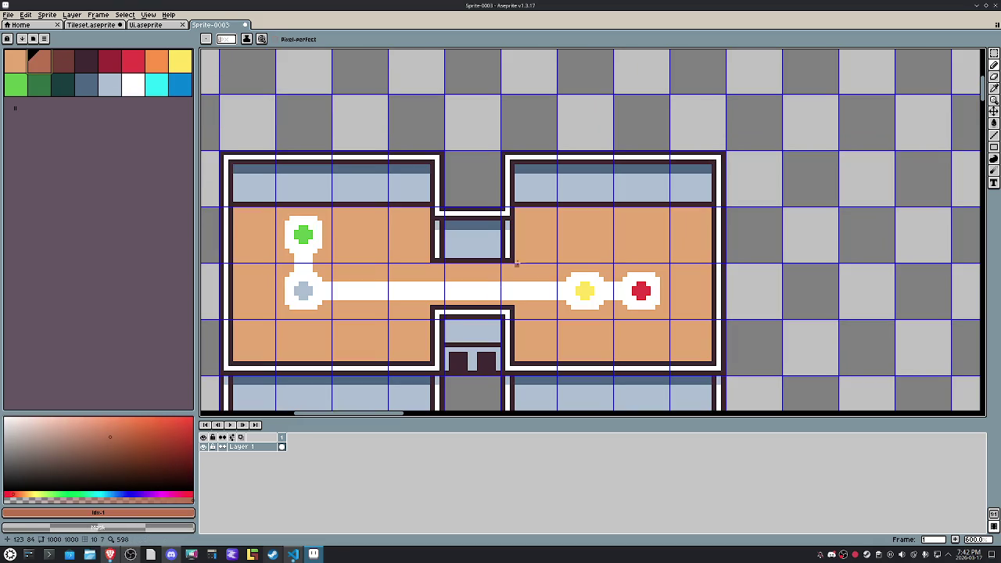
pyautogui.moveTo(521, 269)
pyautogui.mouseDown()
pyautogui.moveTo(521, 217)
pyautogui.moveTo(705, 216)
pyautogui.moveTo(705, 360)
pyautogui.mouseUp()
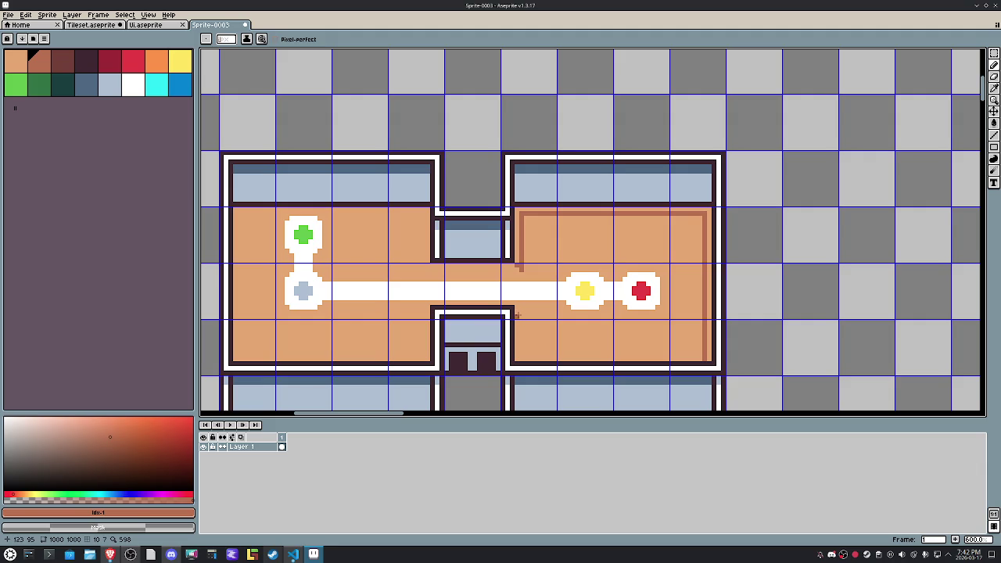
pyautogui.moveTo(516, 320); pyautogui.dragTo(520, 353)
pyautogui.press('g')
pyautogui.click(517, 345)
pyautogui.click(515, 255)
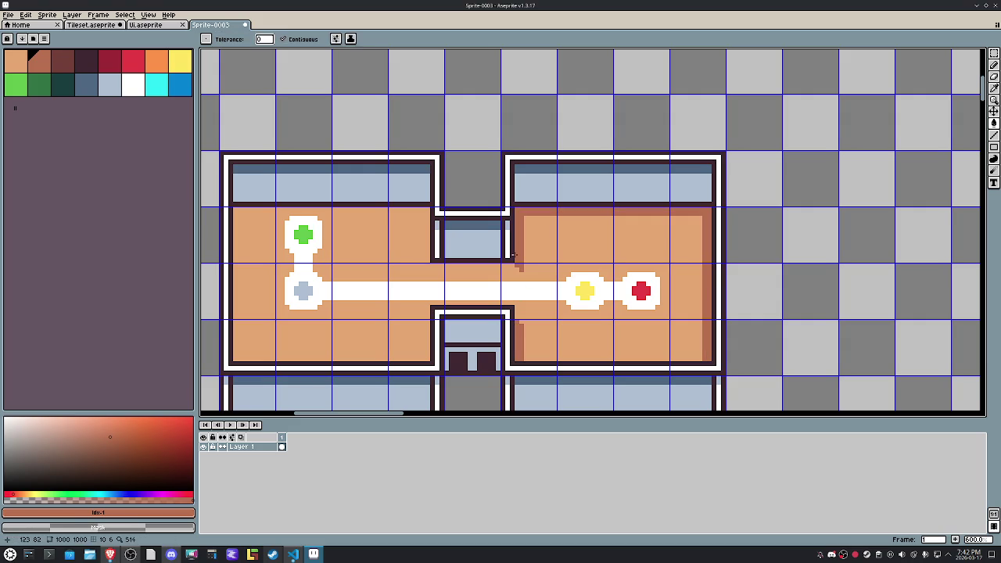
pyautogui.press('b')
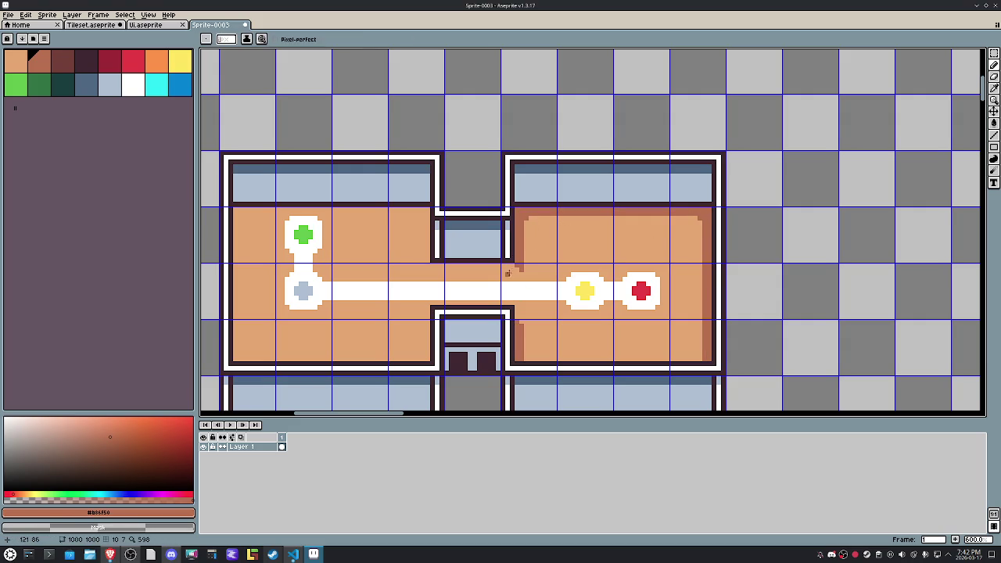
# Step: Shade the connector and left room's inner edges with a darker-orange band
pyautogui.moveTo(517, 269); pyautogui.dragTo(422, 219)
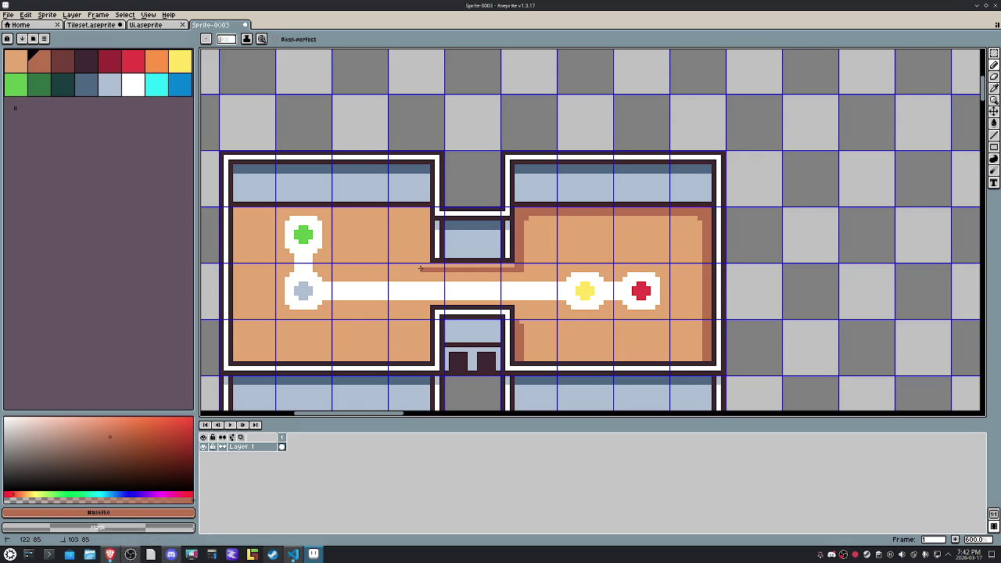
pyautogui.moveTo(422, 214)
pyautogui.mouseDown()
pyautogui.moveTo(272, 212)
pyautogui.moveTo(234, 353)
pyautogui.mouseUp()
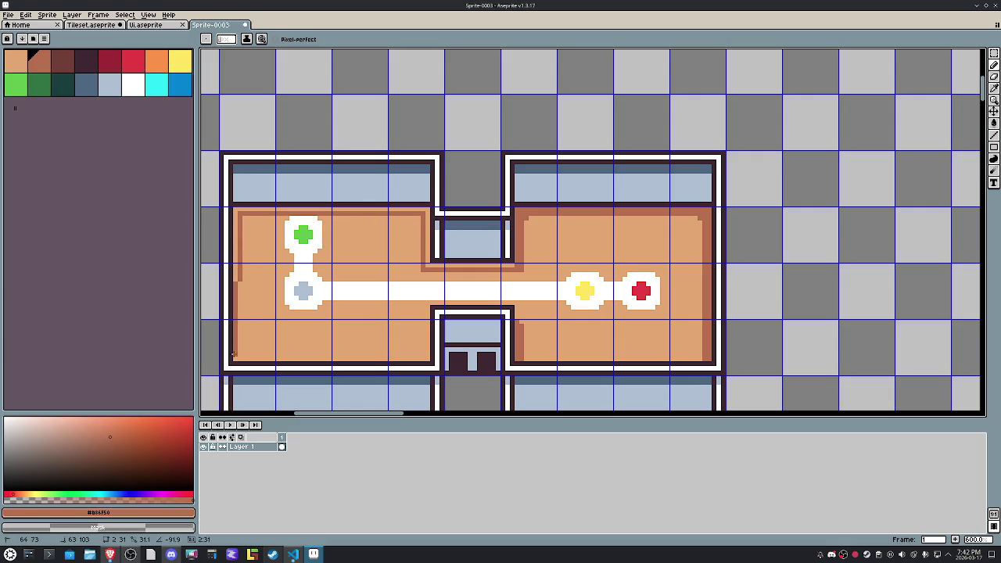
pyautogui.keyDown('shift'); pyautogui.click(237, 358); pyautogui.keyUp('shift')
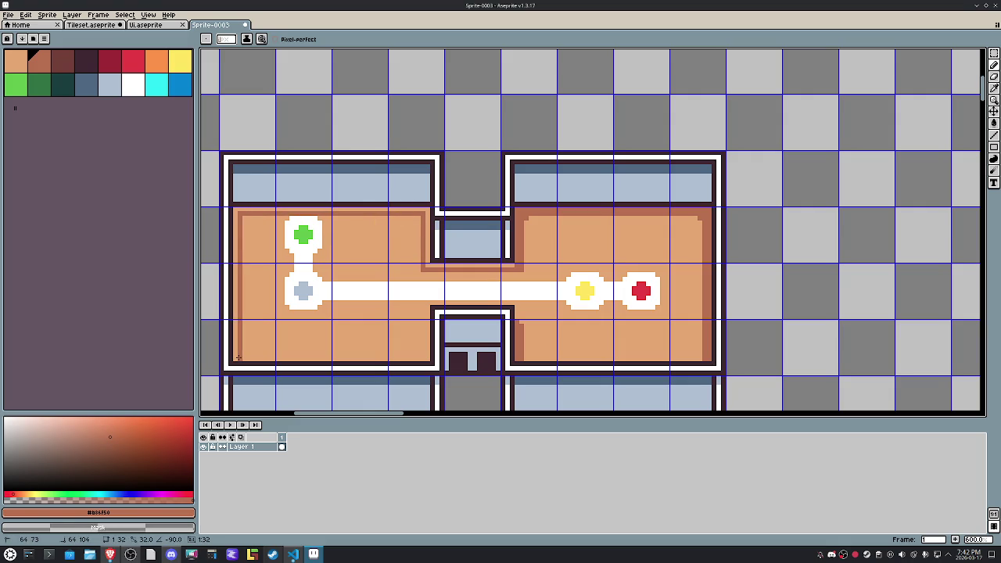
pyautogui.press('g')
pyautogui.click(235, 356)
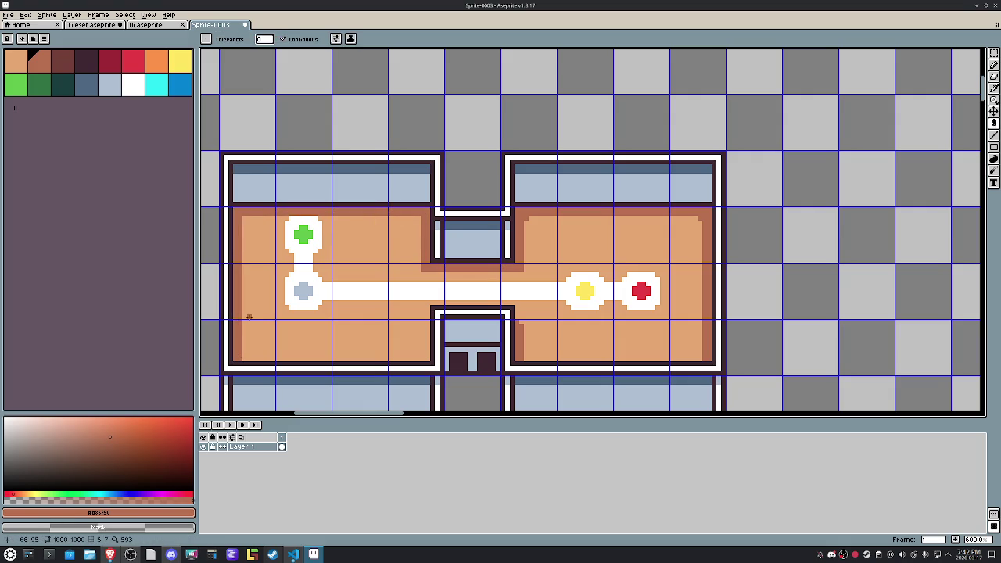
pyautogui.press('b')
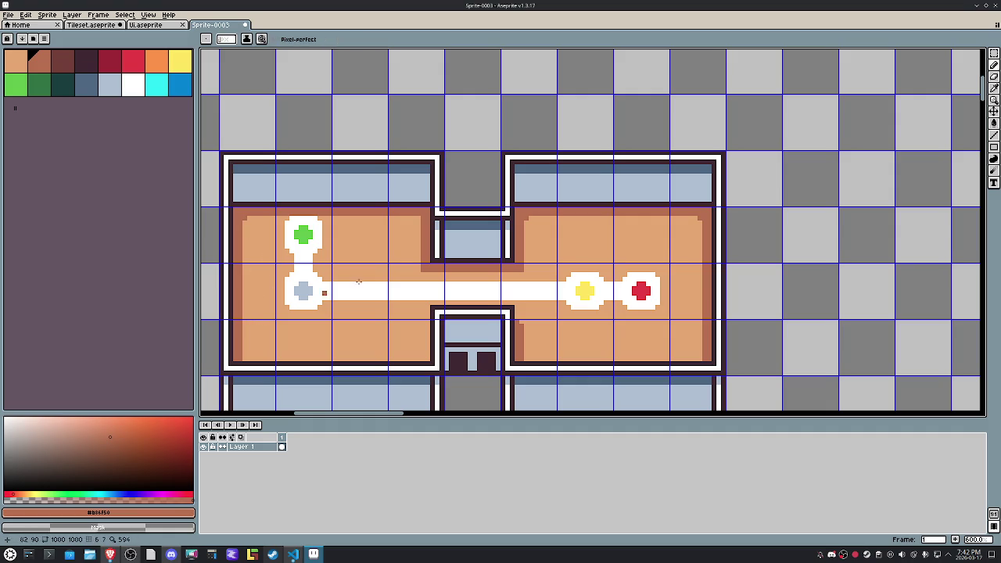
# Step: Add a darker-orange shading strip beside the lower doorway
pyautogui.keyDown('alt'); pyautogui.click(532, 278); pyautogui.keyUp('alt')
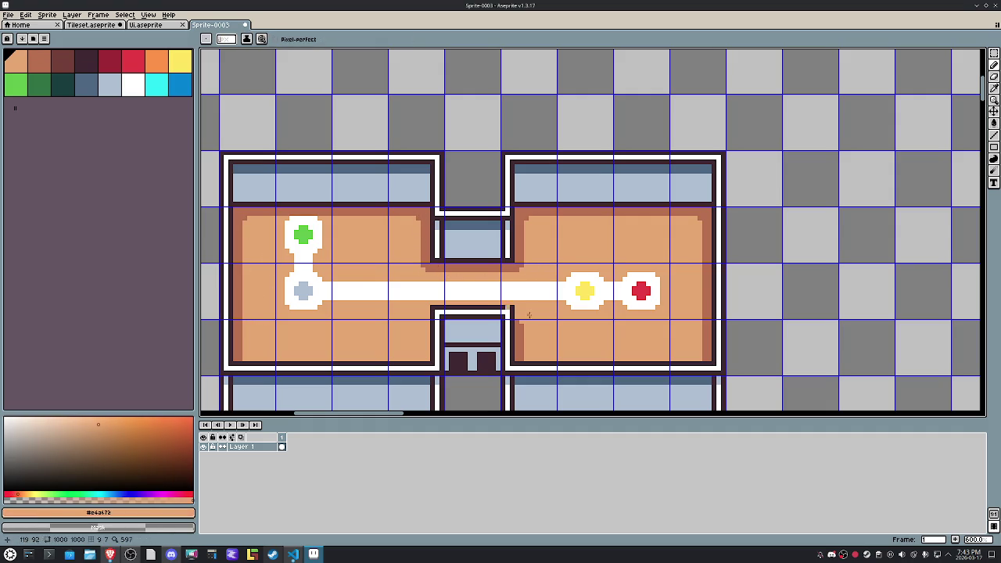
pyautogui.keyDown('alt'); pyautogui.click(522, 328); pyautogui.keyUp('alt')
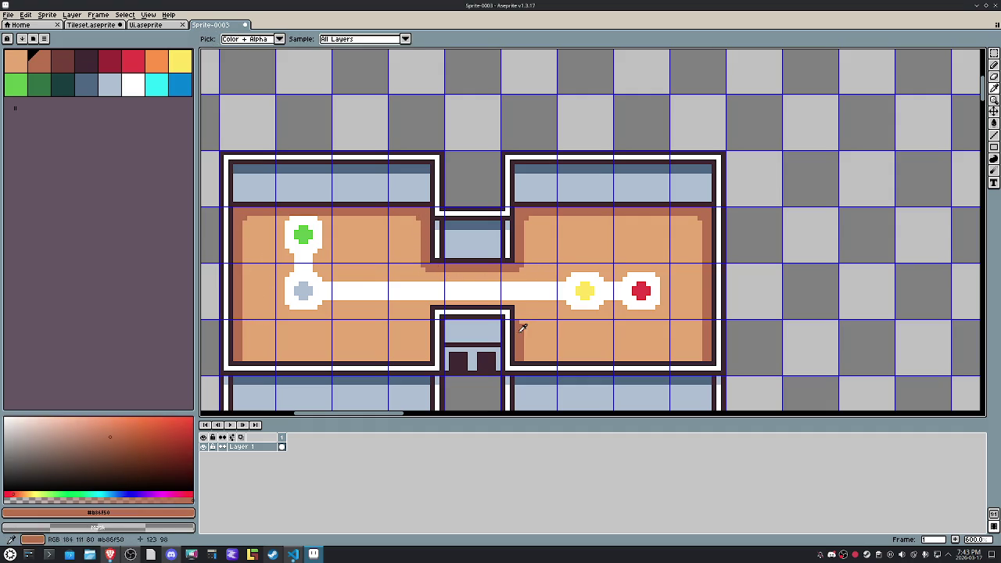
pyautogui.moveTo(423, 325); pyautogui.dragTo(423, 358)
pyautogui.press('g')
pyautogui.click(428, 333)
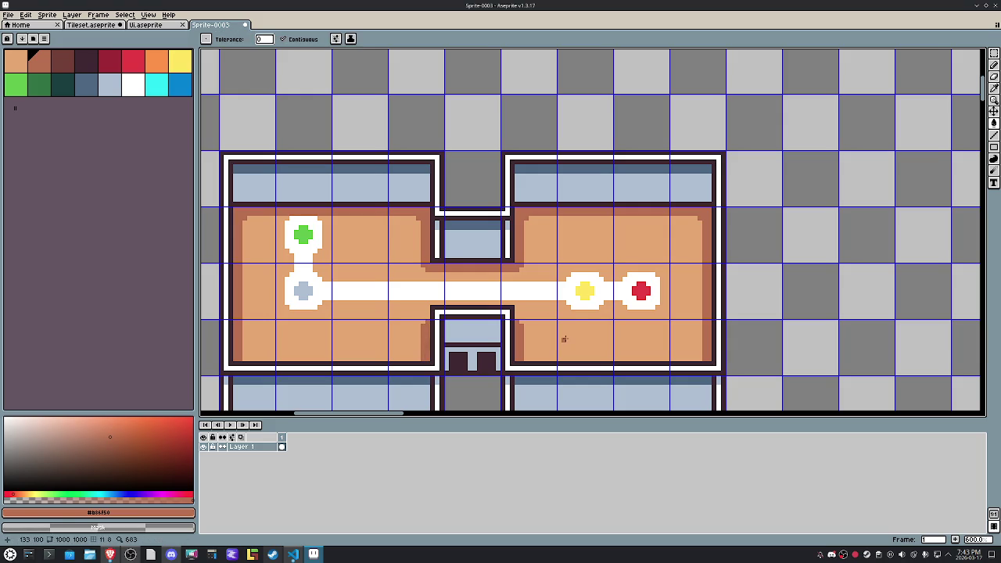
pyautogui.scroll(-2, 563, 339)
pyautogui.scroll(-1, 559, 329)
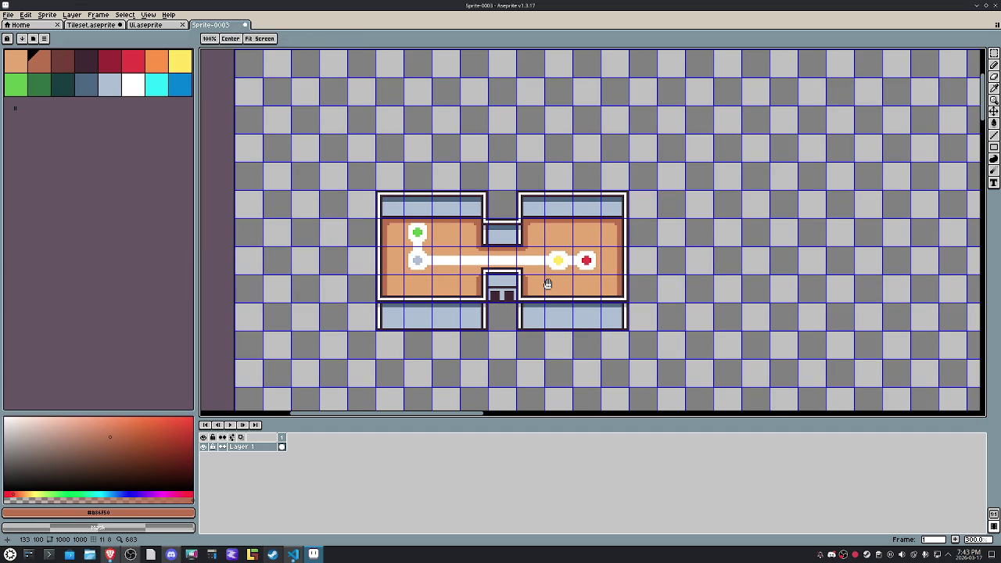
# Step: Fill a large rectangle around the building with the green lawn colour
pyautogui.moveTo(548, 284); pyautogui.dragTo(530, 234)
pyautogui.press('m')
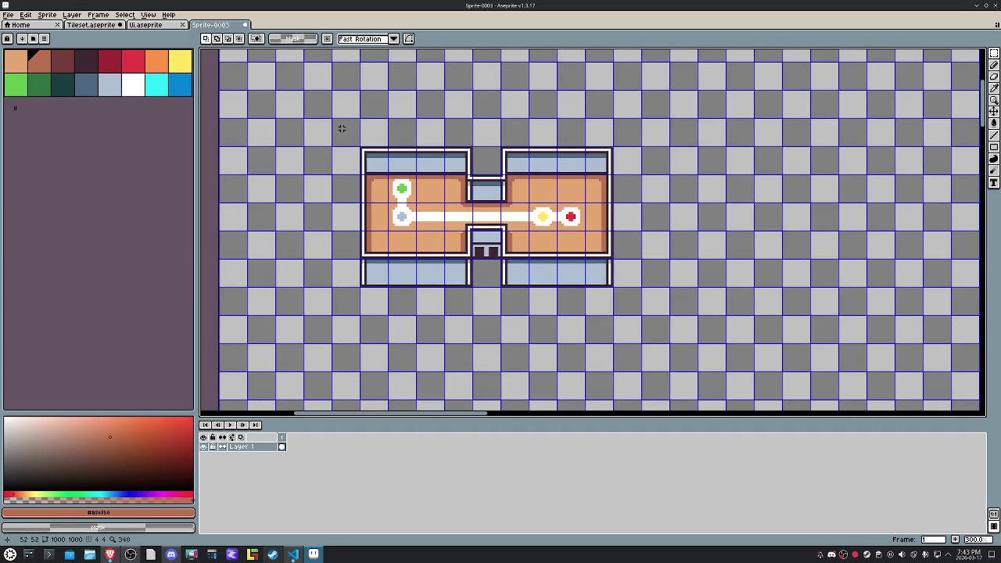
pyautogui.moveTo(307, 93)
pyautogui.mouseDown()
pyautogui.moveTo(595, 313)
pyautogui.moveTo(671, 344)
pyautogui.mouseUp()
pyautogui.click(16, 84)
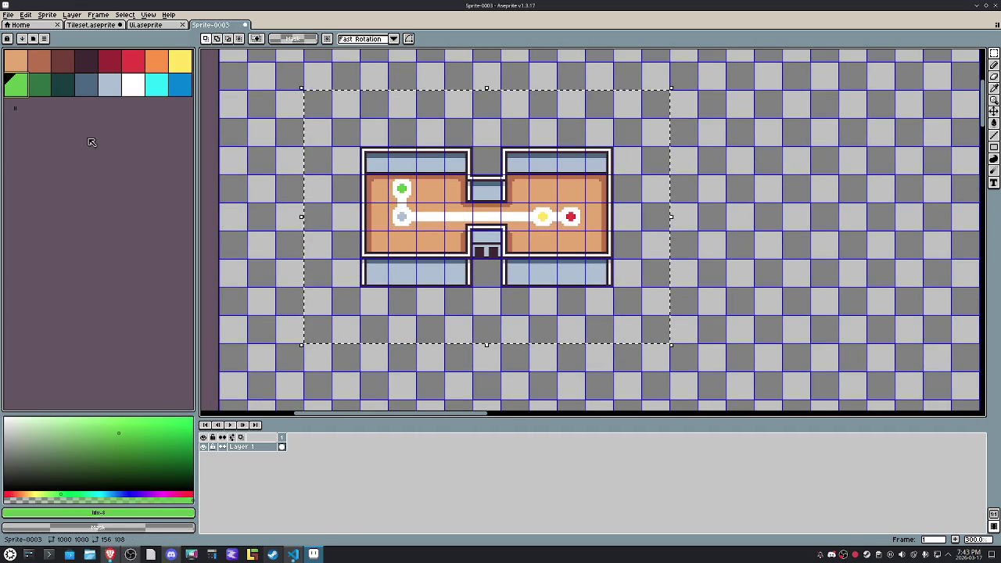
pyautogui.press('f')
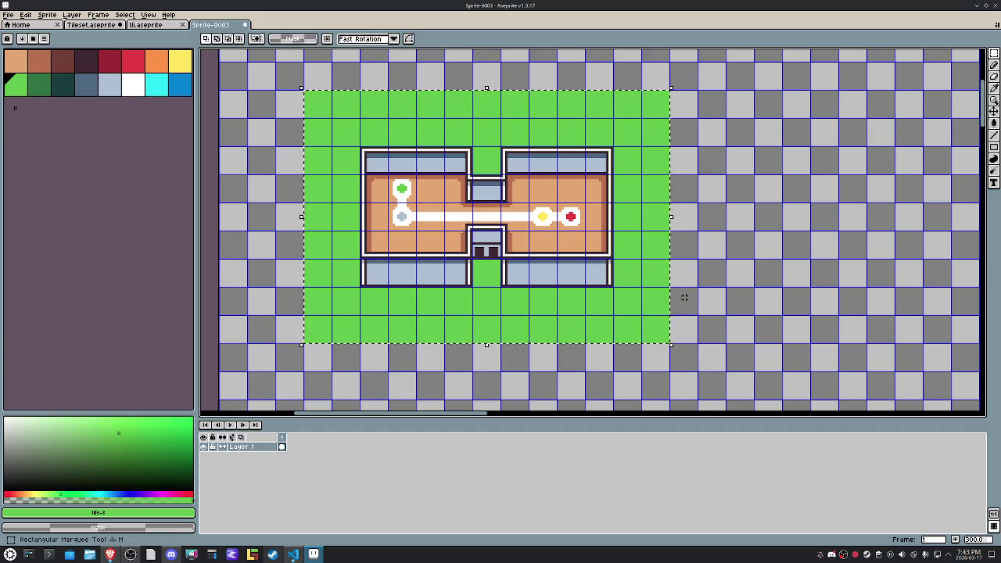
pyautogui.hotkey('ctrl', 'd')
pyautogui.scroll(-5, 682, 300)
pyautogui.scroll(1, 531, 221)
# Step: Select the whole canvas and shift the artwork to position 60,60
pyautogui.hotkey('ctrl', 'a')
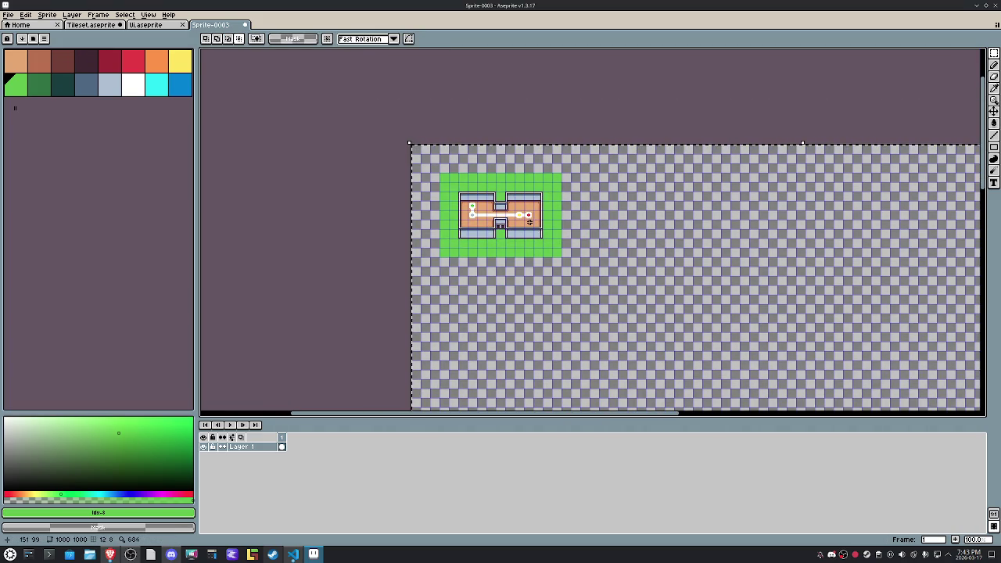
pyautogui.press('Up')
pyautogui.press('Up')
pyautogui.press('Up')
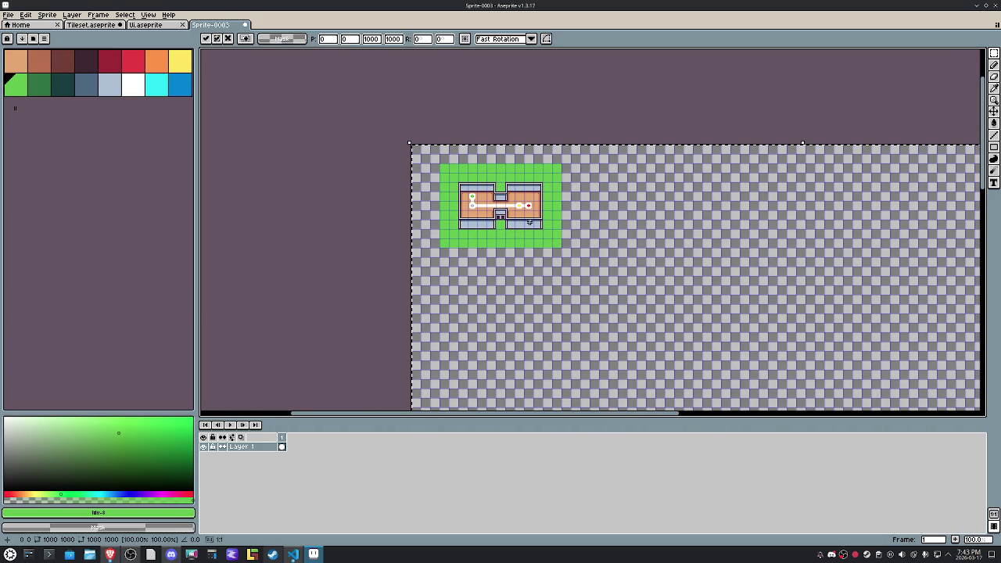
pyautogui.press('Right')
pyautogui.press('Right')
pyautogui.press('Right')
pyautogui.press('Right')
pyautogui.press('Right')
pyautogui.press('Right')
pyautogui.press('Right')
pyautogui.press('Right')
pyautogui.press('Right')
pyautogui.press('Down')
pyautogui.press('Down')
pyautogui.press('Down')
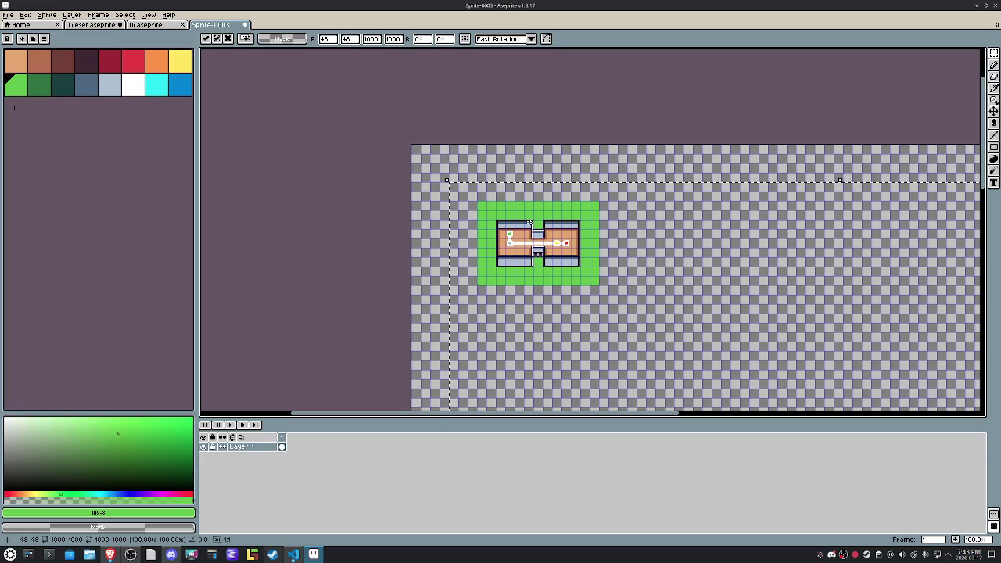
pyautogui.press('Right')
pyautogui.press('Right')
pyautogui.press('Right')
pyautogui.press('Down')
pyautogui.press('Down')
pyautogui.press('Down')
pyautogui.press('Return')
pyautogui.scroll(3, 454, 217)
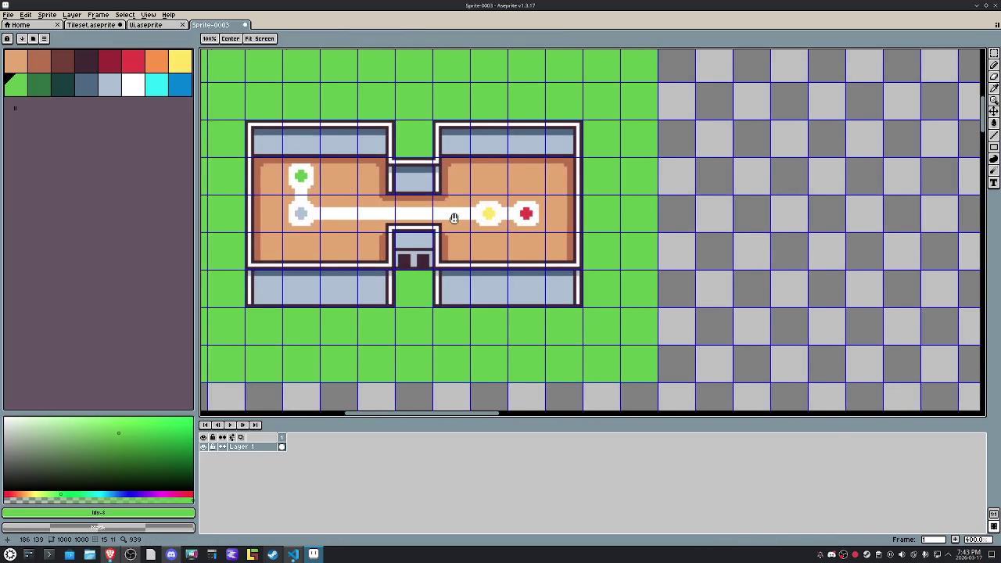
# Step: Pick the darker green and draw a drop-shadow line beside the entrance gap
pyautogui.moveTo(453, 217); pyautogui.dragTo(529, 167)
pyautogui.press('0')
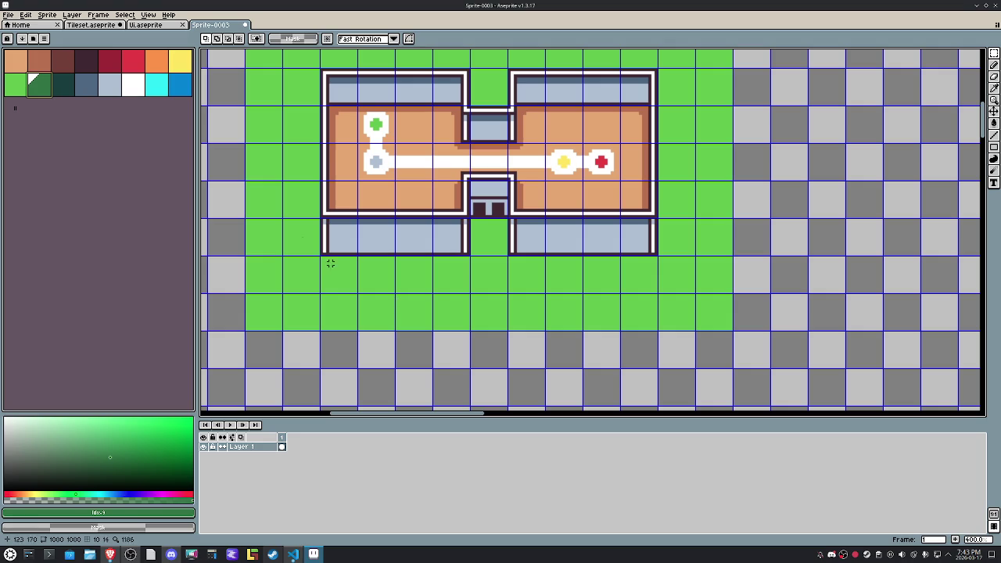
pyautogui.press('b')
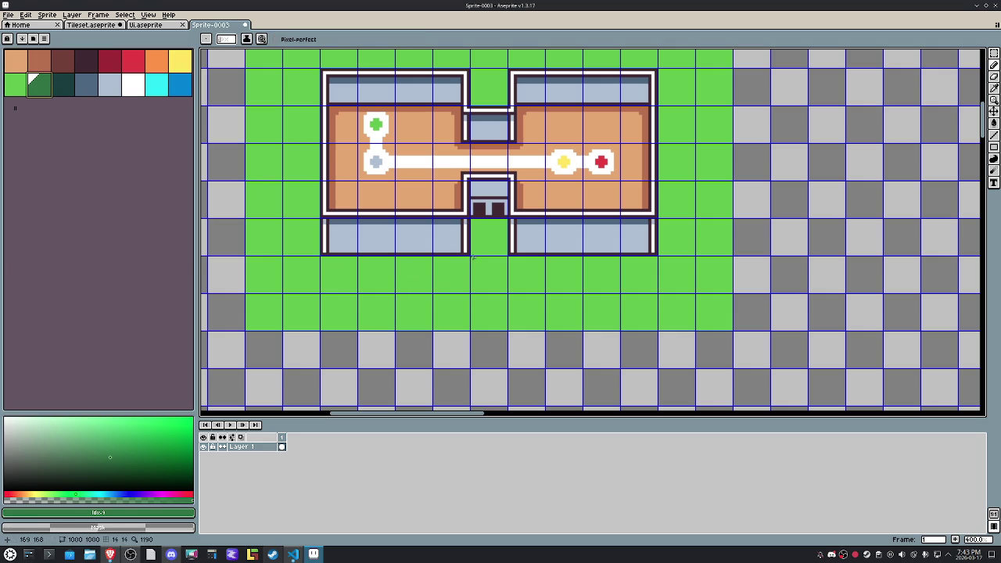
pyautogui.scroll(2, 473, 258)
pyautogui.moveTo(474, 252)
pyautogui.mouseDown()
pyautogui.moveTo(474, 203)
pyautogui.moveTo(514, 202)
pyautogui.moveTo(517, 258)
pyautogui.moveTo(771, 263)
pyautogui.moveTo(759, 258)
pyautogui.moveTo(678, 354)
pyautogui.moveTo(679, 101)
pyautogui.moveTo(679, 126)
pyautogui.mouseUp()
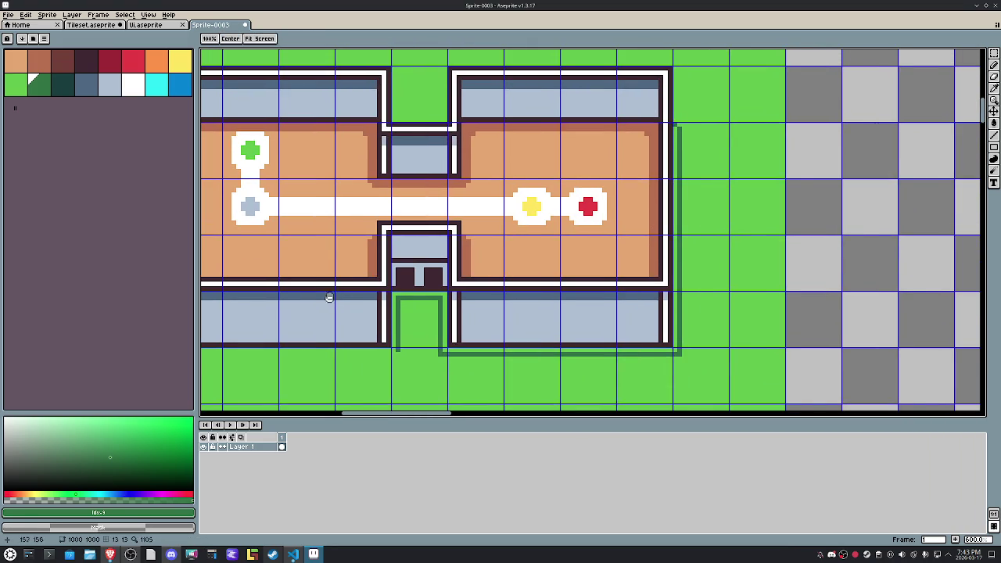
# Step: Draw a dark green shadow along the left wall and fill the shadow strip
pyautogui.moveTo(272, 280); pyautogui.dragTo(591, 282)
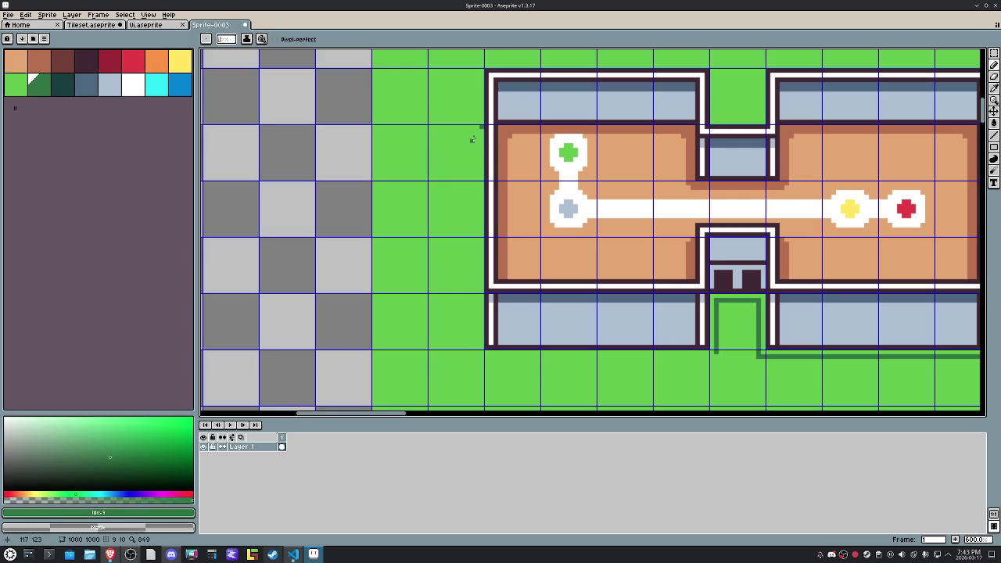
pyautogui.moveTo(476, 130)
pyautogui.mouseDown()
pyautogui.moveTo(476, 352)
pyautogui.moveTo(710, 354)
pyautogui.moveTo(494, 310)
pyautogui.mouseUp()
pyautogui.press('g')
pyautogui.click(709, 353)
pyautogui.press('b')
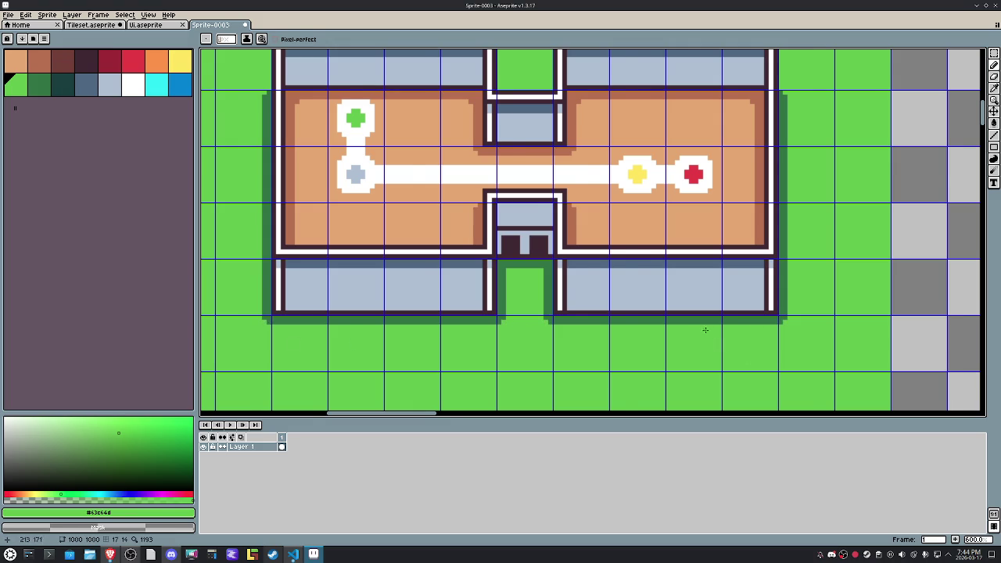
pyautogui.scroll(-1, 710, 333)
pyautogui.moveTo(696, 326); pyautogui.dragTo(602, 306)
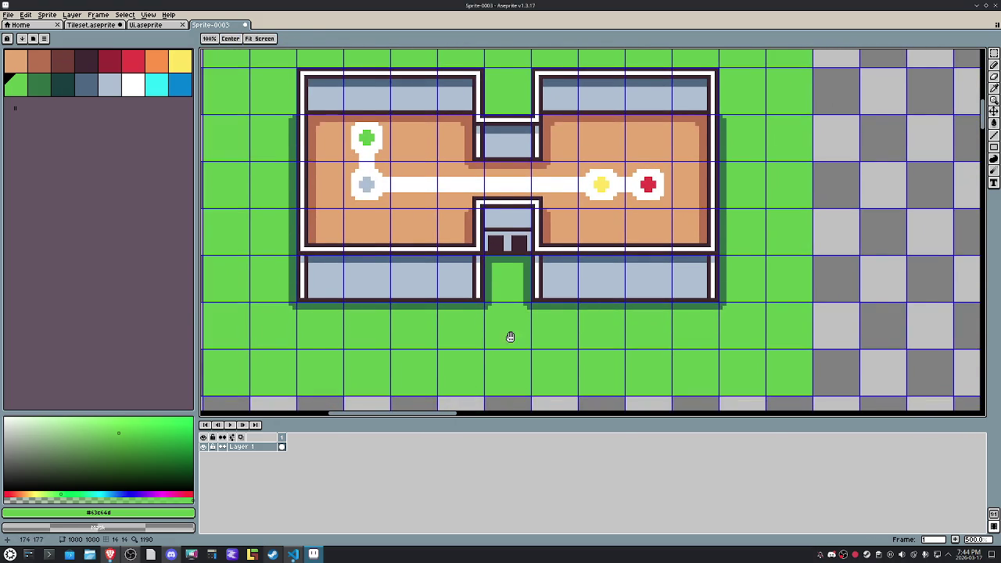
pyautogui.moveTo(514, 335); pyautogui.dragTo(523, 346)
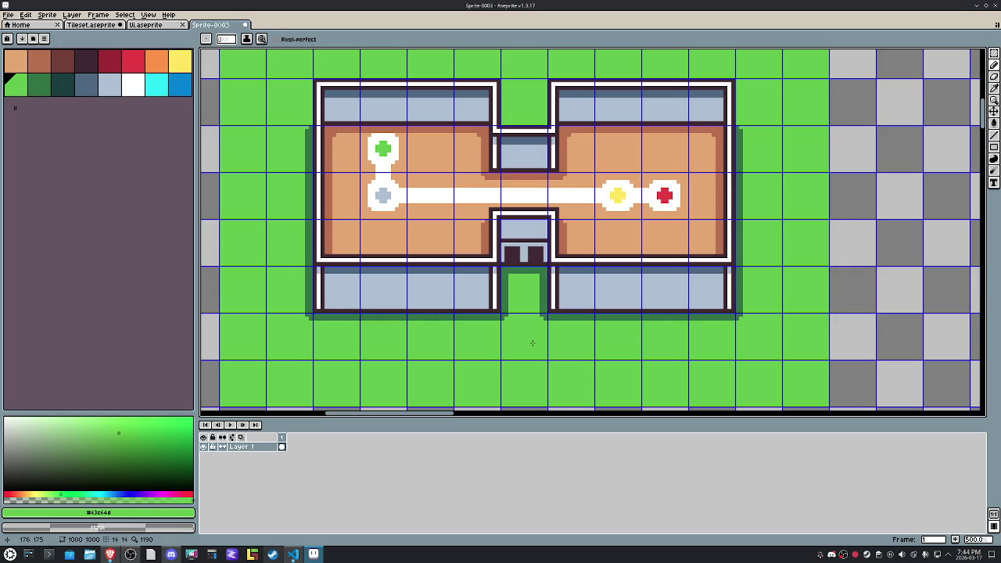
pyautogui.moveTo(532, 339); pyautogui.dragTo(536, 296)
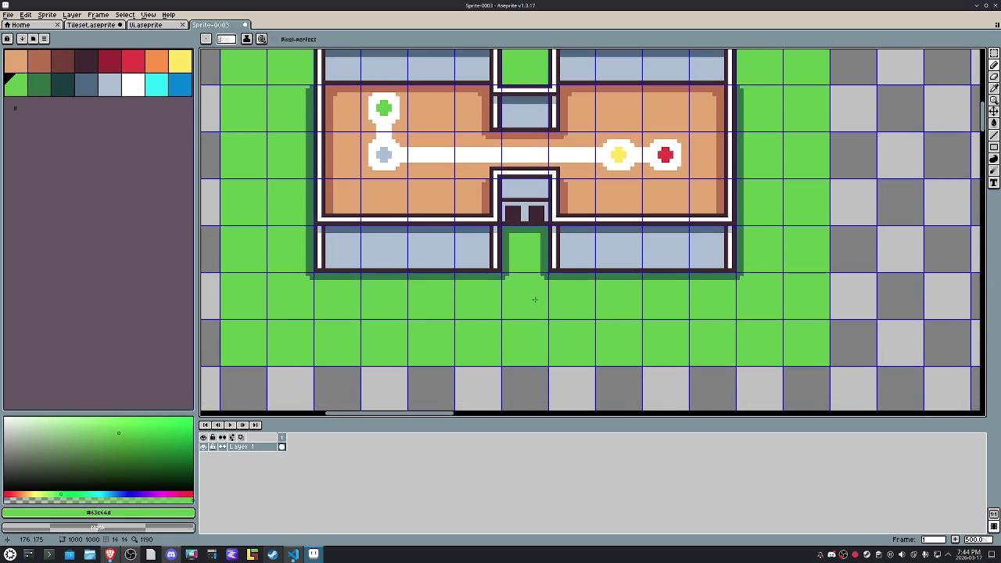
pyautogui.scroll(-1, 537, 298)
pyautogui.scroll(-1, 536, 298)
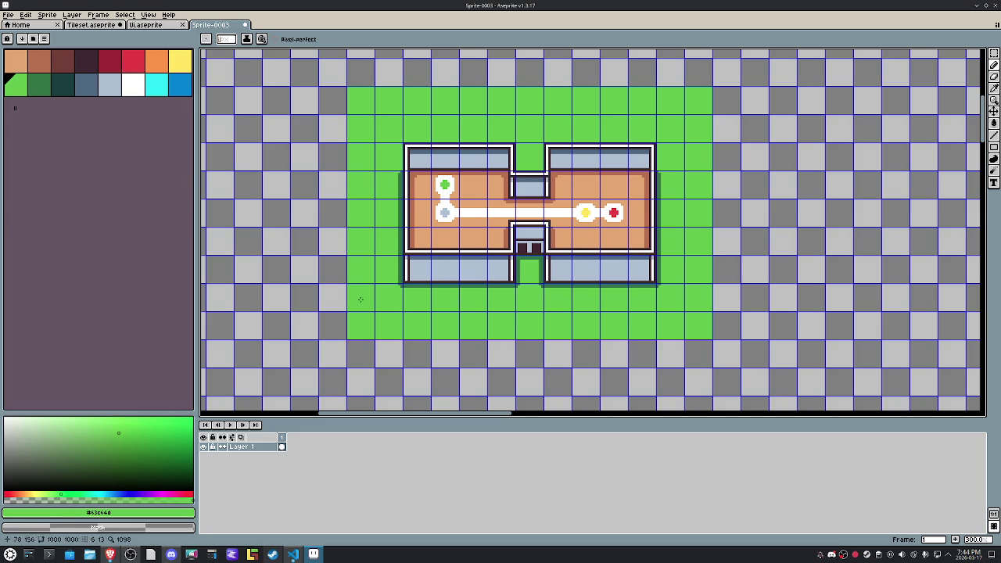
pyautogui.scroll(-2, 420, 357)
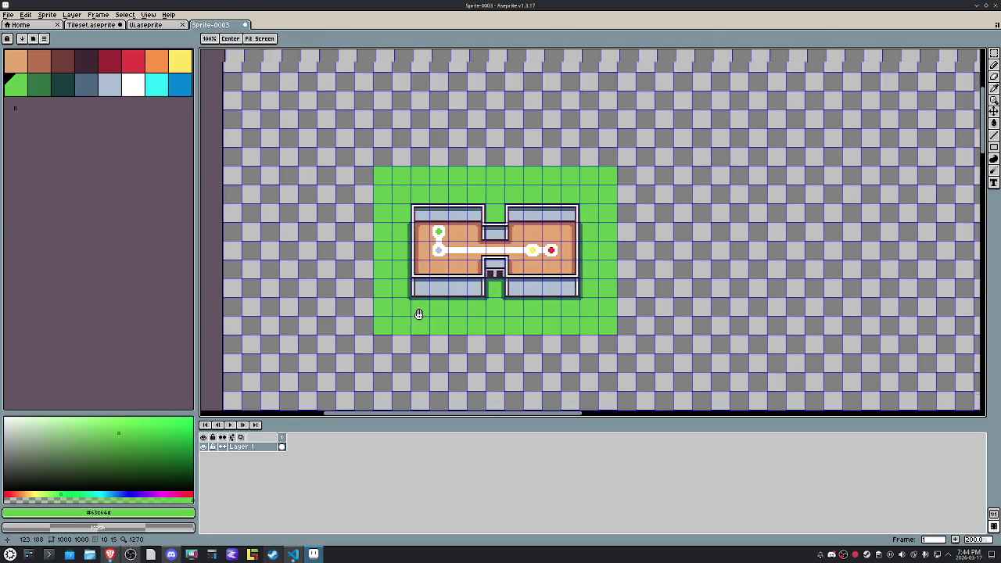
# Step: Fill a tall area left of the lawn with slate blue as a road
pyautogui.moveTo(374, 107); pyautogui.dragTo(278, 276)
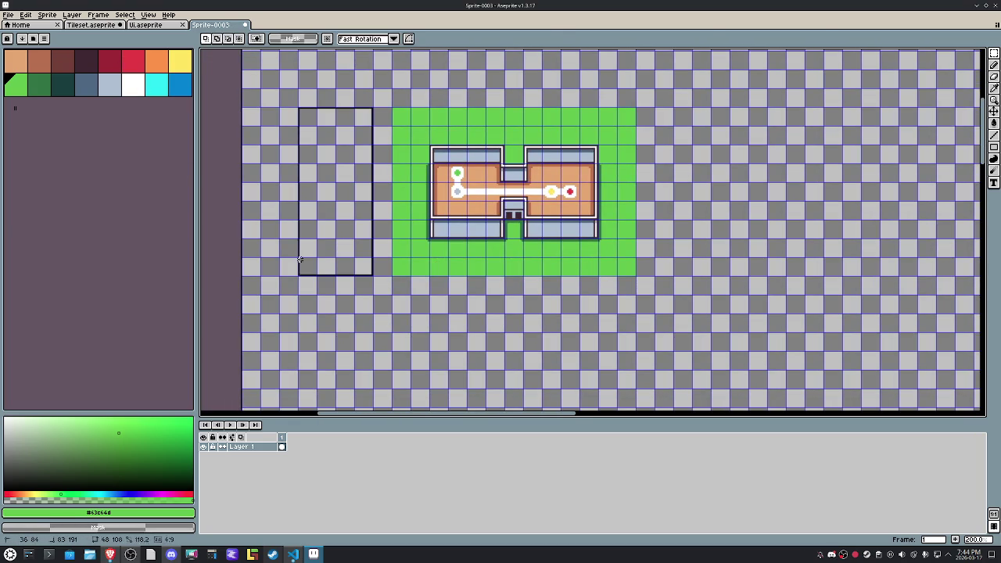
pyautogui.click(86, 82)
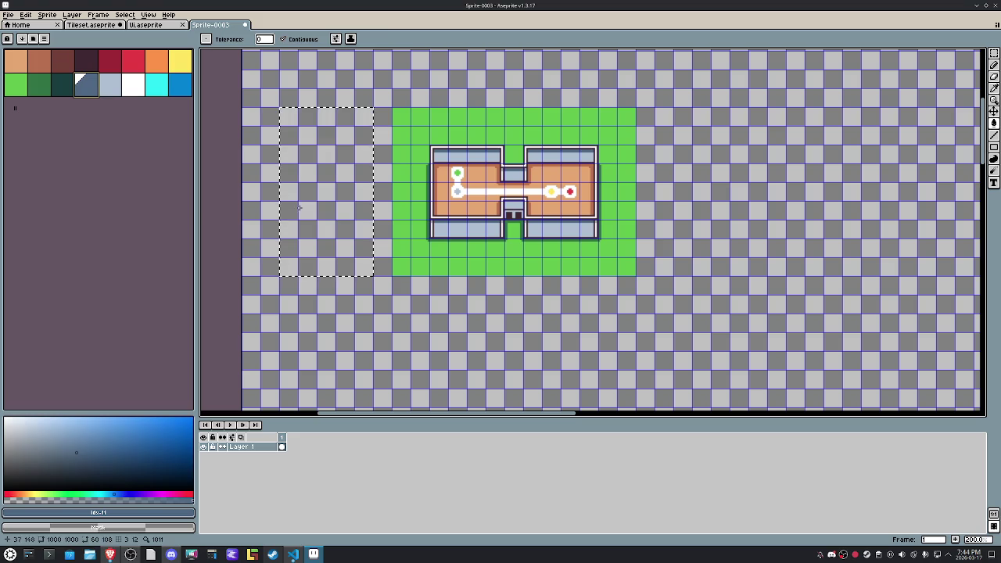
pyautogui.press('f')
pyautogui.click(418, 301)
# Step: Paint the area below the lawn and the band around the lawn light blue as sidewalk
pyautogui.moveTo(392, 296)
pyautogui.mouseDown()
pyautogui.moveTo(433, 366)
pyautogui.moveTo(503, 368)
pyautogui.mouseUp()
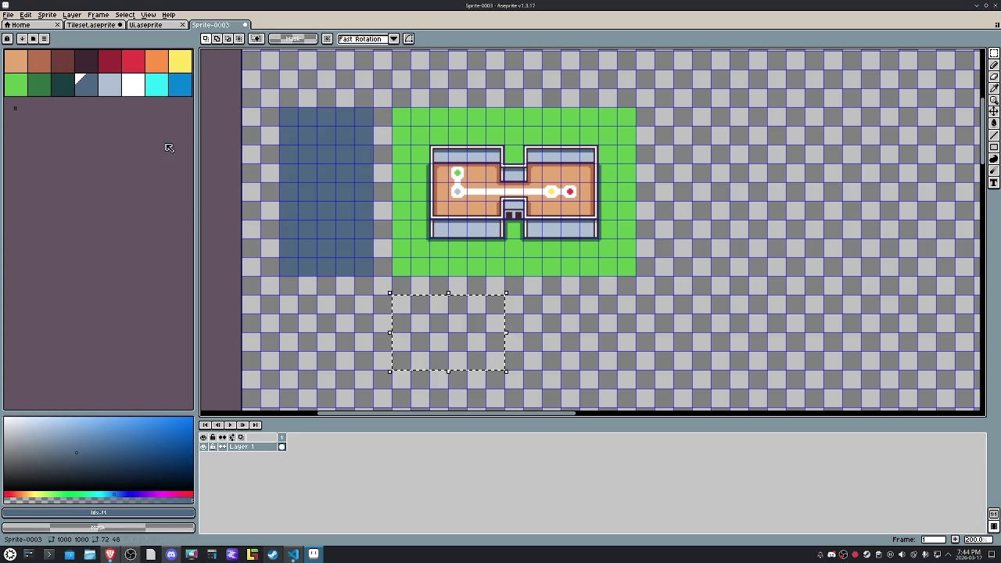
pyautogui.press('g')
pyautogui.press(']')
pyautogui.click(440, 339)
pyautogui.press('m')
pyautogui.hotkey('ctrl', 'd')
pyautogui.moveTo(376, 107)
pyautogui.mouseDown()
pyautogui.moveTo(383, 291)
pyautogui.moveTo(636, 281)
pyautogui.moveTo(647, 101)
pyautogui.moveTo(384, 90)
pyautogui.mouseUp()
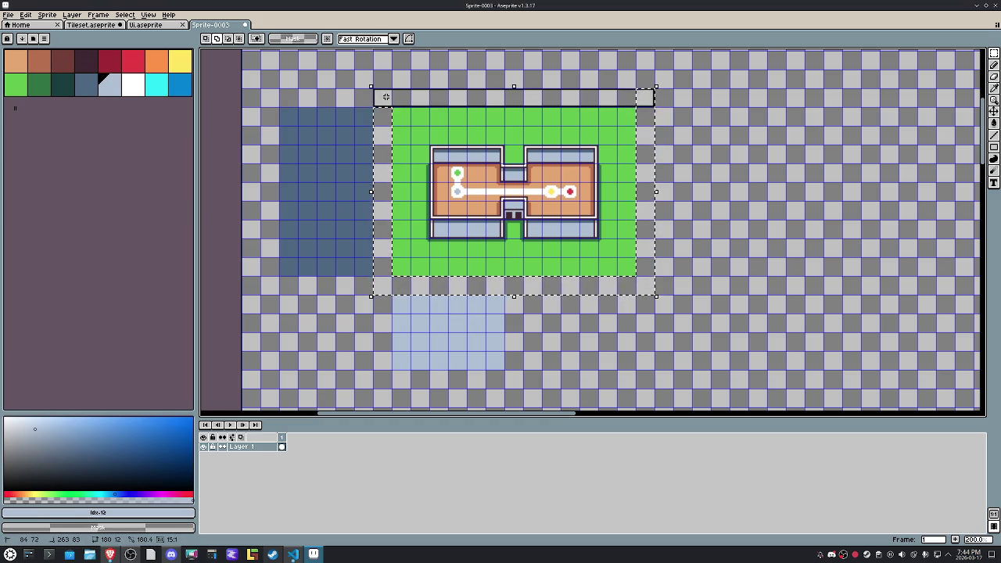
pyautogui.press('f')
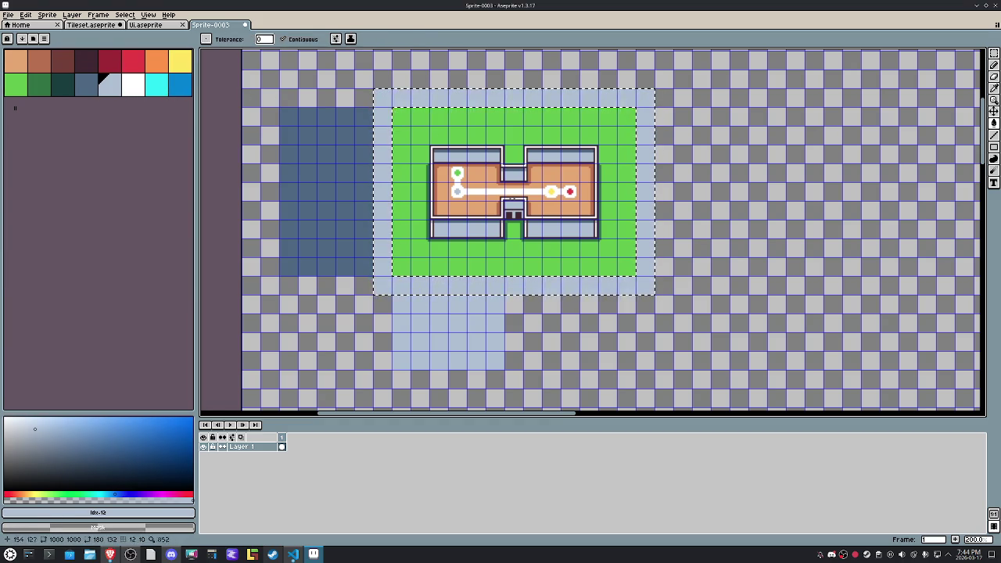
# Step: Move the light blue block below the lawn one tile lower and recolour it slate blue as road
pyautogui.moveTo(499, 365)
pyautogui.mouseDown()
pyautogui.moveTo(395, 311)
pyautogui.moveTo(395, 331)
pyautogui.mouseUp()
pyautogui.click(525, 342)
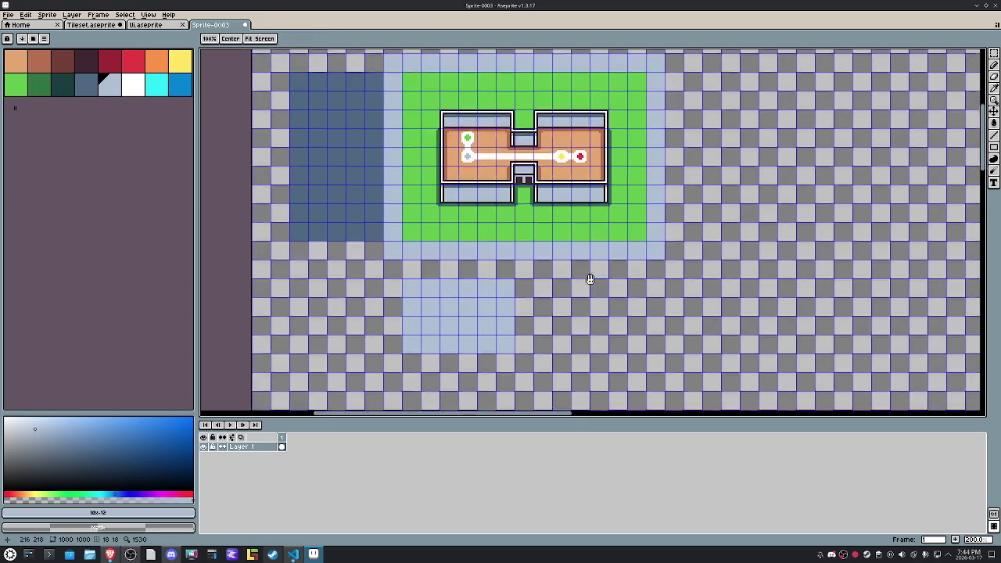
pyautogui.moveTo(645, 326); pyautogui.dragTo(566, 284)
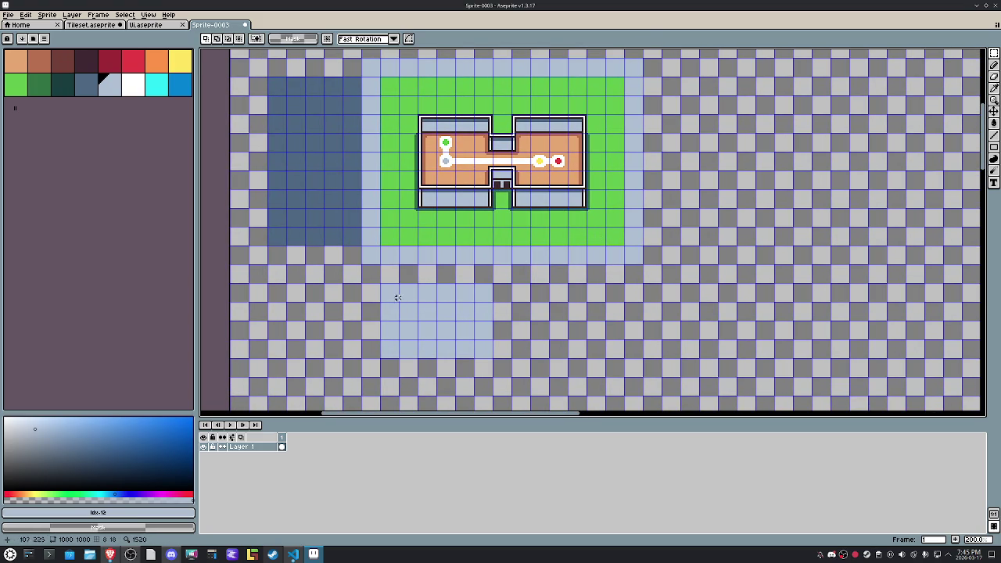
pyautogui.moveTo(387, 290); pyautogui.dragTo(480, 343)
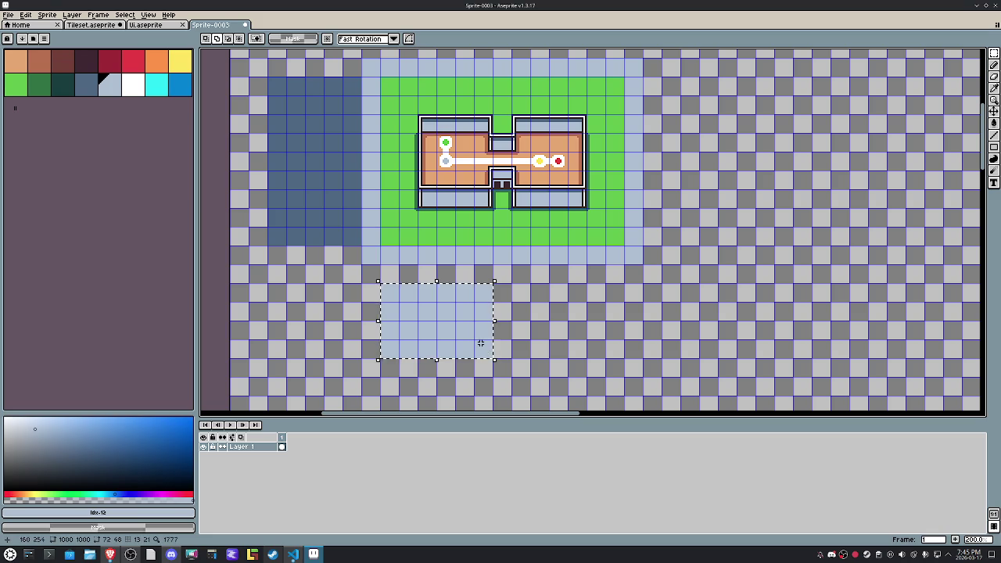
pyautogui.press('g')
pyautogui.keyDown('alt'); pyautogui.click(330, 203); pyautogui.keyUp('alt')
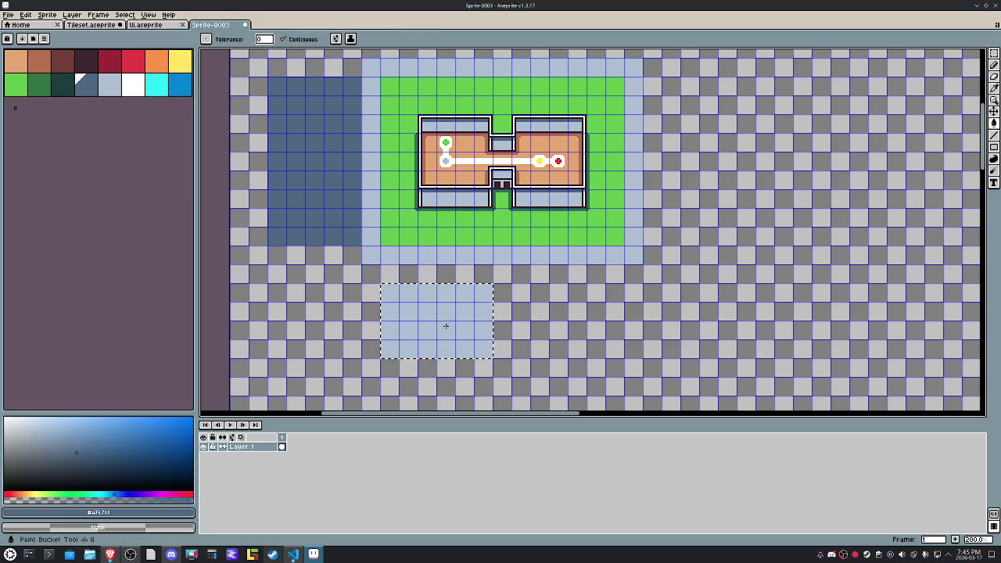
pyautogui.click(446, 327)
pyautogui.press('m')
pyautogui.hotkey('ctrl', 'd')
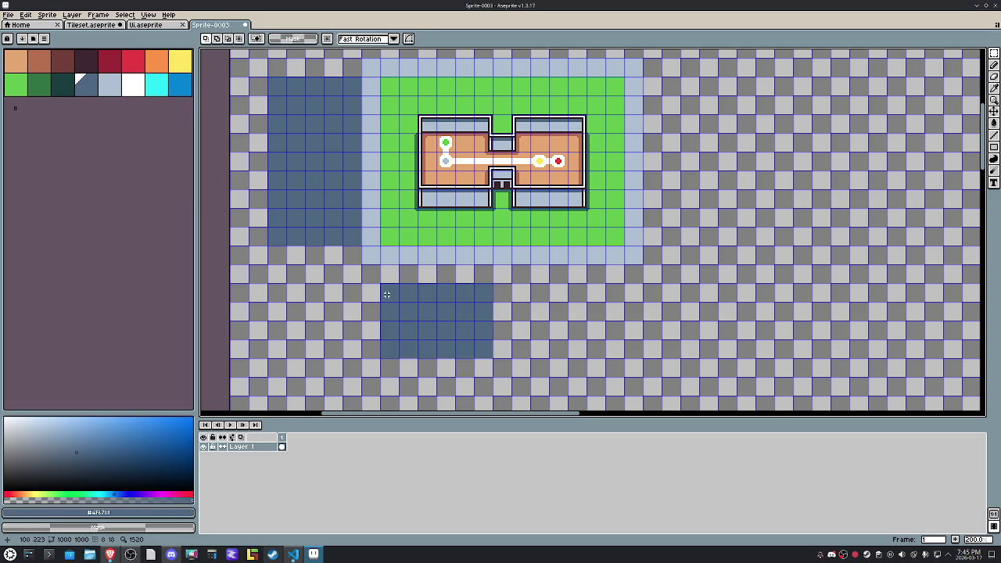
# Step: Stretch the lower road left to meet the vertical road and close the gap above it
pyautogui.moveTo(380, 282); pyautogui.dragTo(400, 359)
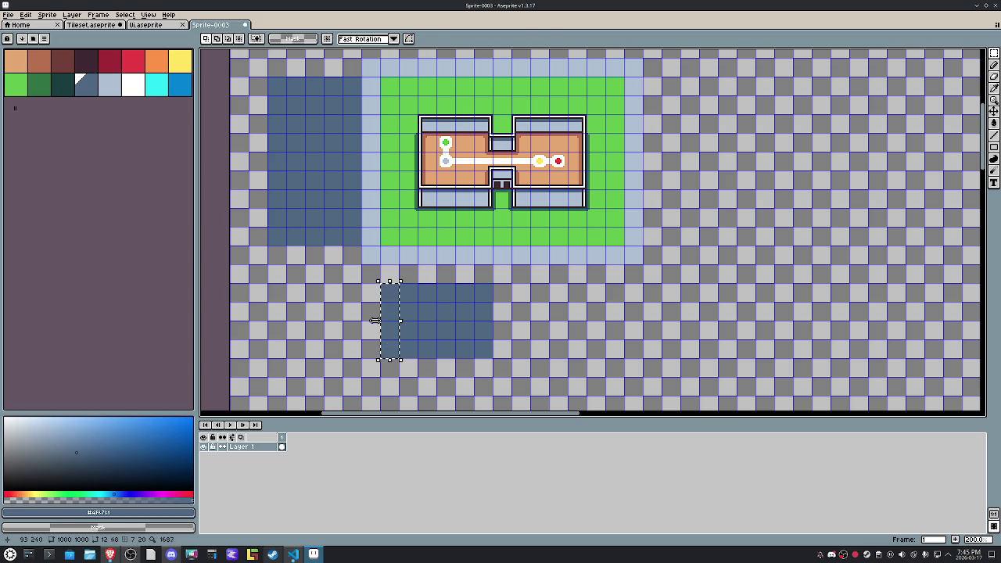
pyautogui.moveTo(381, 324); pyautogui.dragTo(266, 324)
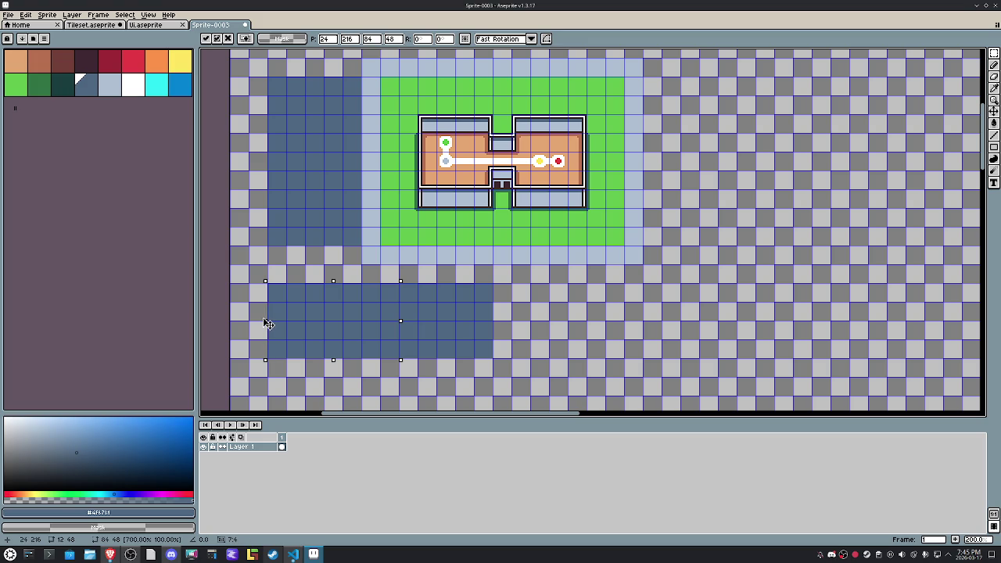
pyautogui.moveTo(275, 236)
pyautogui.mouseDown()
pyautogui.moveTo(348, 236)
pyautogui.moveTo(313, 283)
pyautogui.mouseUp()
pyautogui.click(463, 304)
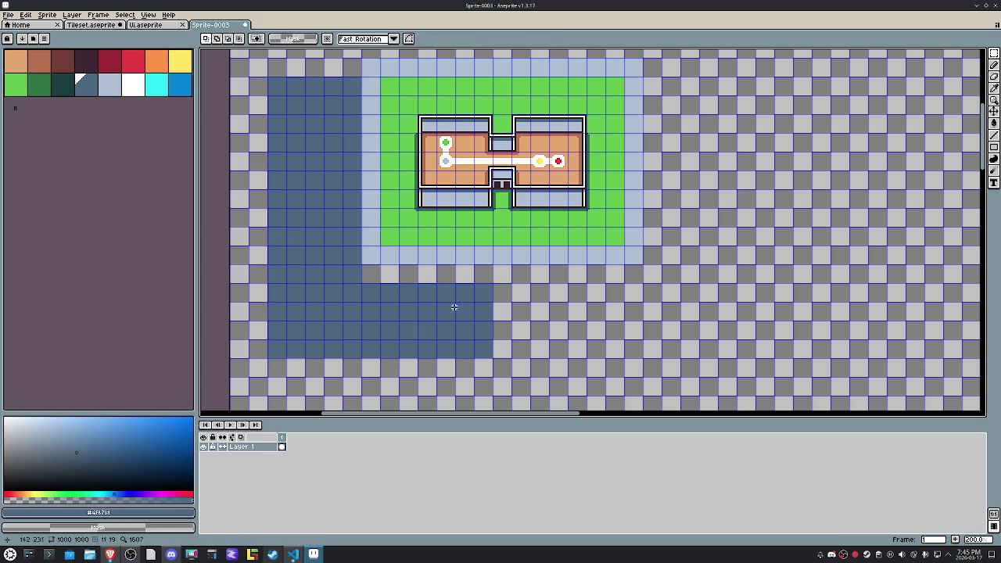
# Step: Move one light blue corner tile six cells down
pyautogui.moveTo(382, 259); pyautogui.dragTo(363, 245)
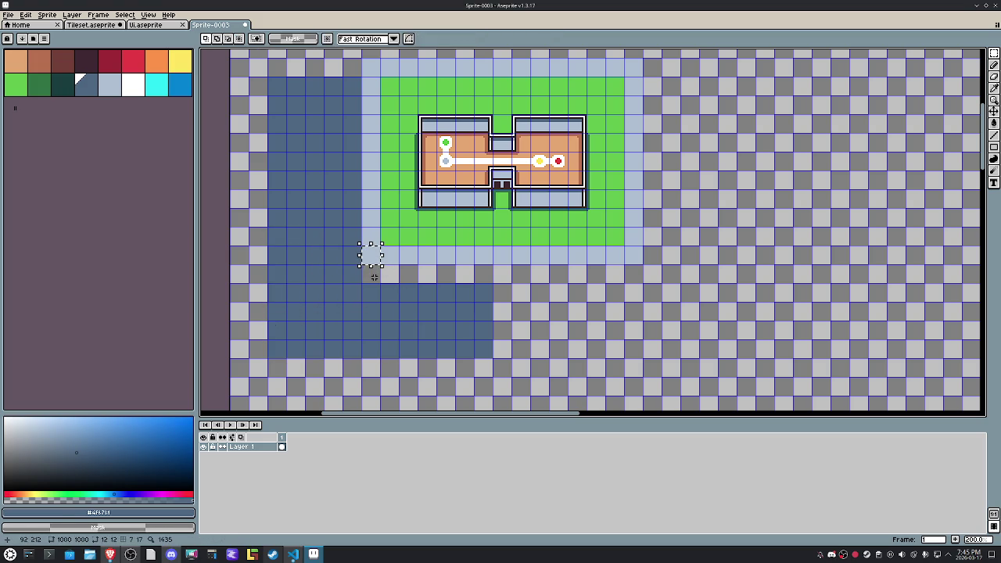
pyautogui.press('Down')
pyautogui.press('Down')
pyautogui.press('Down')
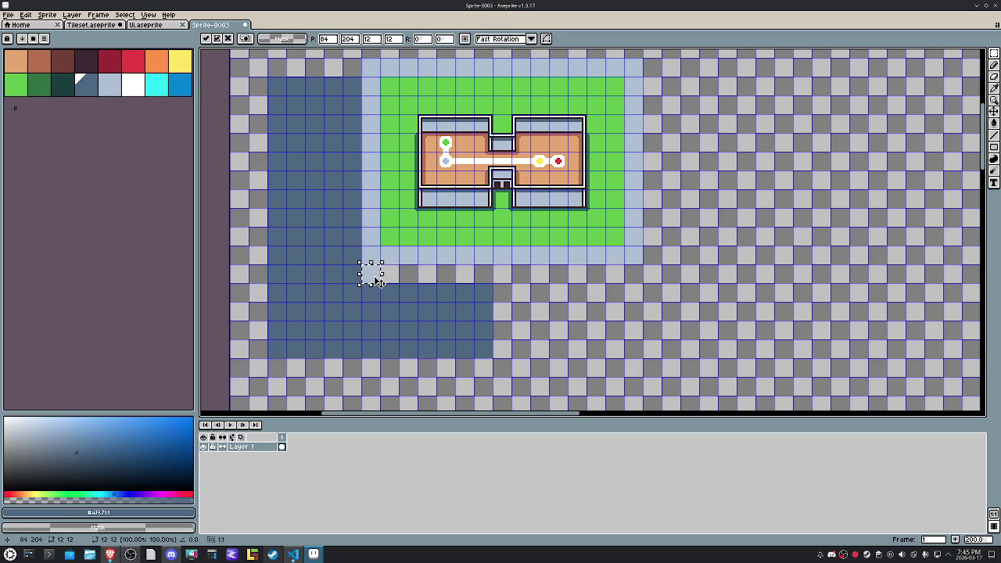
pyautogui.press('Down')
pyautogui.press('Down')
pyautogui.press('Down')
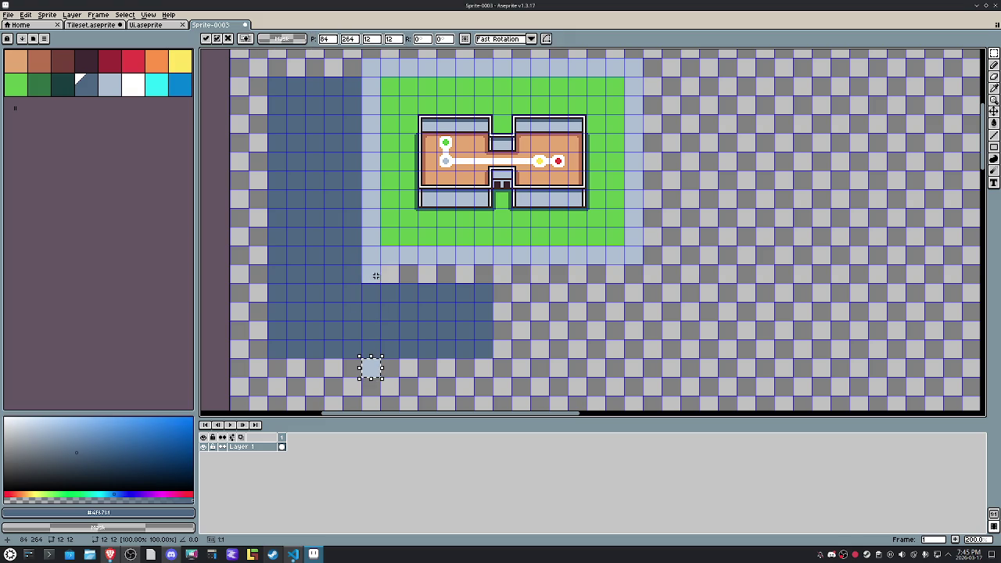
pyautogui.hotkey('ctrl', 'd')
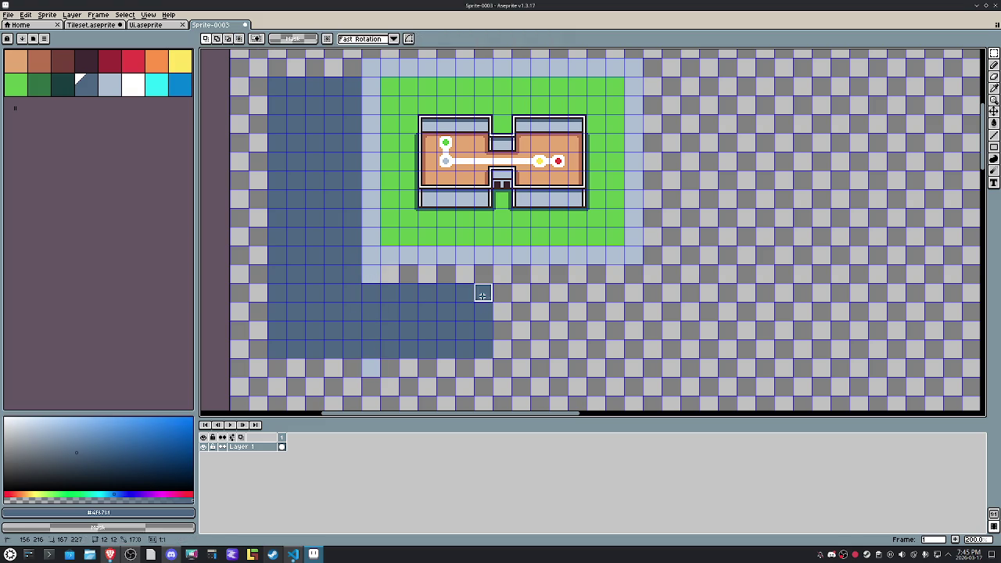
# Step: Widen the lower road rightward past the lawn
pyautogui.moveTo(473, 282)
pyautogui.mouseDown()
pyautogui.moveTo(492, 360)
pyautogui.moveTo(651, 325)
pyautogui.mouseUp()
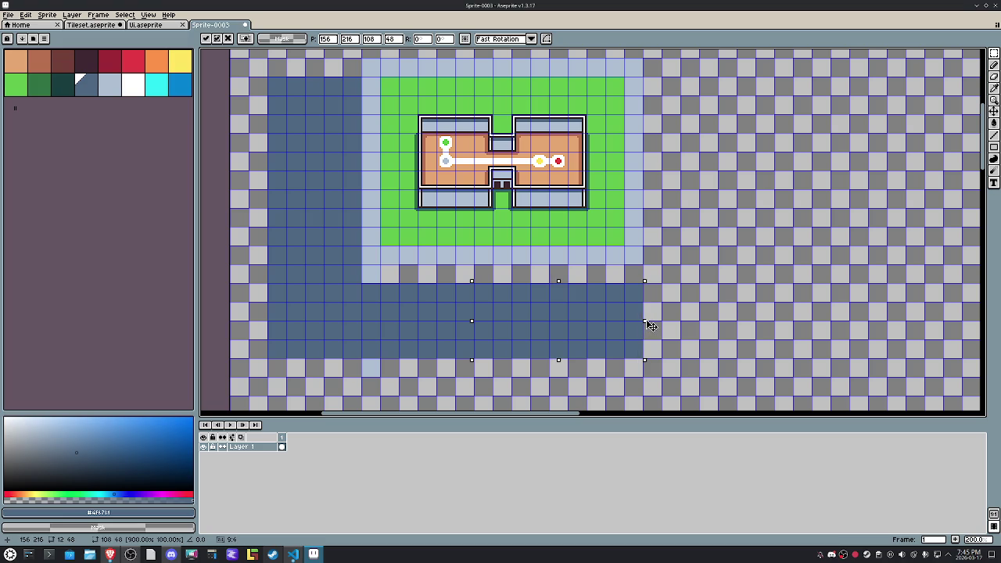
pyautogui.hotkey('ctrl', 'd')
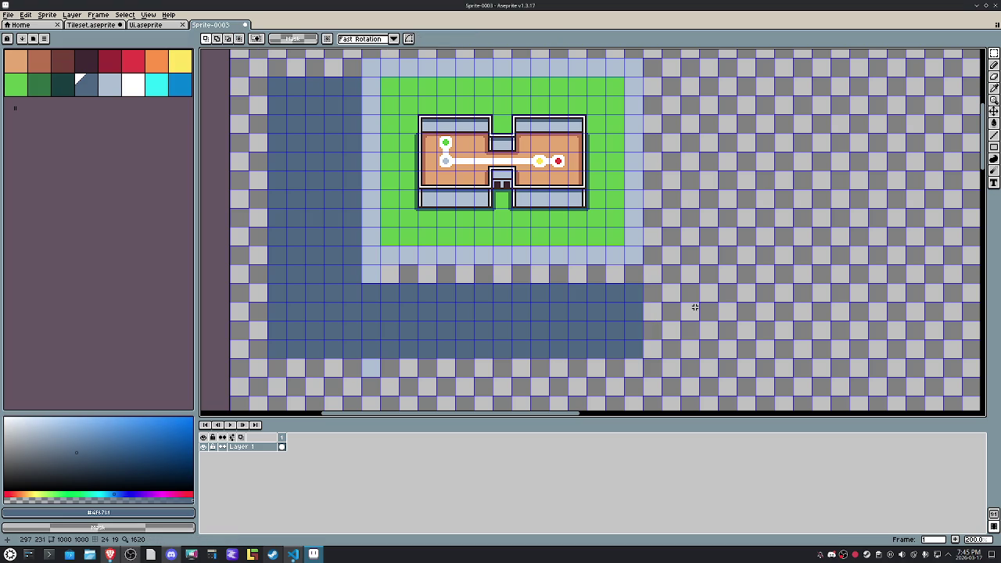
pyautogui.moveTo(363, 285); pyautogui.dragTo(644, 302)
pyautogui.click(471, 299)
# Step: Paste the copied 12x12 sidewalk patch below the lower road and commit it
pyautogui.hotkey('ctrl', 'v')
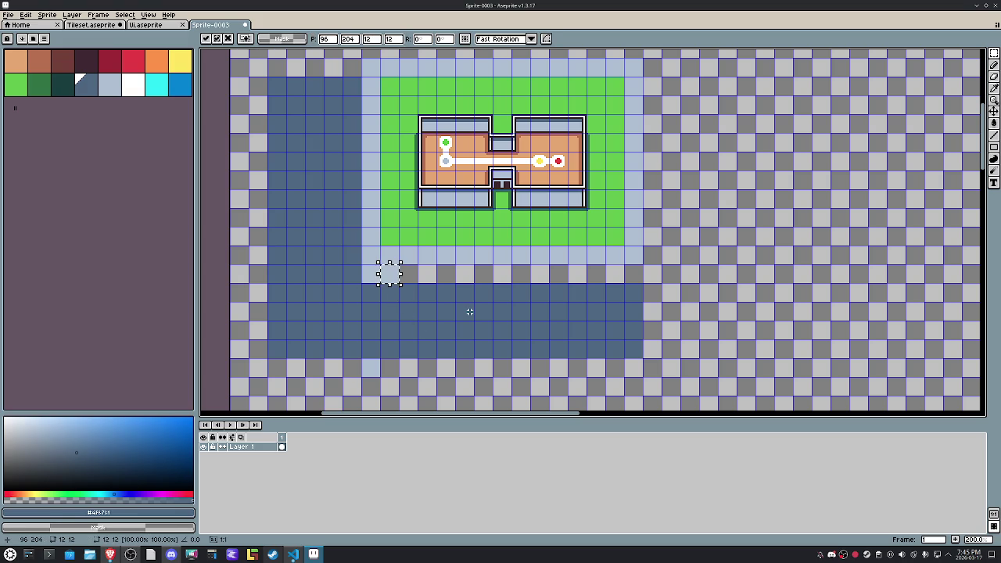
pyautogui.press('Down')
pyautogui.press('Down')
pyautogui.press('Down')
pyautogui.press('Down')
pyautogui.press('Down')
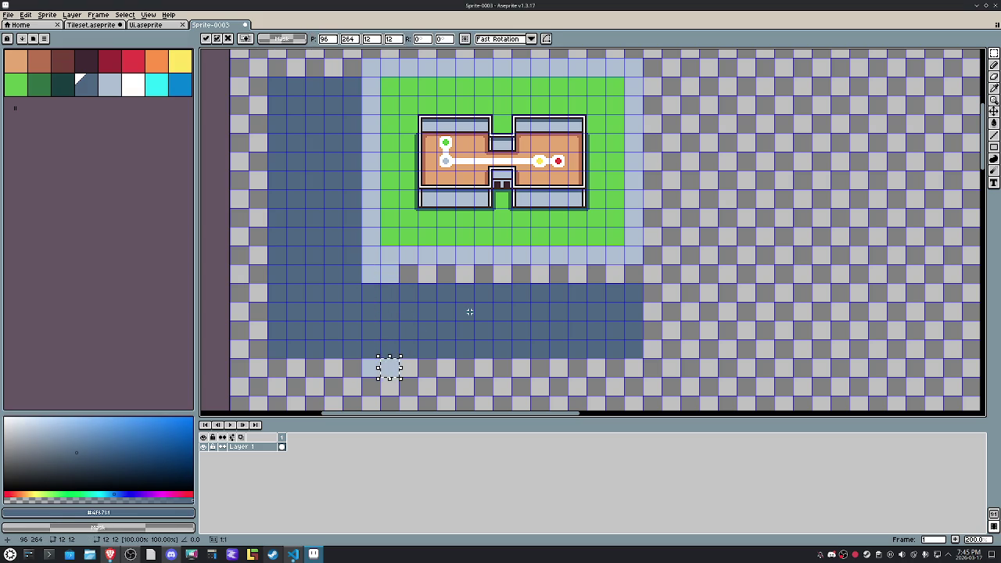
pyautogui.press('Return')
pyautogui.scroll(1, 358, 315)
pyautogui.scroll(2, 380, 227)
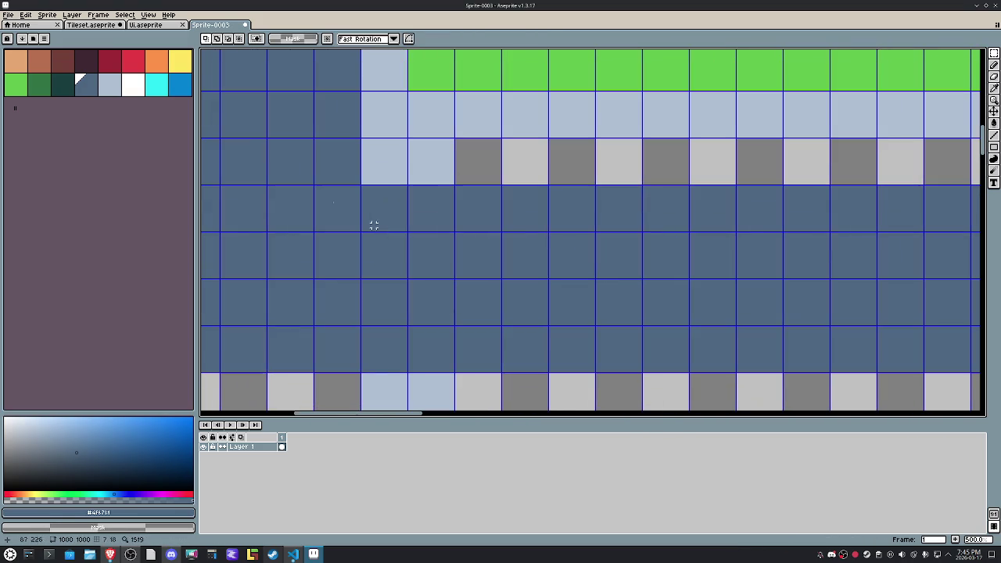
# Step: Draw a white stripe across the road and duplicate it as a second stripe below
pyautogui.click(139, 91)
pyautogui.press('b')
pyautogui.moveTo(361, 194)
pyautogui.mouseDown()
pyautogui.moveTo(458, 194)
pyautogui.moveTo(362, 203)
pyautogui.moveTo(453, 198)
pyautogui.moveTo(236, 243)
pyautogui.moveTo(678, 123)
pyautogui.mouseUp()
pyautogui.press('m')
pyautogui.scroll(4, 448, 190)
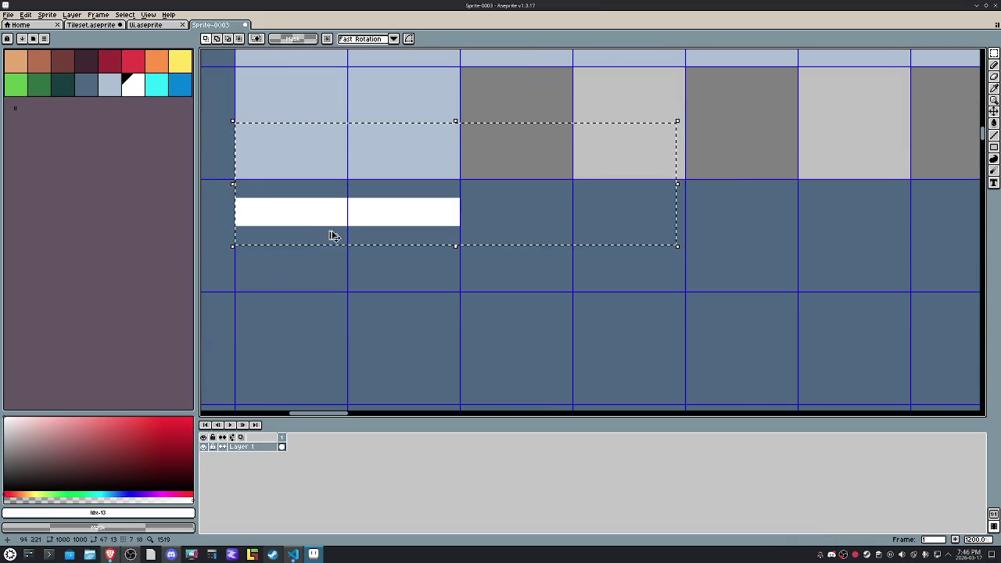
pyautogui.hotkey('ctrl', 'd')
pyautogui.moveTo(239, 183); pyautogui.dragTo(462, 245)
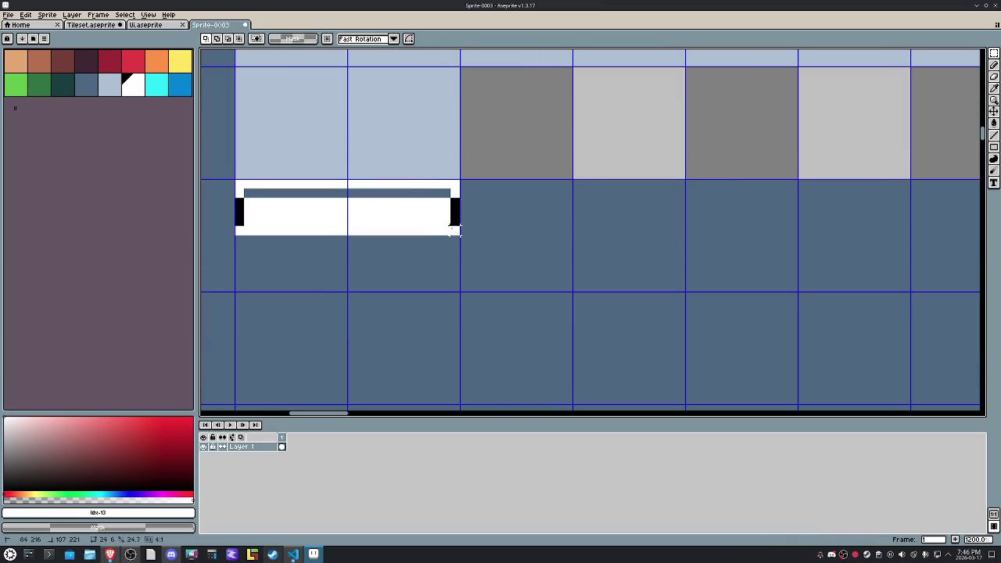
pyautogui.moveTo(372, 237); pyautogui.dragTo(376, 275)
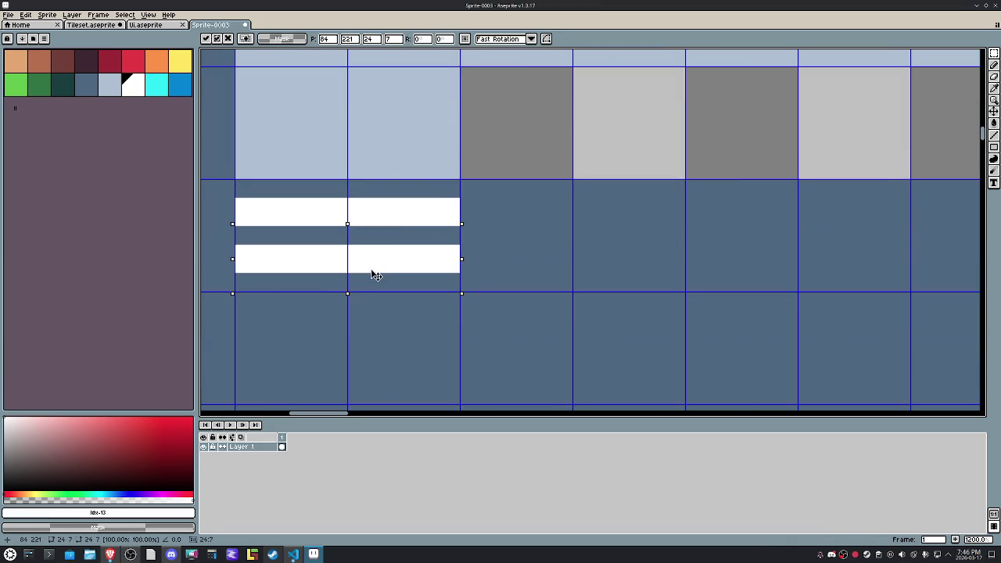
pyautogui.scroll(-5, 380, 273)
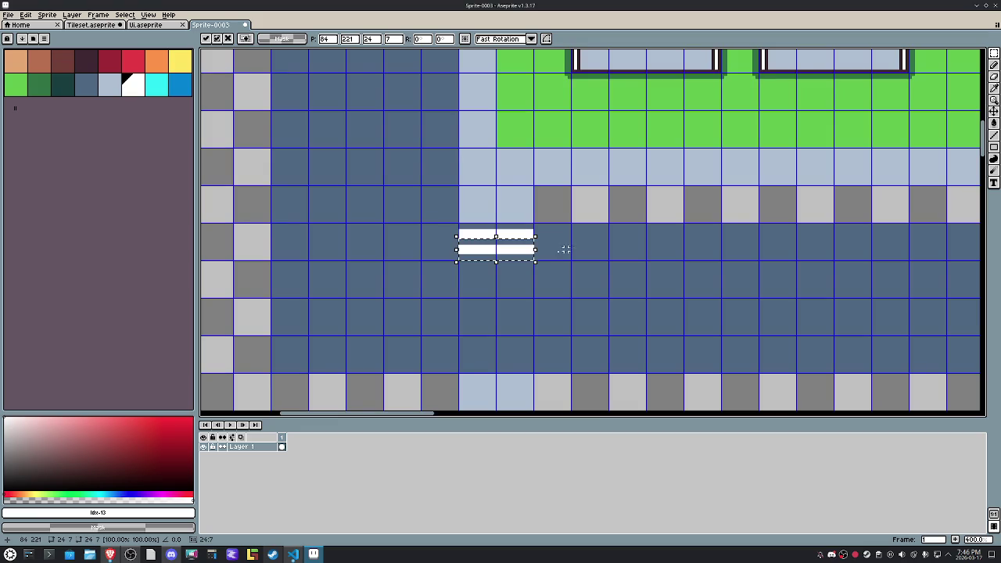
pyautogui.press('Return')
# Step: Stamp further copies of the stripes downward to complete the white crosswalk
pyautogui.moveTo(529, 209)
pyautogui.mouseDown()
pyautogui.moveTo(454, 244)
pyautogui.moveTo(460, 267)
pyautogui.mouseUp()
pyautogui.hotkey('ctrl', 'Down')
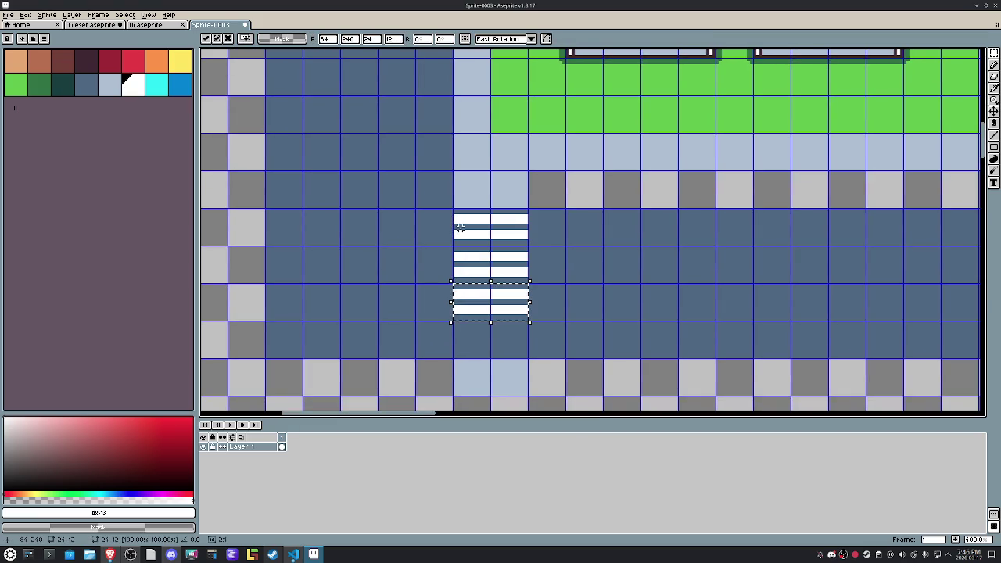
pyautogui.hotkey('ctrl', 'Down')
pyautogui.press('Return')
pyautogui.scroll(-2, 548, 235)
pyautogui.scroll(3, 505, 208)
pyautogui.scroll(2, 506, 220)
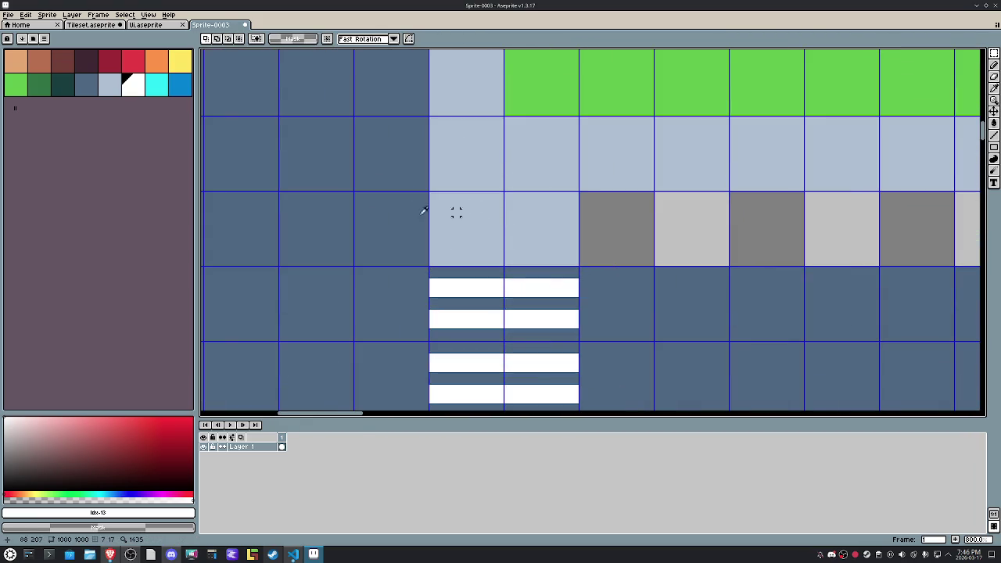
pyautogui.press('b')
pyautogui.click(86, 61)
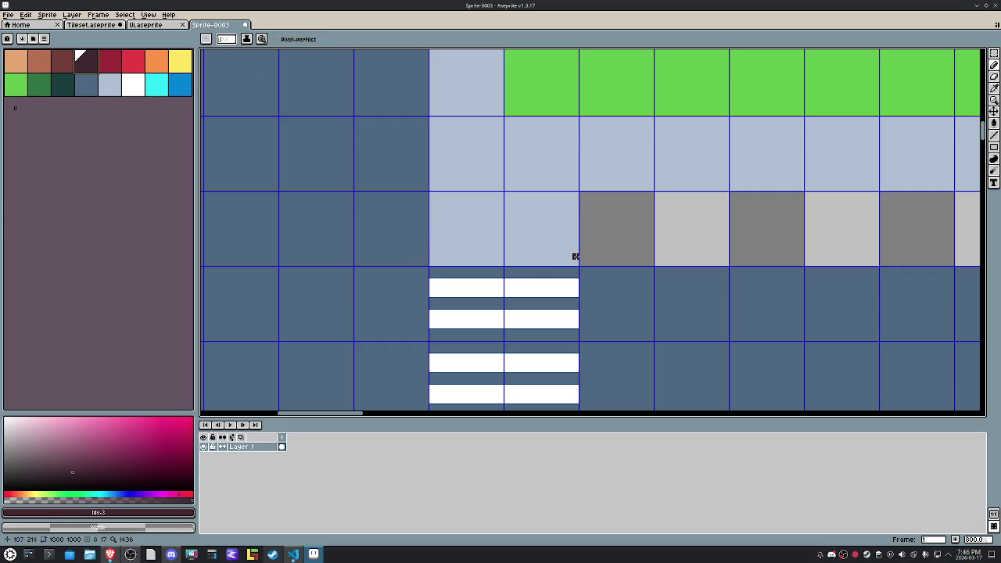
# Step: Draw dark curb lines along the edges of the sidewalk corner and the opposite patch
pyautogui.moveTo(575, 260); pyautogui.dragTo(438, 261)
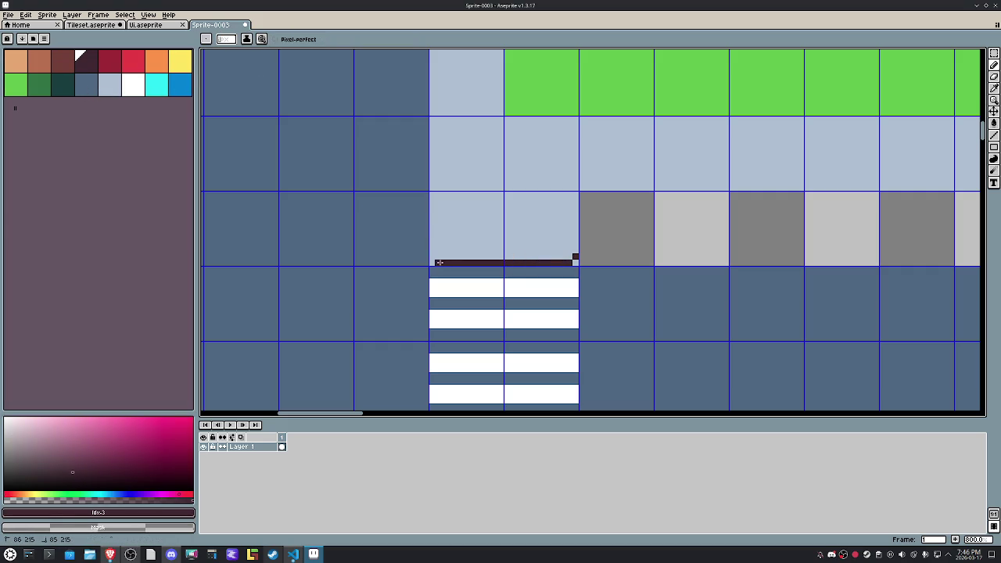
pyautogui.scroll(-2, 431, 255)
pyautogui.scroll(3, 460, 188)
pyautogui.scroll(2, 463, 179)
pyautogui.moveTo(463, 178); pyautogui.dragTo(455, 288)
pyautogui.moveTo(442, 407); pyautogui.dragTo(442, 63)
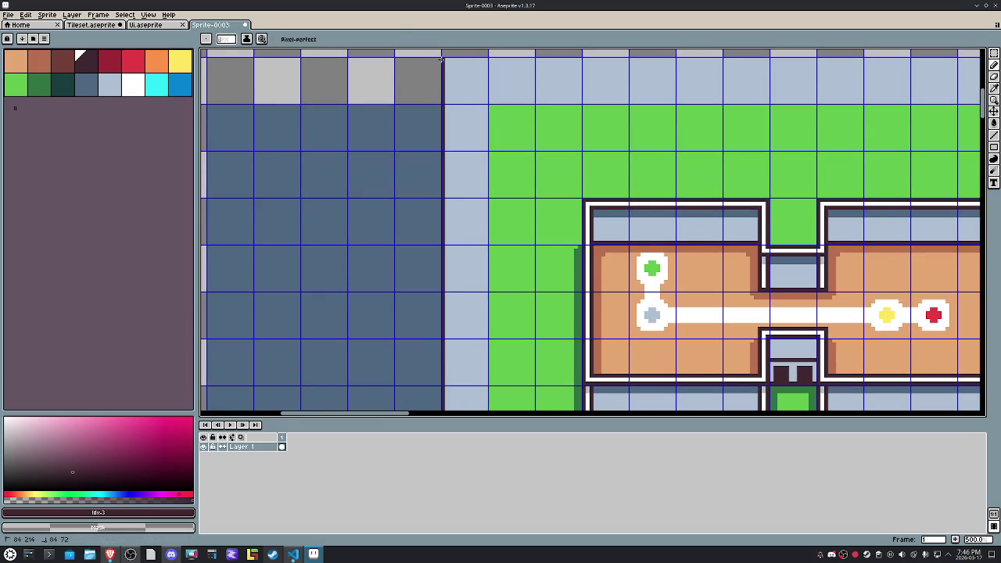
pyautogui.scroll(-5, 461, 123)
pyautogui.scroll(3, 452, 201)
pyautogui.scroll(3, 487, 215)
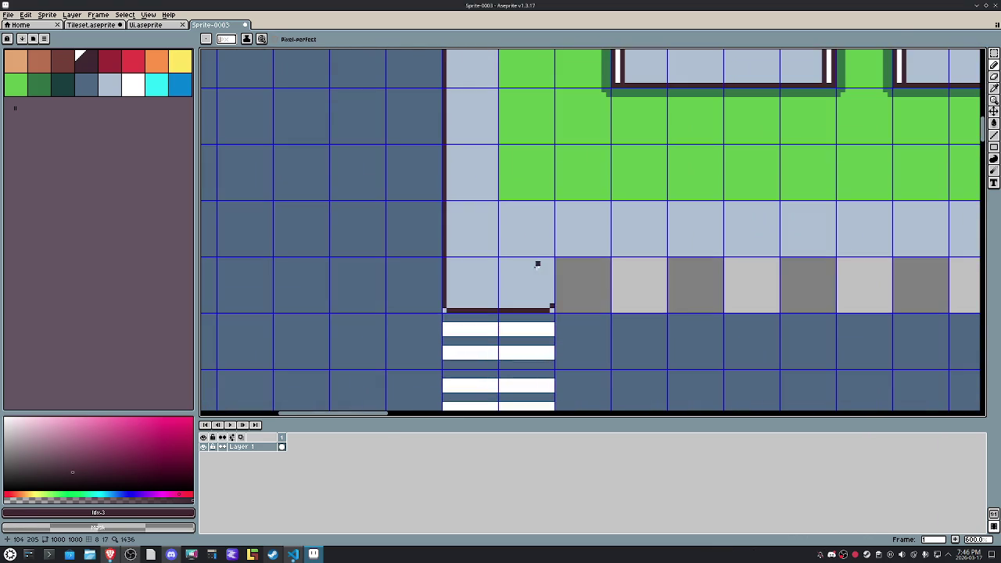
pyautogui.moveTo(553, 283)
pyautogui.mouseDown()
pyautogui.moveTo(547, 266)
pyautogui.moveTo(923, 254)
pyautogui.mouseUp()
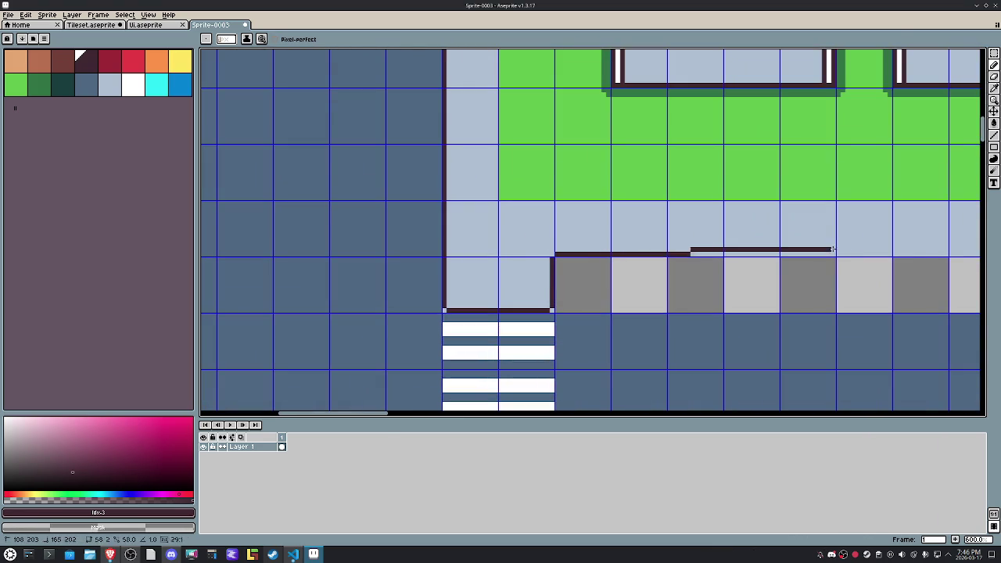
# Step: Fill the empty strip beside the lower road with the road's blue-grey
pyautogui.keyDown('alt'); pyautogui.click(637, 314); pyautogui.keyUp('alt')
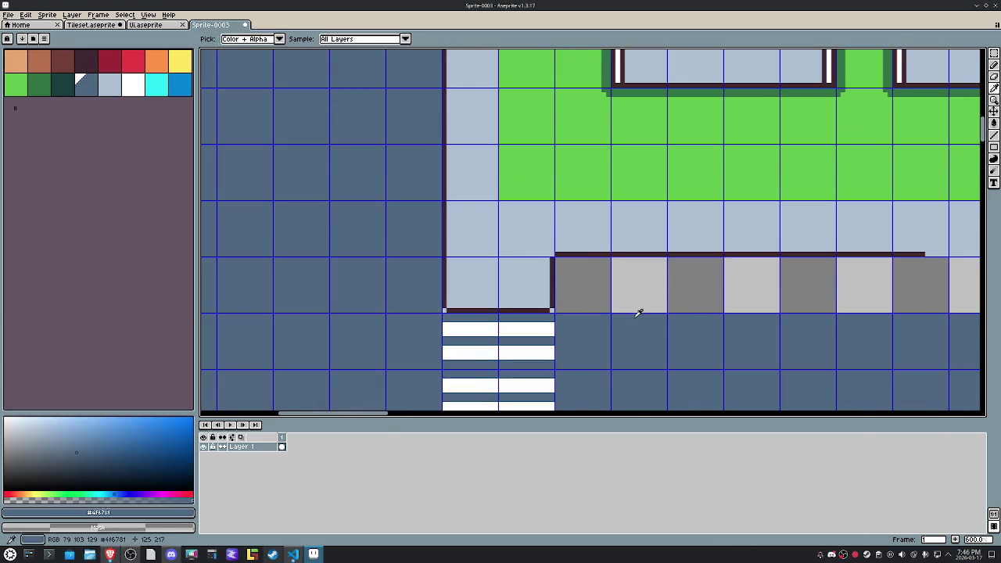
pyautogui.scroll(-2, 783, 329)
pyautogui.hscroll(5, 669, 293)
pyautogui.moveTo(658, 273); pyautogui.dragTo(654, 320)
pyautogui.press('g')
pyautogui.click(626, 297)
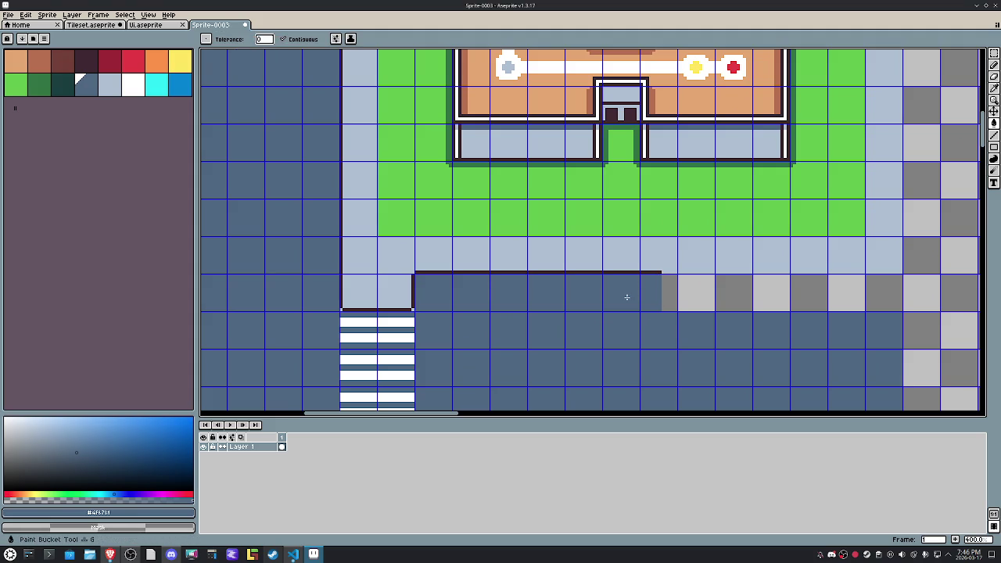
pyautogui.press('b')
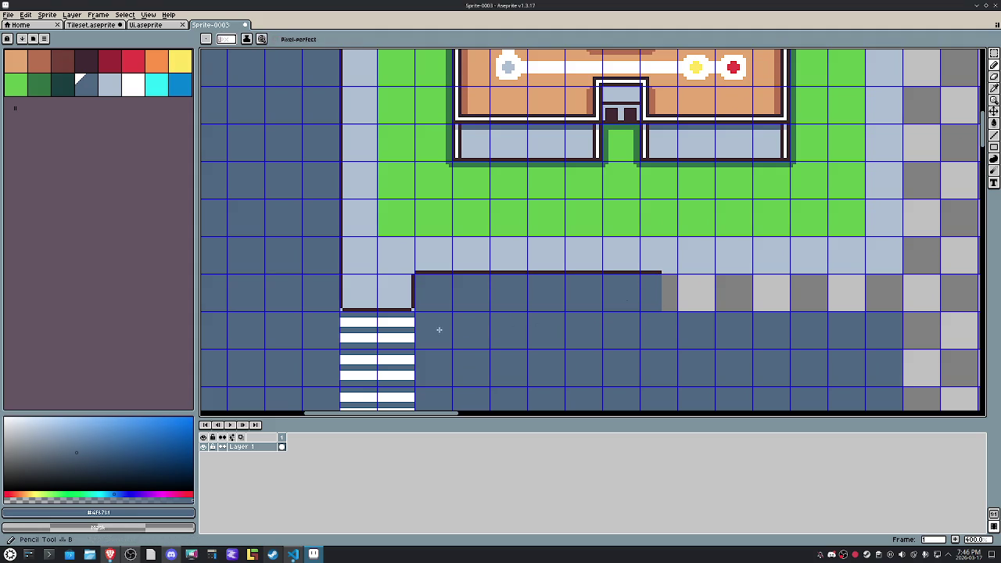
pyautogui.scroll(1, 439, 330)
pyautogui.scroll(2, 457, 306)
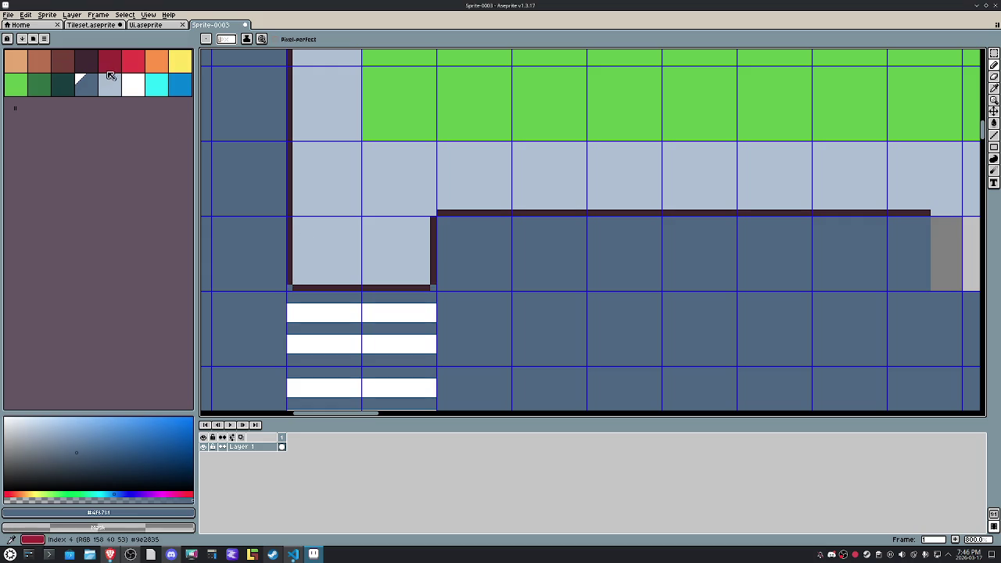
pyautogui.moveTo(297, 407); pyautogui.dragTo(323, 164)
pyautogui.scroll(-3, 313, 183)
pyautogui.moveTo(392, 296); pyautogui.dragTo(525, 342)
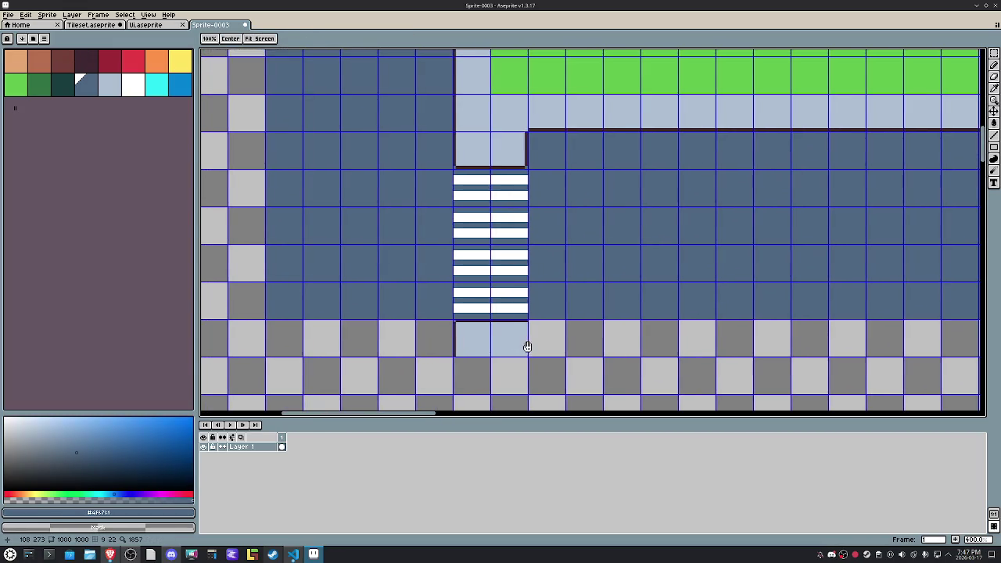
pyautogui.scroll(-2, 525, 342)
pyautogui.scroll(-1, 493, 334)
pyautogui.scroll(4, 560, 280)
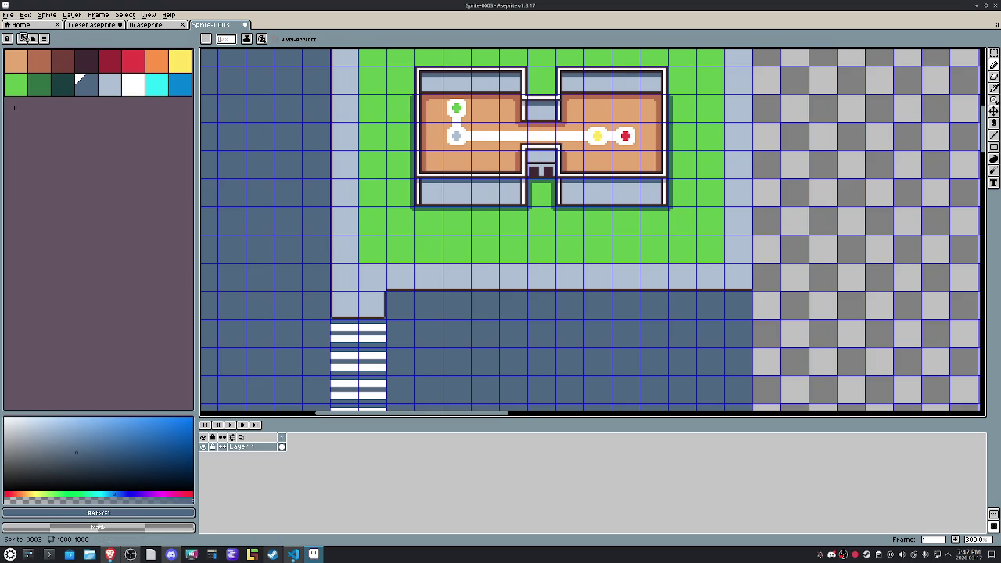
# Step: Load the EDG32 palette preset and pin it near the top of the preset list
pyautogui.click(33, 38)
pyautogui.write('ed')
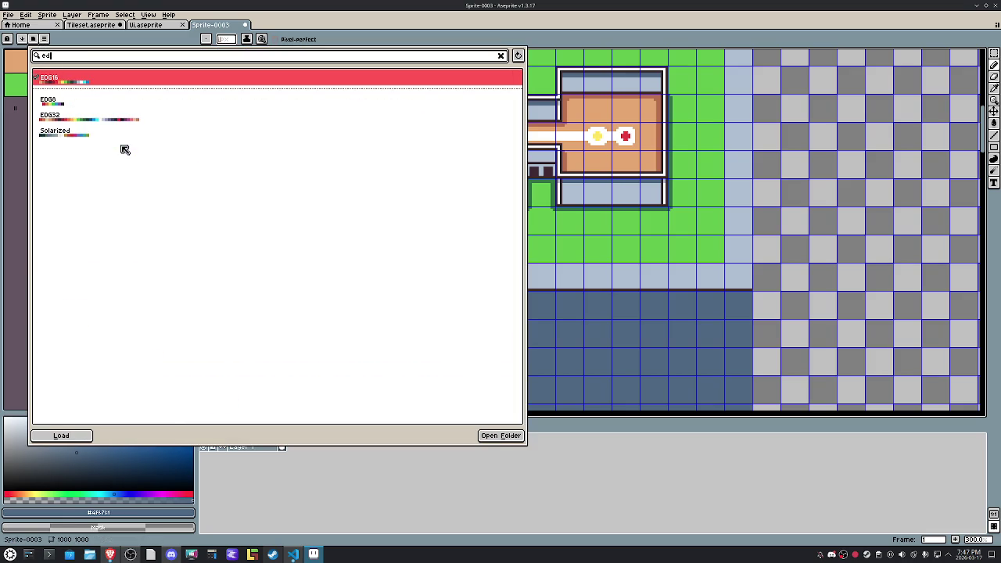
pyautogui.click(98, 118)
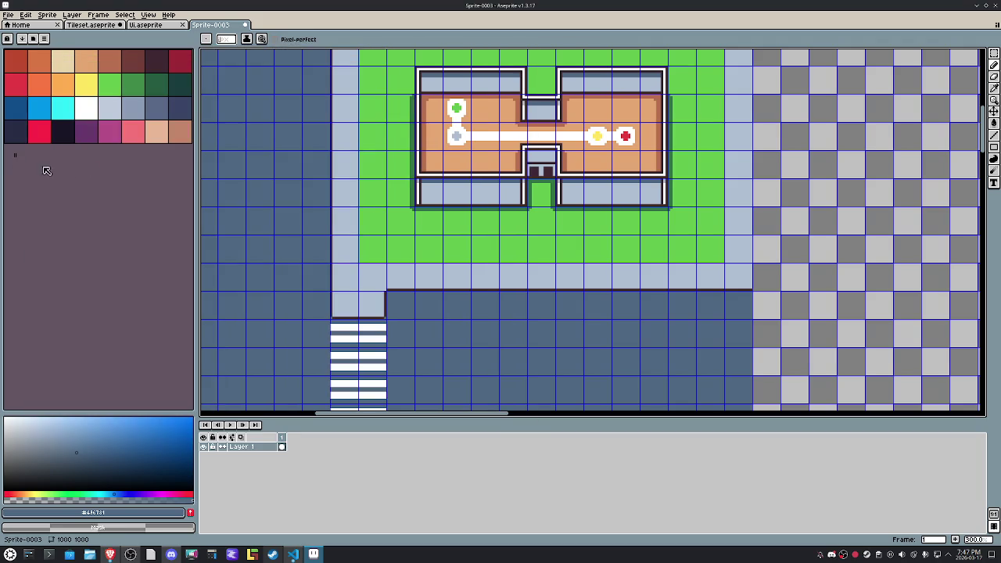
pyautogui.click(17, 165)
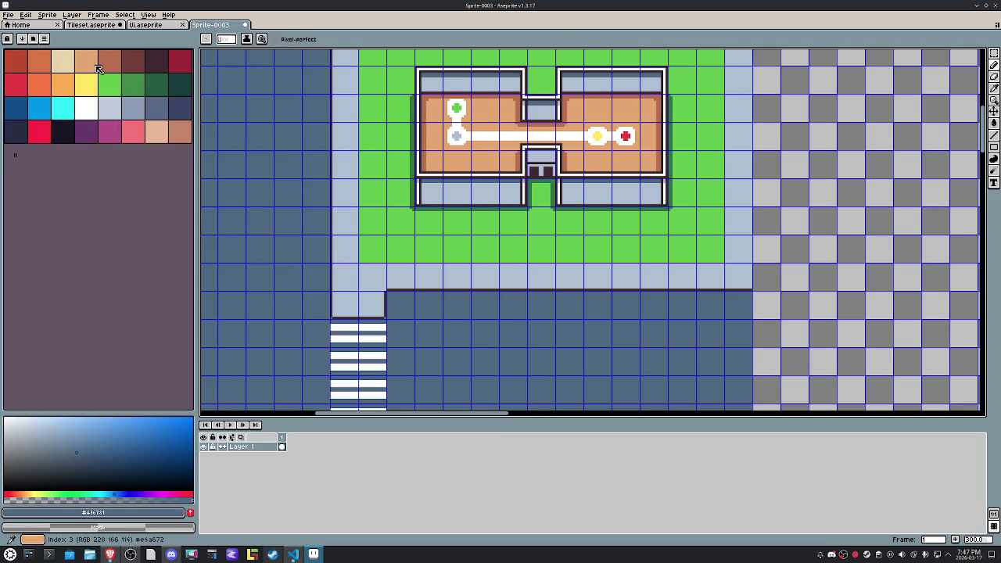
pyautogui.click(33, 38)
pyautogui.moveTo(422, 117)
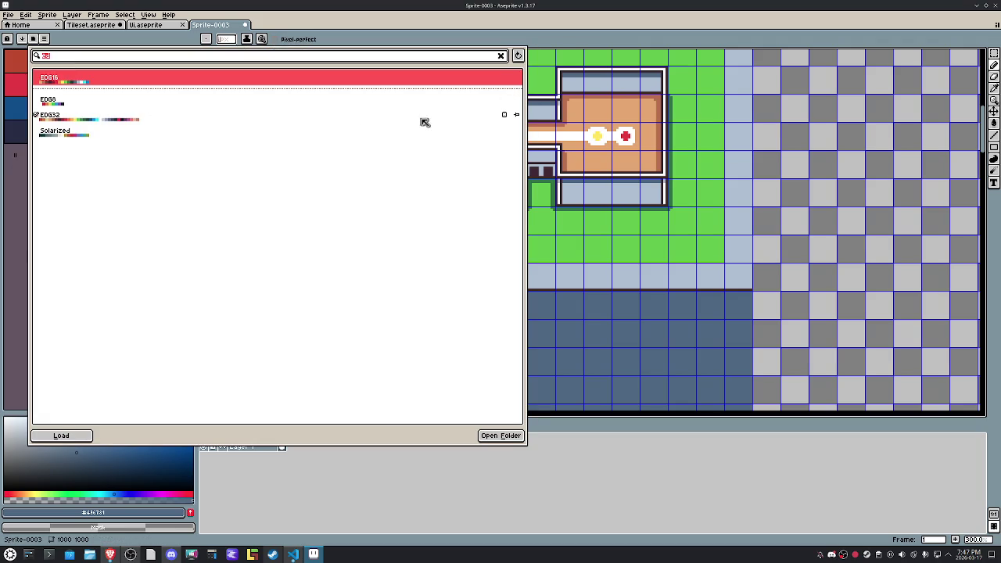
pyautogui.click(518, 116)
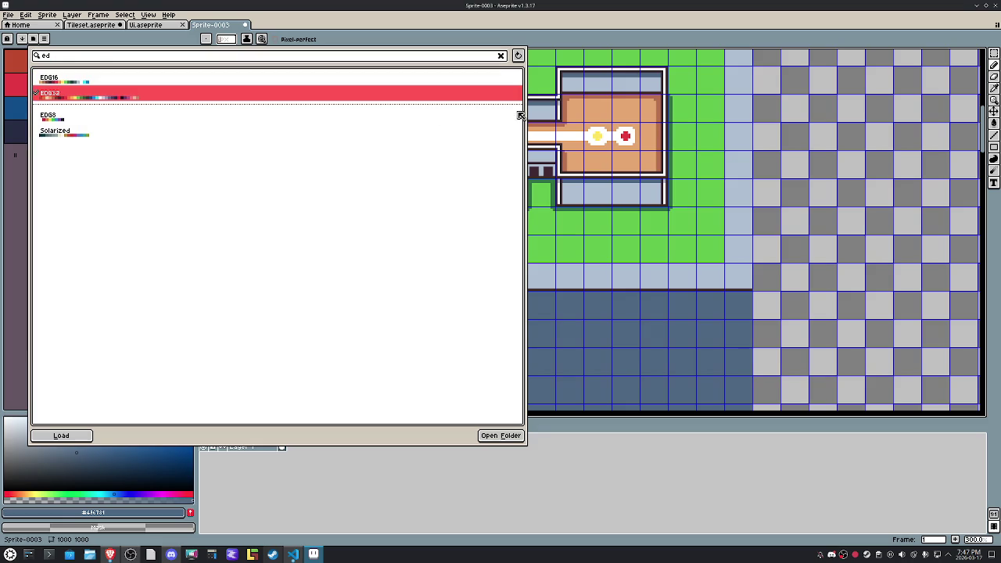
pyautogui.click(72, 82)
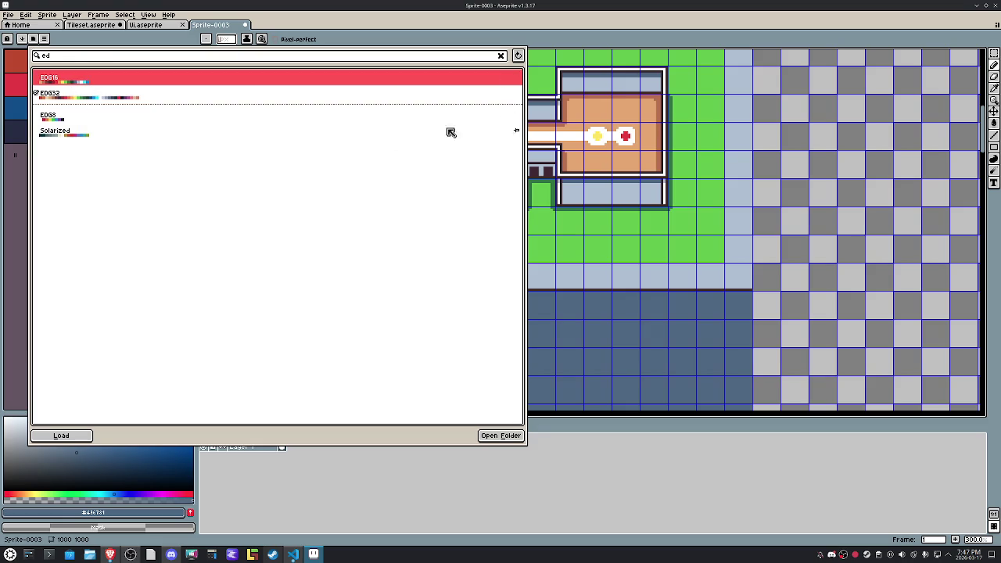
pyautogui.click(519, 79)
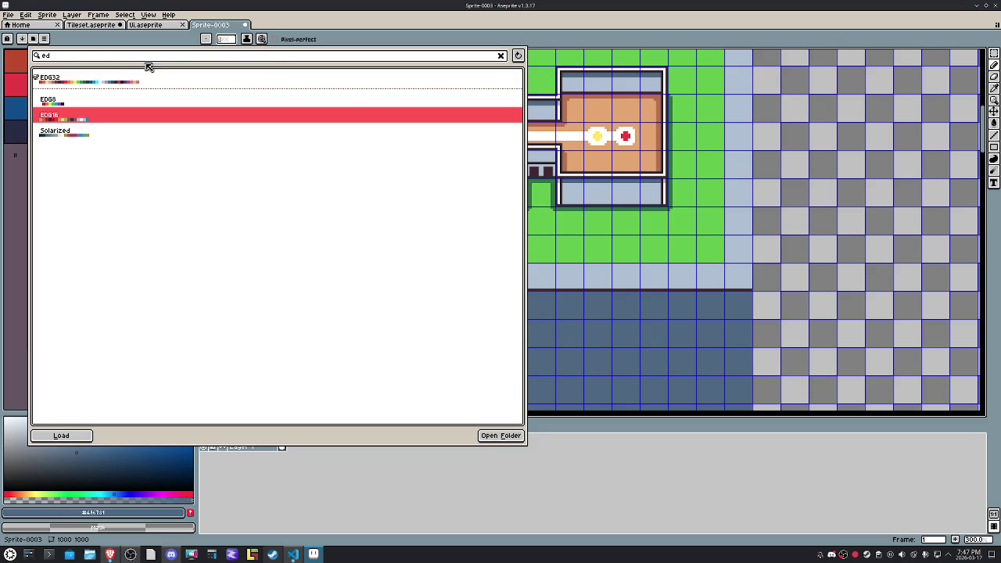
pyautogui.click(582, 44)
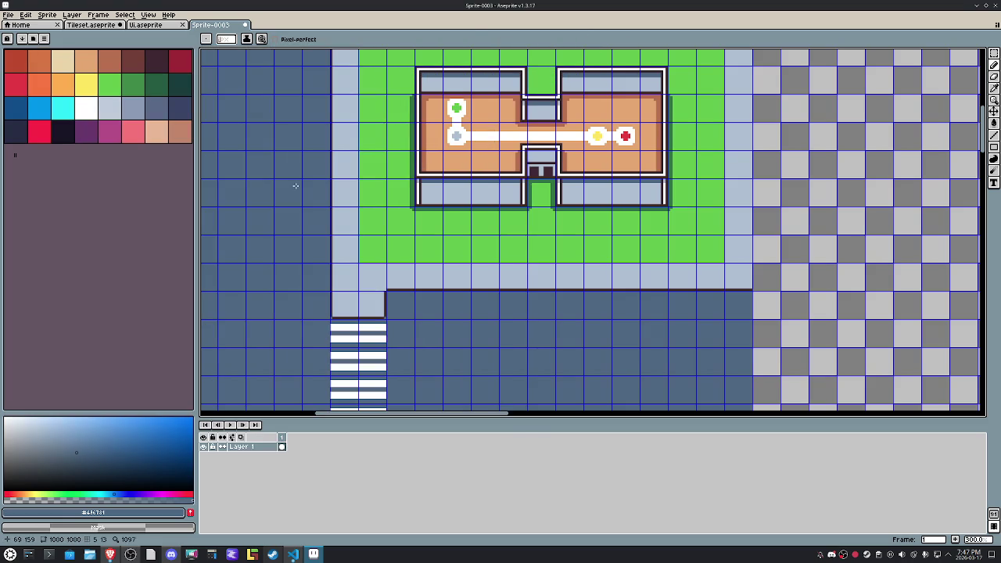
# Step: Bucket-fill the left floor strip below the building with slate blue-grey
pyautogui.click(135, 86)
pyautogui.scroll(3, 380, 177)
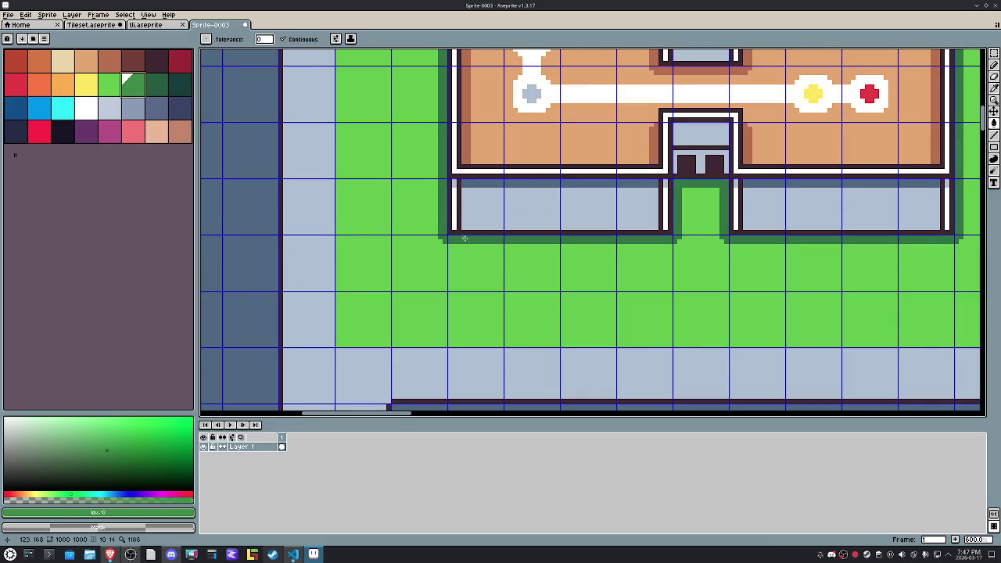
pyautogui.moveTo(806, 275); pyautogui.dragTo(564, 287)
pyautogui.press('g')
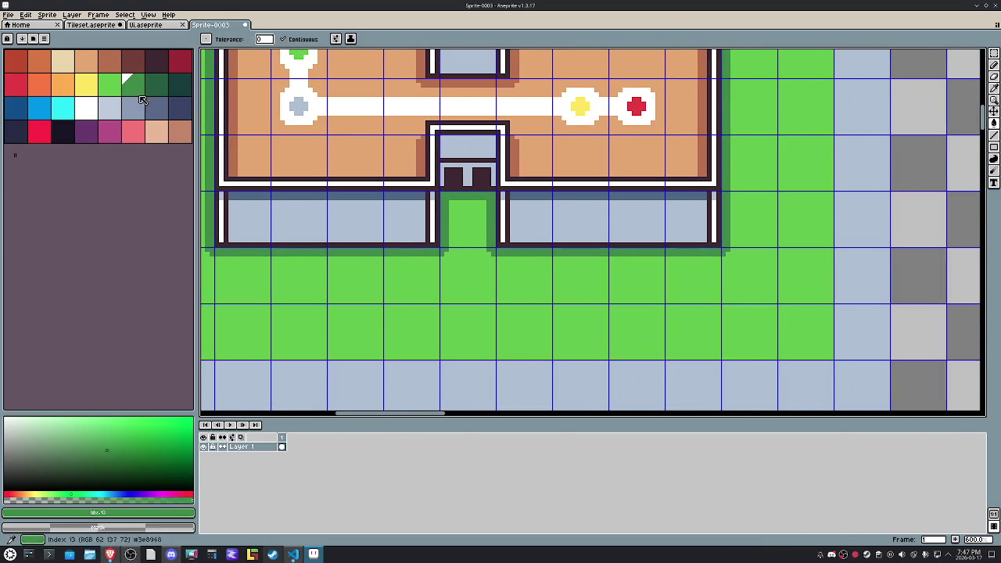
pyautogui.keyDown('alt'); pyautogui.click(328, 216); pyautogui.keyUp('alt')
pyautogui.click(328, 215)
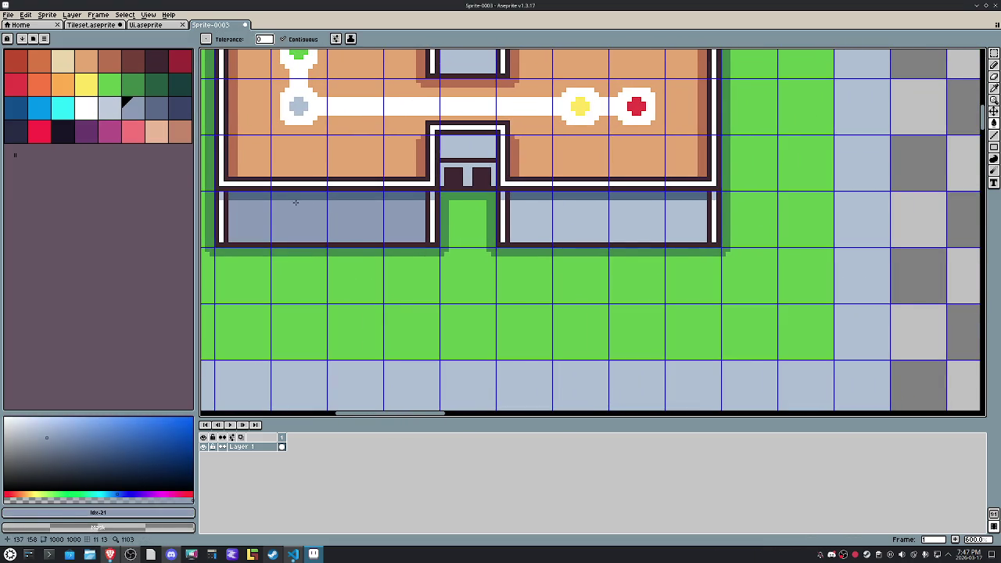
# Step: Undo the floor fill and refill the left and right floor bands light blue-grey
pyautogui.hotkey('ctrl', 'z')
pyautogui.click(337, 225)
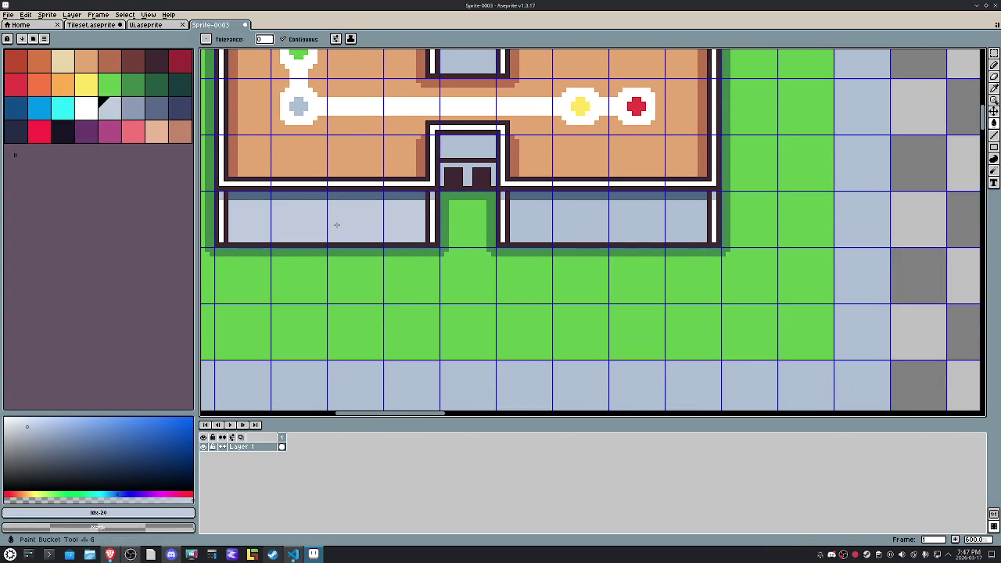
pyautogui.click(559, 225)
pyautogui.scroll(-1, 559, 226)
pyautogui.scroll(-1, 560, 223)
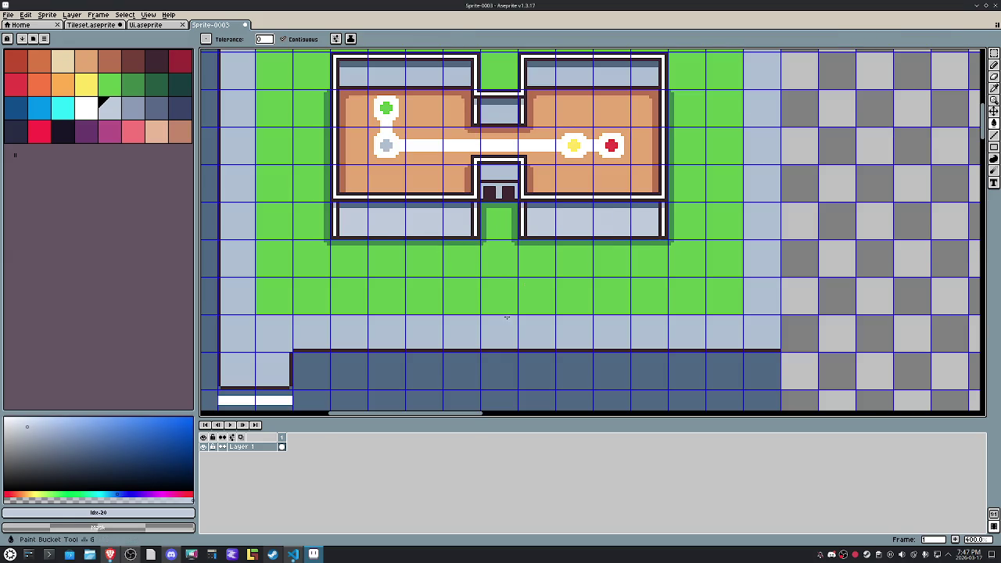
# Step: Brighten the strips along both rooms' tops with mid blue-grey, using non-contiguous fill
pyautogui.click(111, 86)
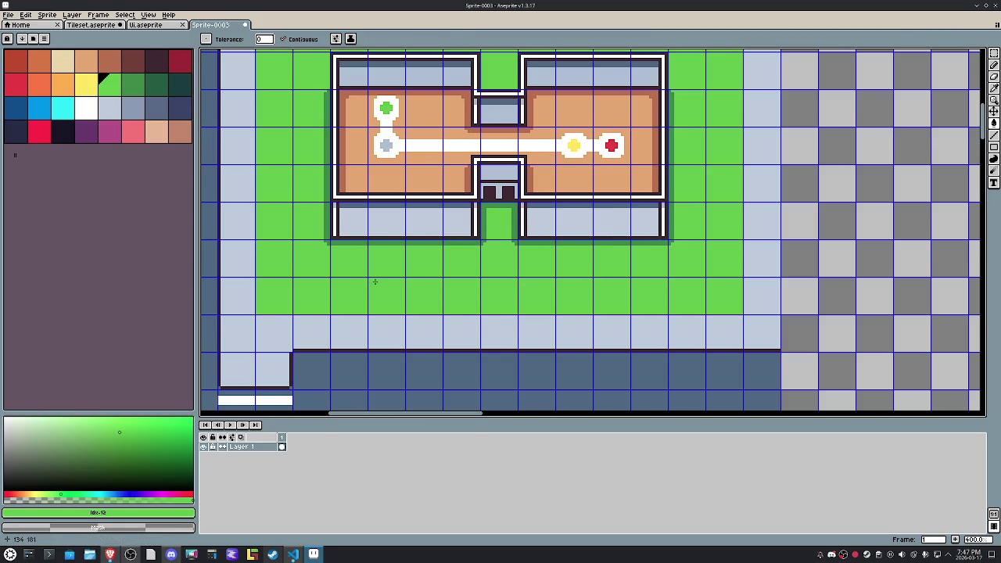
pyautogui.click(138, 116)
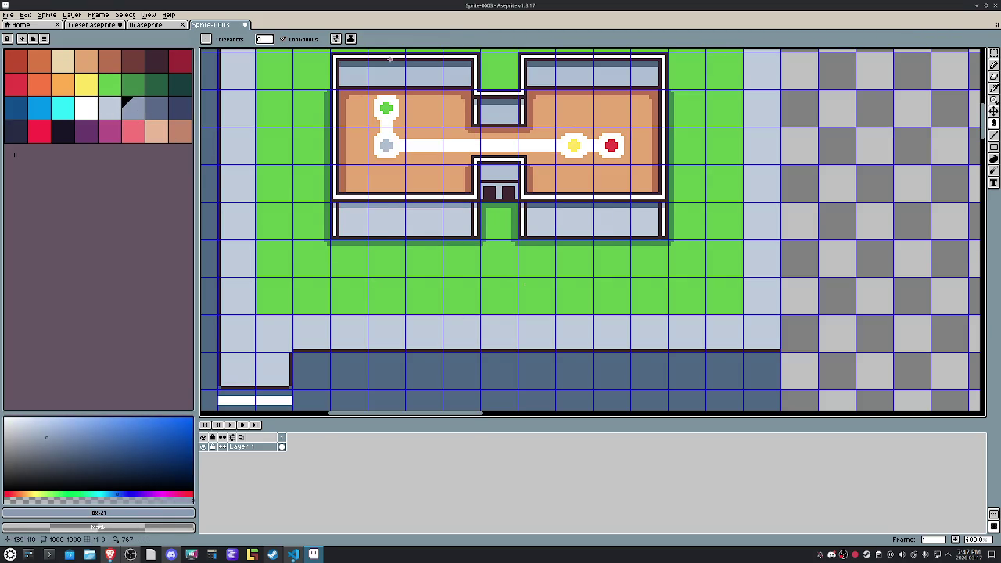
pyautogui.click(383, 63)
pyautogui.click(283, 38)
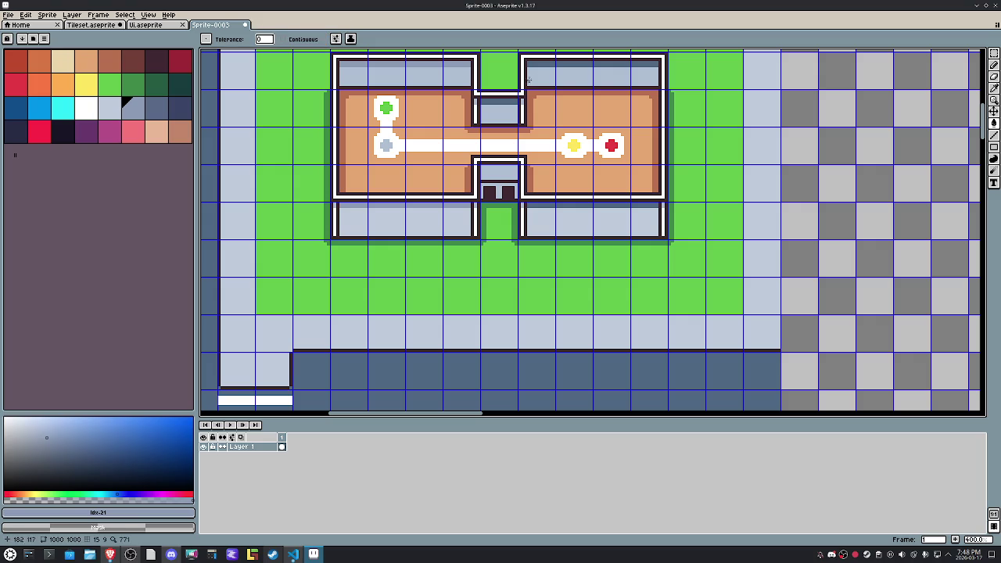
pyautogui.click(552, 65)
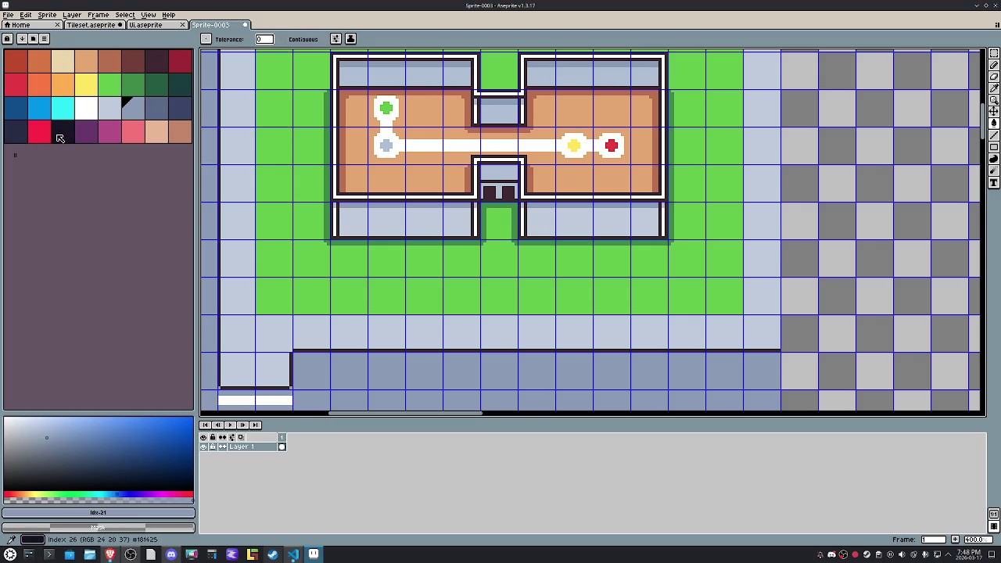
pyautogui.click(16, 137)
pyautogui.click(56, 138)
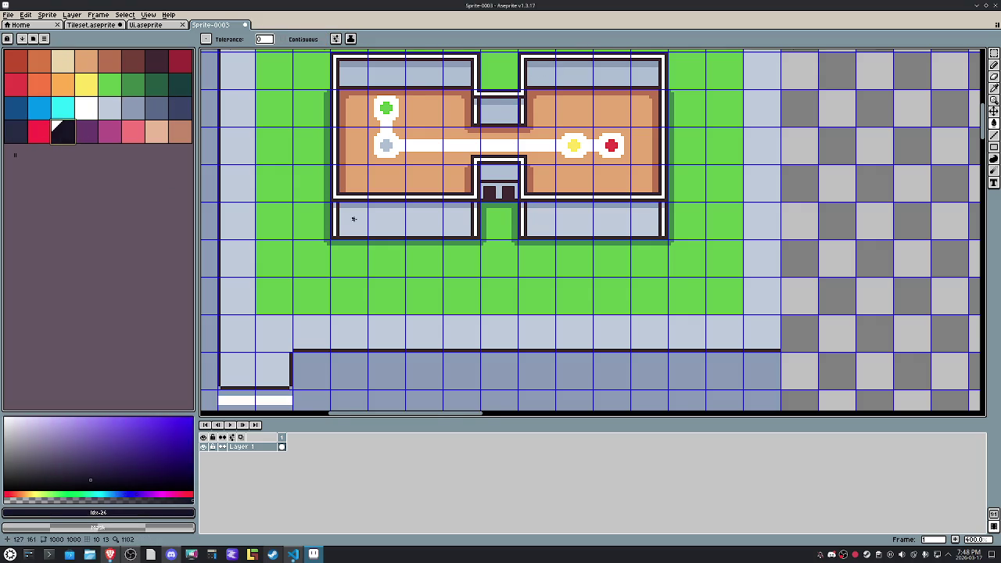
# Step: Select the L-shaped road: the lower road plus the left vertical road strip
pyautogui.scroll(2, 351, 219)
pyautogui.scroll(-1, 383, 181)
pyautogui.scroll(-1, 382, 181)
pyautogui.moveTo(420, 188)
pyautogui.mouseDown()
pyautogui.moveTo(402, 235)
pyautogui.moveTo(438, 152)
pyautogui.moveTo(494, 103)
pyautogui.mouseUp()
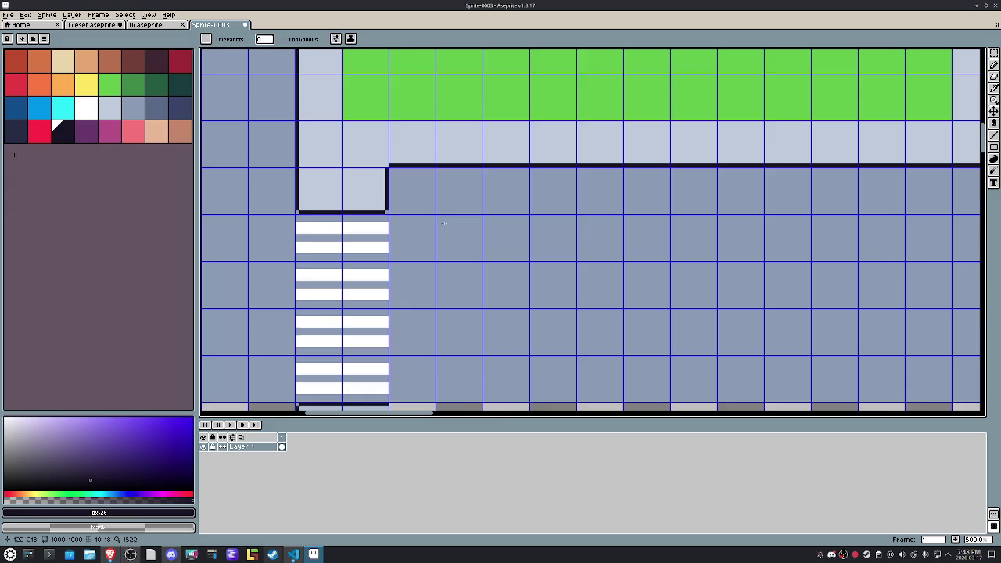
pyautogui.press('w')
pyautogui.scroll(-2, 443, 222)
pyautogui.scroll(-1, 445, 222)
pyautogui.scroll(4, 376, 202)
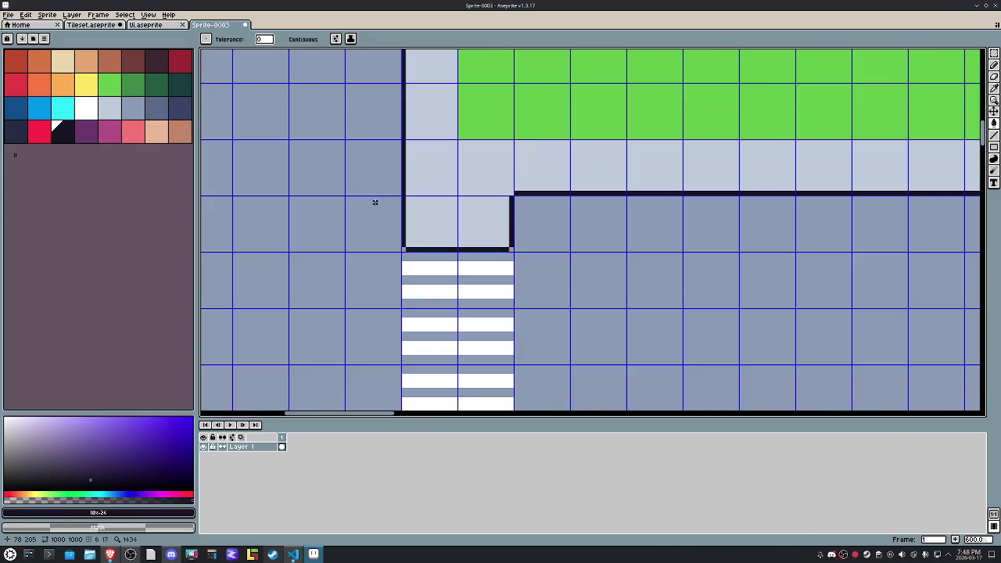
pyautogui.scroll(-3, 235, 172)
pyautogui.press('m')
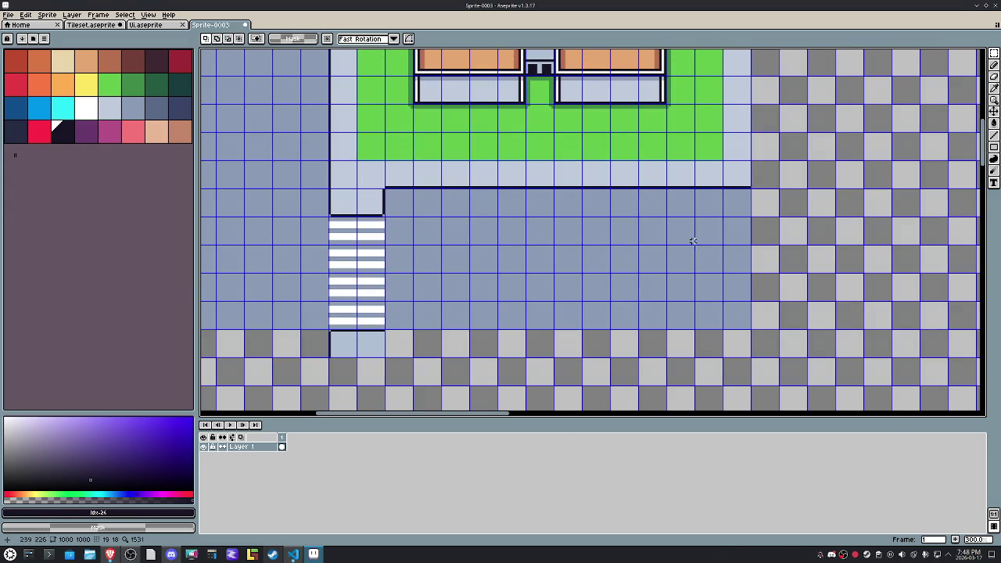
pyautogui.moveTo(733, 206)
pyautogui.mouseDown()
pyautogui.moveTo(370, 299)
pyautogui.moveTo(232, 311)
pyautogui.mouseUp()
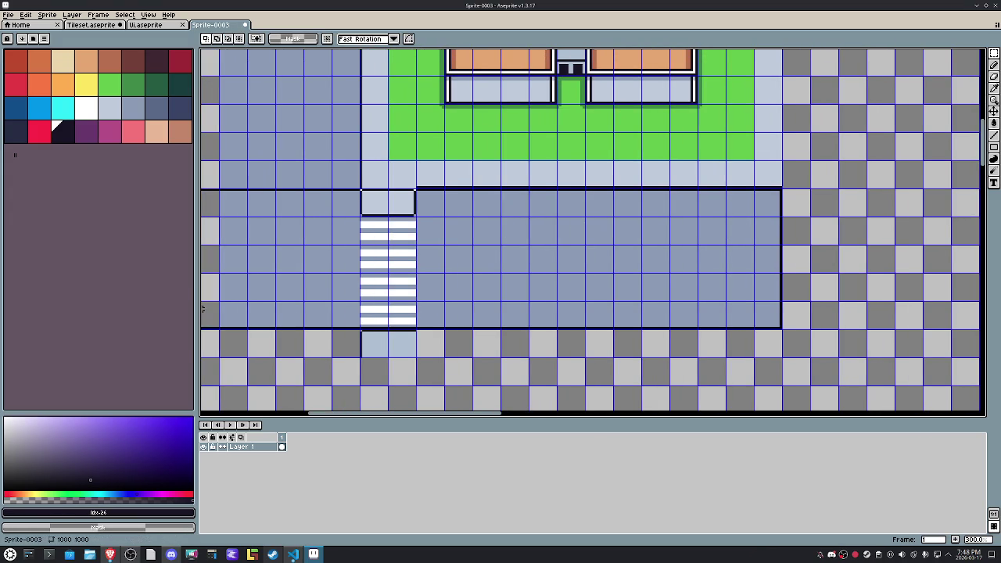
pyautogui.scroll(-2, 359, 226)
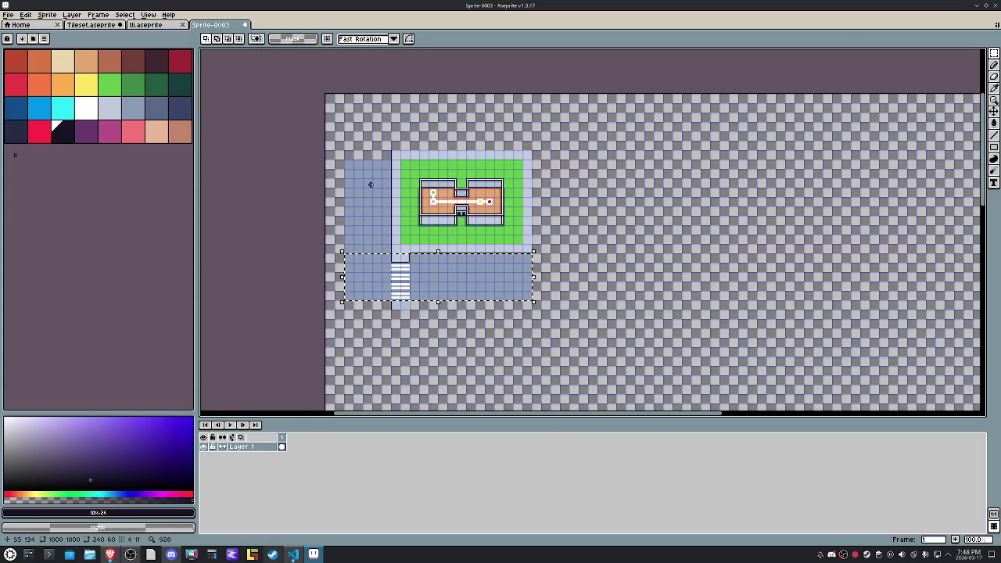
pyautogui.moveTo(346, 160); pyautogui.dragTo(381, 260)
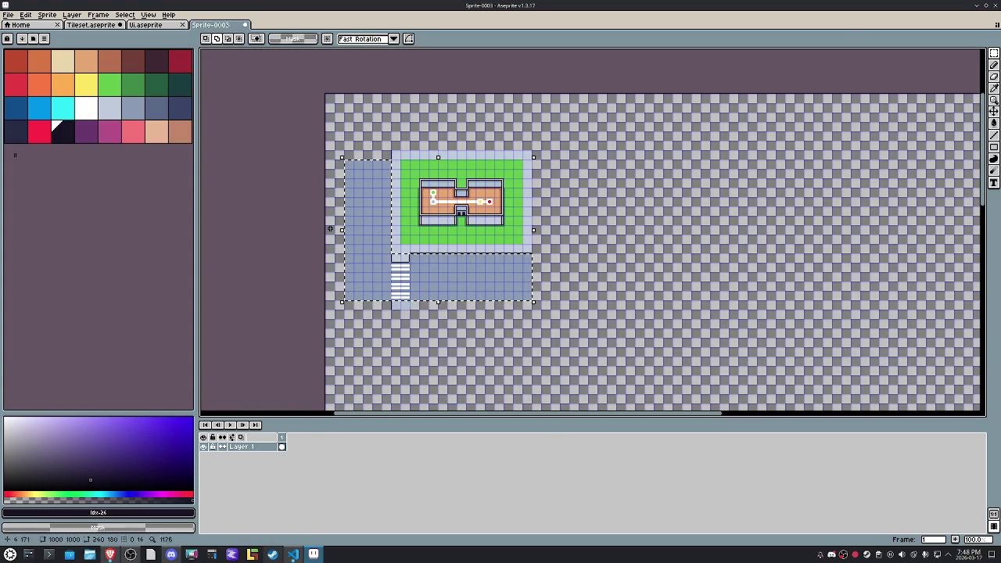
# Step: Bucket-fill the selected road with darker slate blue
pyautogui.click(156, 108)
pyautogui.press('g')
pyautogui.click(356, 223)
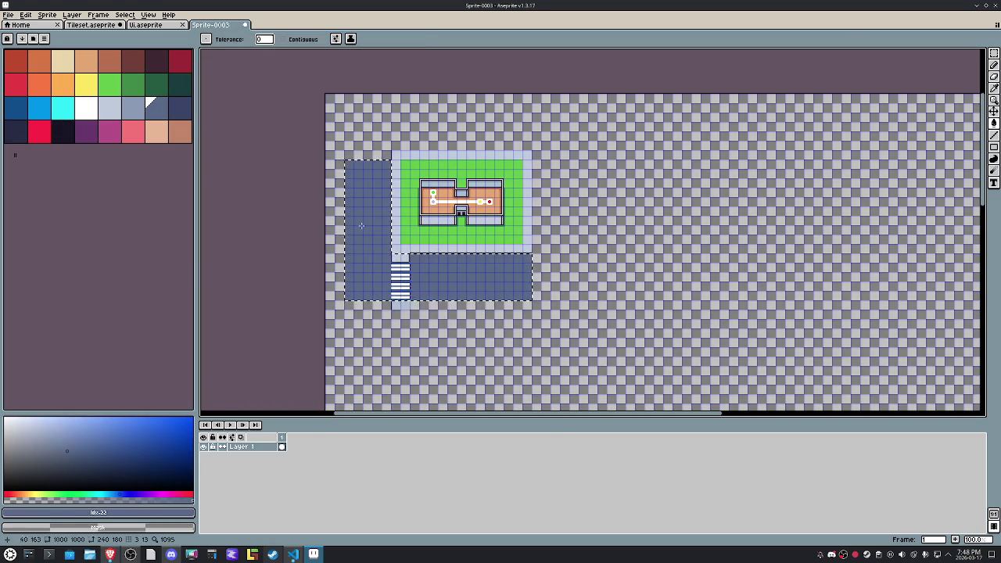
pyautogui.scroll(3, 356, 222)
pyautogui.click(185, 114)
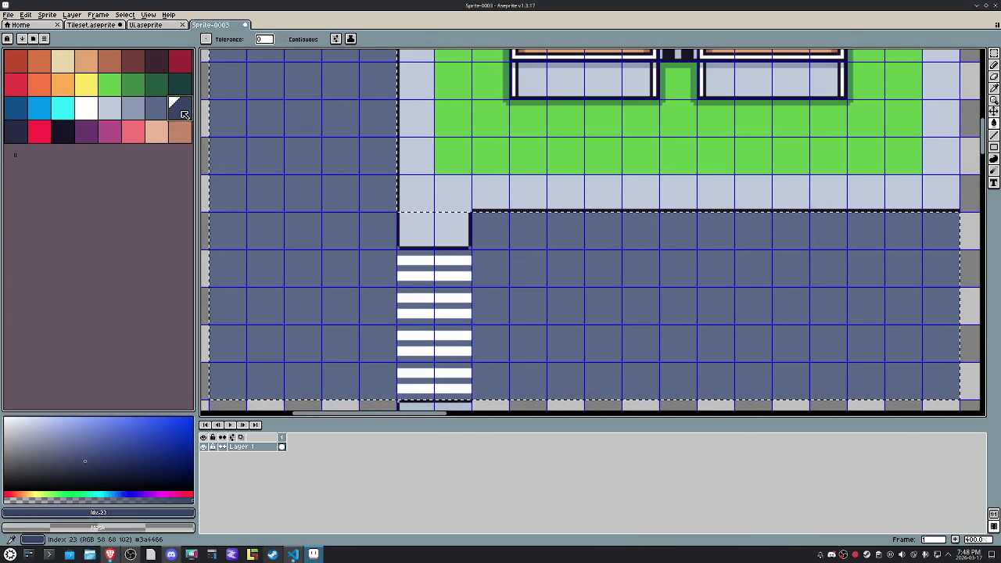
pyautogui.press('[')
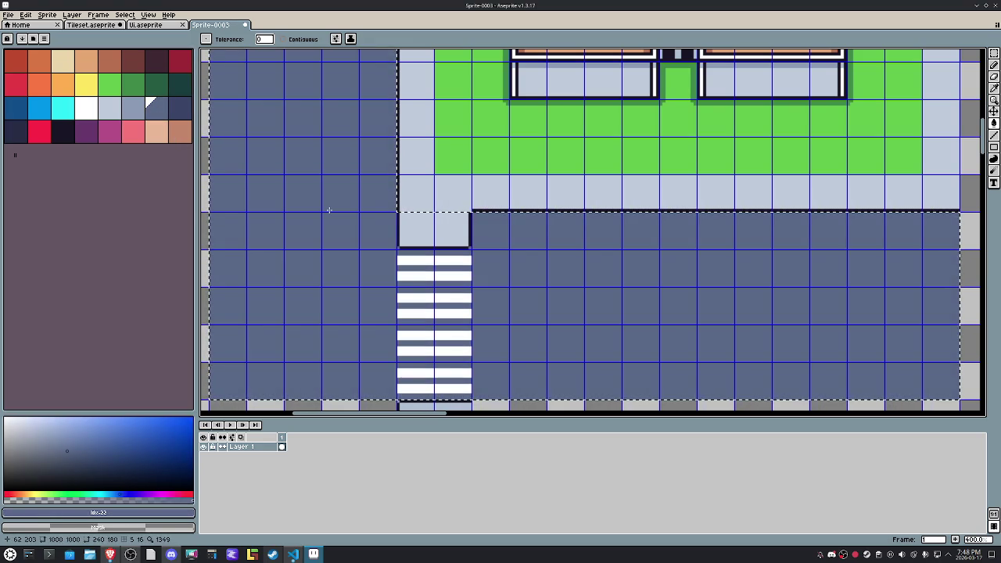
pyautogui.press('m')
pyautogui.scroll(-3, 329, 210)
pyautogui.click(632, 274)
pyautogui.scroll(5, 370, 212)
pyautogui.scroll(4, 279, 146)
pyautogui.click(185, 109)
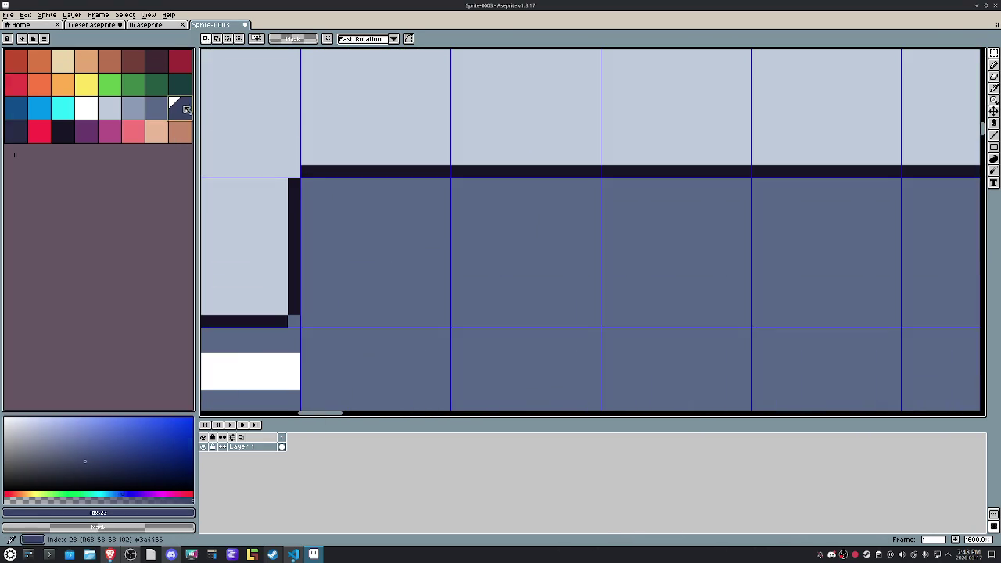
pyautogui.moveTo(372, 188)
pyautogui.mouseDown()
pyautogui.moveTo(638, 239)
pyautogui.moveTo(485, 258)
pyautogui.moveTo(579, 274)
pyautogui.mouseUp()
pyautogui.keyDown('shift'); pyautogui.click(857, 202); pyautogui.keyUp('shift')
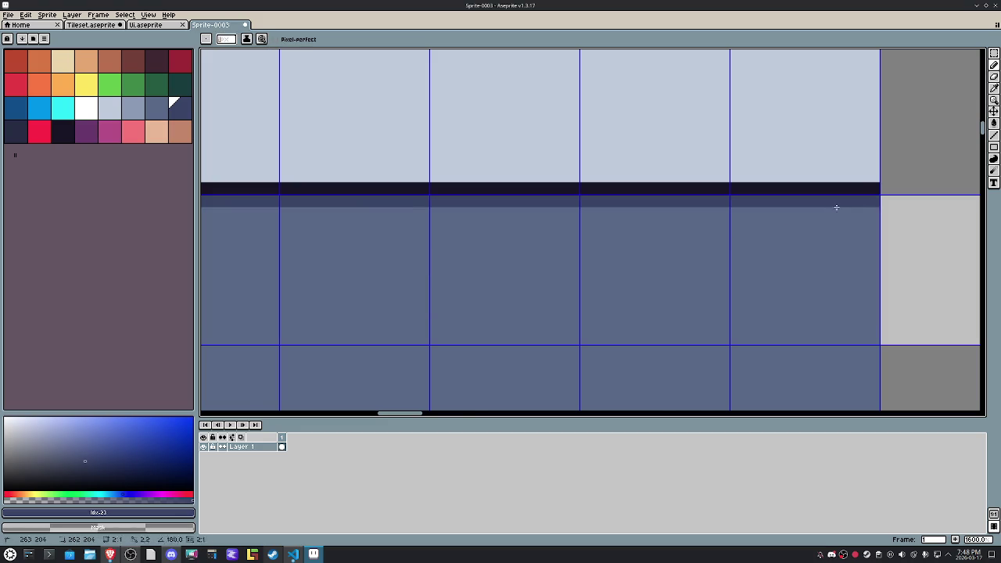
pyautogui.scroll(-7, 704, 235)
pyautogui.scroll(2, 531, 266)
pyautogui.scroll(4, 508, 258)
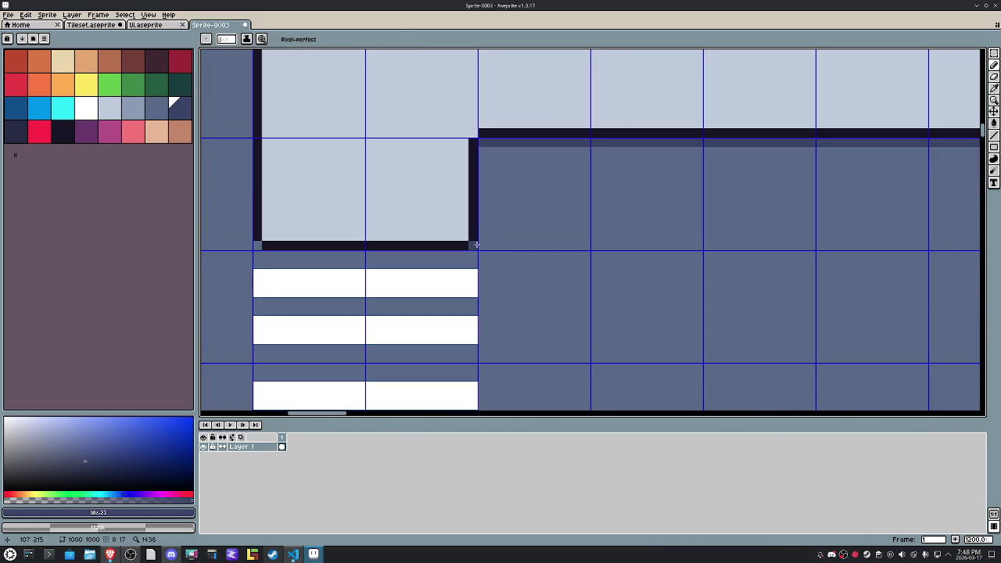
pyautogui.keyDown('alt'); pyautogui.click(434, 199); pyautogui.keyUp('alt')
pyautogui.click(137, 116)
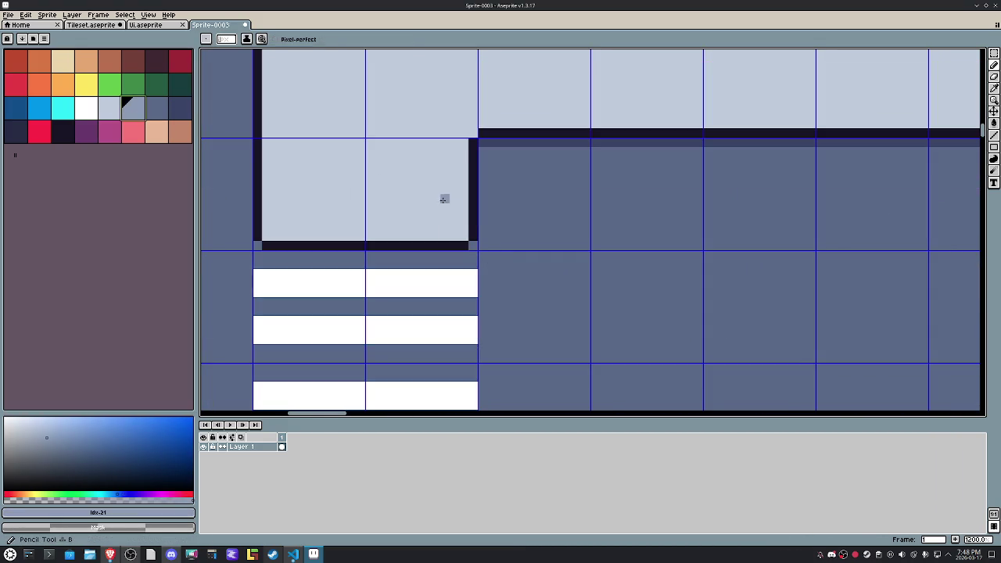
pyautogui.keyDown('alt'); pyautogui.click(472, 233); pyautogui.keyUp('alt')
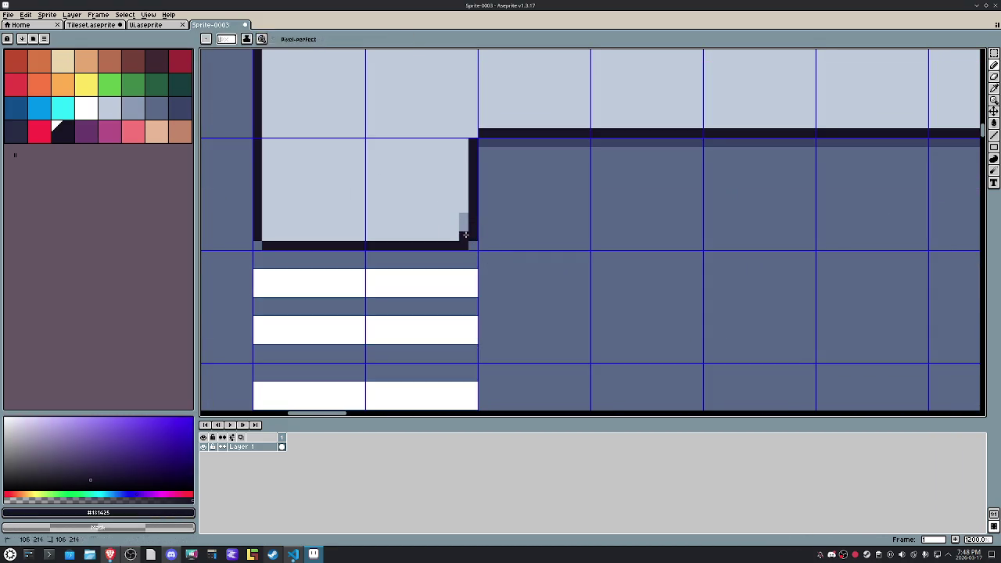
pyautogui.click(469, 235)
pyautogui.click(463, 242)
pyautogui.keyDown('alt'); pyautogui.click(279, 240); pyautogui.keyUp('alt')
pyautogui.keyDown('alt'); pyautogui.click(251, 232); pyautogui.keyUp('alt')
pyautogui.click(266, 246)
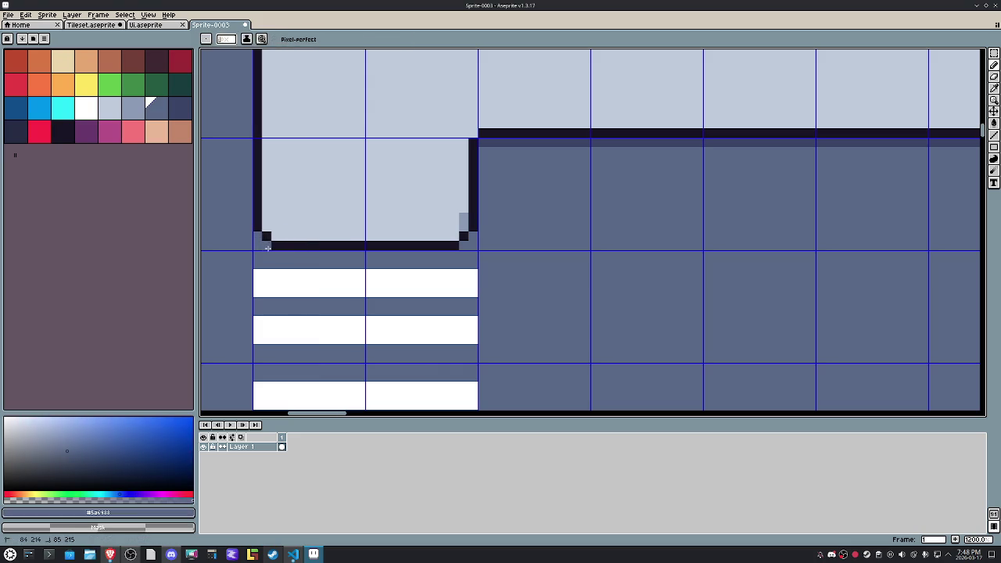
pyautogui.keyDown('alt'); pyautogui.click(462, 224); pyautogui.keyUp('alt')
pyautogui.moveTo(449, 233)
pyautogui.mouseDown()
pyautogui.moveTo(282, 235)
pyautogui.moveTo(441, 225)
pyautogui.mouseUp()
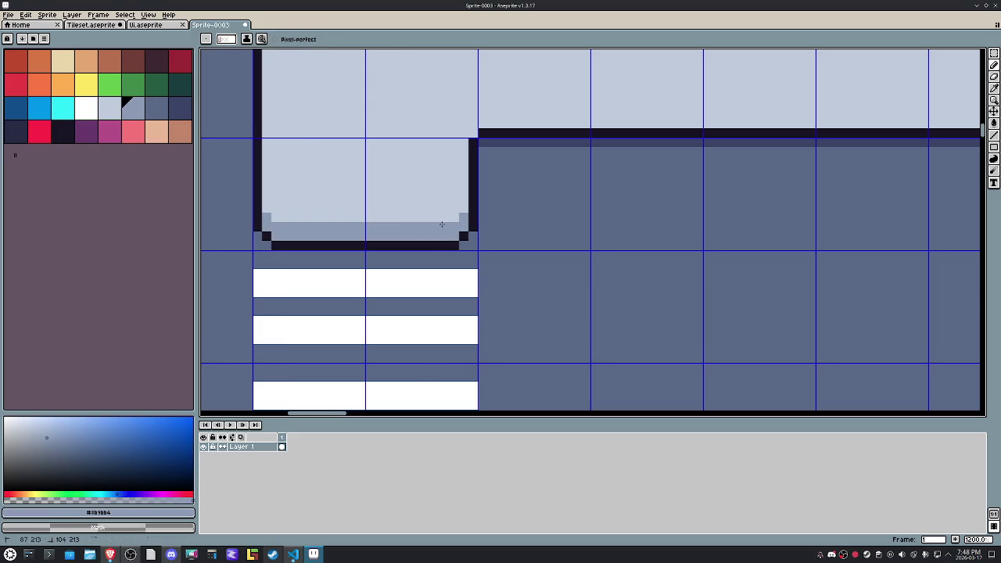
pyautogui.scroll(-4, 442, 223)
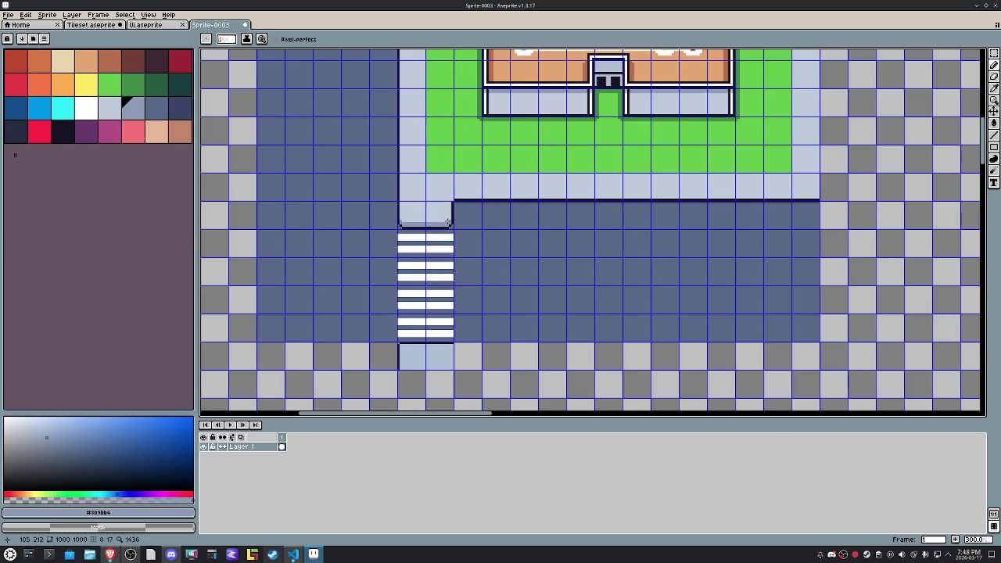
pyautogui.scroll(4, 449, 223)
pyautogui.keyDown('alt'); pyautogui.click(450, 218); pyautogui.keyUp('alt')
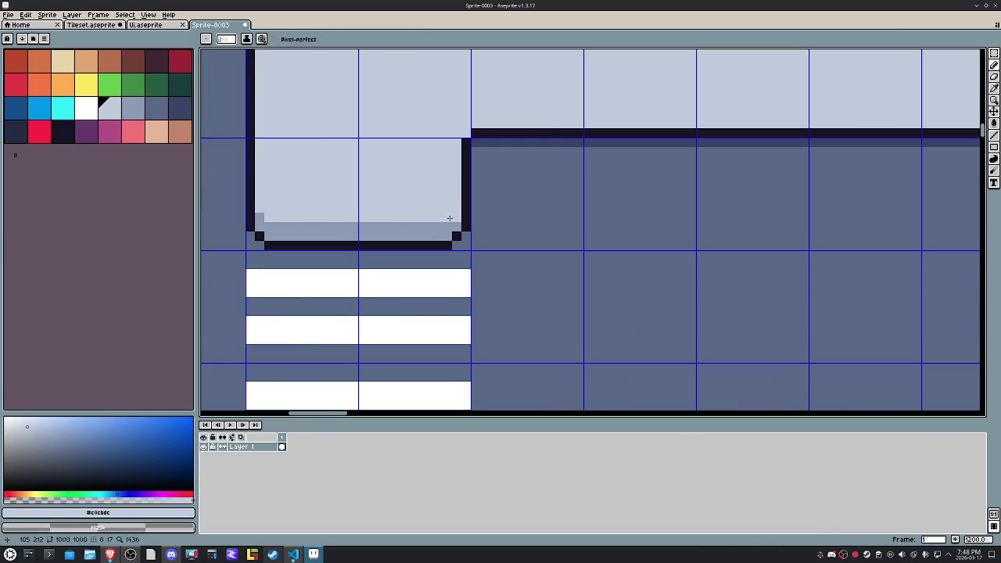
pyautogui.moveTo(444, 223); pyautogui.dragTo(263, 225)
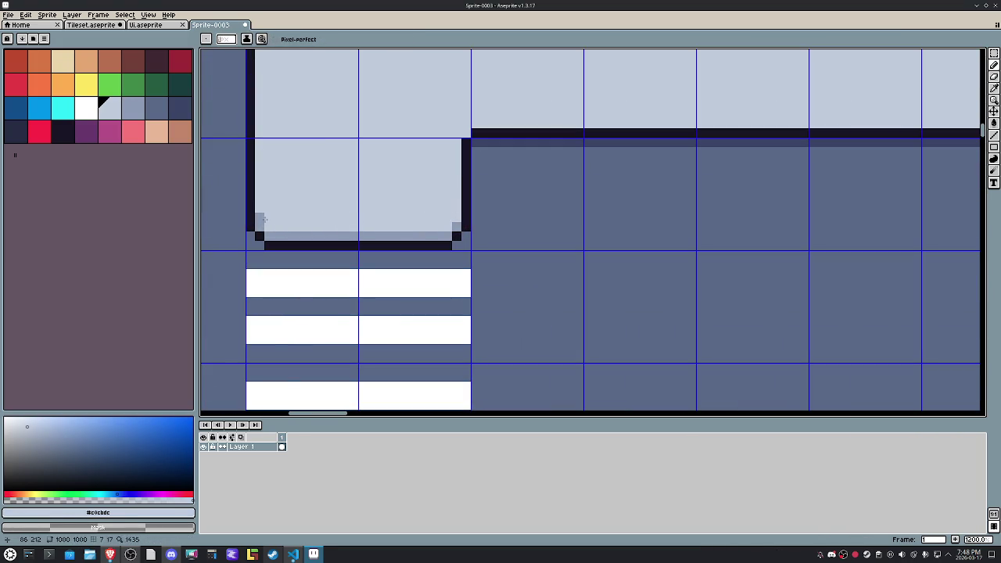
pyautogui.scroll(-2, 334, 211)
pyautogui.scroll(-3, 335, 211)
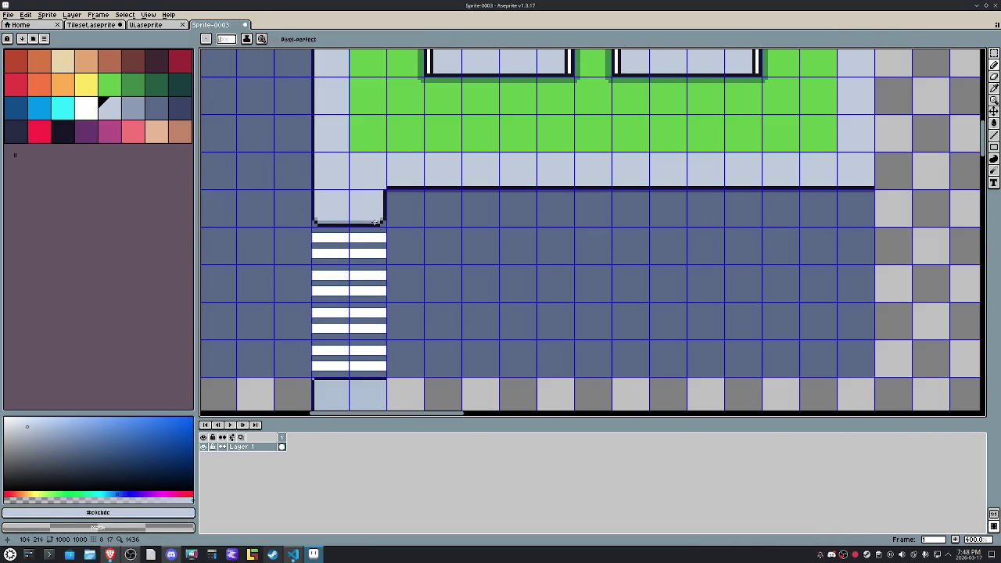
pyautogui.scroll(1, 368, 223)
pyautogui.scroll(1, 360, 227)
pyautogui.keyDown('alt'); pyautogui.click(374, 260); pyautogui.keyUp('alt')
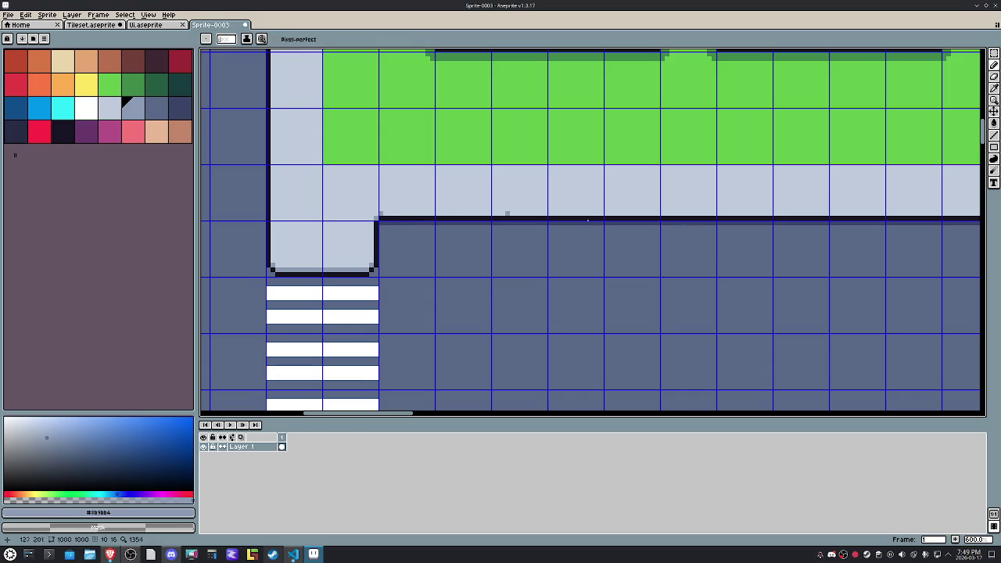
pyautogui.hscroll(5, 460, 210)
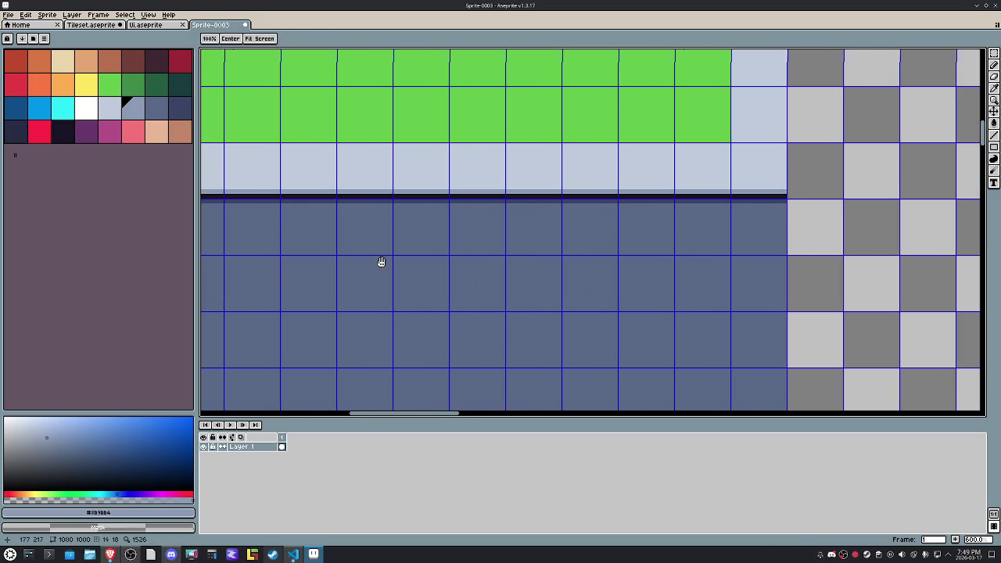
pyautogui.hscroll(-5, 476, 226)
pyautogui.scroll(-3, 479, 227)
pyautogui.scroll(1, 479, 227)
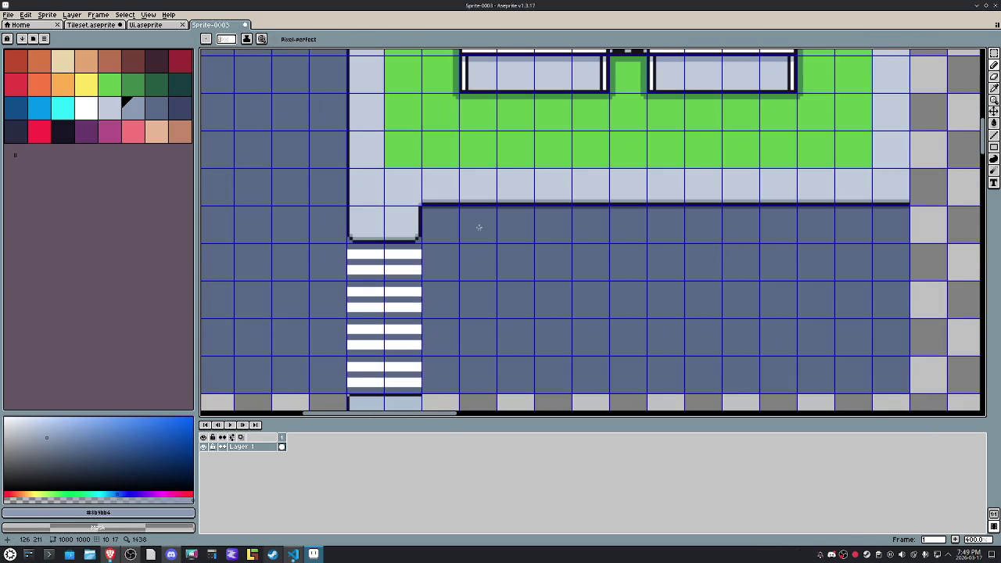
pyautogui.scroll(1, 479, 227)
pyautogui.scroll(1, 479, 227)
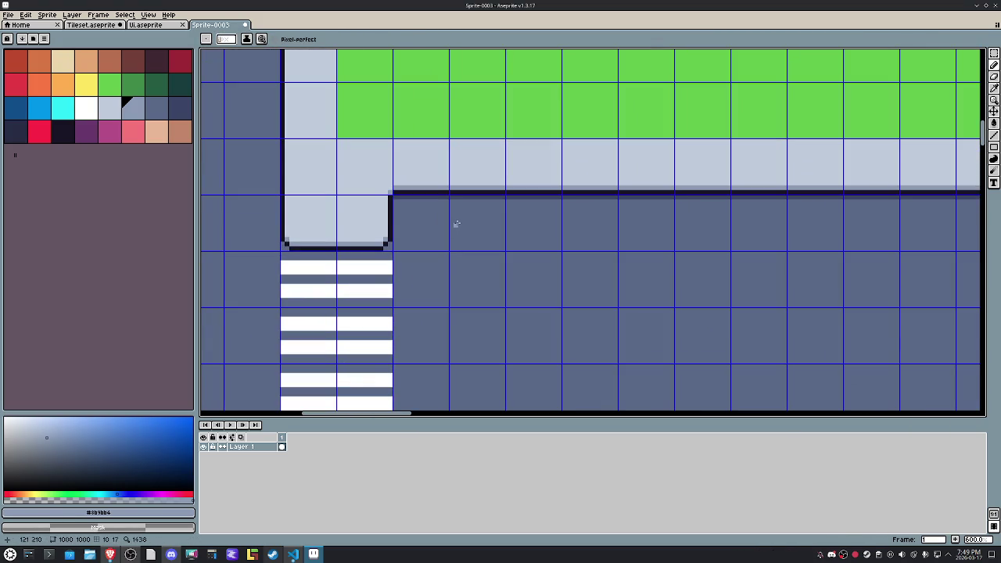
pyautogui.scroll(3, 457, 224)
# Step: Pencil three short white vertical lane marks below the curb, then zoom out to check them
pyautogui.click(88, 109)
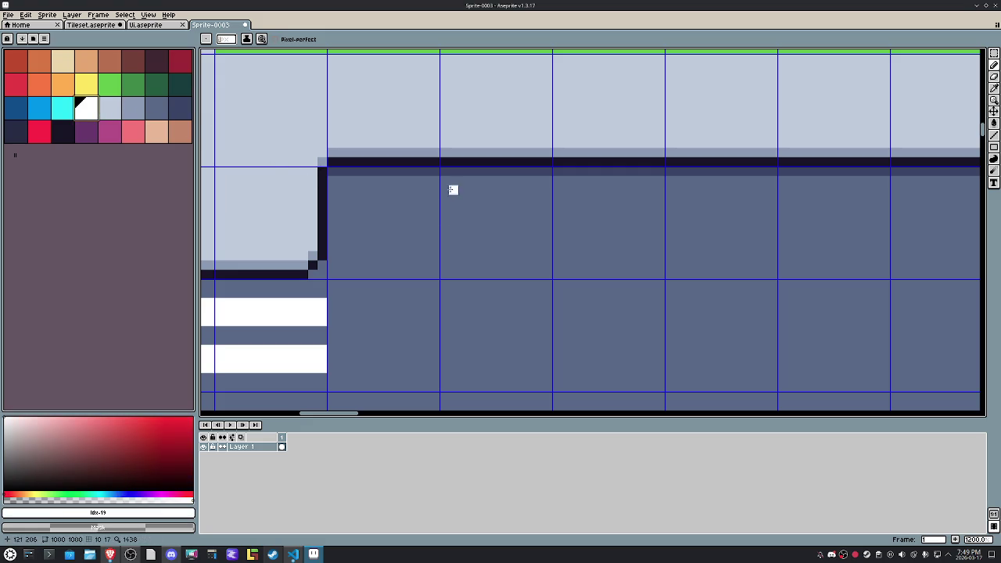
pyautogui.moveTo(443, 181)
pyautogui.mouseDown()
pyautogui.moveTo(444, 283)
pyautogui.moveTo(435, 182)
pyautogui.mouseUp()
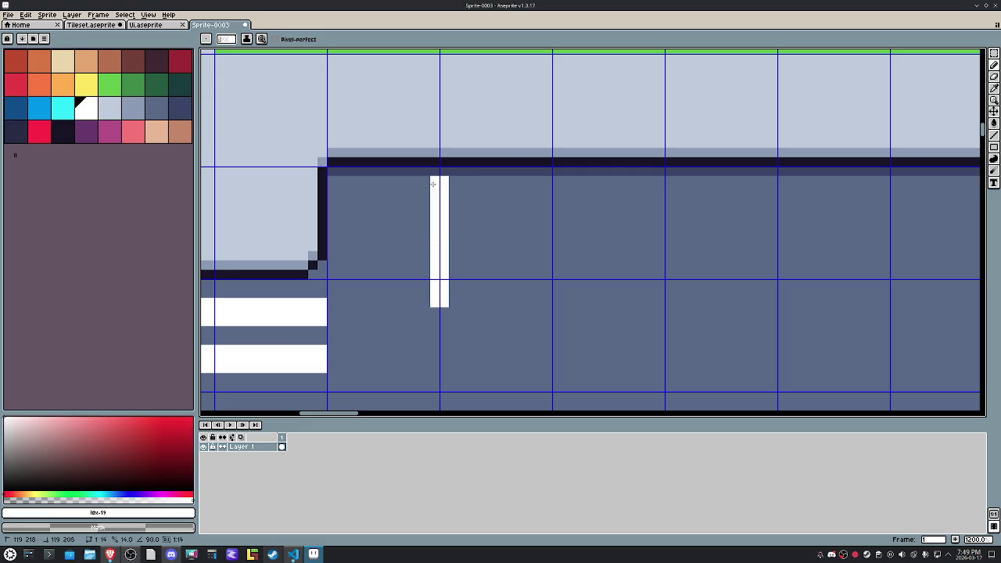
pyautogui.moveTo(547, 182)
pyautogui.mouseDown()
pyautogui.moveTo(547, 303)
pyautogui.moveTo(555, 179)
pyautogui.mouseUp()
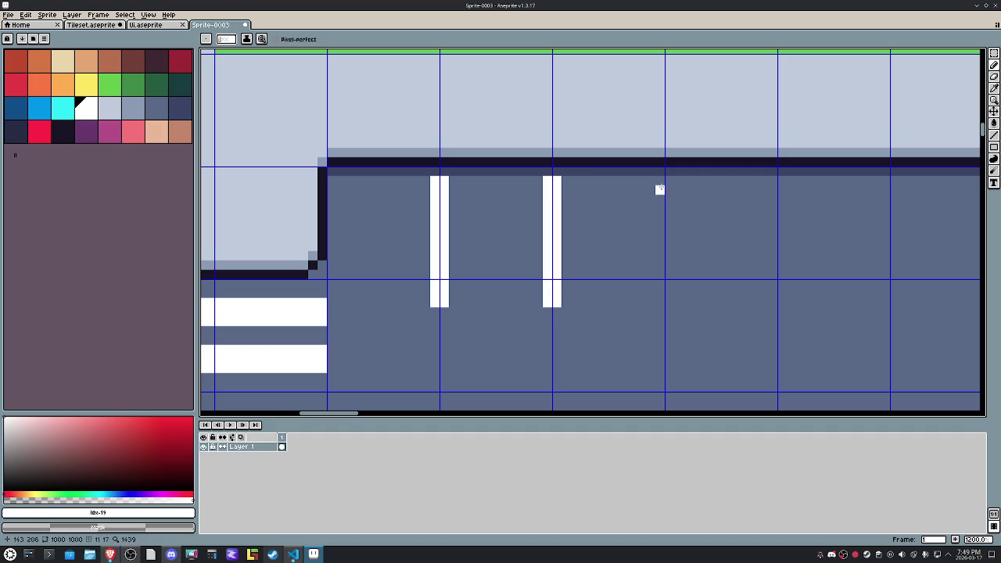
pyautogui.moveTo(659, 189)
pyautogui.mouseDown()
pyautogui.moveTo(671, 288)
pyautogui.moveTo(661, 191)
pyautogui.mouseUp()
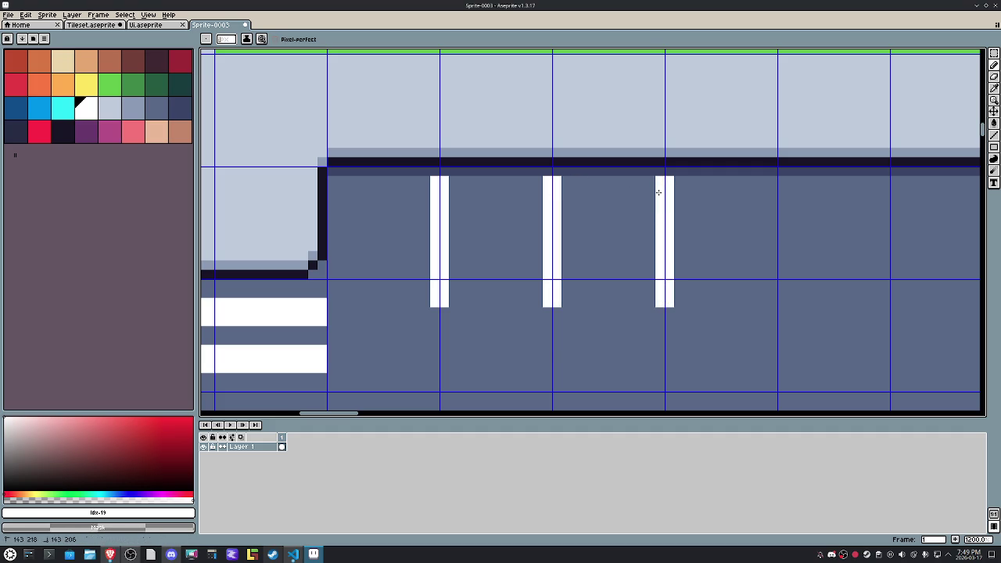
pyautogui.scroll(-4, 660, 190)
pyautogui.moveTo(639, 231); pyautogui.dragTo(535, 278)
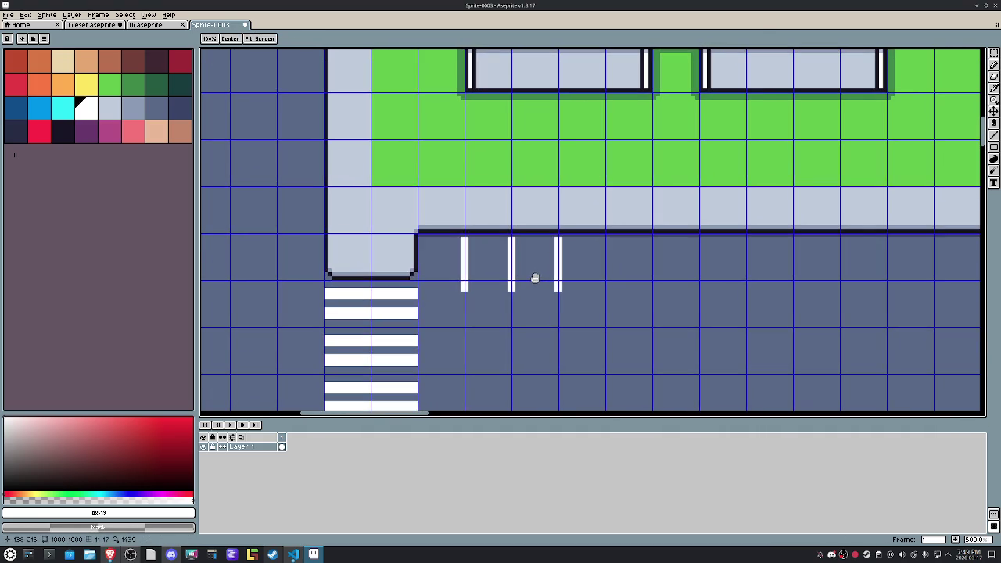
pyautogui.scroll(-1, 571, 269)
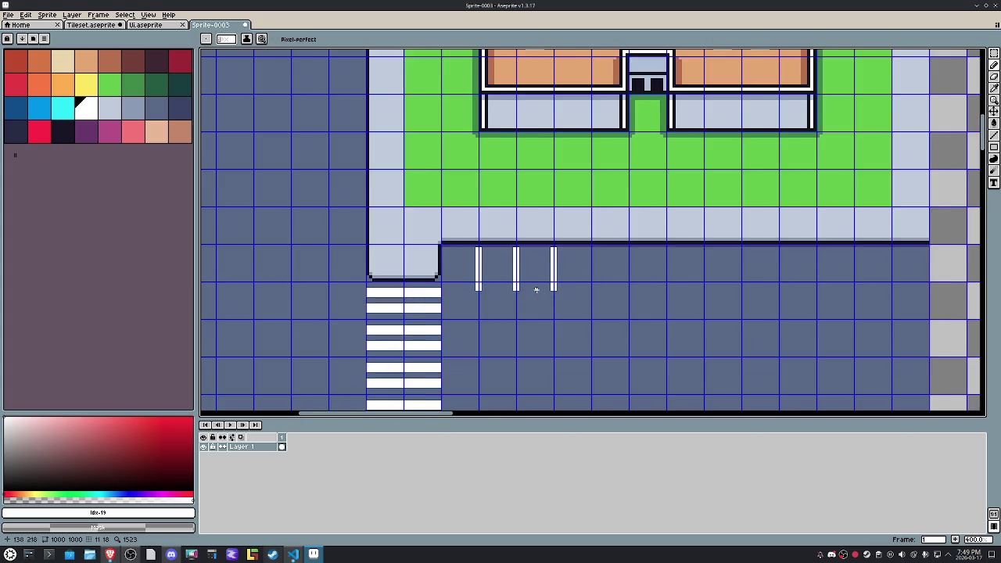
pyautogui.scroll(-1, 571, 270)
pyautogui.moveTo(560, 317)
pyautogui.mouseDown()
pyautogui.moveTo(514, 318)
pyautogui.moveTo(503, 336)
pyautogui.moveTo(515, 327)
pyautogui.mouseUp()
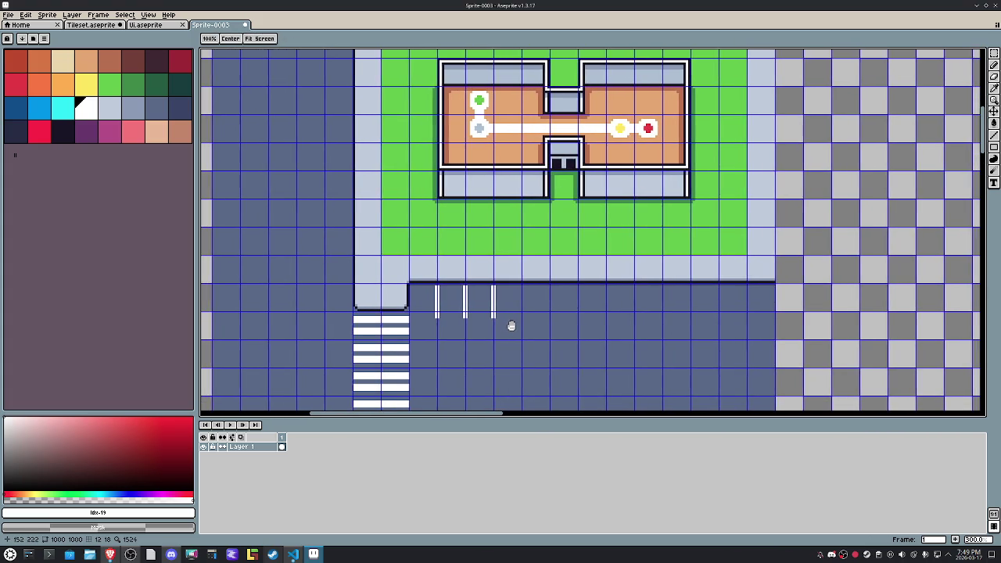
pyautogui.scroll(2, 409, 286)
pyautogui.scroll(2, 422, 266)
# Step: Draw the dark outline of a small curb block on the sidewalk edge
pyautogui.keyDown('alt'); pyautogui.click(427, 259); pyautogui.keyUp('alt')
pyautogui.scroll(3, 429, 251)
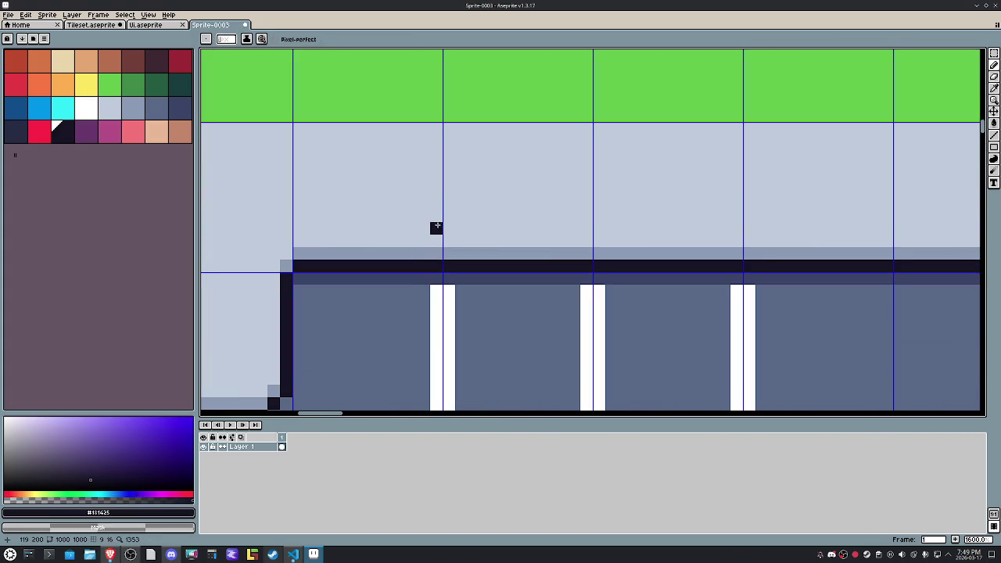
pyautogui.moveTo(436, 228)
pyautogui.mouseDown()
pyautogui.moveTo(305, 227)
pyautogui.moveTo(300, 184)
pyautogui.moveTo(437, 178)
pyautogui.moveTo(435, 223)
pyautogui.mouseUp()
pyautogui.keyDown('alt'); pyautogui.click(456, 225); pyautogui.keyUp('alt')
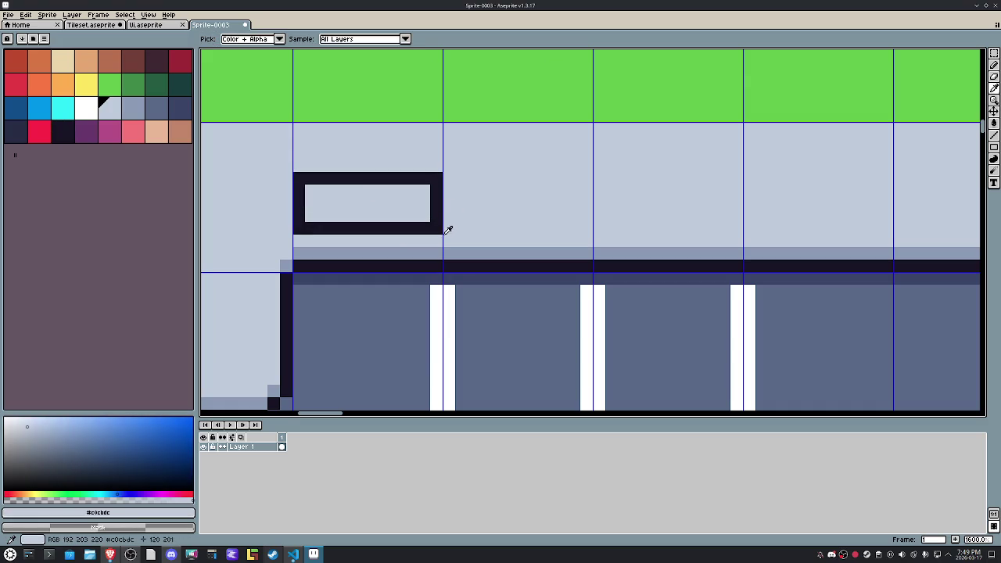
pyautogui.moveTo(439, 233); pyautogui.dragTo(440, 179)
pyautogui.moveTo(300, 179)
pyautogui.mouseDown()
pyautogui.moveTo(300, 233)
pyautogui.moveTo(308, 180)
pyautogui.mouseUp()
# Step: Shade the curb block with a grey lower band and light sidewalk-coloured top
pyautogui.keyDown('alt'); pyautogui.click(331, 263); pyautogui.keyUp('alt')
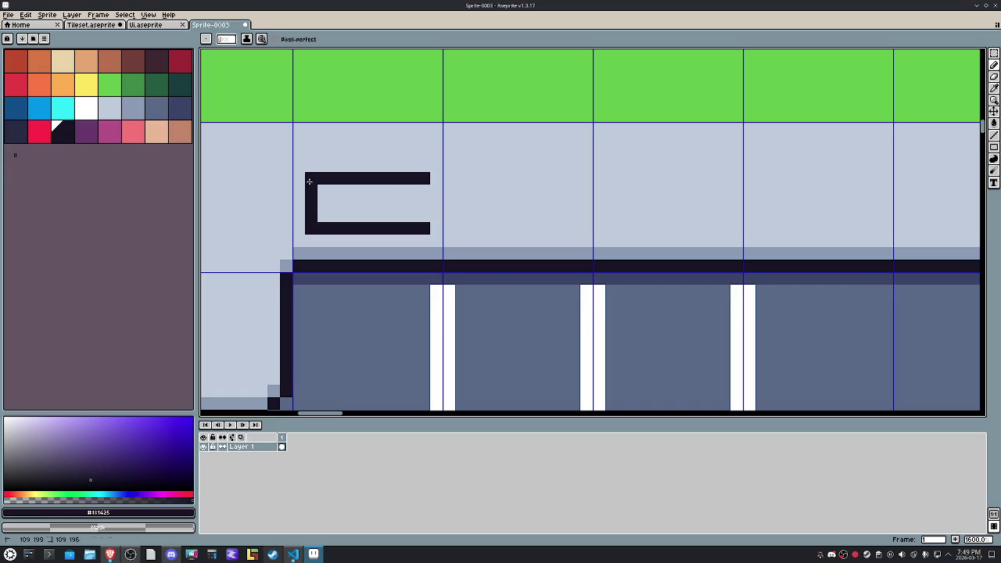
pyautogui.keyDown('alt'); pyautogui.click(422, 256); pyautogui.keyUp('alt')
pyautogui.moveTo(415, 215); pyautogui.dragTo(328, 216)
pyautogui.press('alt')
pyautogui.moveTo(413, 227); pyautogui.dragTo(323, 224)
pyautogui.keyDown('alt'); pyautogui.click(402, 197); pyautogui.keyUp('alt')
pyautogui.moveTo(408, 216)
pyautogui.mouseDown()
pyautogui.moveTo(326, 215)
pyautogui.moveTo(375, 216)
pyautogui.mouseUp()
pyautogui.keyDown('alt'); pyautogui.click(324, 227); pyautogui.keyUp('alt')
pyautogui.keyDown('alt'); pyautogui.click(391, 196); pyautogui.keyUp('alt')
pyautogui.click(374, 178)
pyautogui.hotkey('ctrl', 'z')
pyautogui.click(312, 178)
pyautogui.scroll(-5, 530, 231)
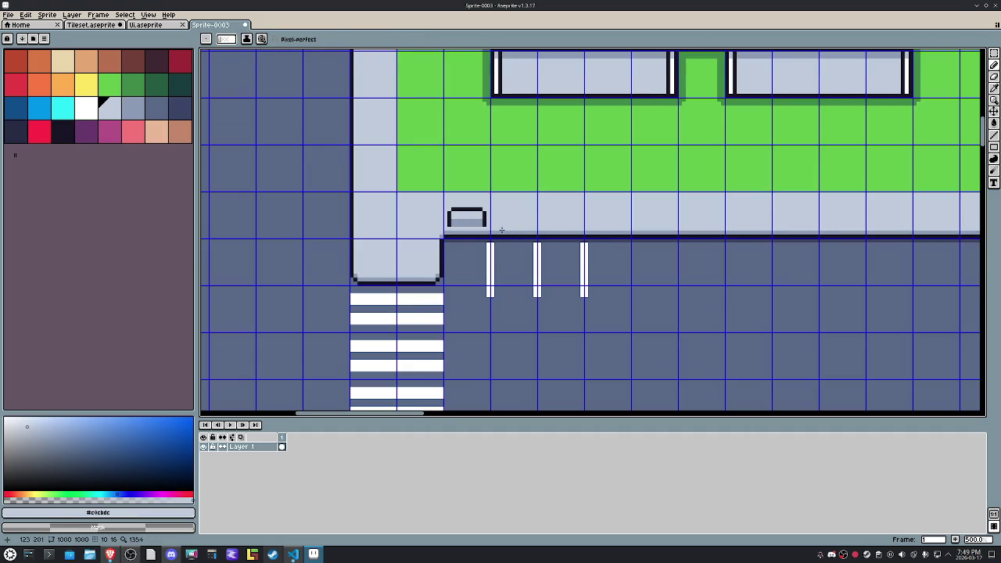
# Step: Copy the finished curb block and paste copies in a row along the sidewalk edge
pyautogui.press('m')
pyautogui.scroll(1, 502, 230)
pyautogui.moveTo(485, 227); pyautogui.dragTo(435, 205)
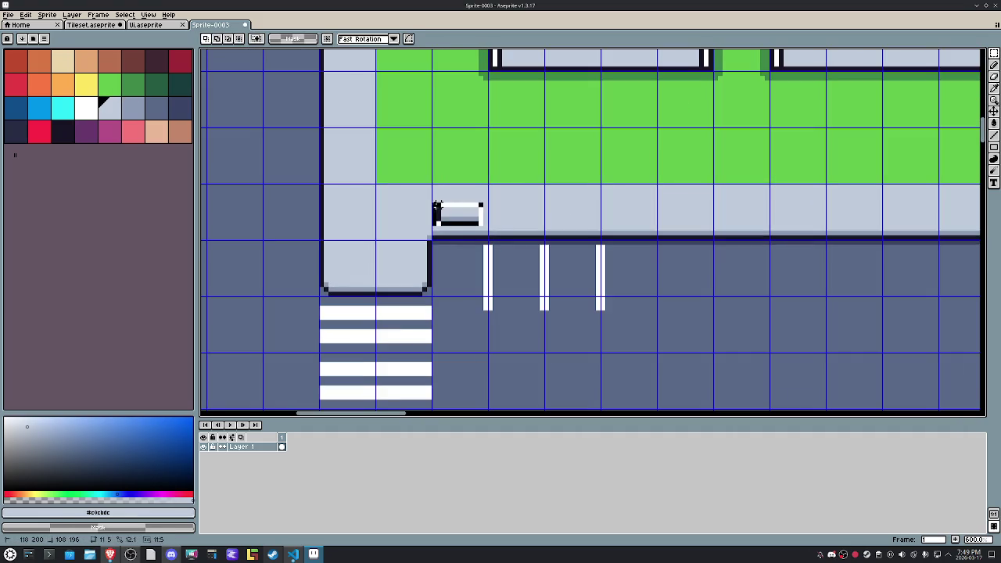
pyautogui.hotkey('ctrl', 'c')
pyautogui.hotkey('ctrl', 'v')
pyautogui.hotkey('ctrl', 'v')
pyautogui.hotkey('ctrl', 'v')
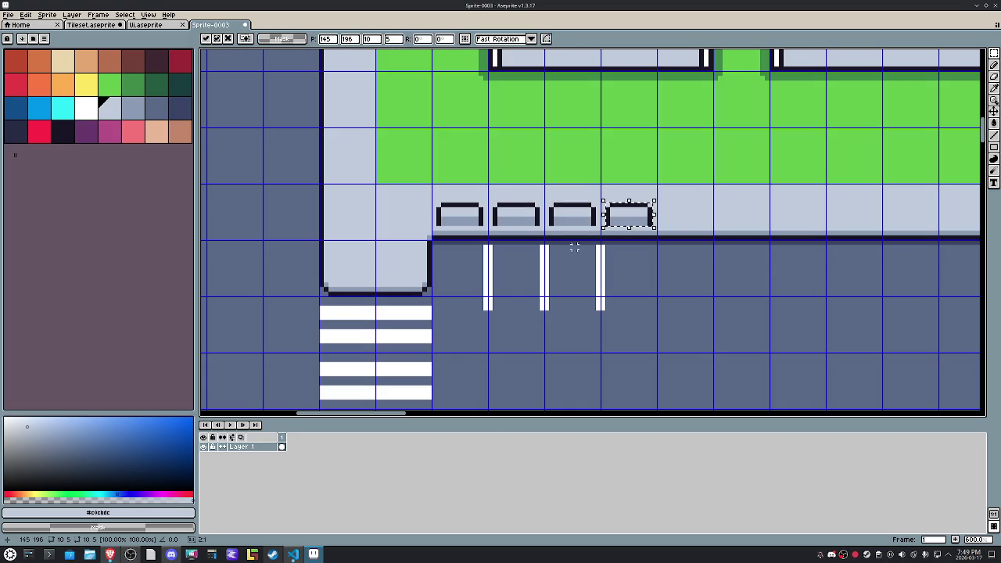
pyautogui.hotkey('ctrl', 'v')
pyautogui.hotkey('ctrl', 'v')
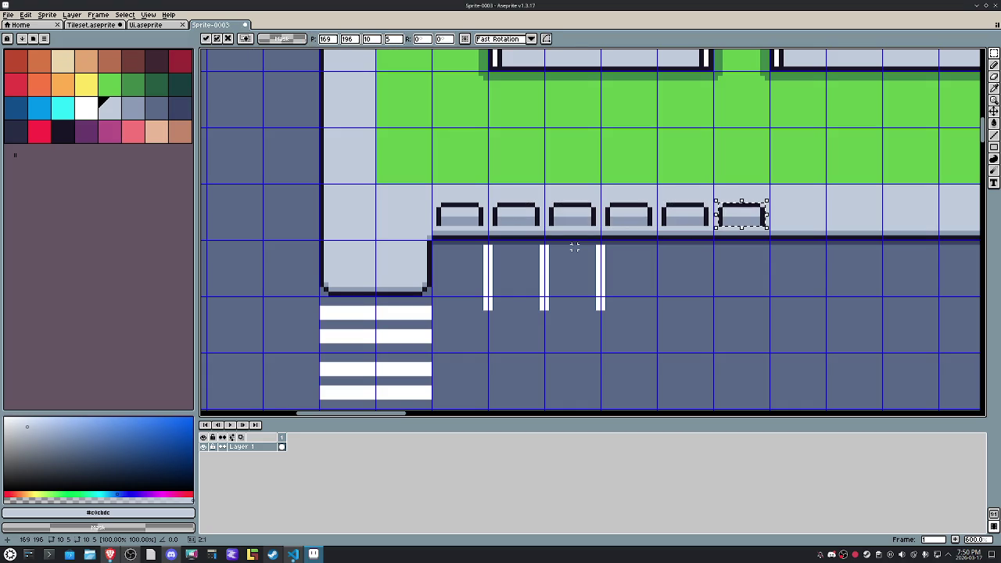
pyautogui.hotkey('ctrl', 'v')
pyautogui.hotkey('ctrl', 'v')
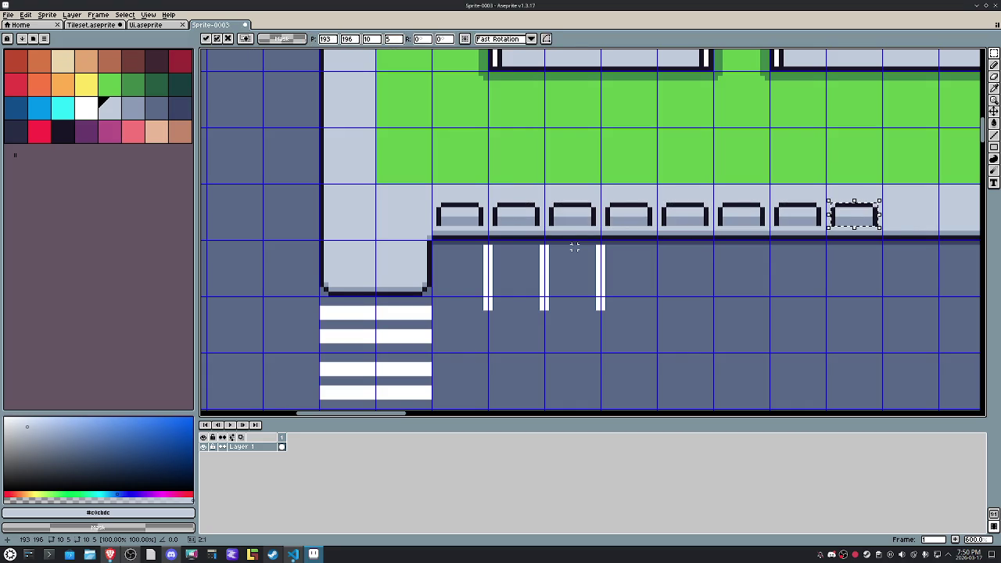
pyautogui.hotkey('ctrl', 'v')
pyautogui.scroll(-2, 592, 259)
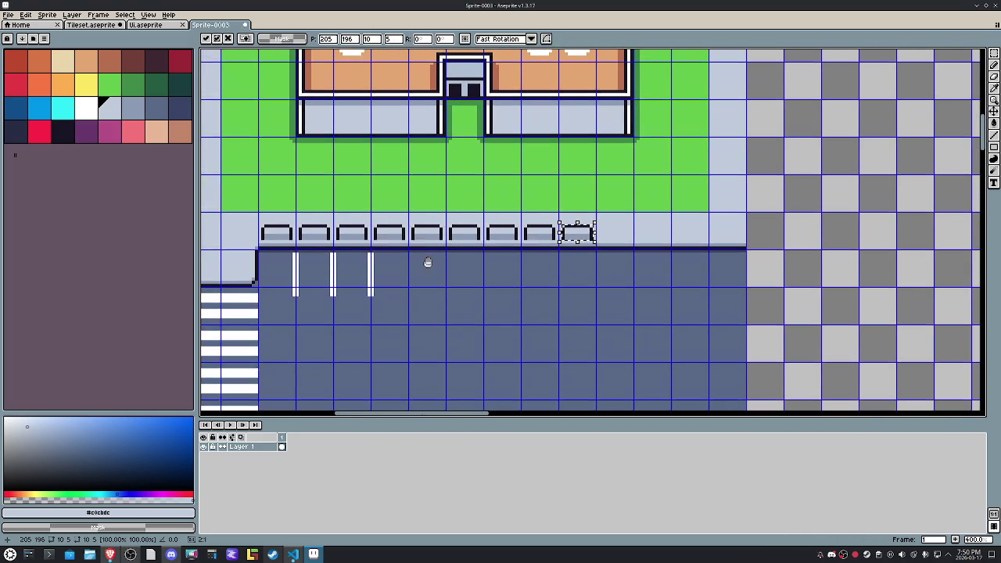
pyautogui.moveTo(431, 263); pyautogui.dragTo(406, 263)
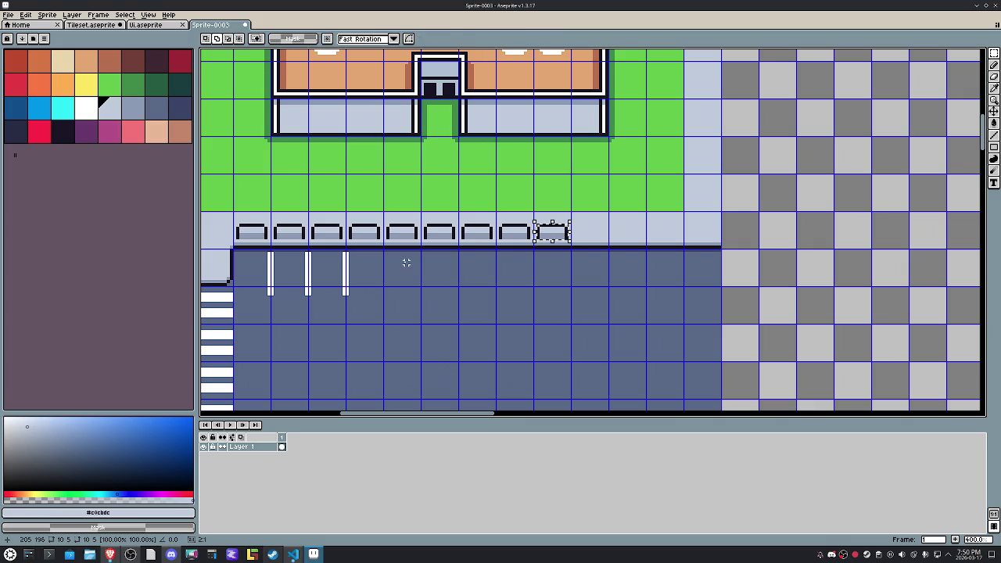
pyautogui.hotkey('ctrl', 'v')
pyautogui.hotkey('ctrl', 'v')
pyautogui.hotkey('ctrl', 'v')
pyautogui.scroll(-1, 496, 277)
pyautogui.scroll(-1, 500, 275)
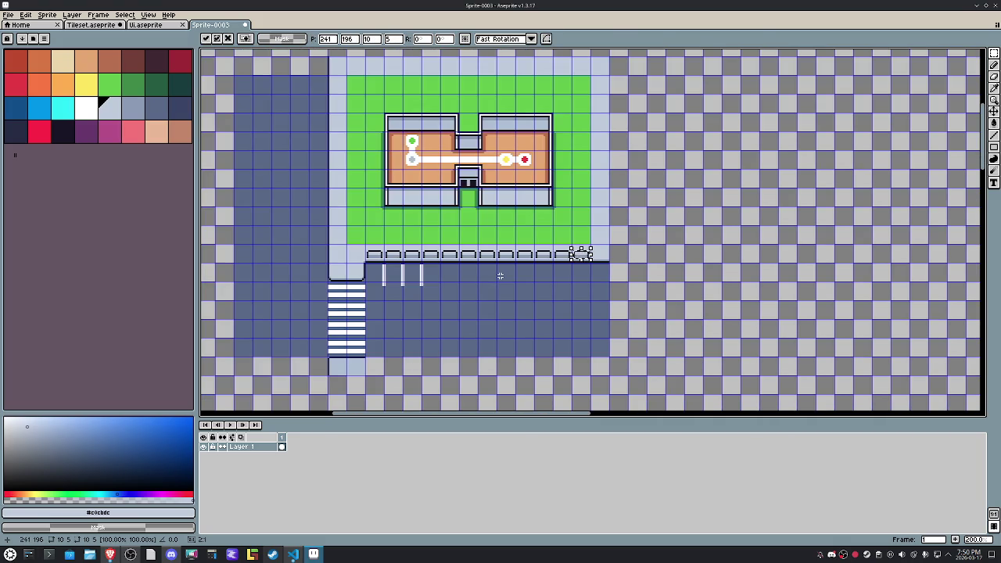
# Step: Select a white lane mark and drag a copy onto the left road near the crosswalk's lower end
pyautogui.scroll(-1, 500, 276)
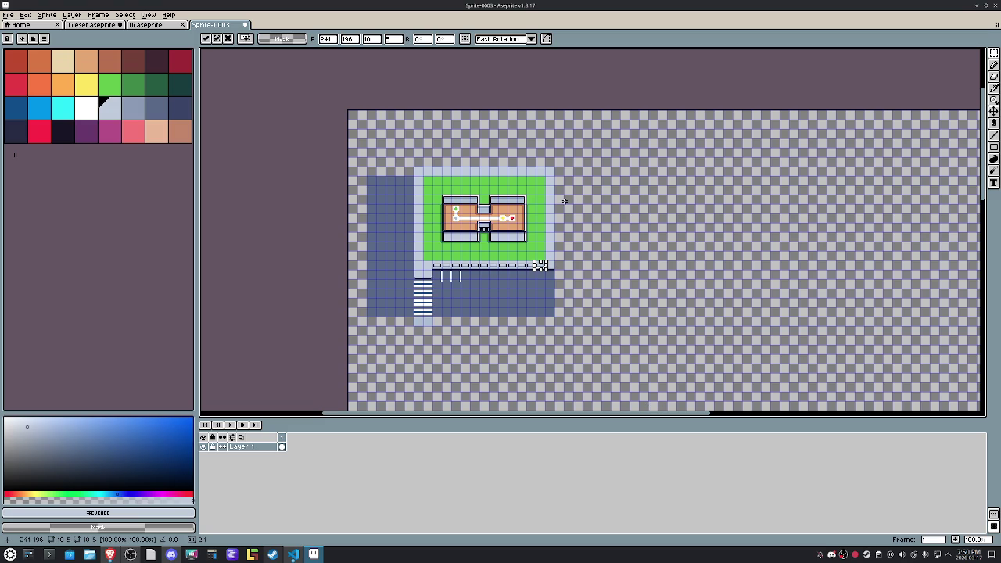
pyautogui.scroll(2, 407, 148)
pyautogui.scroll(-2, 422, 145)
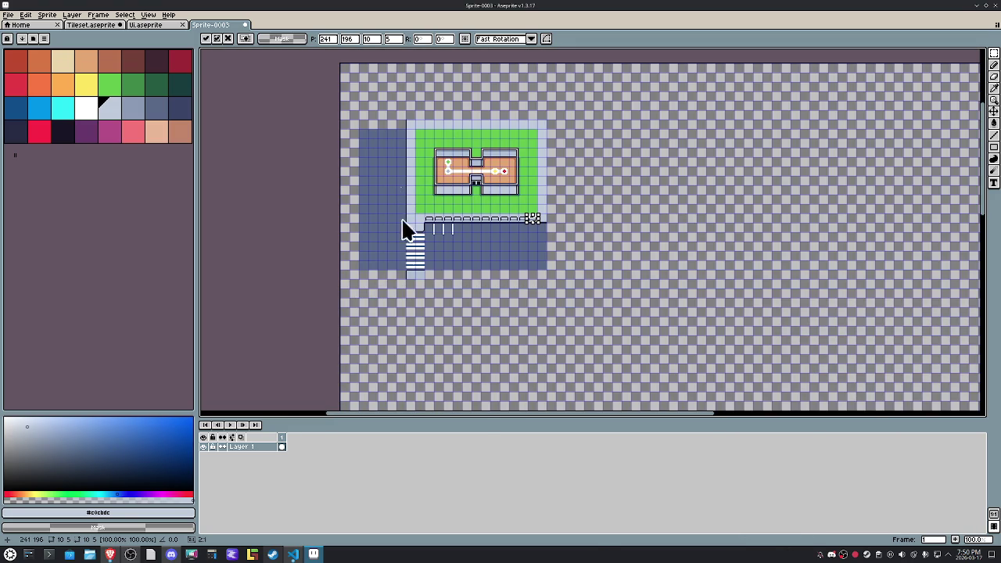
pyautogui.scroll(2, 350, 270)
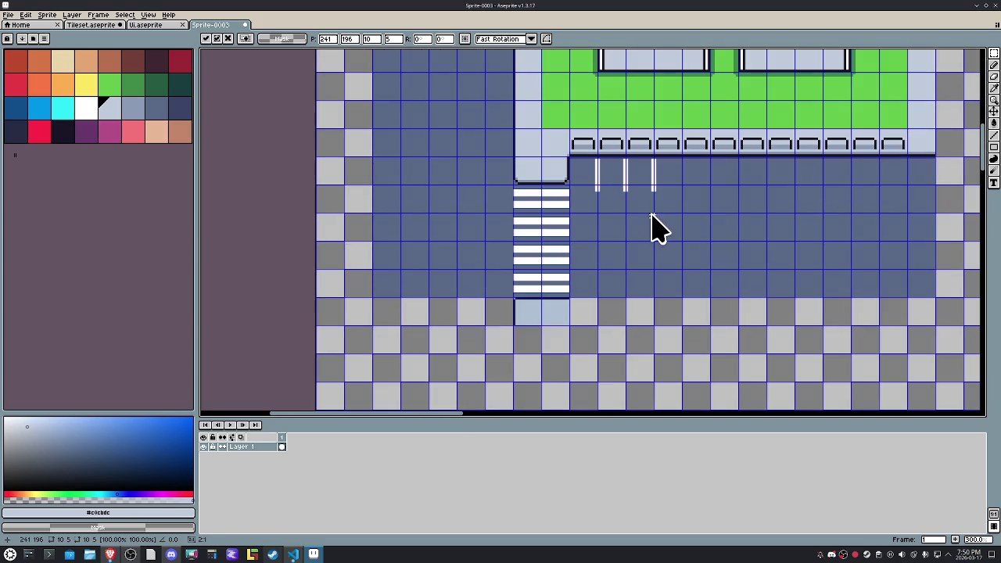
pyautogui.scroll(1, 440, 262)
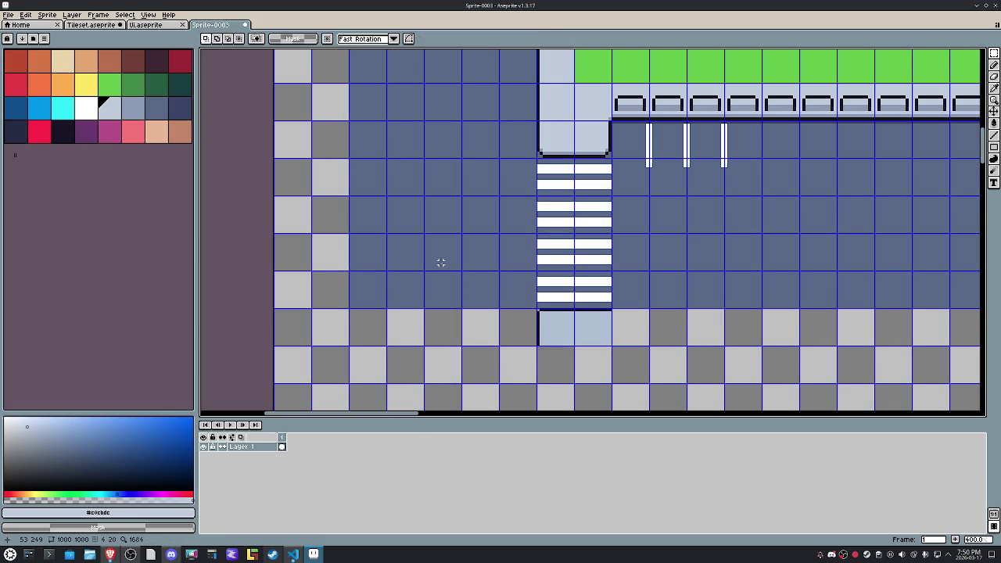
pyautogui.scroll(2, 693, 172)
pyautogui.moveTo(694, 174)
pyautogui.mouseDown()
pyautogui.moveTo(663, 102)
pyautogui.moveTo(379, 284)
pyautogui.moveTo(374, 298)
pyautogui.mouseUp()
pyautogui.scroll(-1, 682, 106)
pyautogui.moveTo(416, 369); pyautogui.dragTo(336, 331)
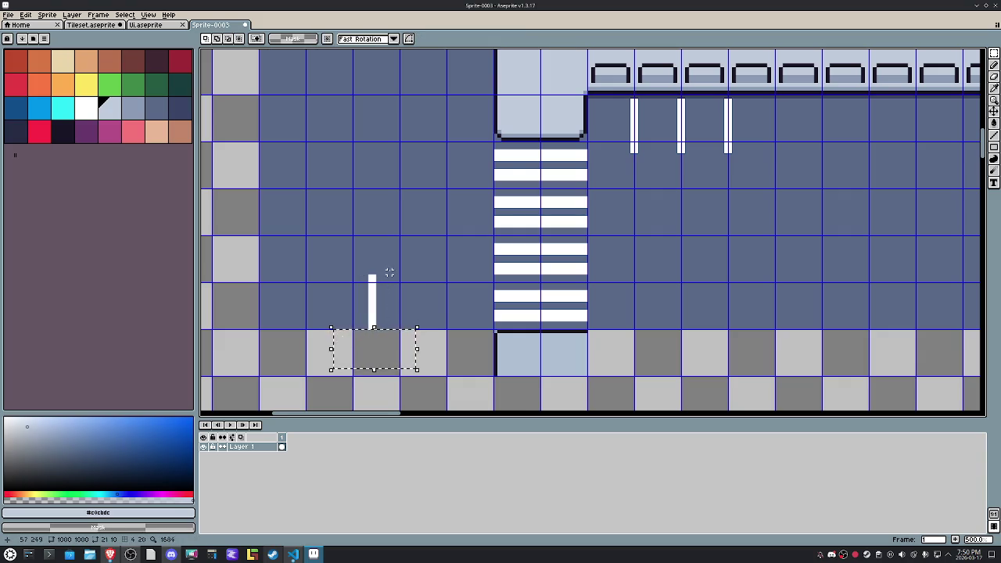
pyautogui.scroll(4, 385, 282)
pyautogui.press('b')
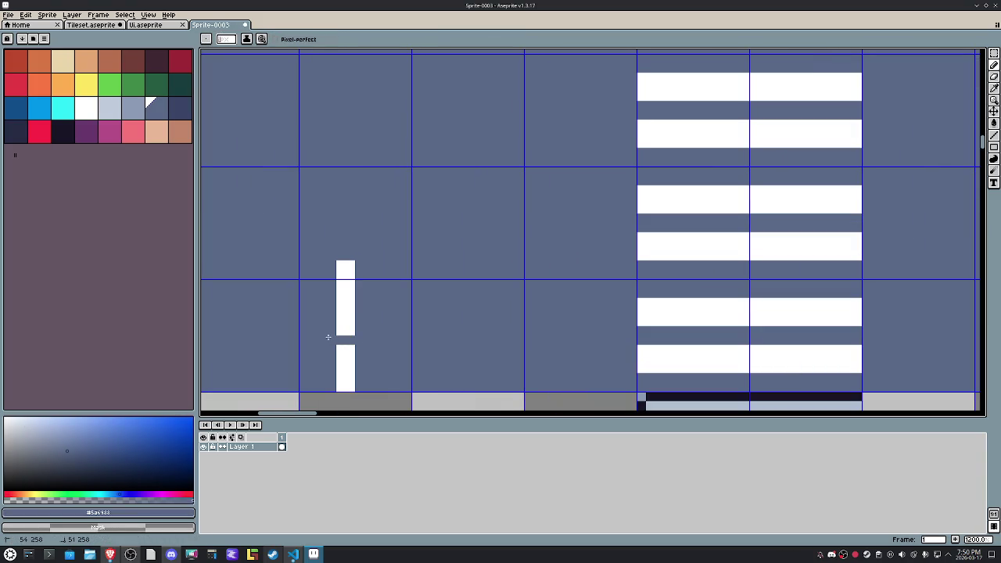
# Step: Trim the top and bottom ends of the white dashes to shorten them
pyautogui.moveTo(371, 279); pyautogui.dragTo(382, 259)
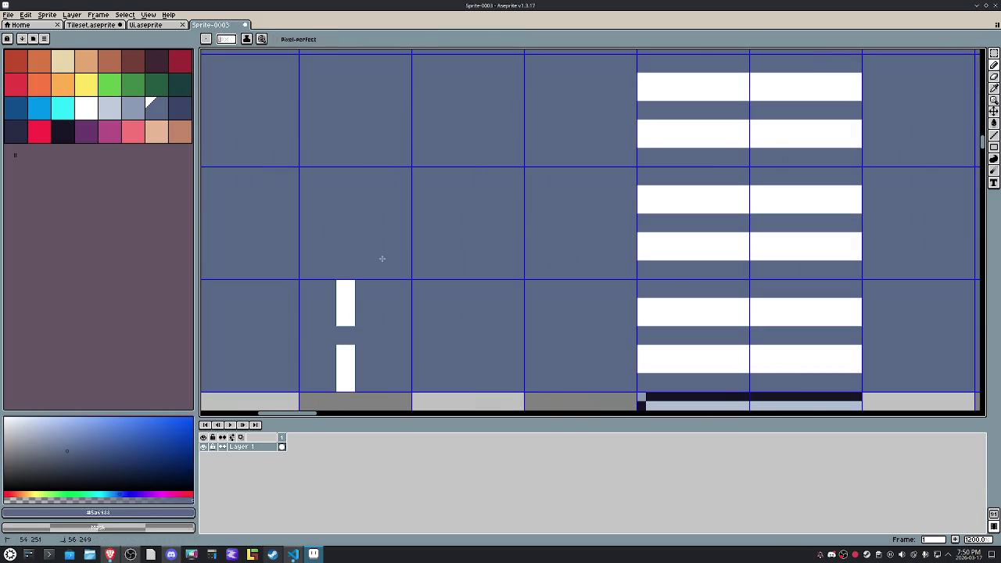
pyautogui.moveTo(374, 384); pyautogui.dragTo(344, 388)
pyautogui.moveTo(348, 285); pyautogui.dragTo(327, 277)
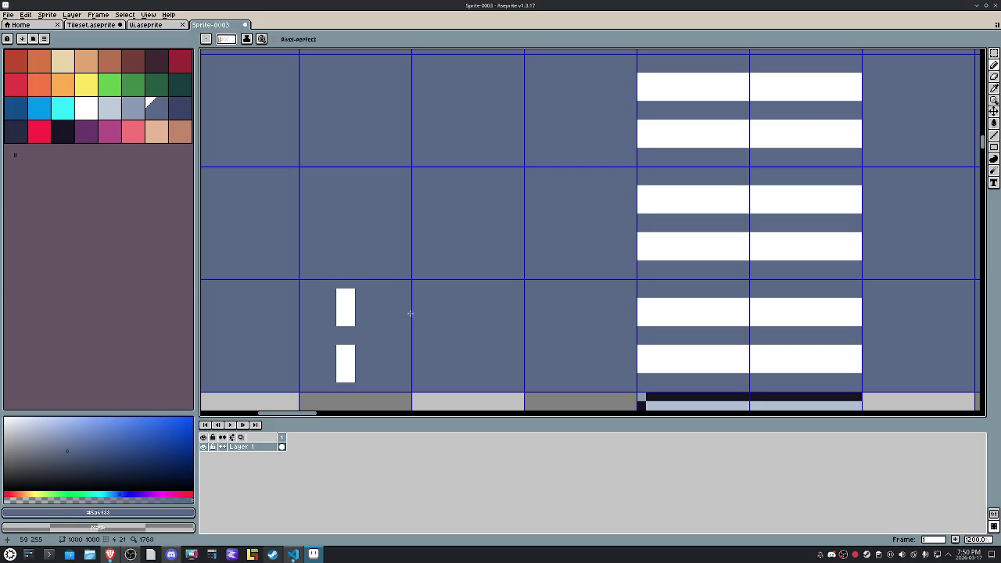
# Step: Select the dash tile and step copies of it up the left road one tile at a time
pyautogui.press('m')
pyautogui.moveTo(382, 311); pyautogui.dragTo(384, 316)
pyautogui.scroll(-5, 384, 313)
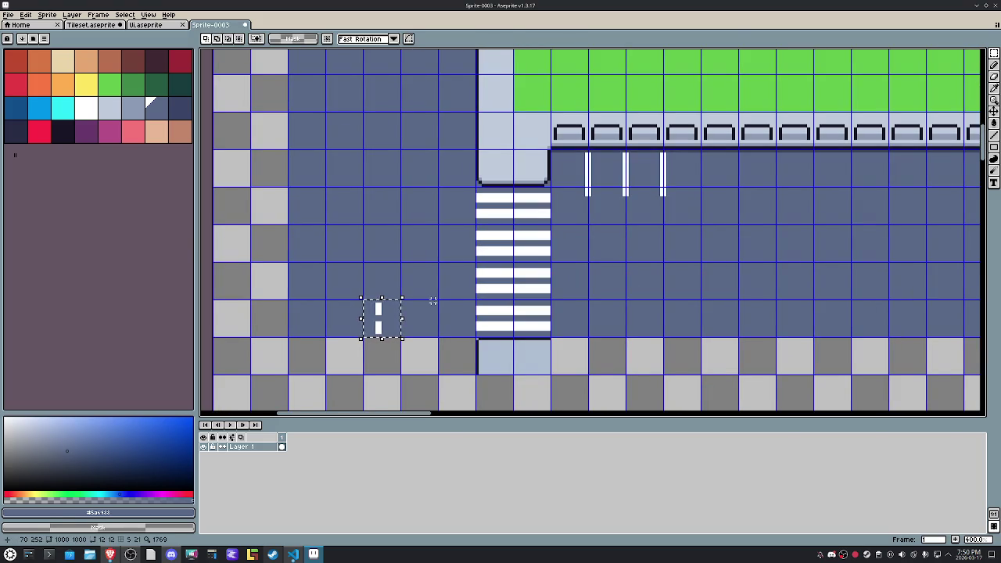
pyautogui.press('Right')
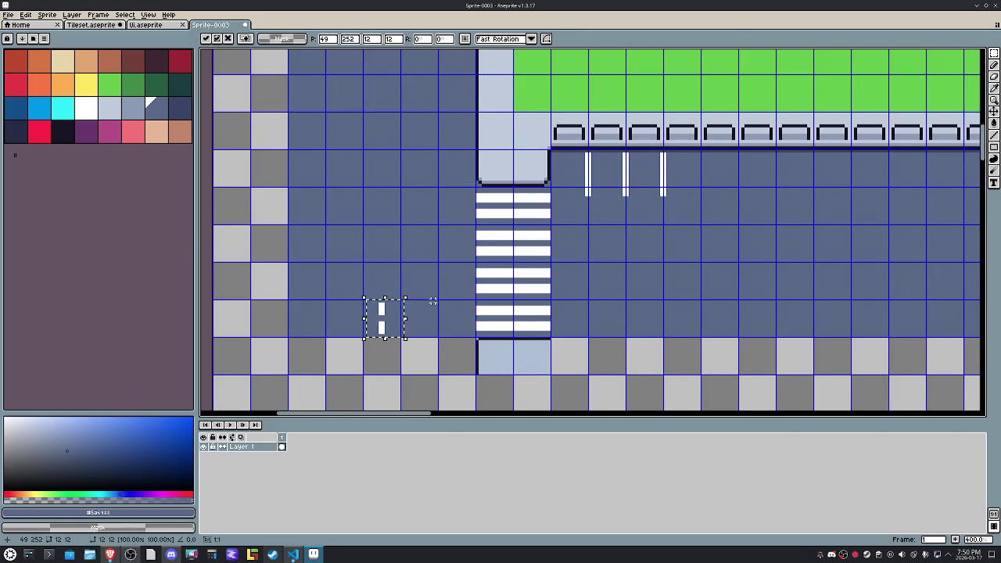
pyautogui.press('Left')
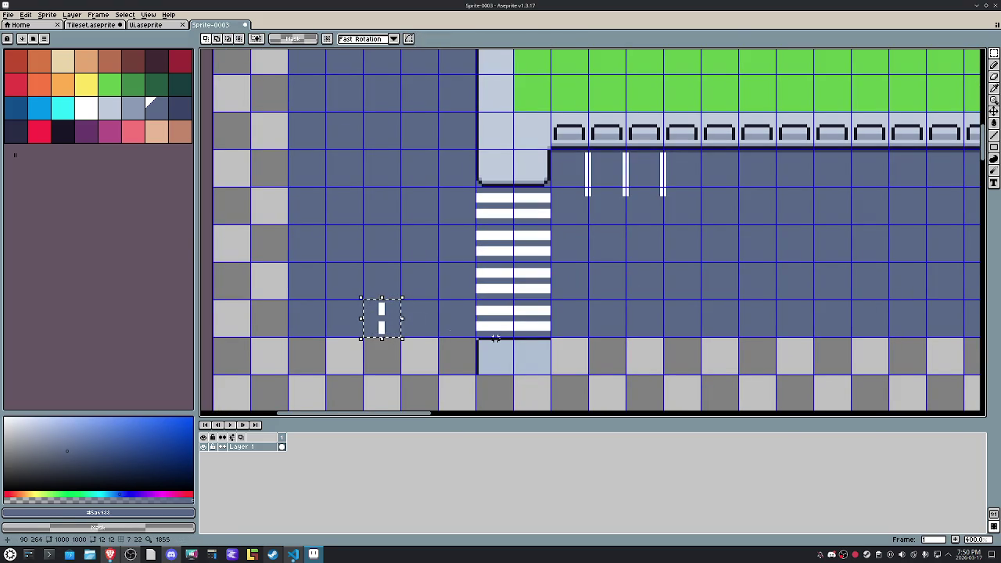
pyautogui.hotkey('shift', 'Up')
pyautogui.press('Return')
pyautogui.hotkey('shift', 'Up')
pyautogui.press('Return')
pyautogui.hotkey('shift', 'Up')
pyautogui.press('Return')
pyautogui.hotkey('shift', 'Up')
pyautogui.press('Return')
# Step: Keep stacking dash copies further up the left road to extend the center line
pyautogui.hotkey('shift', 'Up')
pyautogui.scroll(-2, 502, 338)
pyautogui.moveTo(478, 292)
pyautogui.mouseDown()
pyautogui.moveTo(470, 352)
pyautogui.moveTo(443, 263)
pyautogui.mouseUp()
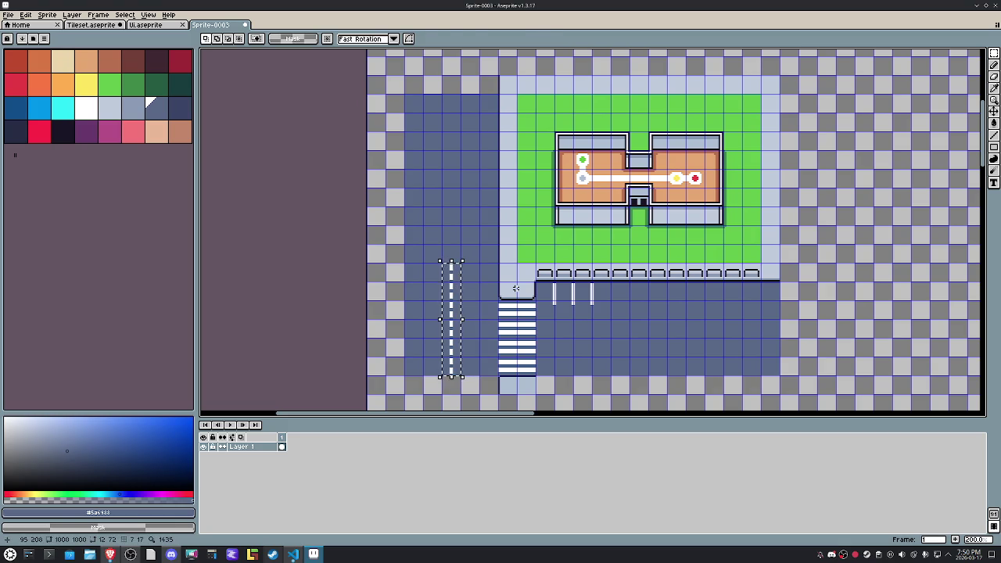
pyautogui.hotkey('shift', 'Up')
pyautogui.hotkey('shift', 'Up')
pyautogui.hotkey('shift', 'Up')
pyautogui.hotkey('shift', 'Up')
pyautogui.hotkey('shift', 'Up')
pyautogui.press('Return')
pyautogui.hotkey('shift', 'Up')
pyautogui.hotkey('shift', 'Up')
pyautogui.hotkey('shift', 'Up')
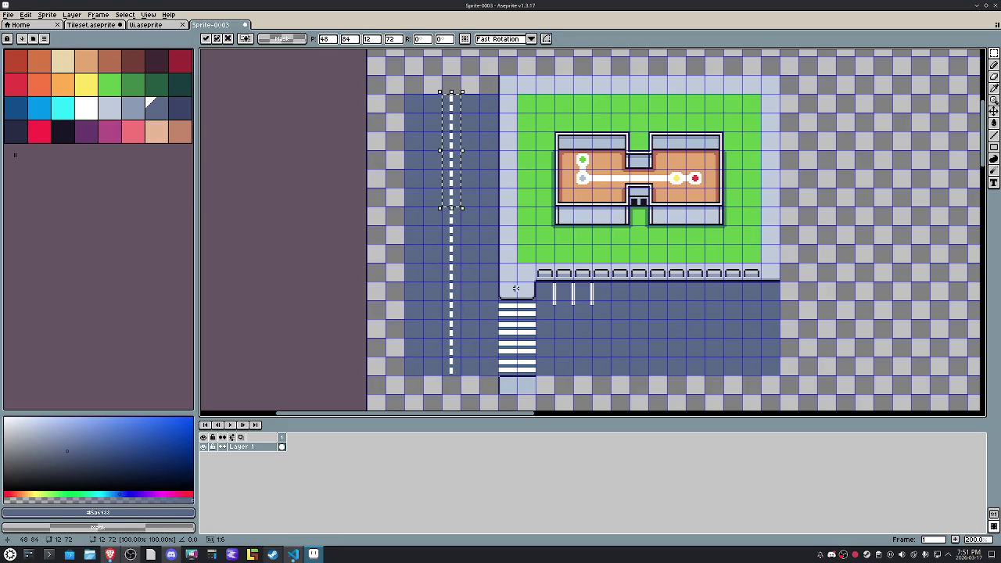
# Step: Paste another dash segment and place it at the top of the left road
pyautogui.press('Return')
pyautogui.moveTo(499, 76); pyautogui.dragTo(405, 95)
pyautogui.press('i')
pyautogui.hotkey('ctrl', 'v')
pyautogui.hotkey('shift', 'Up')
pyautogui.hotkey('shift', 'Up')
pyautogui.hotkey('shift', 'Up')
pyautogui.hotkey('shift', 'Up')
pyautogui.hotkey('shift', 'Up')
pyautogui.press('Return')
pyautogui.moveTo(636, 295)
pyautogui.mouseDown()
pyautogui.moveTo(600, 293)
pyautogui.moveTo(638, 284)
pyautogui.mouseUp()
# Step: Shift the light-grey sidewalk strip left so it lines the left road's outer edge
pyautogui.press('m')
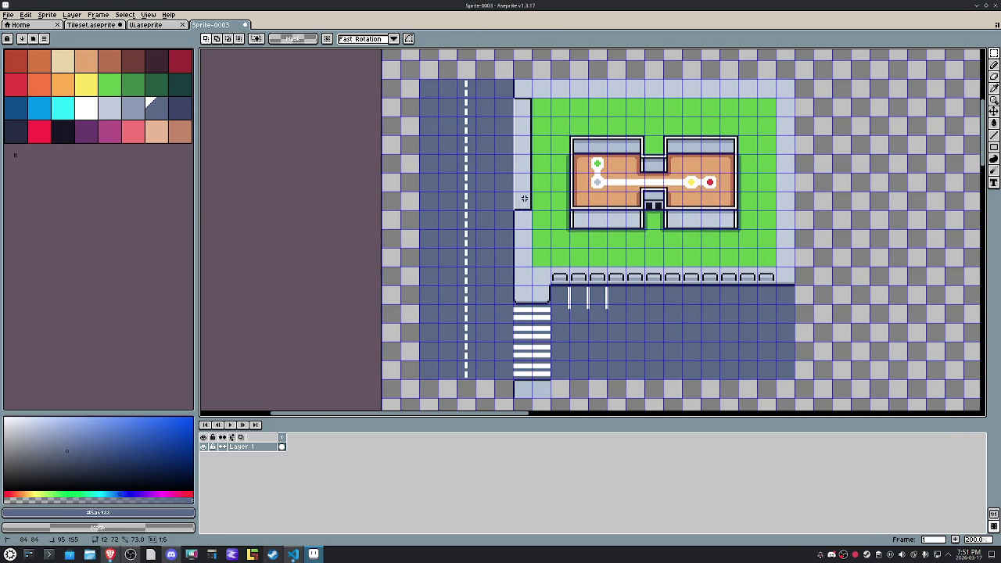
pyautogui.moveTo(526, 112); pyautogui.dragTo(521, 258)
pyautogui.hotkey('shift', 'Left')
pyautogui.hotkey('shift', 'Left')
pyautogui.hotkey('shift', 'Left')
pyautogui.hotkey('shift', 'Left')
pyautogui.hotkey('shift', 'Left')
pyautogui.hotkey('shift', 'Left')
pyautogui.hotkey('shift', 'g')
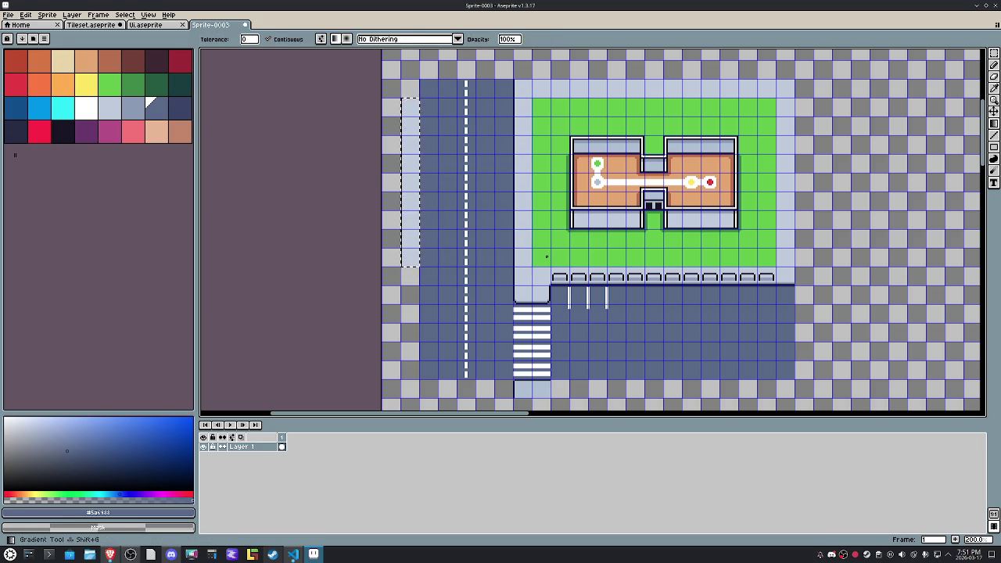
pyautogui.hotkey('shift', 'Up')
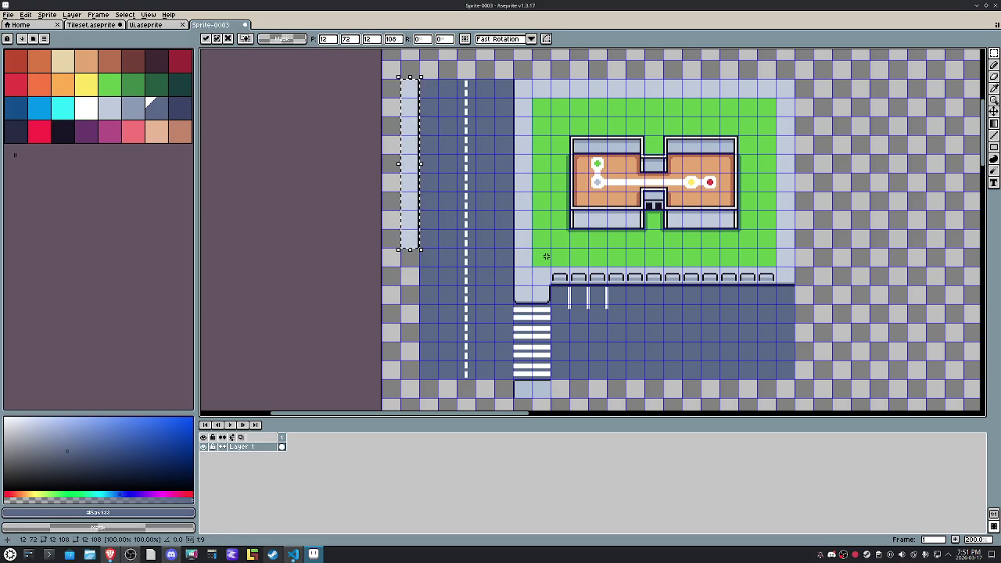
pyautogui.hotkey('shift', 'Down')
pyautogui.hotkey('shift', 'Down')
pyautogui.hotkey('shift', 'Down')
pyautogui.hotkey('shift', 'Down')
pyautogui.hotkey('shift', 'Down')
pyautogui.hotkey('shift', 'Down')
pyautogui.hotkey('shift', 'Down')
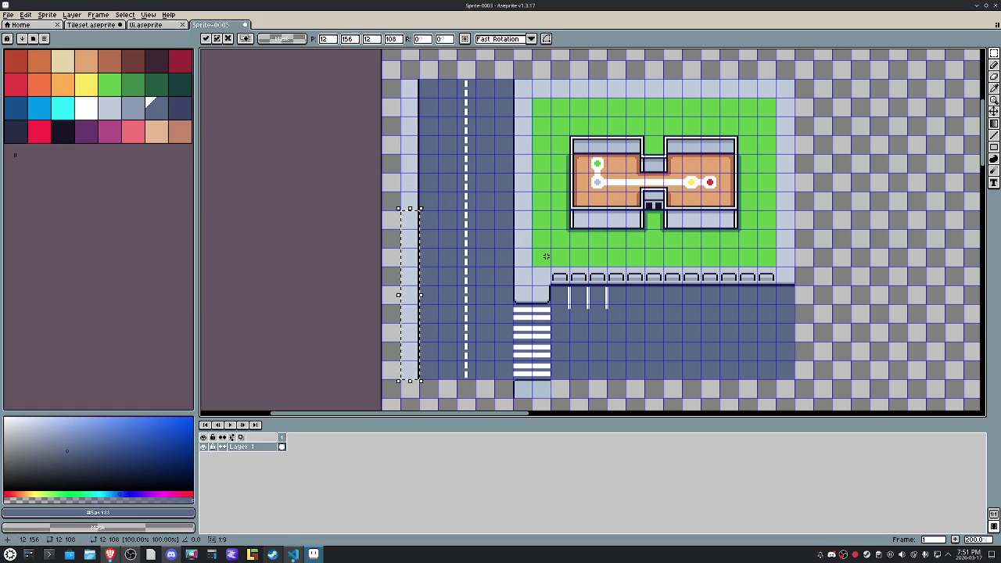
pyautogui.hotkey('ctrl', 'd')
pyautogui.moveTo(562, 313); pyautogui.dragTo(460, 300)
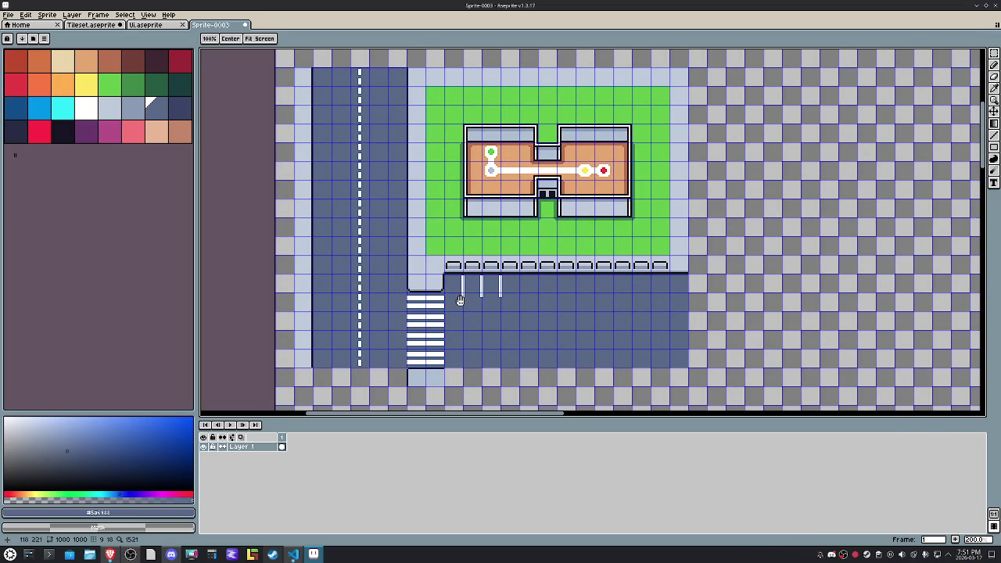
# Step: Open the floating Preview window, dock it bottom-right and enlarge it
pyautogui.press('m')
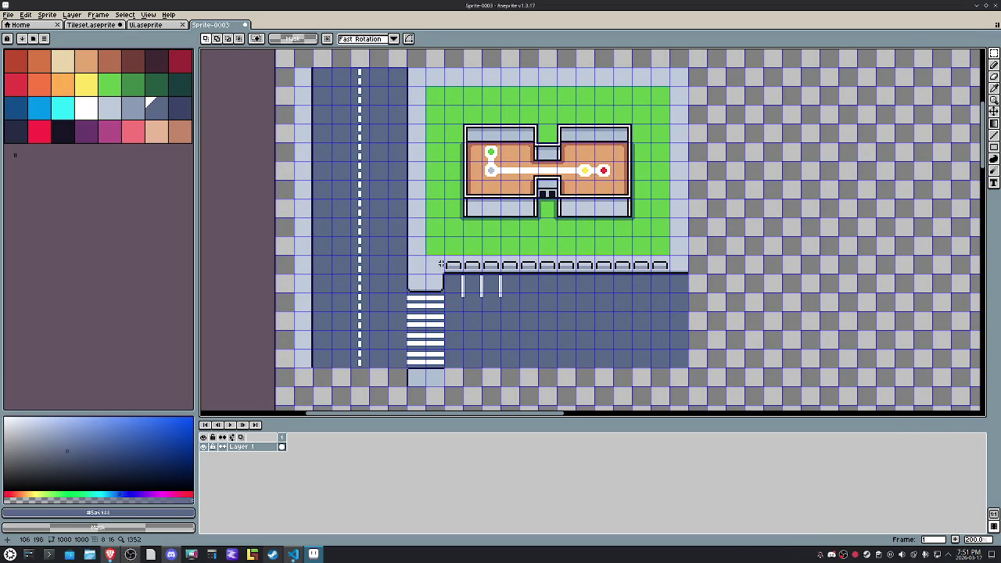
pyautogui.click(160, 15)
pyautogui.moveTo(164, 133)
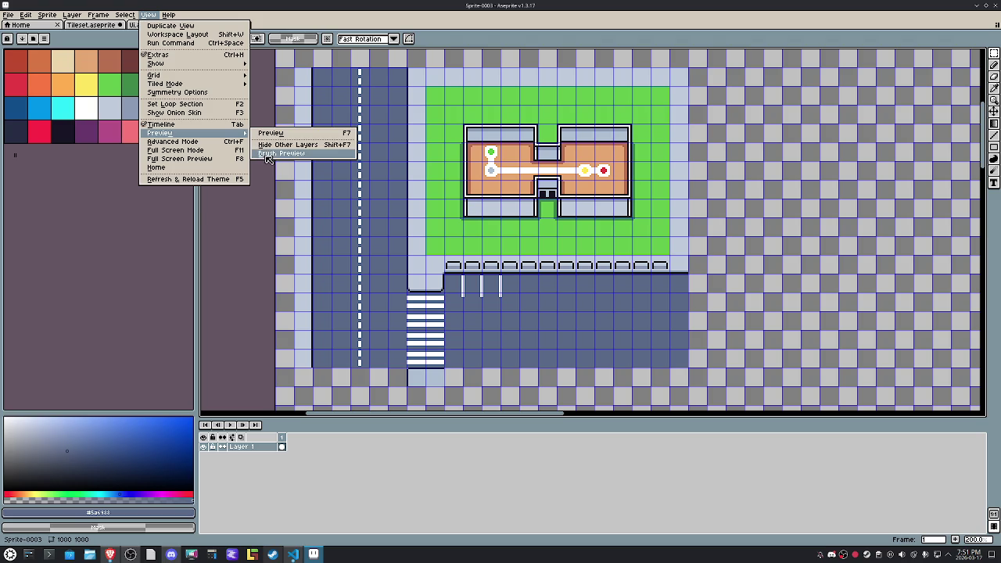
pyautogui.click(266, 134)
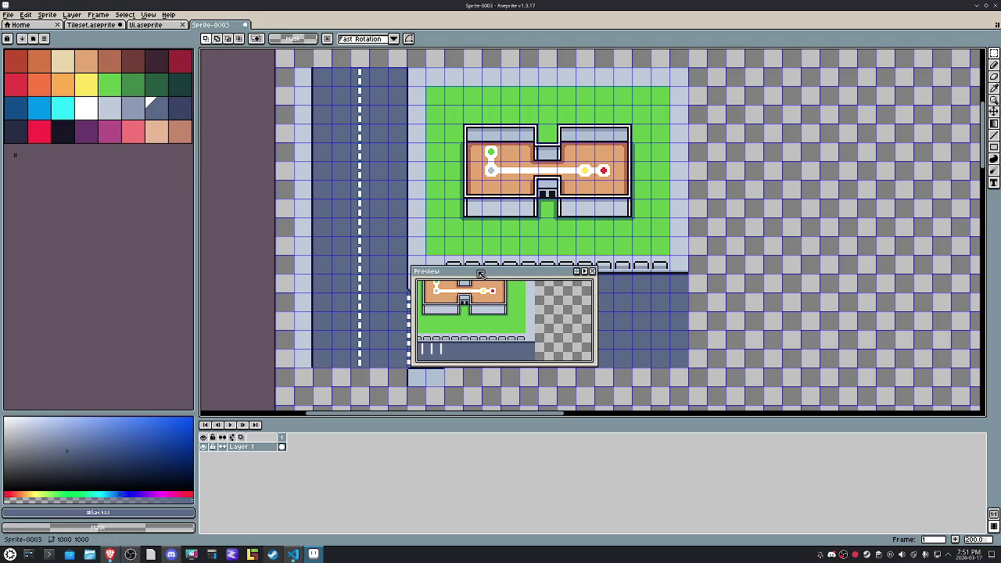
pyautogui.moveTo(481, 271); pyautogui.dragTo(870, 313)
pyautogui.scroll(2, 868, 337)
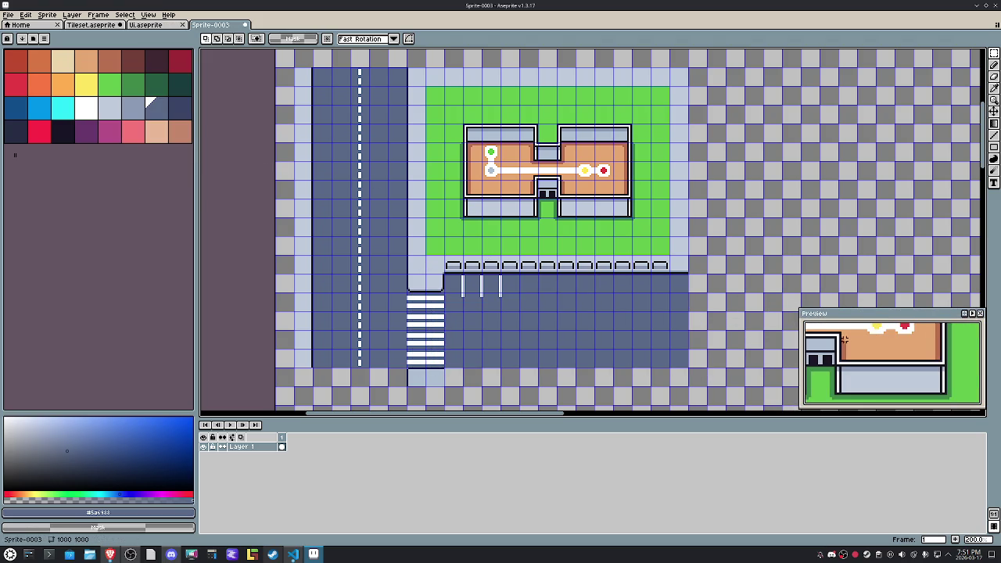
pyautogui.scroll(-1, 845, 336)
pyautogui.moveTo(798, 307); pyautogui.dragTo(717, 215)
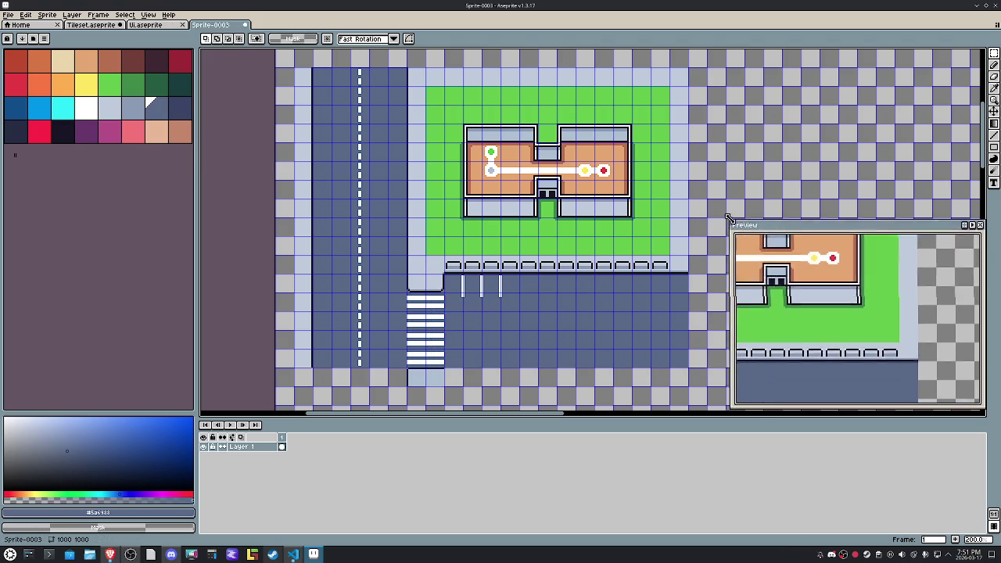
# Step: Zoom and pan the preview onto the parking stripes beside the crosswalk
pyautogui.moveTo(500, 234)
pyautogui.mouseDown()
pyautogui.moveTo(472, 227)
pyautogui.moveTo(406, 259)
pyautogui.mouseUp()
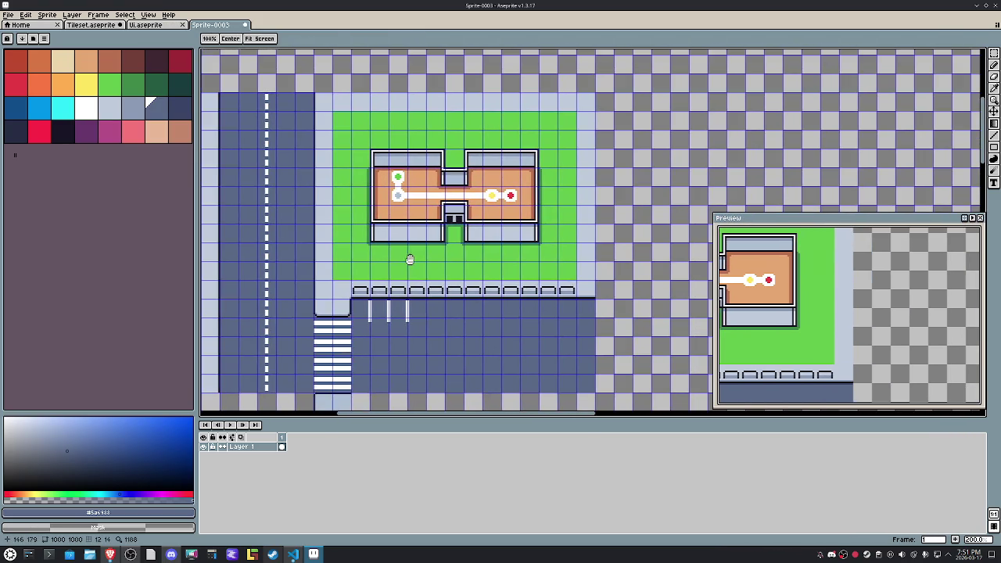
pyautogui.scroll(1, 859, 338)
pyautogui.scroll(1, 858, 338)
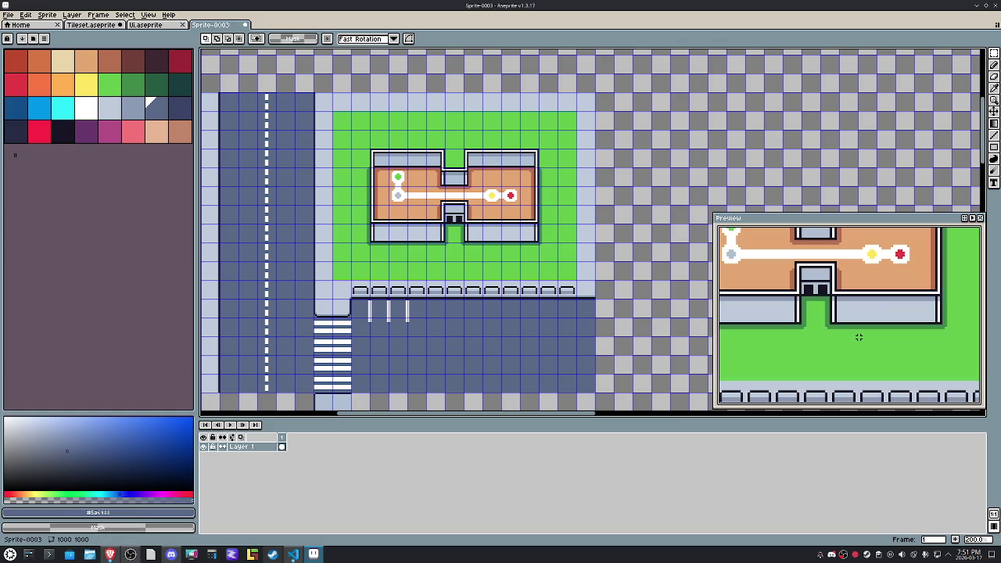
pyautogui.moveTo(859, 338); pyautogui.dragTo(849, 362)
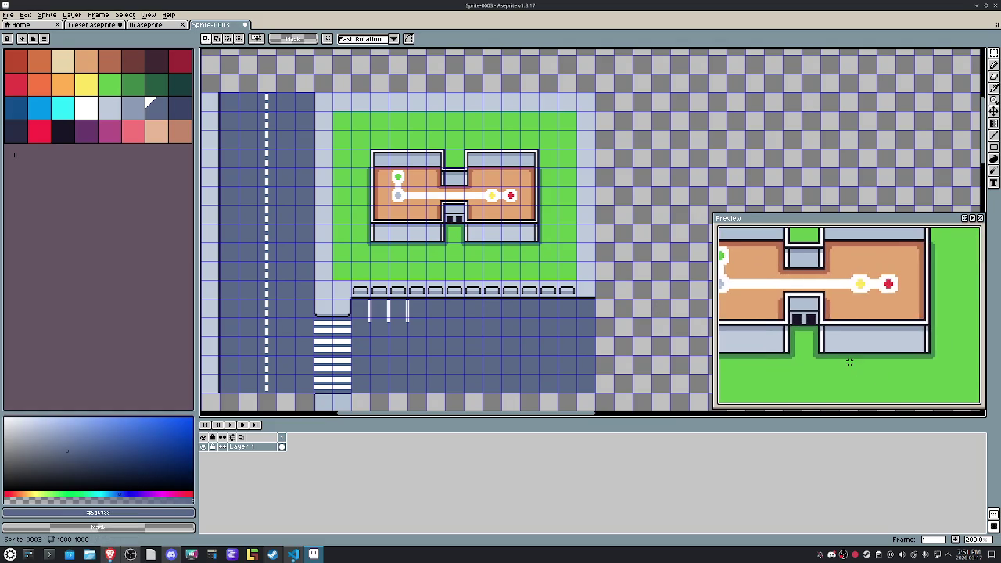
pyautogui.scroll(1, 848, 362)
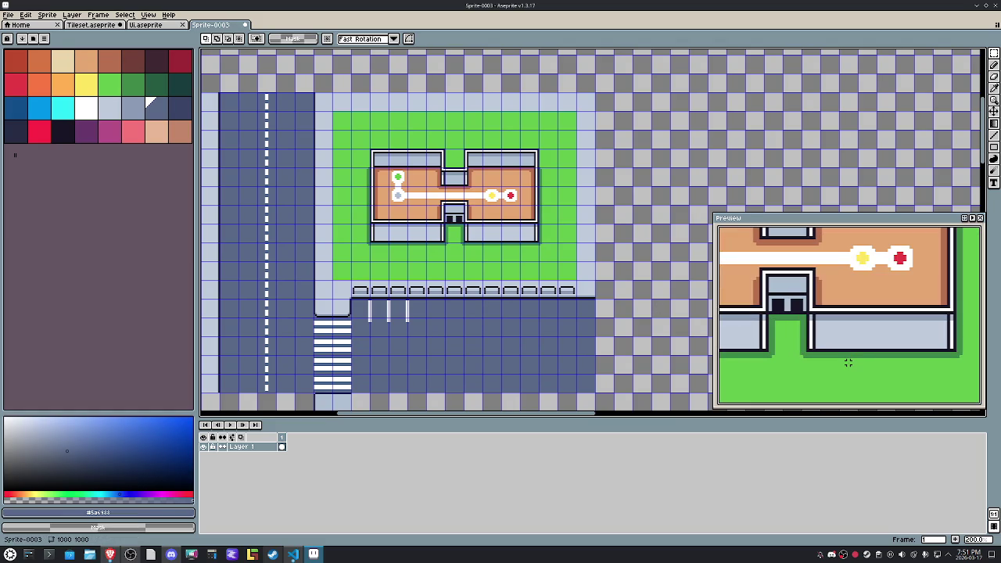
pyautogui.moveTo(849, 372)
pyautogui.mouseDown()
pyautogui.moveTo(844, 306)
pyautogui.moveTo(854, 317)
pyautogui.mouseUp()
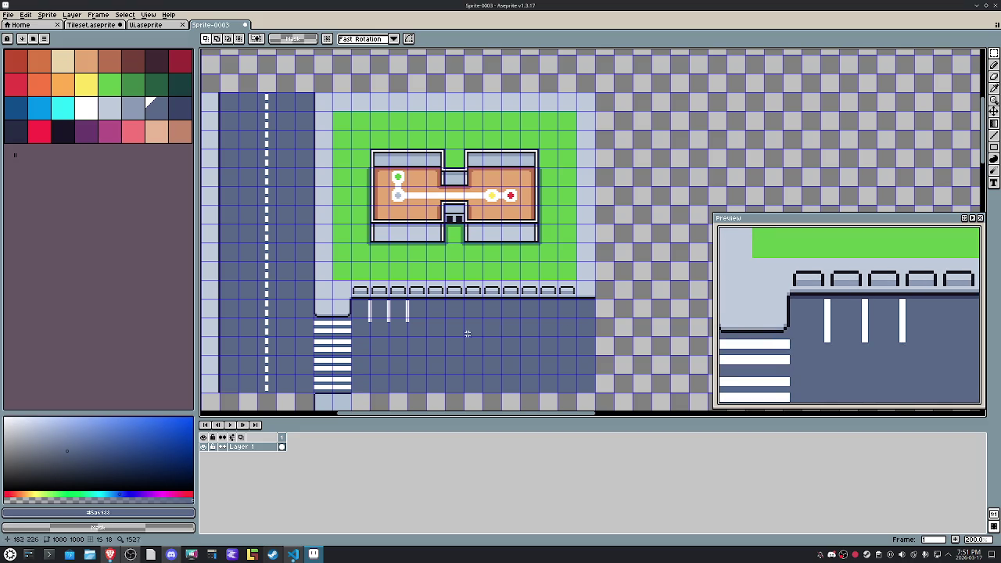
pyautogui.scroll(4, 366, 310)
pyautogui.scroll(4, 366, 311)
pyautogui.keyDown('alt'); pyautogui.click(347, 208); pyautogui.keyUp('alt')
# Step: Sample the grey-blue road colour and pencil grey caps onto two white stripes
pyautogui.press('b')
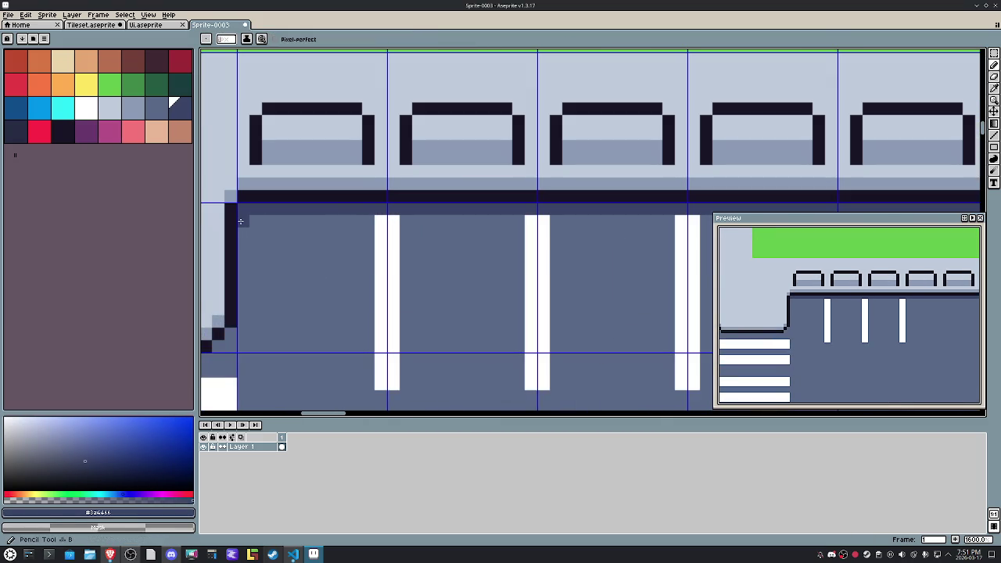
pyautogui.scroll(-4, 250, 220)
pyautogui.moveTo(665, 235); pyautogui.dragTo(303, 256)
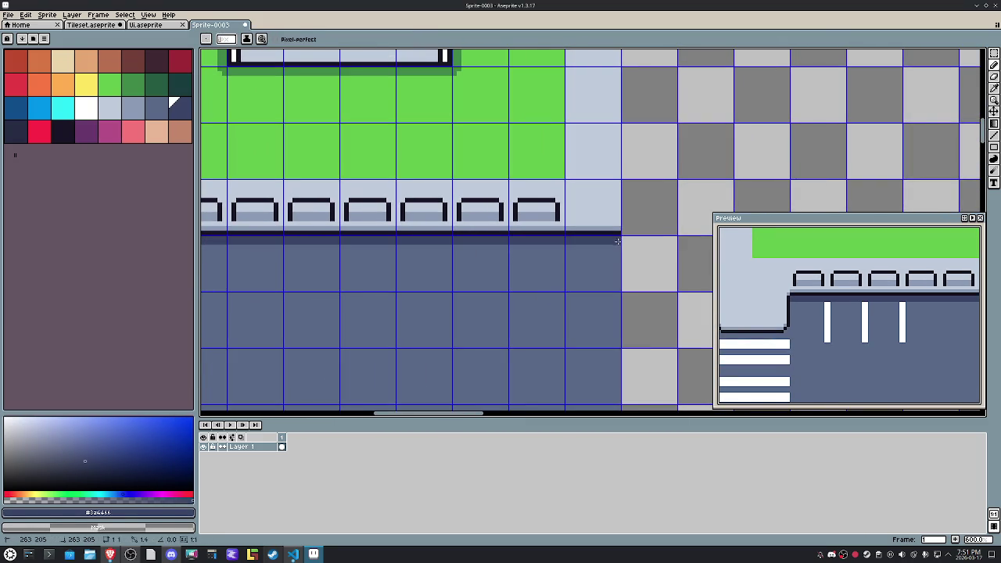
pyautogui.hscroll(-5, 626, 279)
pyautogui.hscroll(-4, 433, 275)
pyautogui.scroll(4, 324, 250)
pyautogui.press('alt')
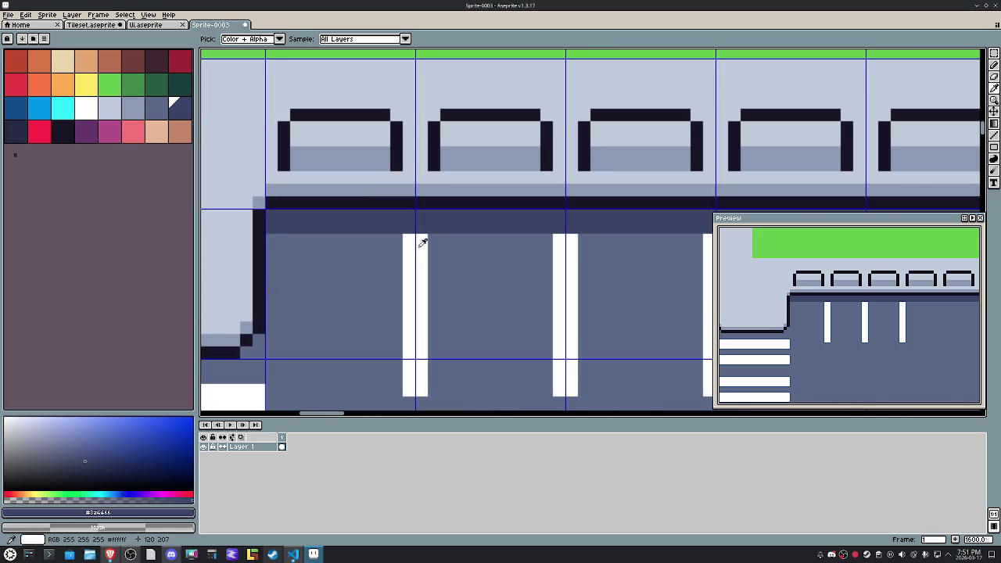
pyautogui.keyDown('alt'); pyautogui.click(258, 202); pyautogui.keyUp('alt')
pyautogui.moveTo(408, 226); pyautogui.dragTo(421, 227)
pyautogui.moveTo(572, 227); pyautogui.dragTo(559, 226)
# Step: Paint over the bottoms of the middle and left parking stripes to shorten them
pyautogui.press('space')
pyautogui.hscroll(3, 561, 249)
pyautogui.scroll(-5, 547, 265)
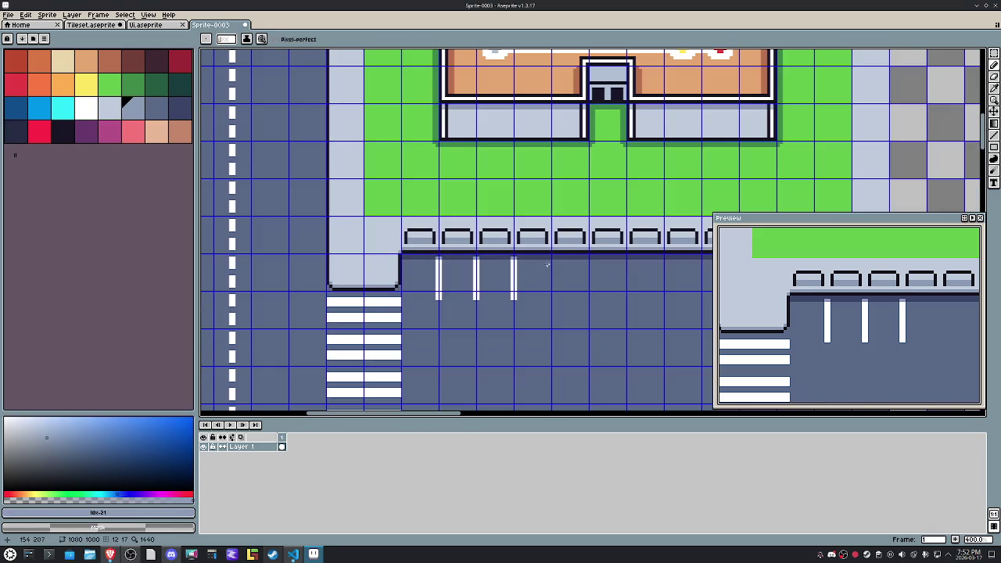
pyautogui.scroll(3, 469, 308)
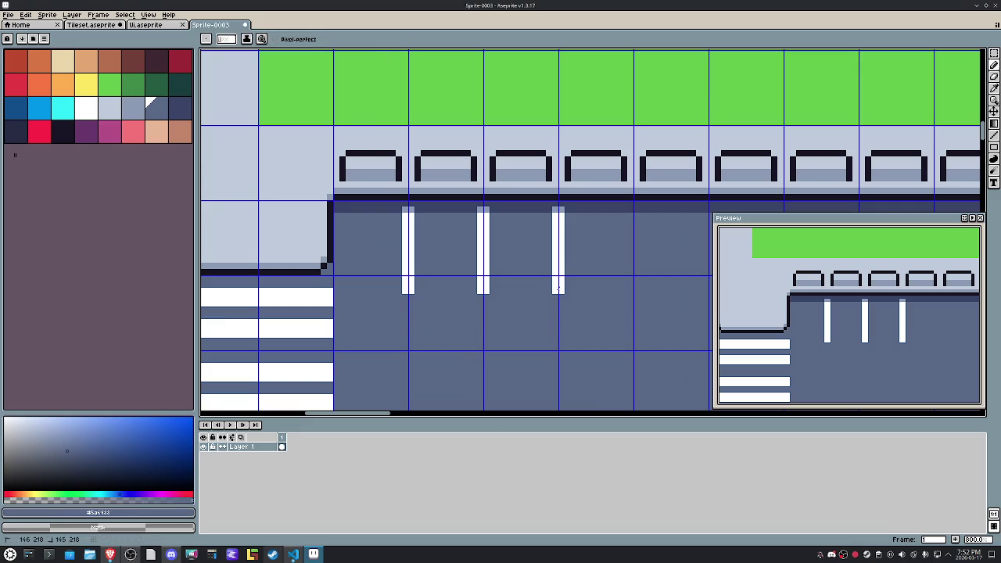
pyautogui.moveTo(478, 284); pyautogui.dragTo(524, 288)
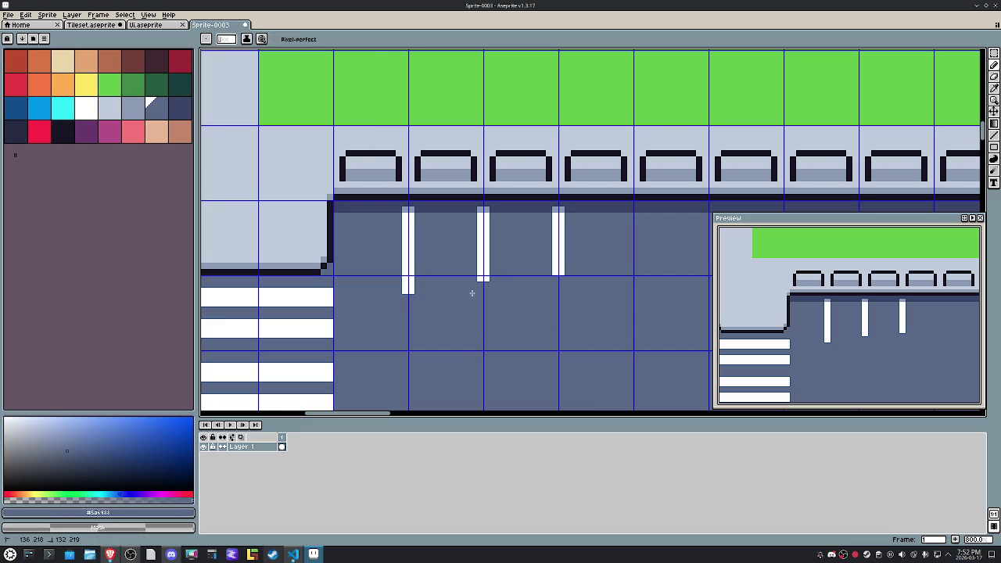
pyautogui.moveTo(422, 287); pyautogui.dragTo(414, 291)
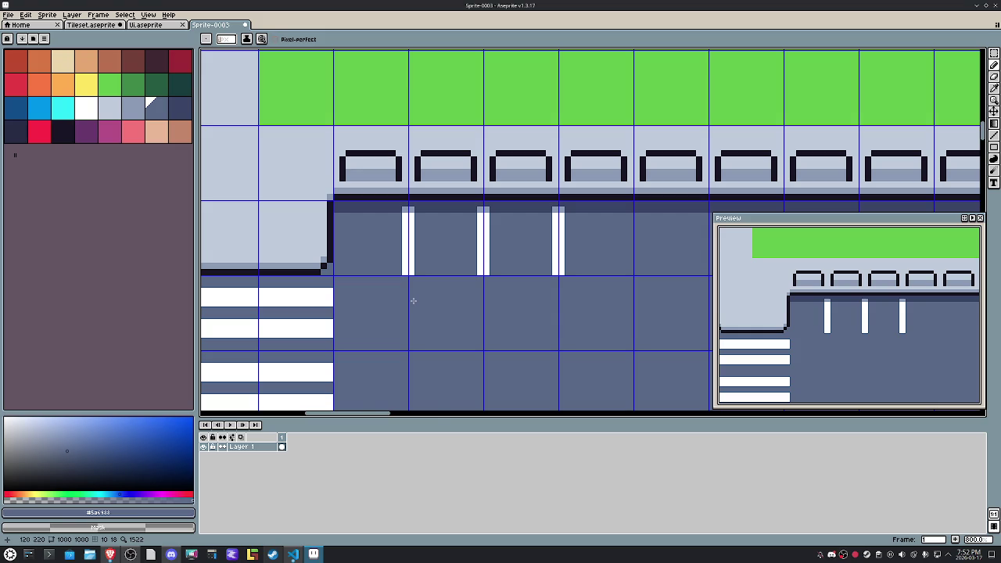
# Step: Draw a dark outline down the right edge of the light sidewalk block with the Pencil
pyautogui.scroll(-2, 413, 300)
pyautogui.scroll(-1, 427, 279)
pyautogui.scroll(-2, 447, 284)
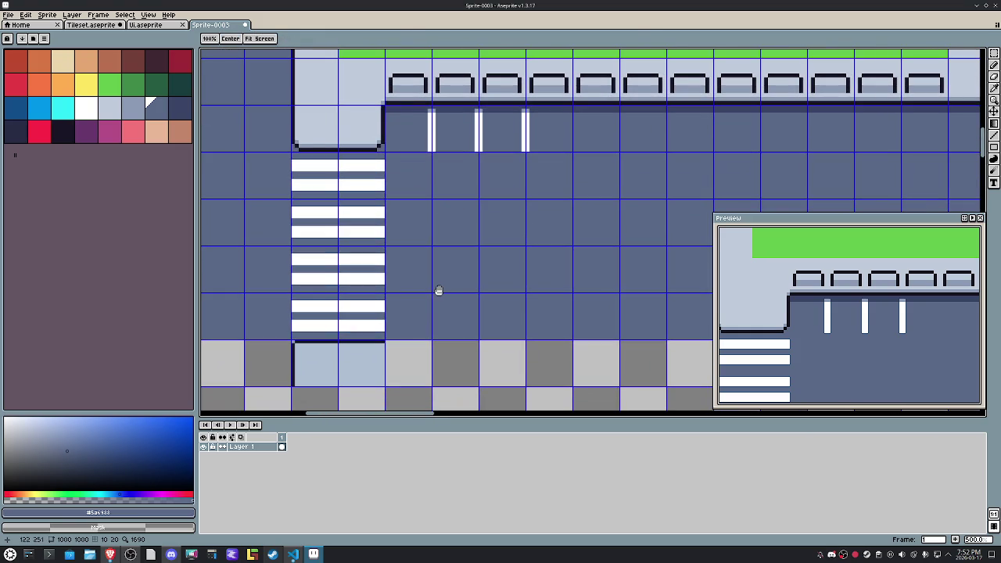
pyautogui.press('space')
pyautogui.keyDown('alt'); pyautogui.click(381, 342); pyautogui.keyUp('alt')
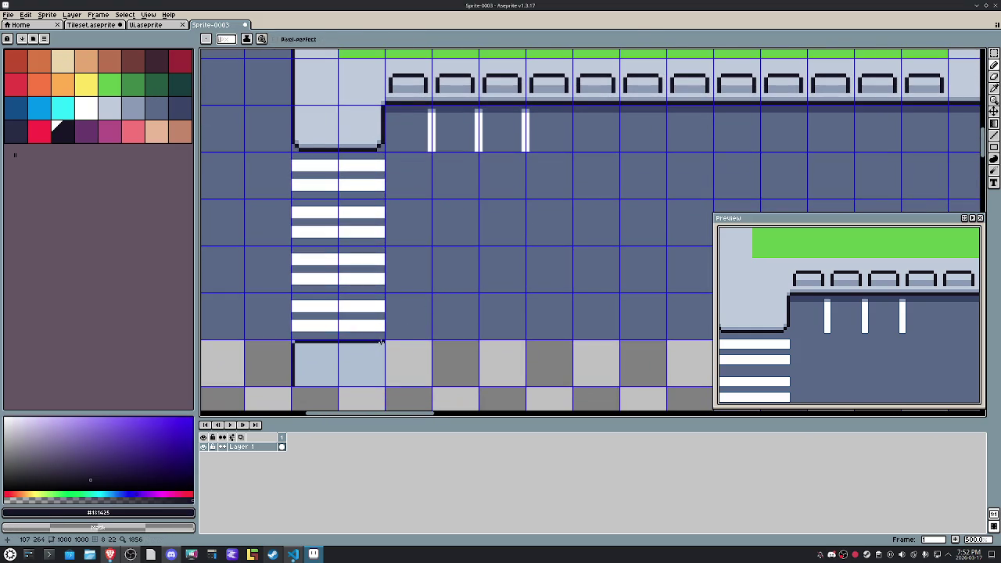
pyautogui.moveTo(383, 344); pyautogui.dragTo(383, 381)
# Step: Reselect the blue-grey road swatch and bring the building and lawn into view
pyautogui.scroll(2, 329, 375)
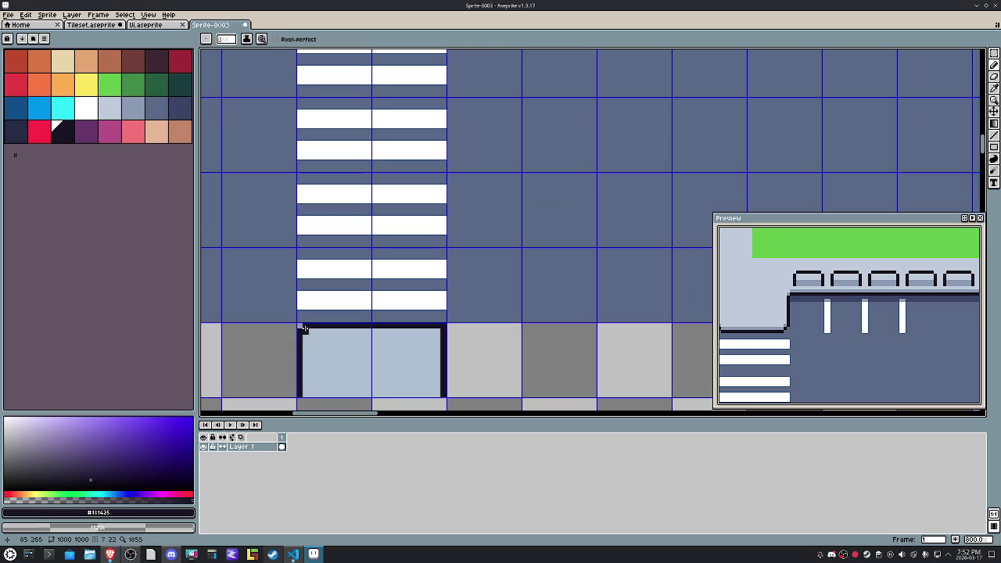
pyautogui.keyDown('alt'); pyautogui.click(456, 310); pyautogui.keyUp('alt')
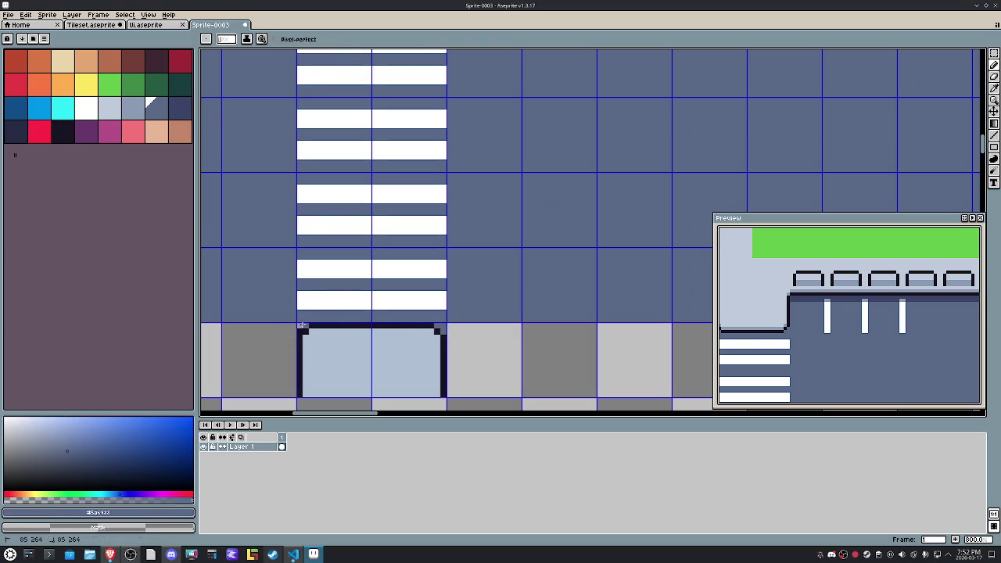
pyautogui.scroll(-3, 348, 326)
pyautogui.moveTo(363, 136); pyautogui.dragTo(320, 276)
pyautogui.scroll(1, 320, 276)
pyautogui.scroll(1, 319, 221)
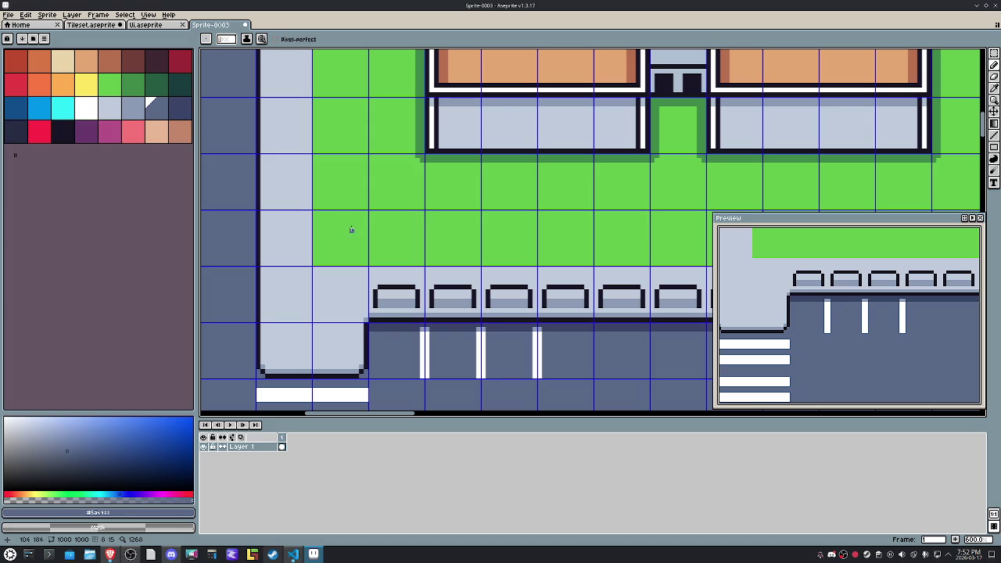
# Step: Fill the grass column below the building door with the sidewalk's light grey
pyautogui.click(129, 85)
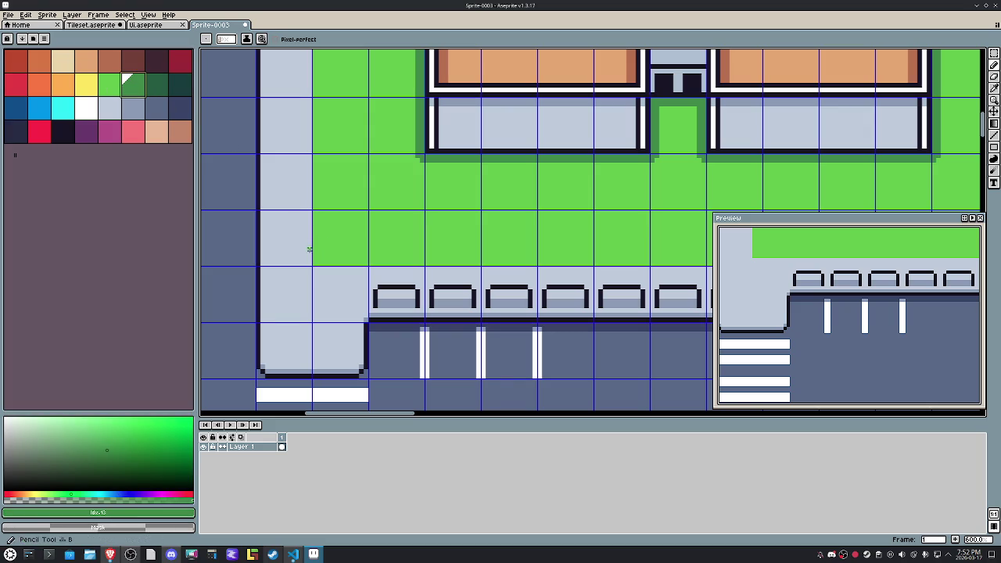
pyautogui.hscroll(3, 309, 260)
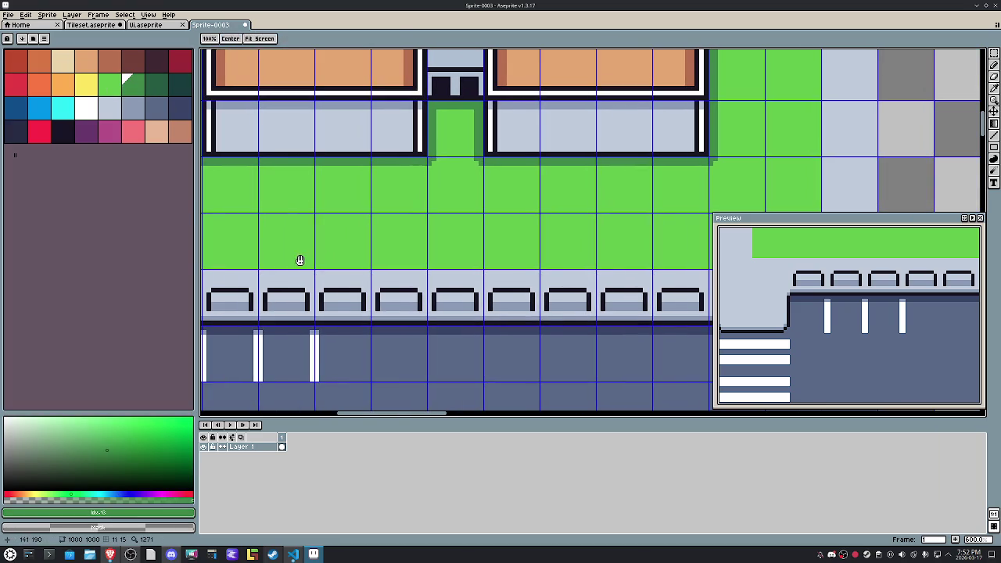
pyautogui.keyDown('alt'); pyautogui.click(456, 278); pyautogui.keyUp('alt')
pyautogui.press('m')
pyautogui.moveTo(463, 242); pyautogui.dragTo(463, 143)
pyautogui.press('g')
pyautogui.click(454, 167)
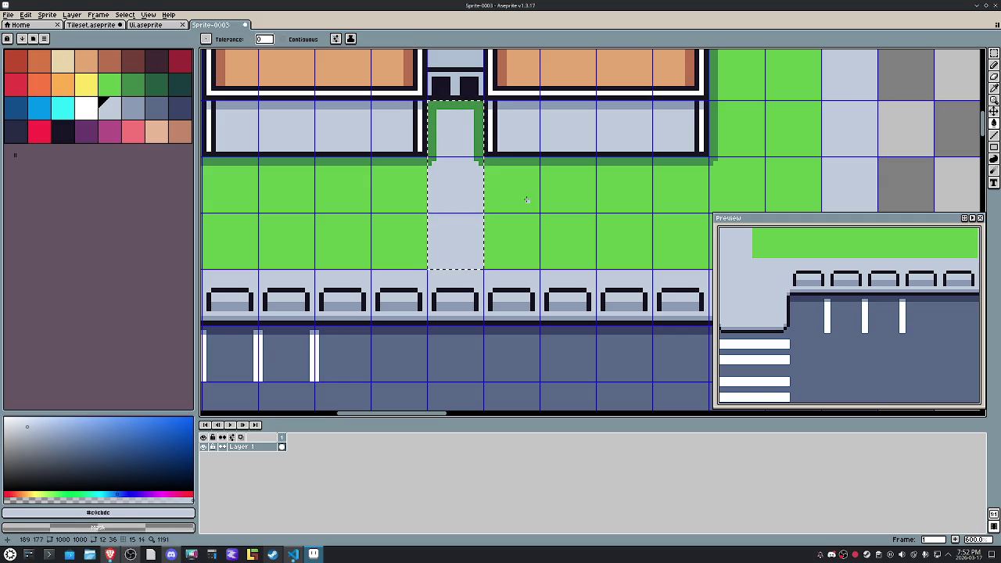
pyautogui.press('m')
pyautogui.hotkey('ctrl', 'd')
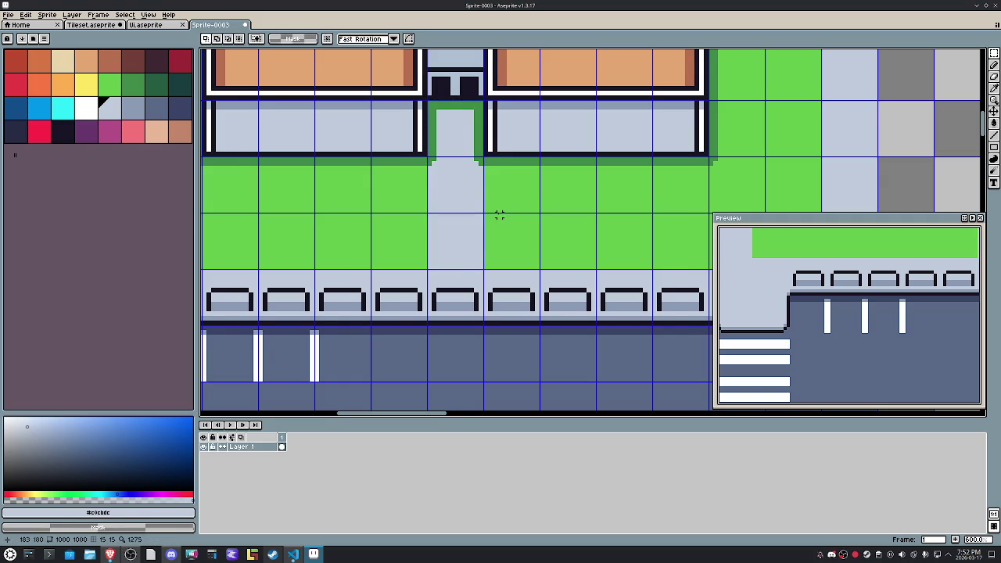
# Step: Stretch the sidewalk upward to widen it into the lawn
pyautogui.scroll(-1, 499, 215)
pyautogui.moveTo(401, 230)
pyautogui.mouseDown()
pyautogui.moveTo(564, 275)
pyautogui.moveTo(245, 263)
pyautogui.mouseUp()
pyautogui.press('Return')
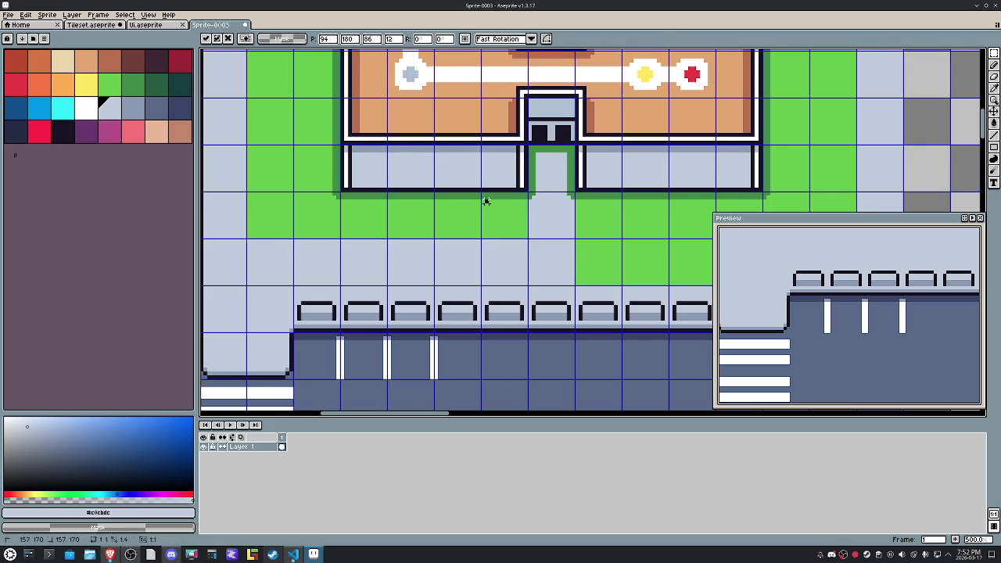
pyautogui.scroll(-2, 547, 201)
pyautogui.moveTo(568, 201)
pyautogui.mouseDown()
pyautogui.moveTo(391, 246)
pyautogui.moveTo(385, 261)
pyautogui.moveTo(565, 248)
pyautogui.mouseUp()
pyautogui.press('Return')
pyautogui.scroll(3, 566, 248)
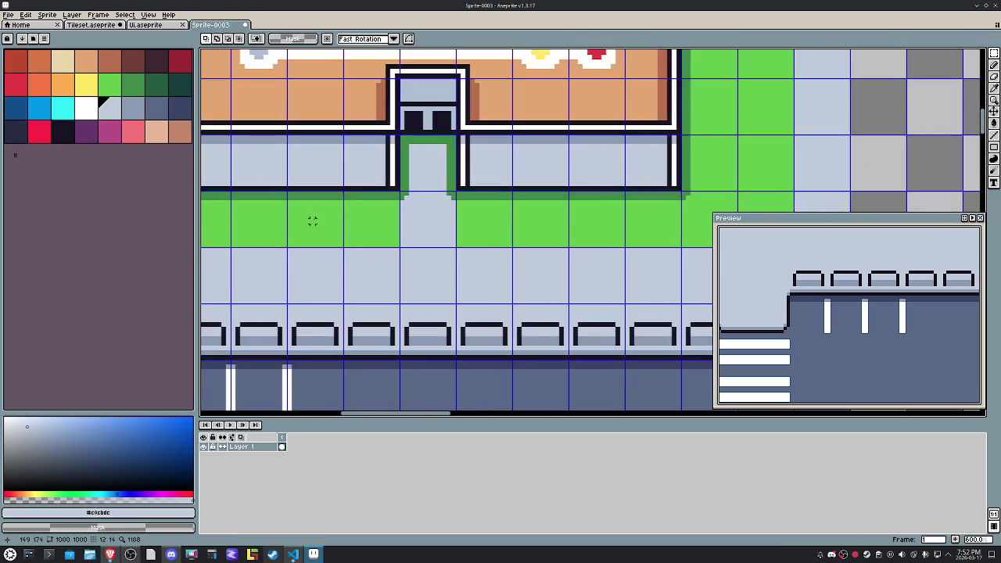
pyautogui.scroll(1, 313, 219)
pyautogui.scroll(1, 438, 183)
# Step: Turn the door's green frame grey using a Contiguous-only bucket fill
pyautogui.press('g')
pyautogui.press('b')
pyautogui.click(367, 203)
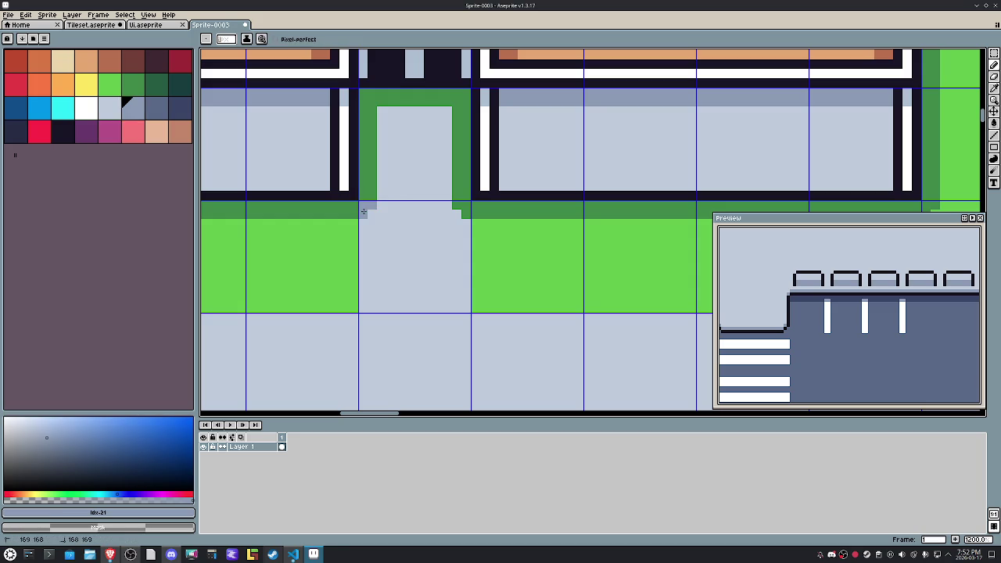
pyautogui.press('g')
pyautogui.click(464, 178)
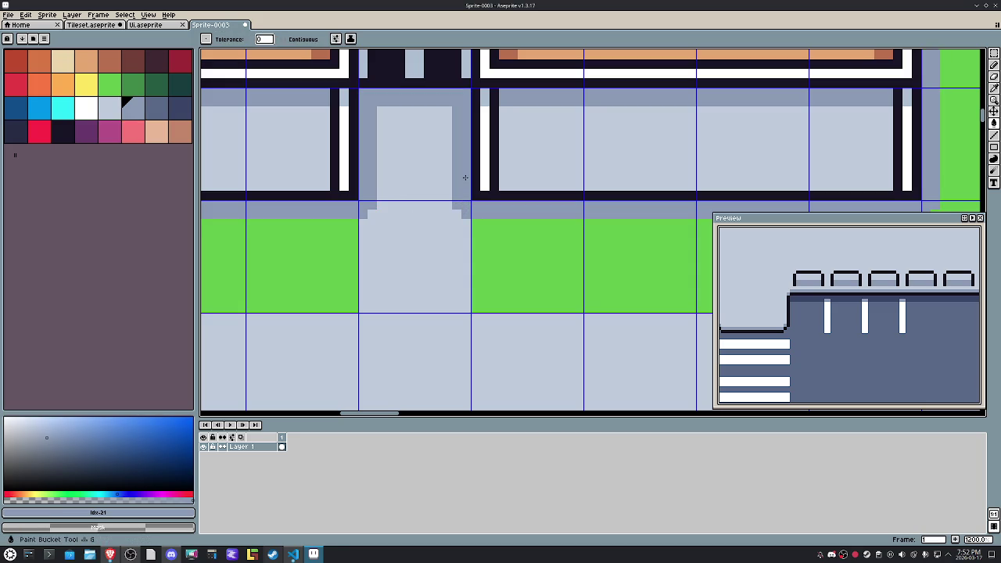
pyautogui.hotkey('ctrl', 'z')
pyautogui.click(283, 39)
pyautogui.click(360, 123)
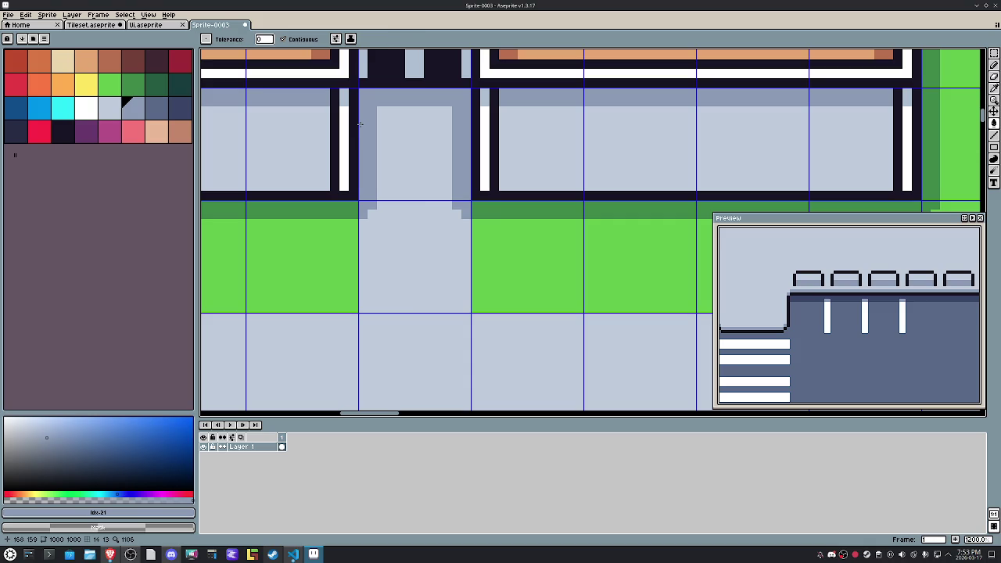
pyautogui.press('m')
pyautogui.scroll(-4, 438, 222)
pyautogui.moveTo(330, 250); pyautogui.dragTo(443, 260)
pyautogui.scroll(4, 340, 239)
pyautogui.scroll(2, 352, 241)
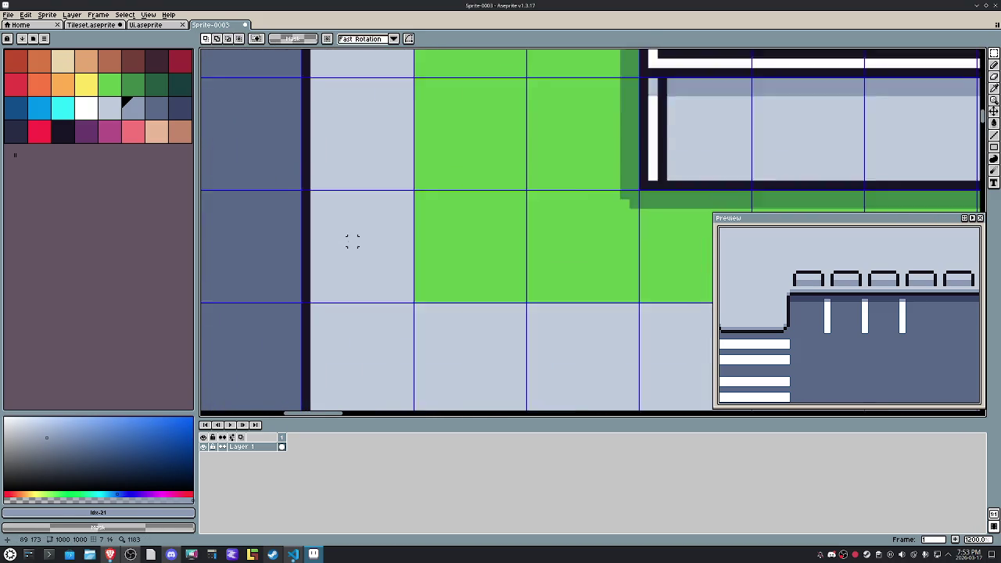
# Step: Draw vertical and horizontal grey paving seams across the widened sidewalk
pyautogui.scroll(1, 353, 241)
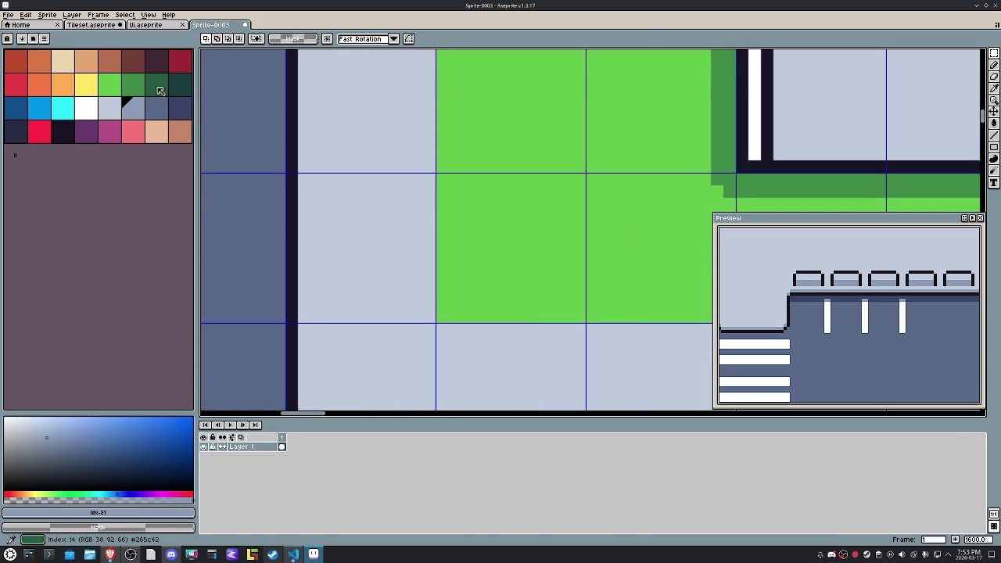
pyautogui.press('b')
pyautogui.moveTo(424, 180); pyautogui.dragTo(424, 317)
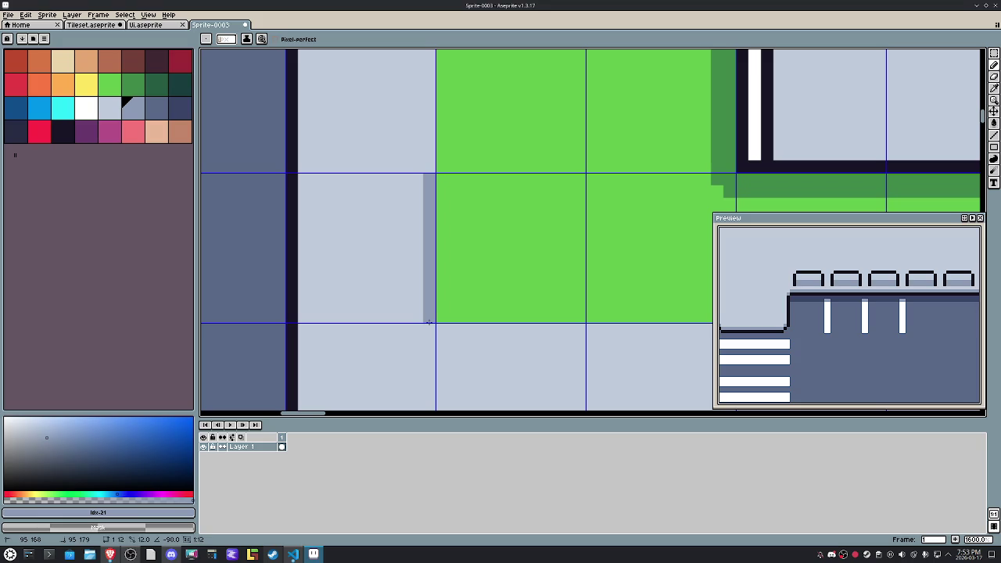
pyautogui.moveTo(416, 242); pyautogui.dragTo(310, 243)
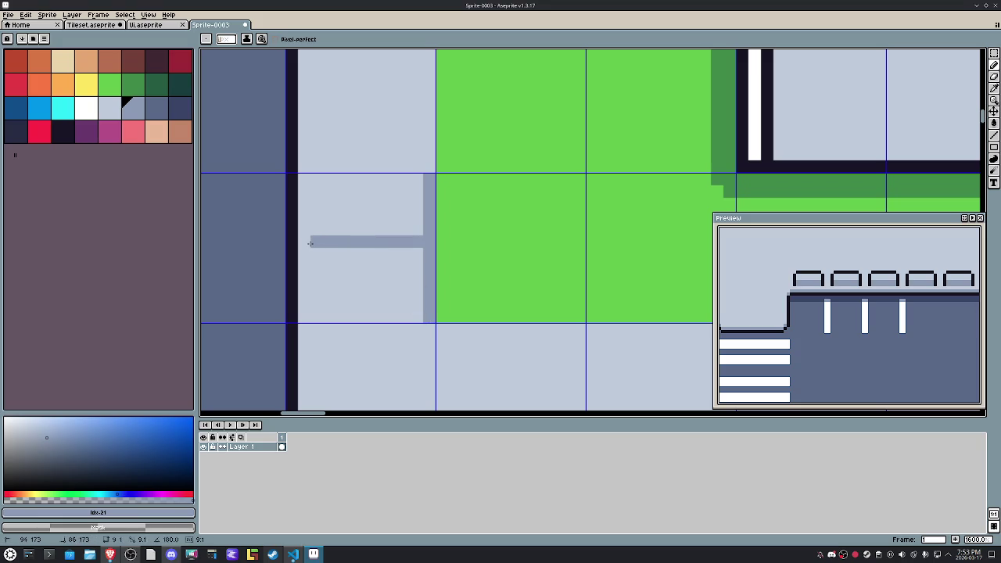
pyautogui.scroll(-3, 305, 244)
pyautogui.scroll(1, 370, 249)
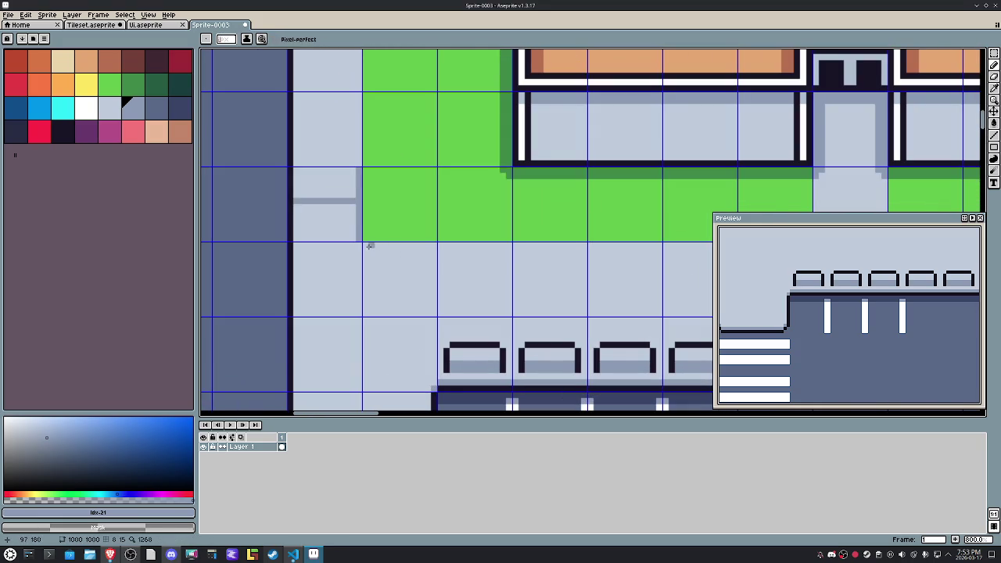
pyautogui.moveTo(365, 245)
pyautogui.mouseDown()
pyautogui.moveTo(433, 251)
pyautogui.moveTo(424, 245)
pyautogui.mouseUp()
pyautogui.scroll(-2, 401, 253)
pyautogui.scroll(2, 354, 323)
pyautogui.moveTo(325, 313); pyautogui.dragTo(471, 314)
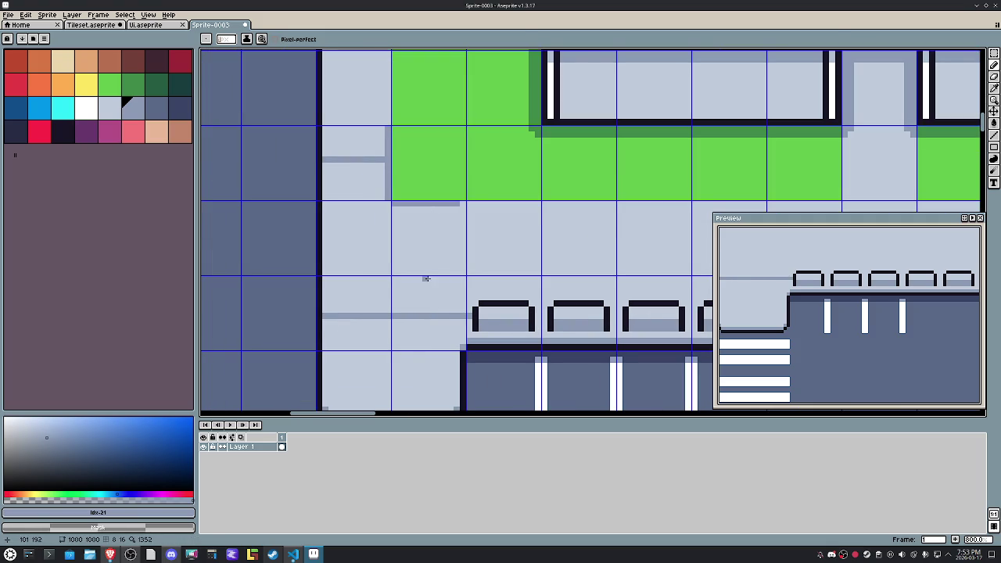
# Step: Add a dark line across the lower block and more grey seams along the sidewalk
pyautogui.moveTo(409, 351); pyautogui.dragTo(446, 224)
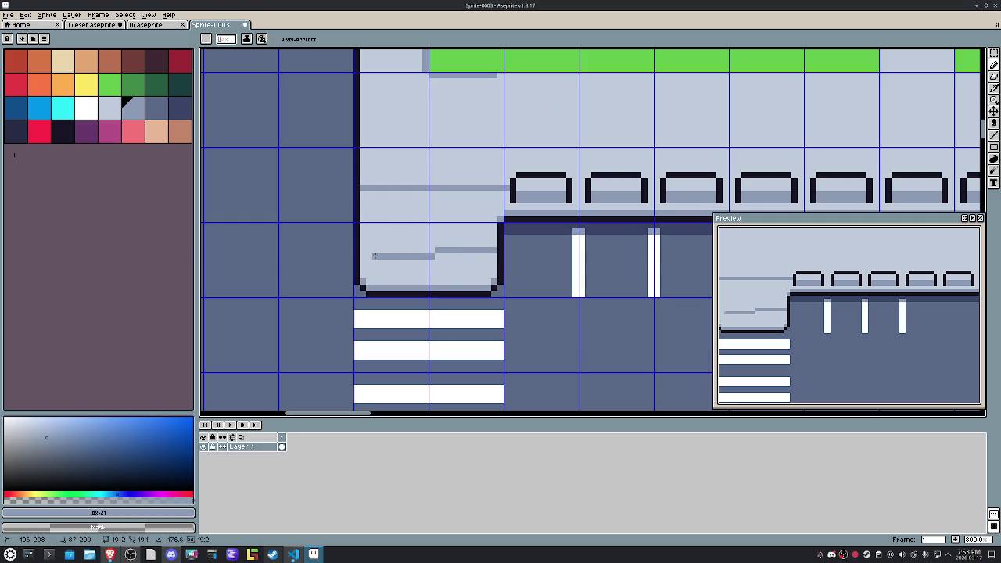
pyautogui.moveTo(426, 357)
pyautogui.mouseDown()
pyautogui.moveTo(450, 183)
pyautogui.moveTo(443, 74)
pyautogui.mouseUp()
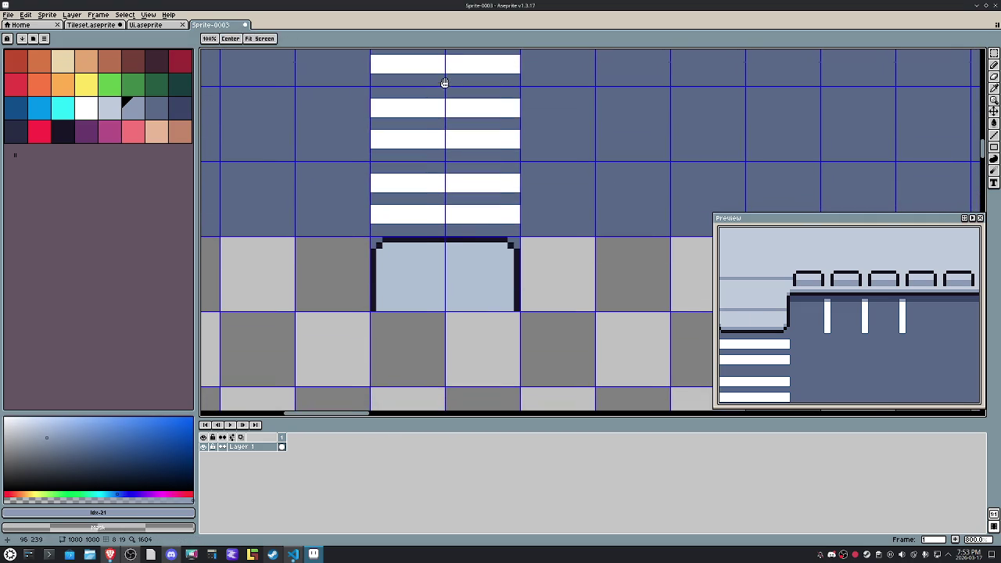
pyautogui.moveTo(380, 283); pyautogui.dragTo(514, 284)
pyautogui.scroll(-2, 457, 259)
pyautogui.scroll(5, 457, 259)
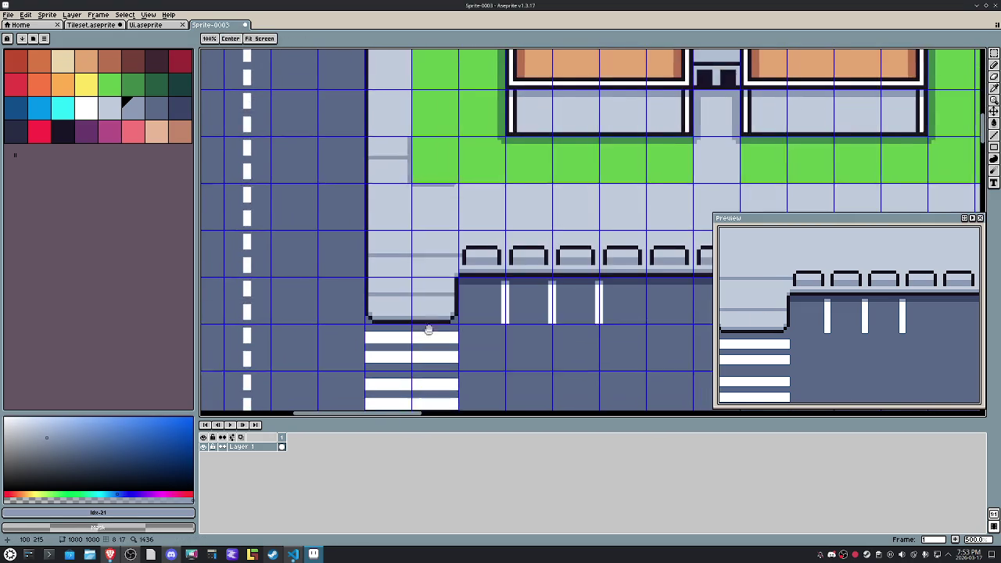
pyautogui.scroll(1, 450, 208)
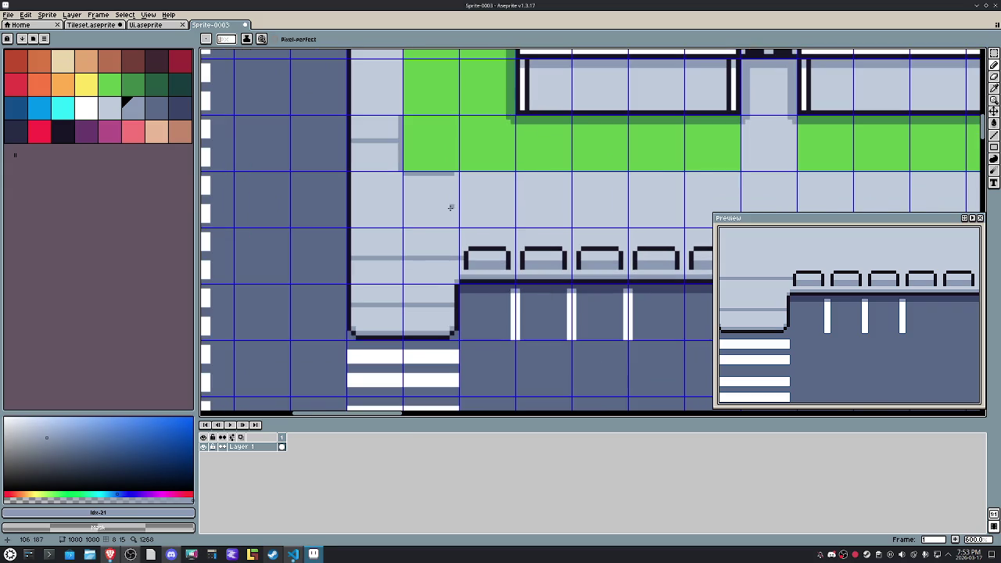
pyautogui.moveTo(431, 181); pyautogui.dragTo(431, 257)
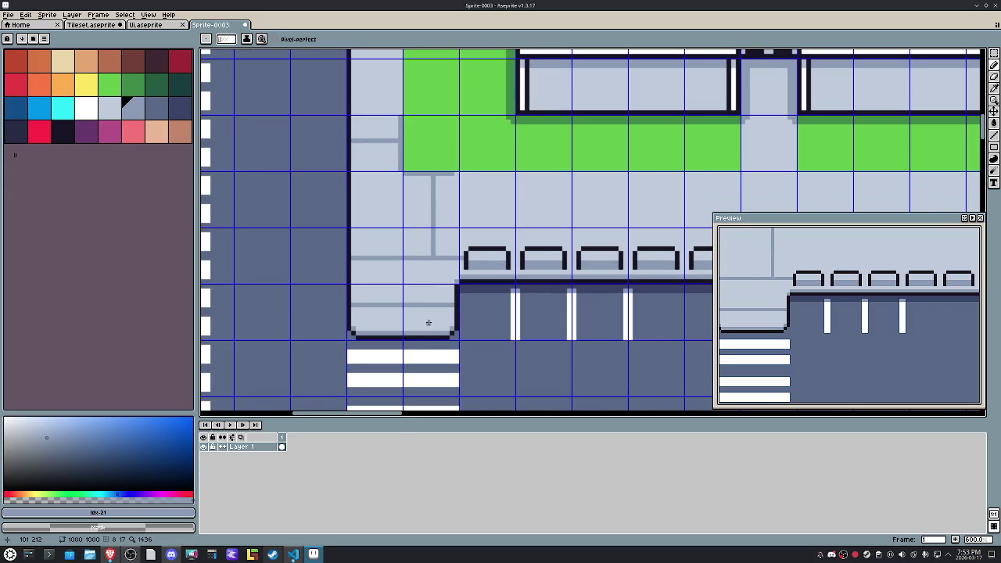
pyautogui.hscroll(3, 428, 322)
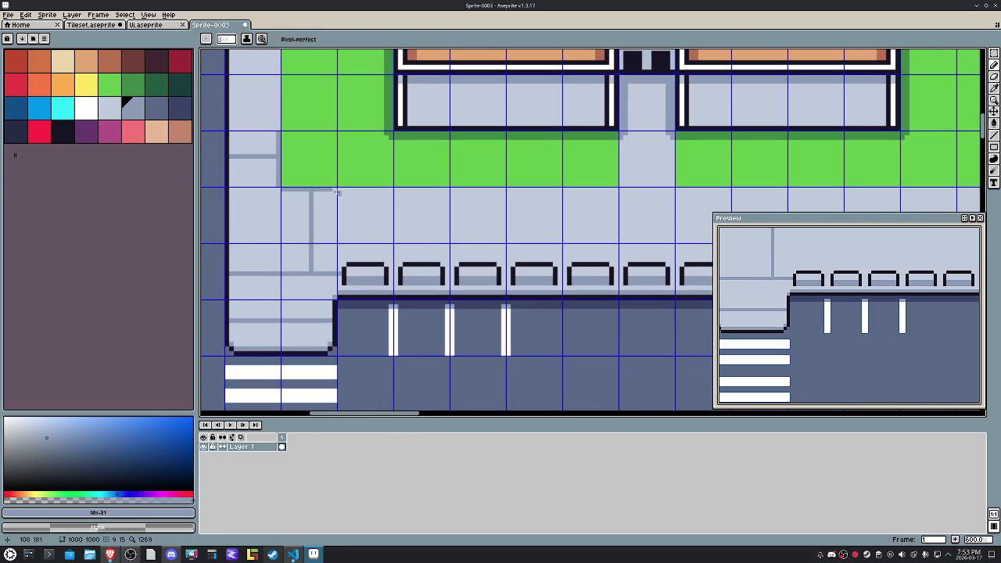
pyautogui.moveTo(333, 189); pyautogui.dragTo(613, 188)
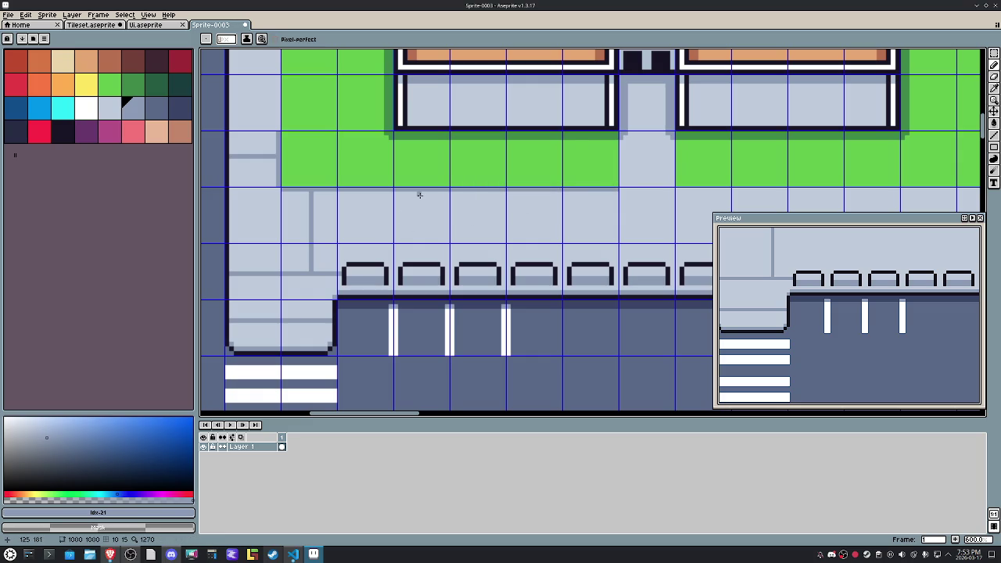
pyautogui.moveTo(419, 192); pyautogui.dragTo(420, 244)
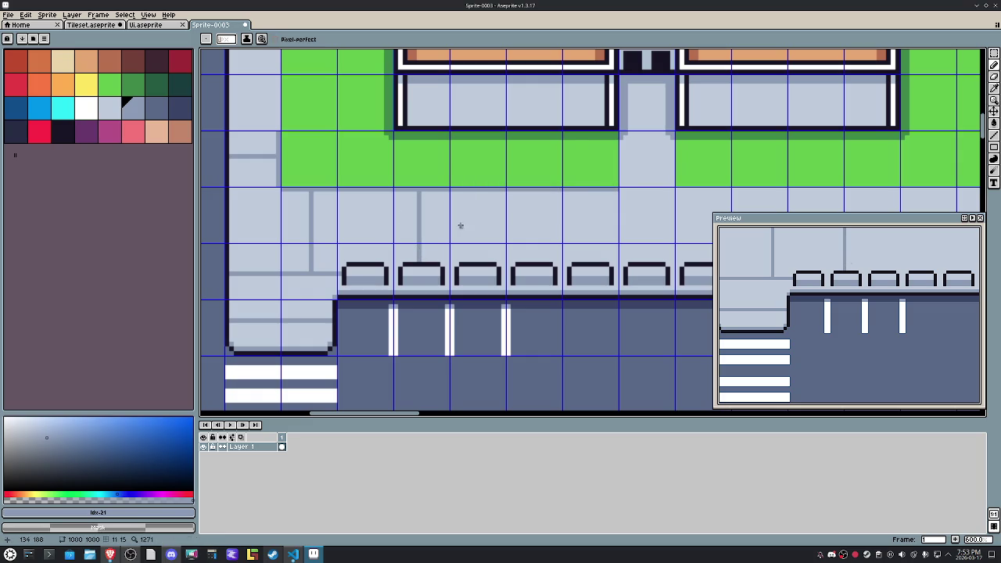
# Step: Copy a vertical seam and paste three copies, each shifted right, along the sidewalk
pyautogui.press('m')
pyautogui.moveTo(427, 265); pyautogui.dragTo(431, 208)
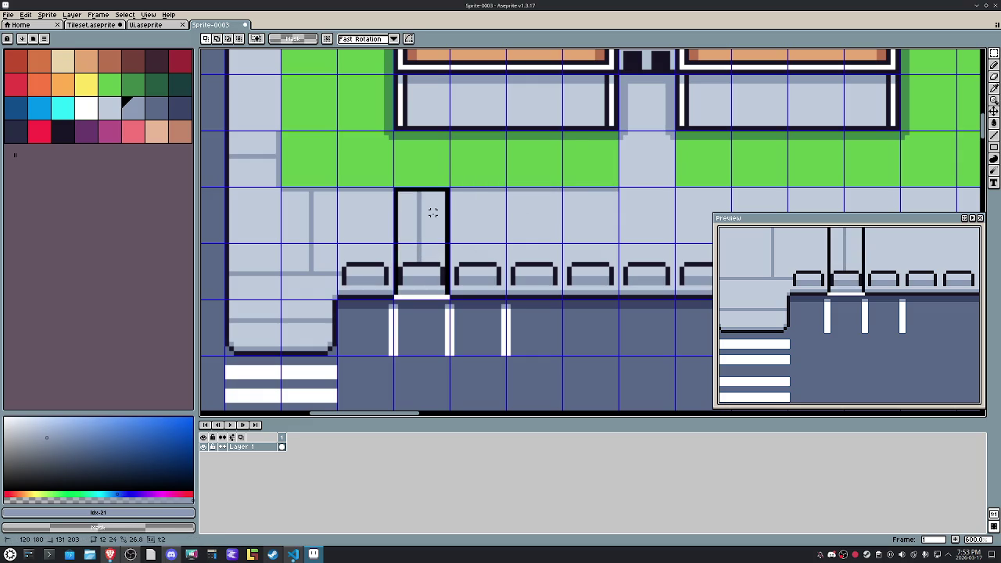
pyautogui.hotkey('ctrl', 'c')
pyautogui.hotkey('ctrl', 'v')
pyautogui.hotkey('shift', 'Right')
pyautogui.hotkey('ctrl', 'v')
pyautogui.hotkey('shift', 'Right')
pyautogui.press('Return')
pyautogui.hotkey('ctrl', 'v')
pyautogui.hotkey('shift', 'Right')
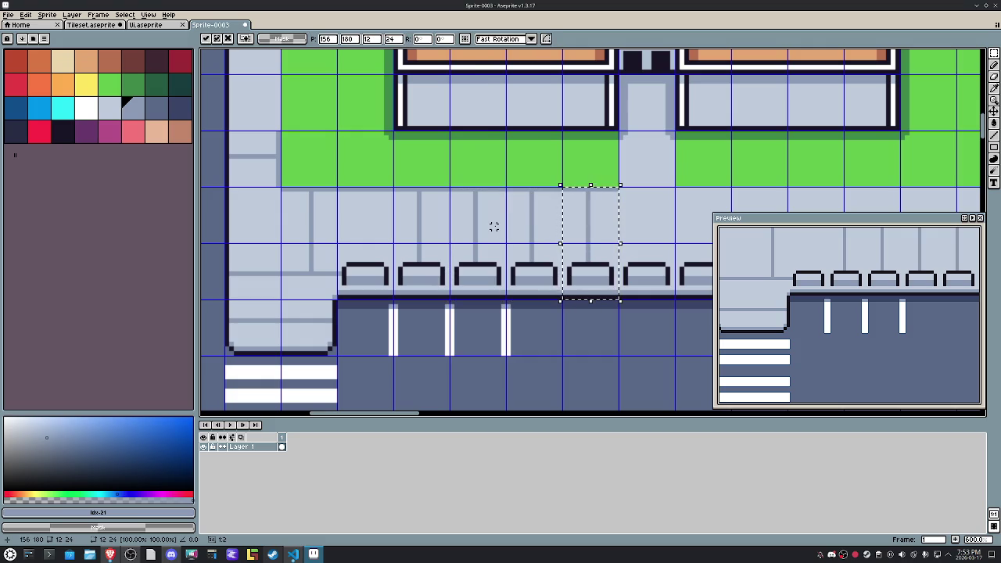
pyautogui.press('Return')
pyautogui.moveTo(662, 206); pyautogui.dragTo(562, 243)
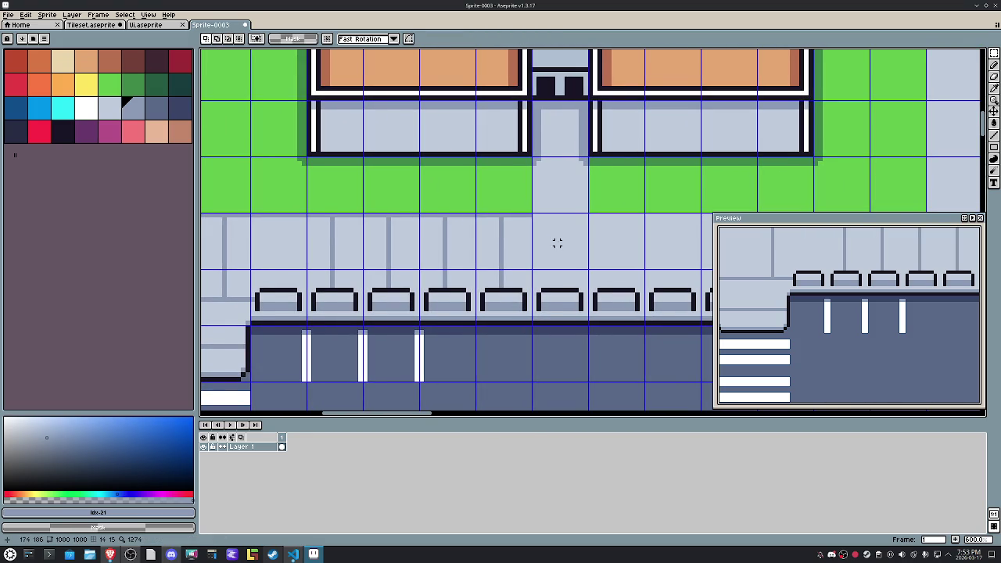
pyautogui.hscroll(-5, 404, 262)
pyautogui.scroll(1, 370, 257)
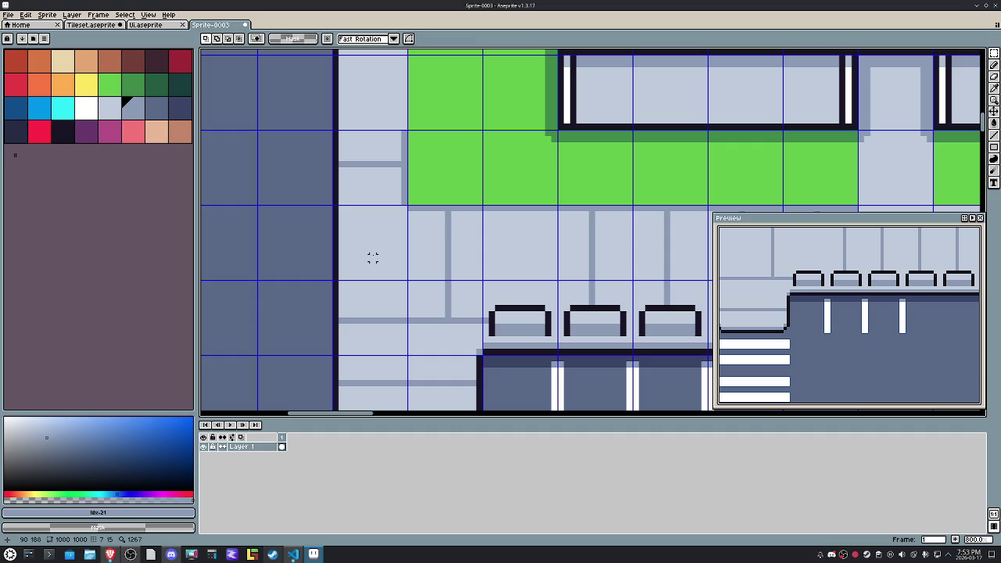
# Step: Draw a brown line along the lawn's bottom edge with the Pencil
pyautogui.press('b')
pyautogui.click(133, 84)
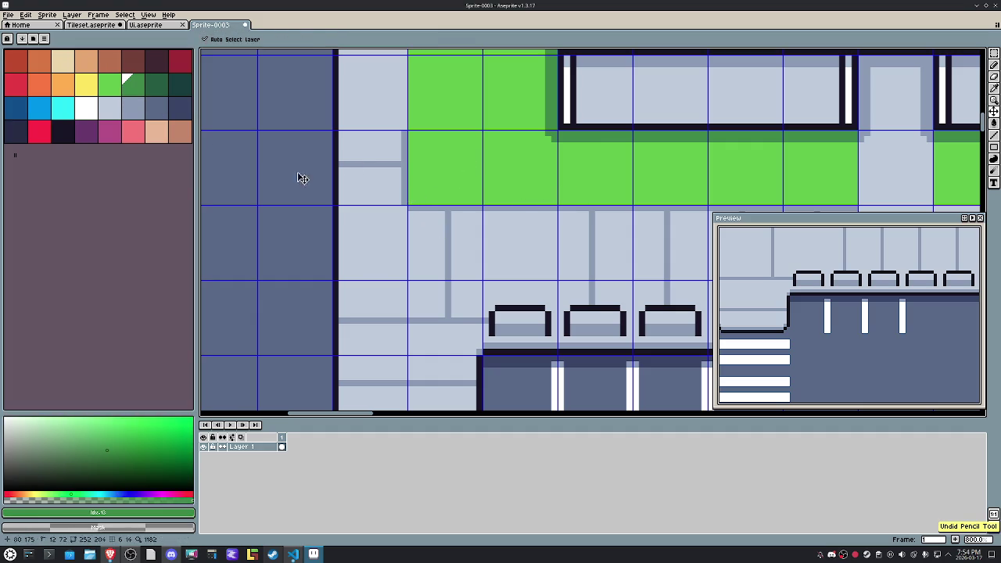
pyautogui.click(110, 62)
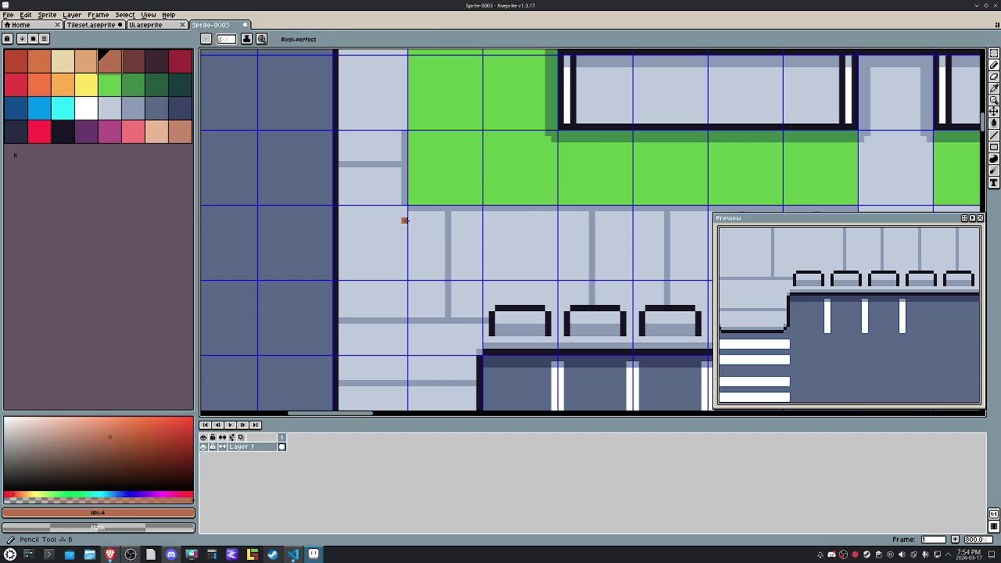
pyautogui.moveTo(817, 250)
pyautogui.mouseDown()
pyautogui.moveTo(692, 258)
pyautogui.moveTo(626, 239)
pyautogui.mouseUp()
pyautogui.keyDown('shift'); pyautogui.click(657, 230); pyautogui.keyUp('shift')
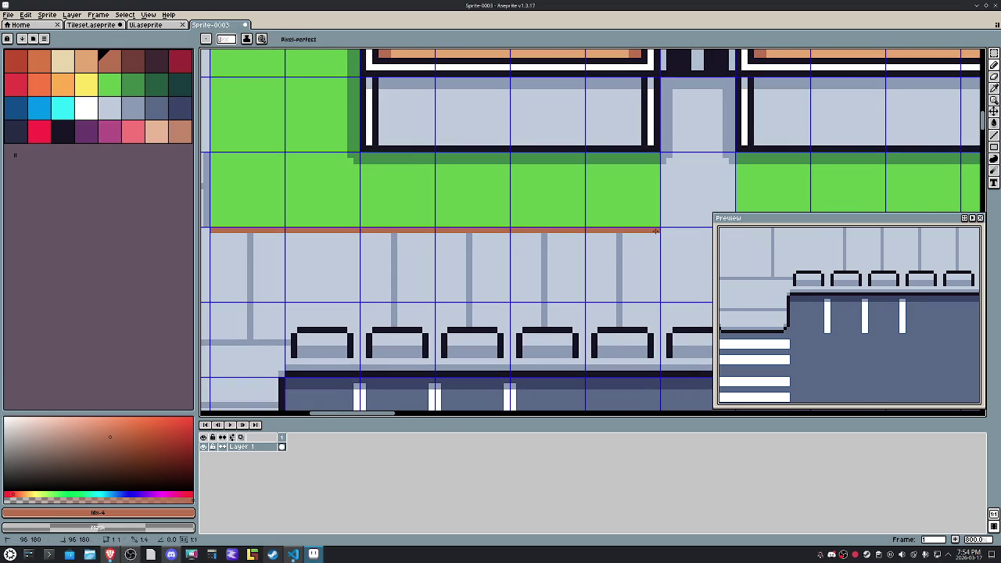
pyautogui.moveTo(380, 255); pyautogui.dragTo(504, 268)
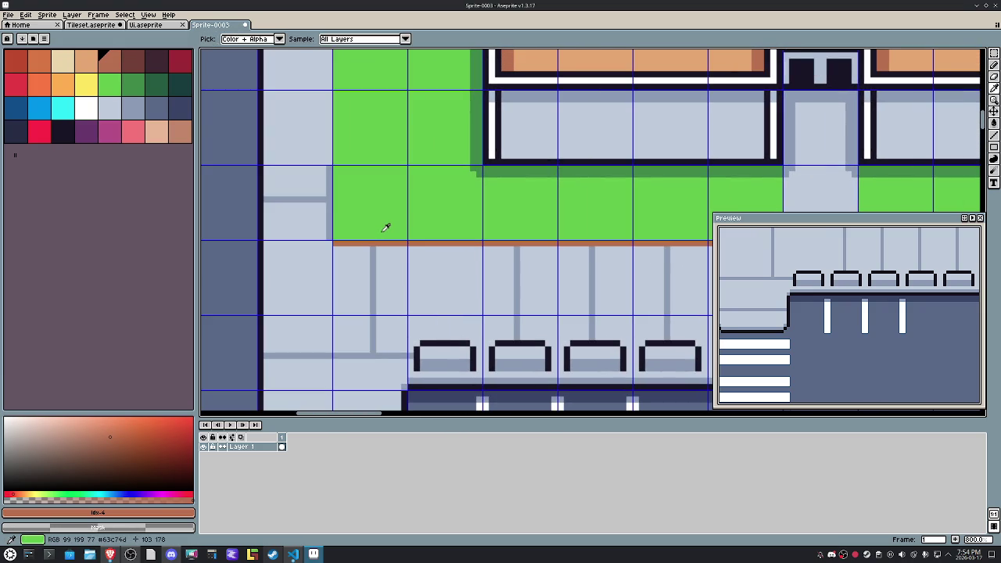
# Step: Paint a grey joint where a paving line meets the brown border
pyautogui.keyDown('alt'); pyautogui.click(385, 229); pyautogui.keyUp('alt')
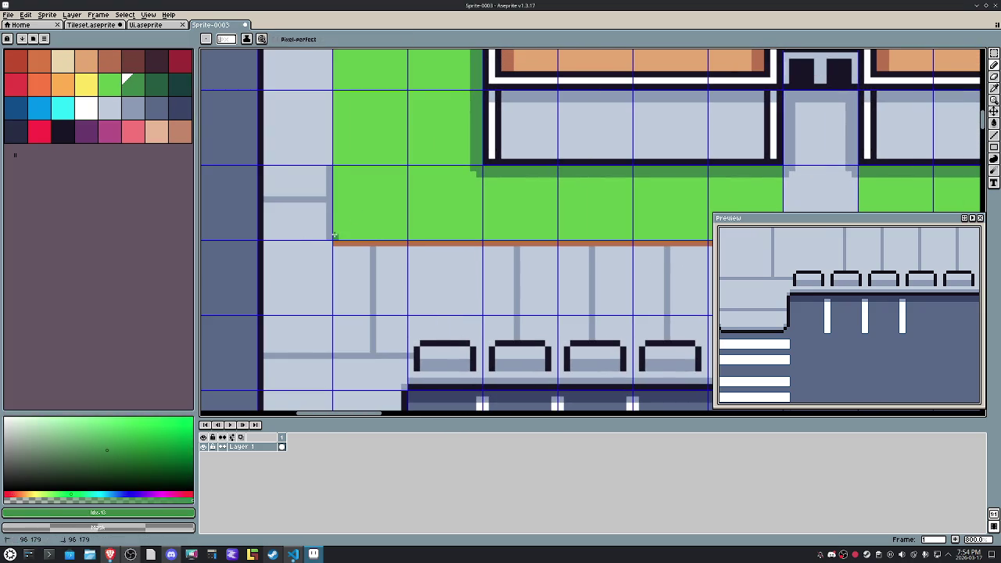
pyautogui.moveTo(578, 242); pyautogui.dragTo(438, 217)
pyautogui.moveTo(398, 258)
pyautogui.mouseDown()
pyautogui.moveTo(469, 290)
pyautogui.moveTo(456, 259)
pyautogui.mouseUp()
pyautogui.scroll(2, 375, 250)
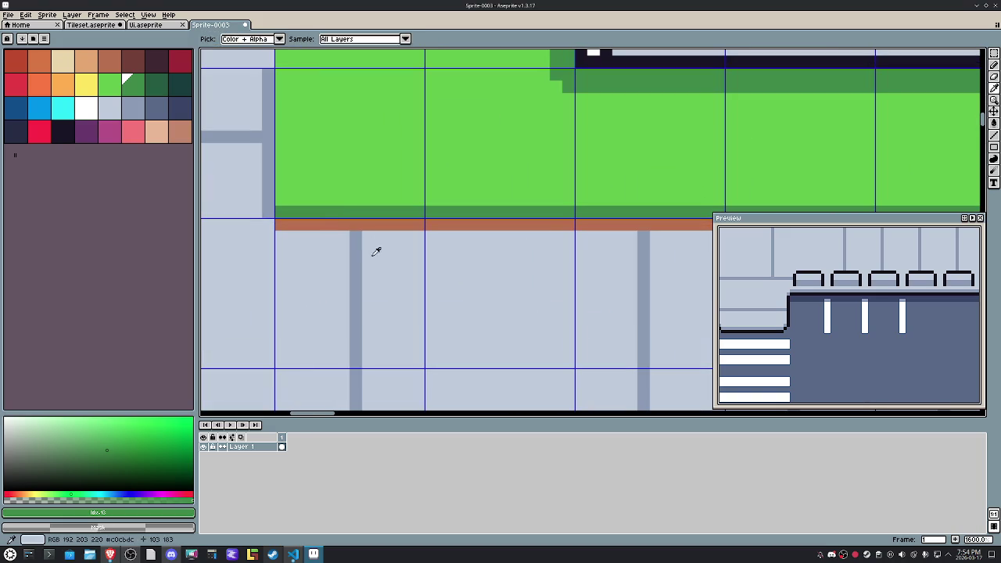
pyautogui.keyDown('alt'); pyautogui.click(356, 242); pyautogui.keyUp('alt')
pyautogui.click(356, 225)
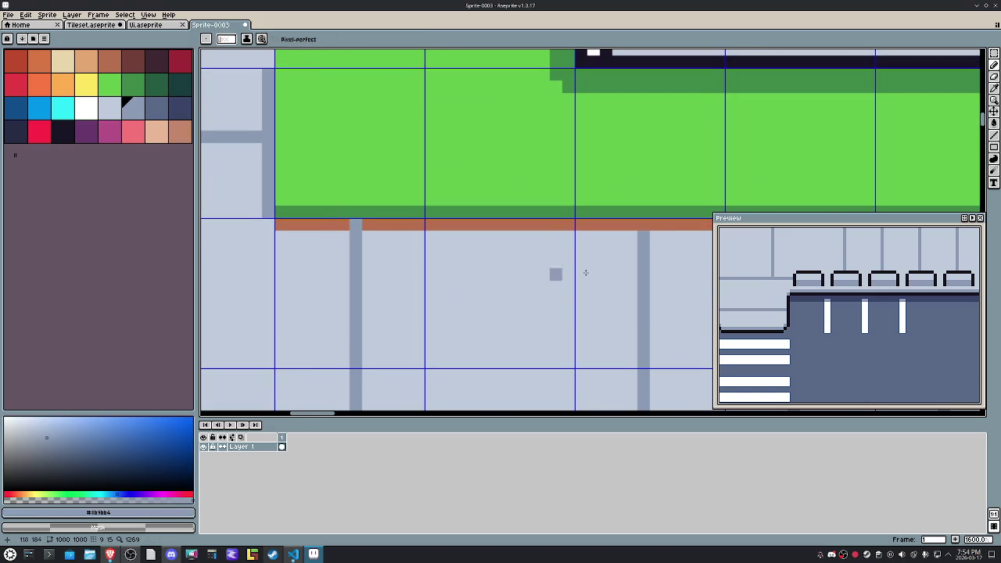
pyautogui.scroll(-3, 595, 262)
pyautogui.moveTo(534, 300); pyautogui.dragTo(371, 218)
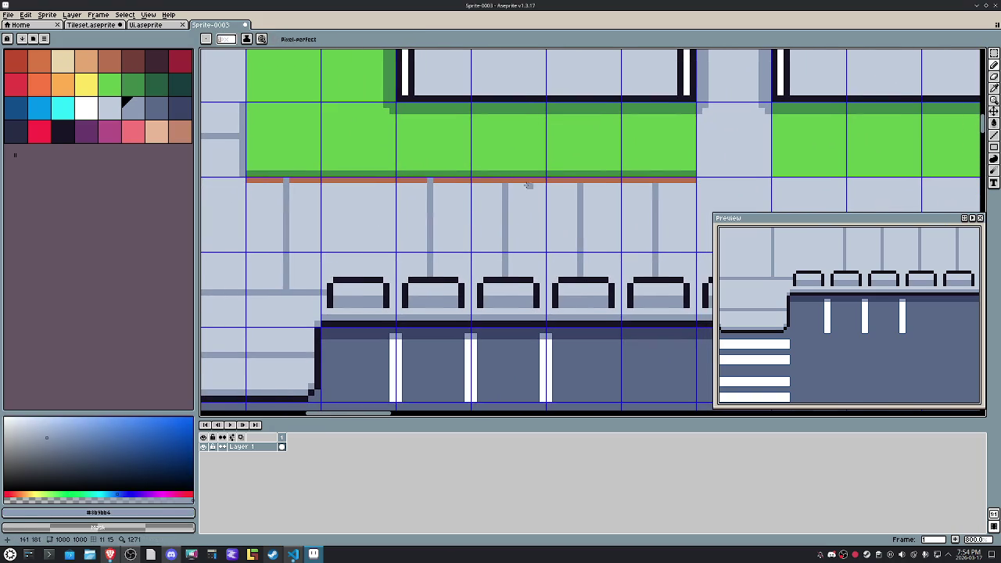
# Step: Add a darker red-brown pixel on the border and a light-grey row beneath it
pyautogui.keyDown('alt'); pyautogui.click(571, 179); pyautogui.keyUp('alt')
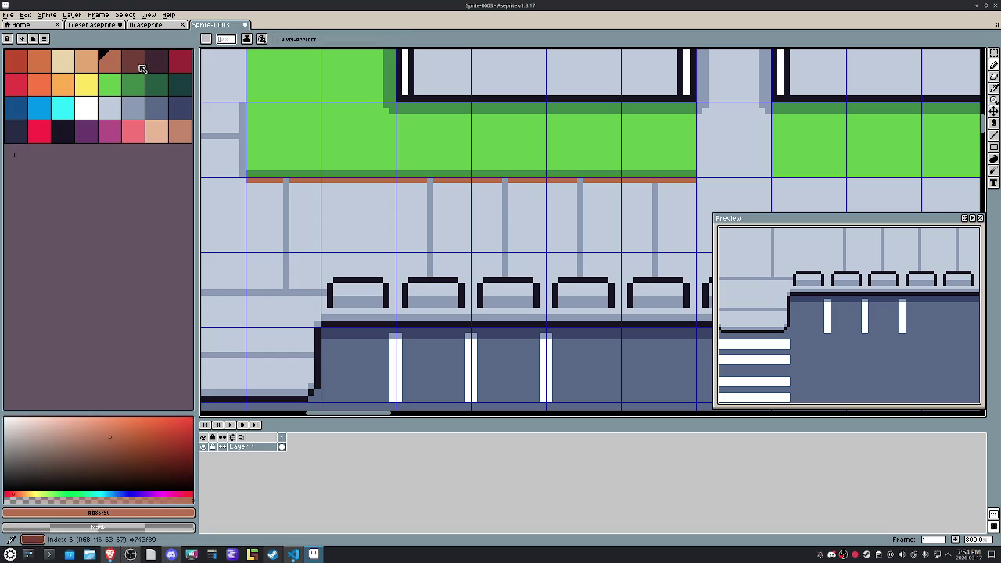
pyautogui.click(139, 68)
pyautogui.click(429, 185)
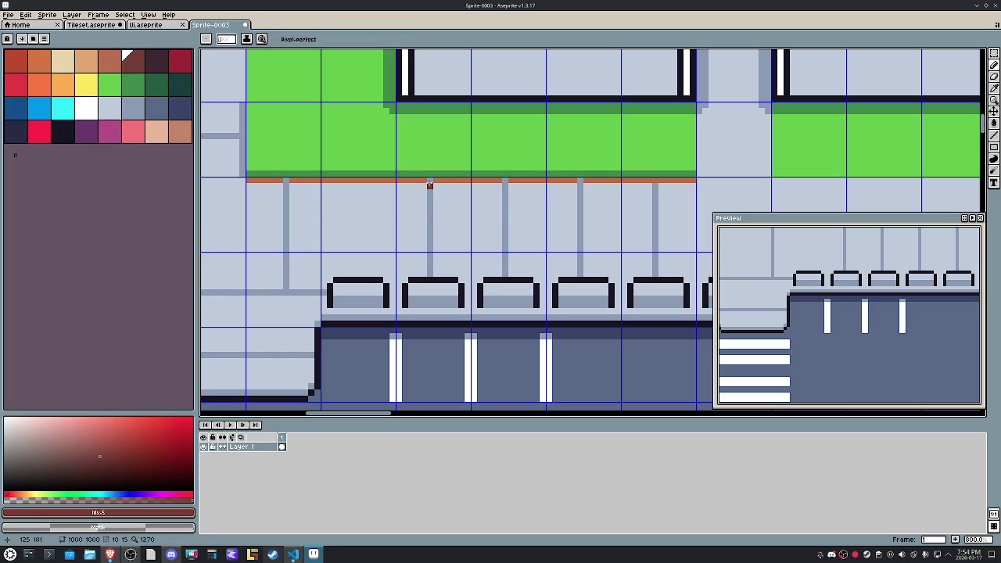
pyautogui.keyDown('alt'); pyautogui.click(300, 179); pyautogui.keyUp('alt')
pyautogui.keyDown('alt'); pyautogui.click(268, 190); pyautogui.keyUp('alt')
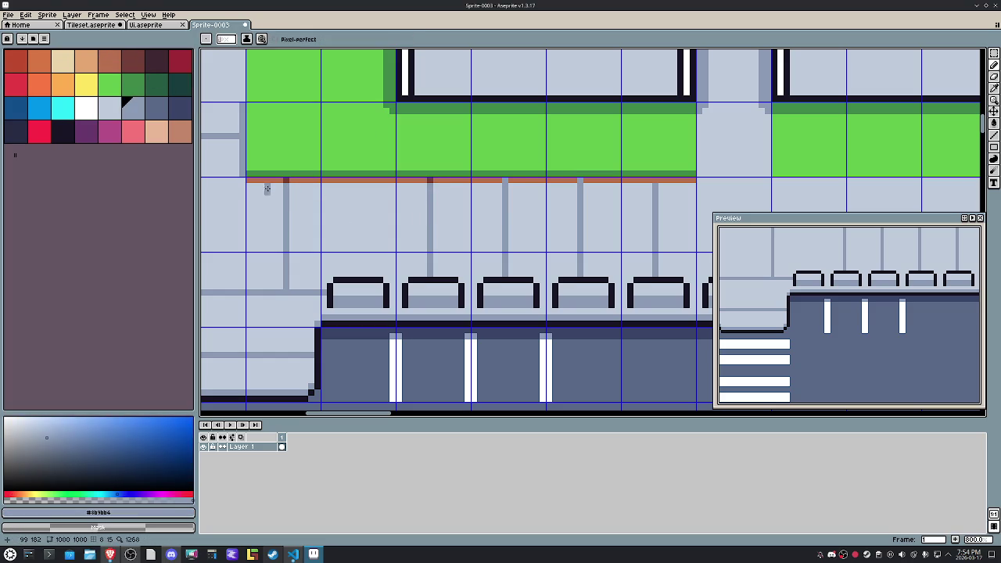
pyautogui.moveTo(249, 185); pyautogui.dragTo(686, 185)
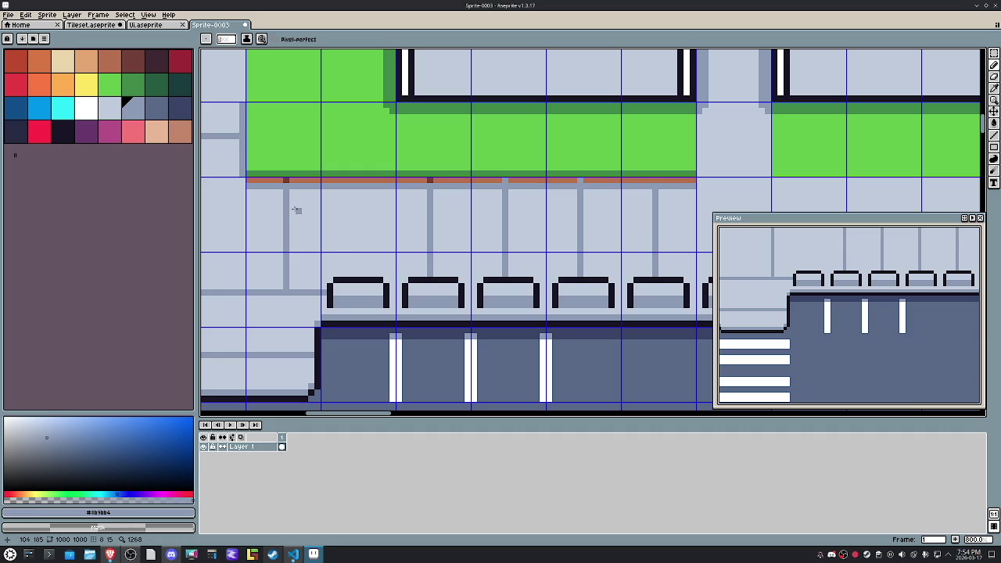
pyautogui.keyDown('alt'); pyautogui.click(286, 182); pyautogui.keyUp('alt')
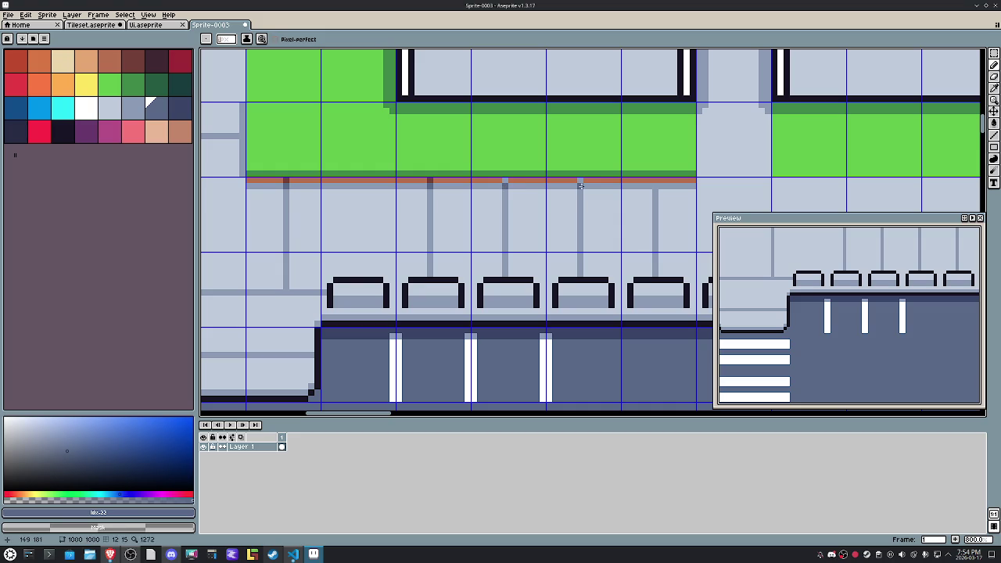
pyautogui.keyDown('alt'); pyautogui.click(601, 180); pyautogui.keyUp('alt')
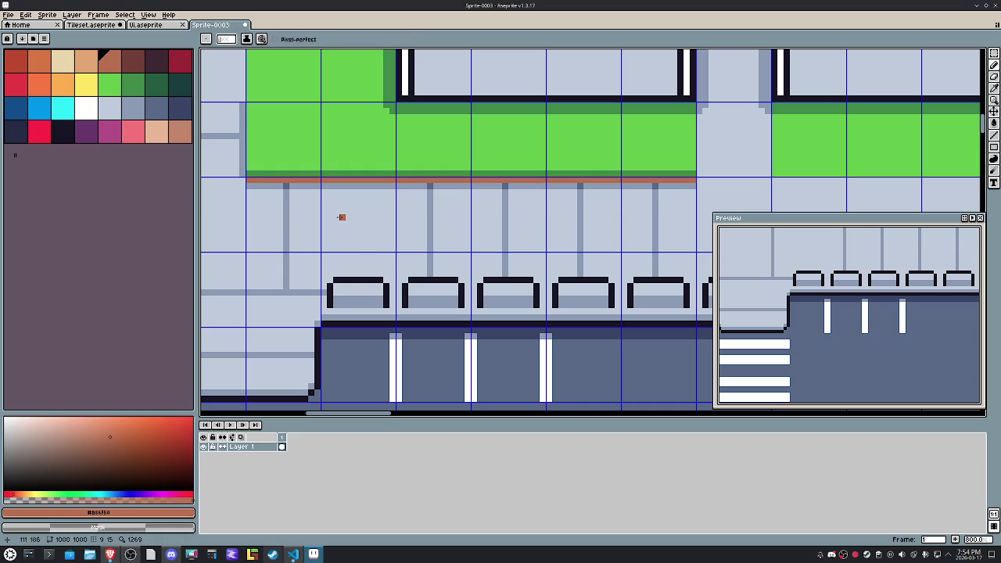
pyautogui.scroll(-1, 430, 229)
pyautogui.moveTo(431, 226); pyautogui.dragTo(438, 270)
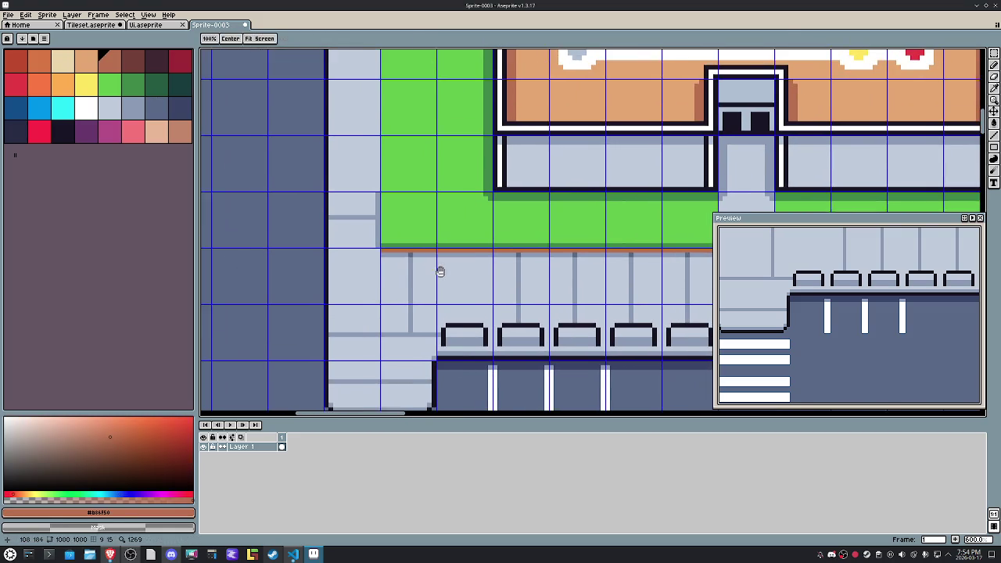
# Step: Paint over the stray vertical grey line and move a left walkway tile up one cell
pyautogui.keyDown('alt'); pyautogui.click(378, 244); pyautogui.keyUp('alt')
pyautogui.moveTo(377, 244); pyautogui.dragTo(377, 196)
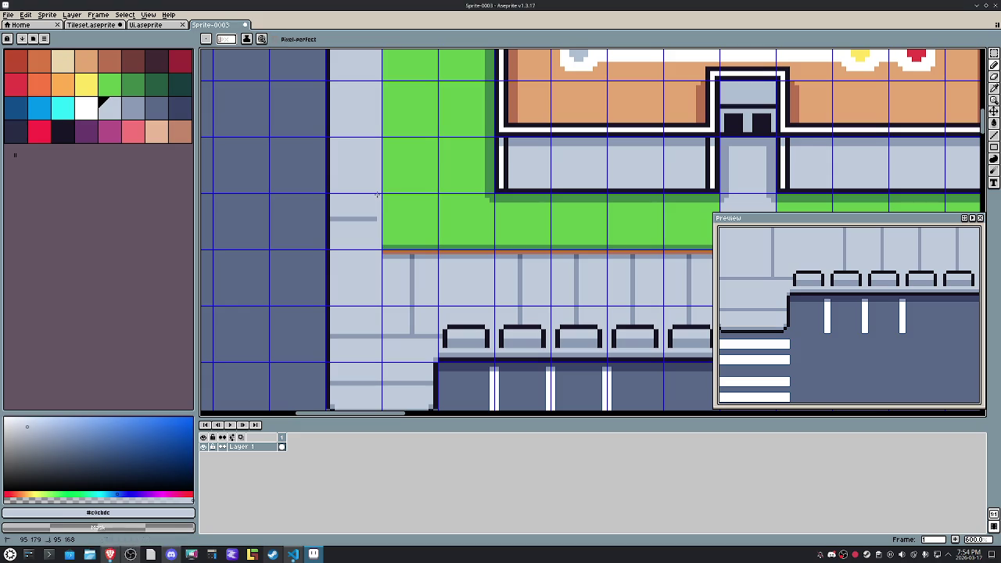
pyautogui.keyDown('alt'); pyautogui.click(376, 218); pyautogui.keyUp('alt')
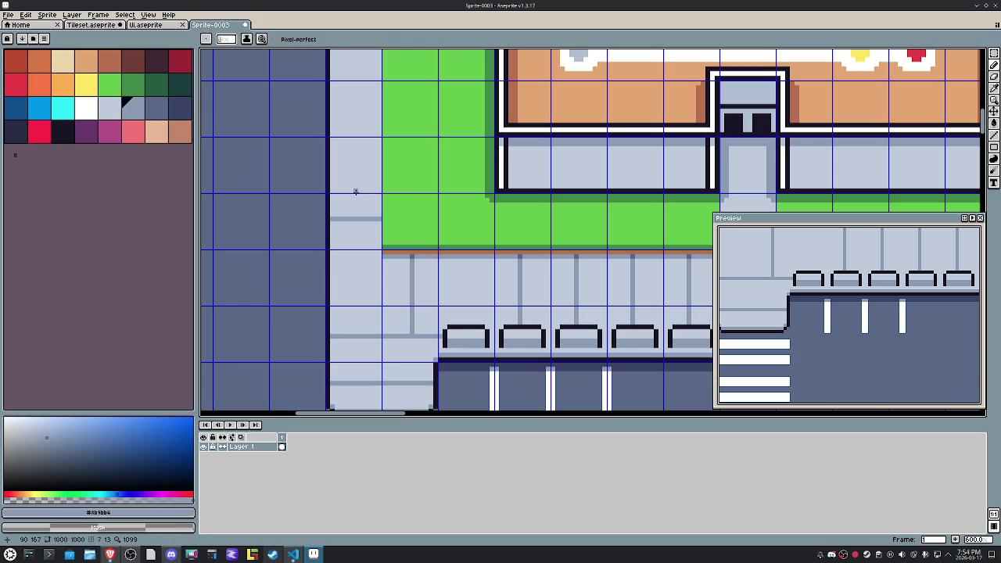
pyautogui.press('m')
pyautogui.moveTo(356, 199); pyautogui.dragTo(376, 223)
pyautogui.scroll(-1, 378, 217)
pyautogui.hotkey('shift', 'Up')
pyautogui.hotkey('shift', 'Up')
pyautogui.hotkey('shift', 'Up')
pyautogui.hotkey('shift', 'Up')
pyautogui.hotkey('shift', 'Up')
pyautogui.hotkey('ctrl', 'd')
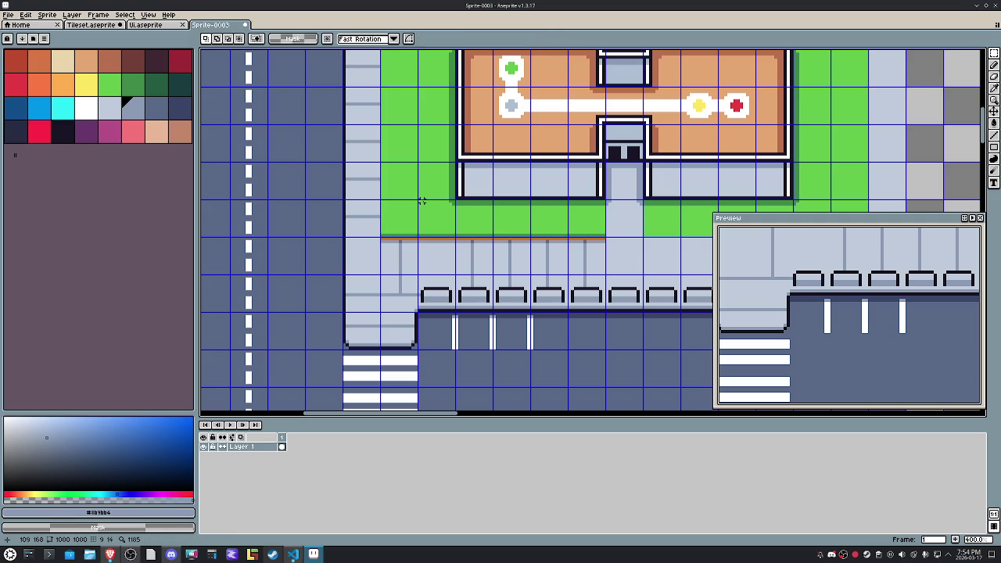
# Step: Move the lawn strip down and stretch the row below it to reach the benches
pyautogui.moveTo(396, 222)
pyautogui.mouseDown()
pyautogui.moveTo(604, 235)
pyautogui.moveTo(378, 220)
pyautogui.mouseUp()
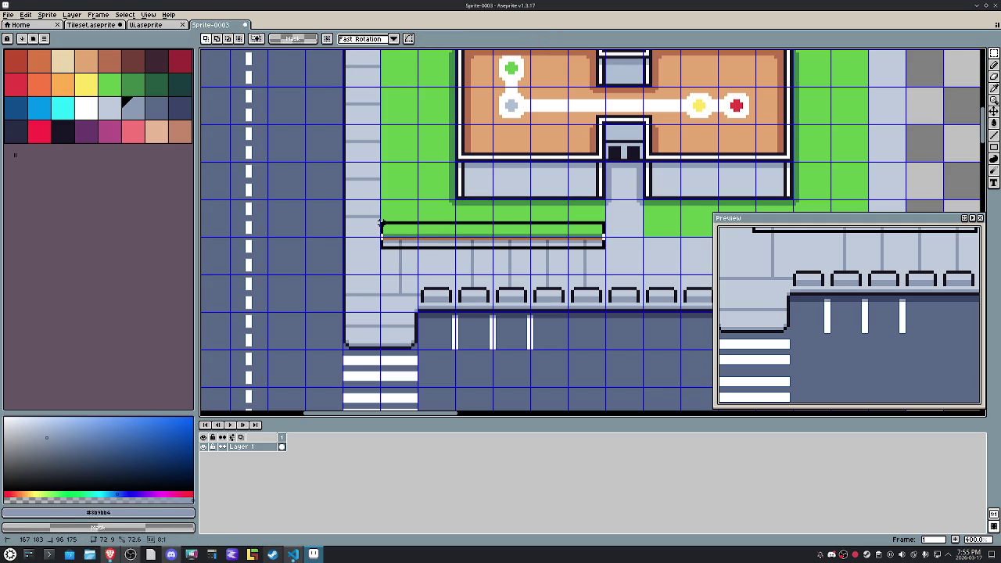
pyautogui.press('Down')
pyautogui.press('Down')
pyautogui.press('Down')
pyautogui.press('Down')
pyautogui.press('Down')
pyautogui.press('Down')
pyautogui.press('Down')
pyautogui.press('Down')
pyautogui.press('Down')
pyautogui.press('Down')
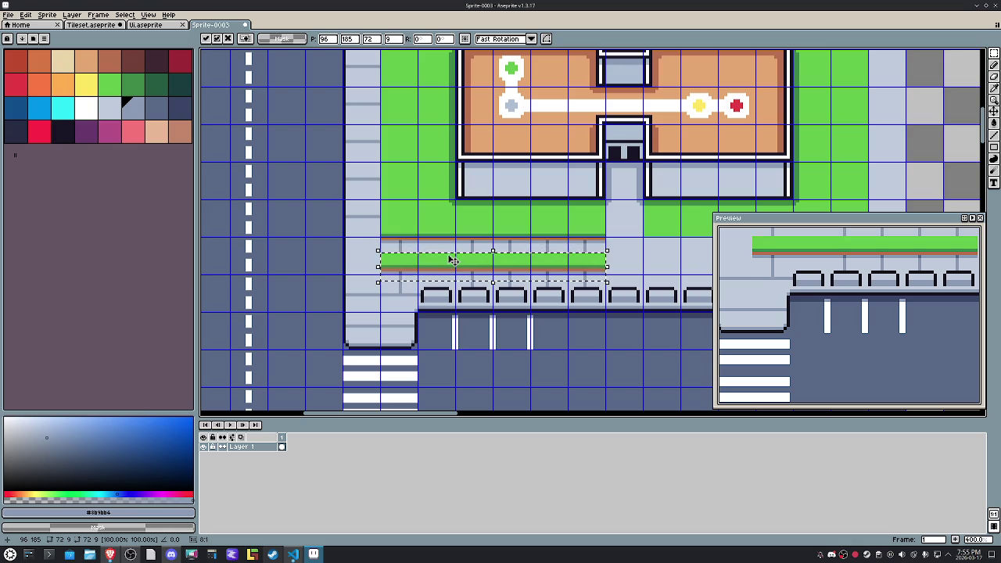
pyautogui.click(599, 232)
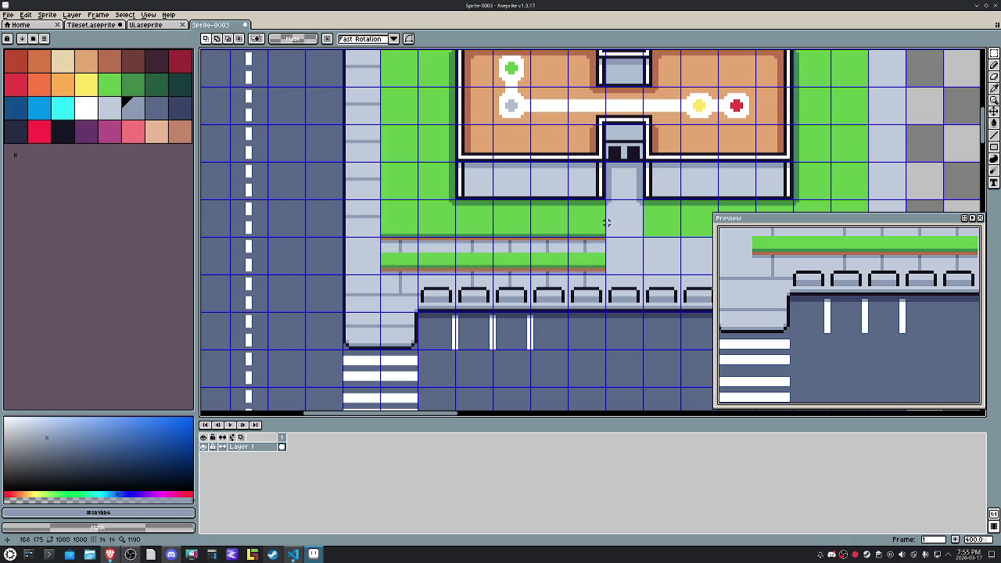
pyautogui.moveTo(607, 223); pyautogui.dragTo(387, 220)
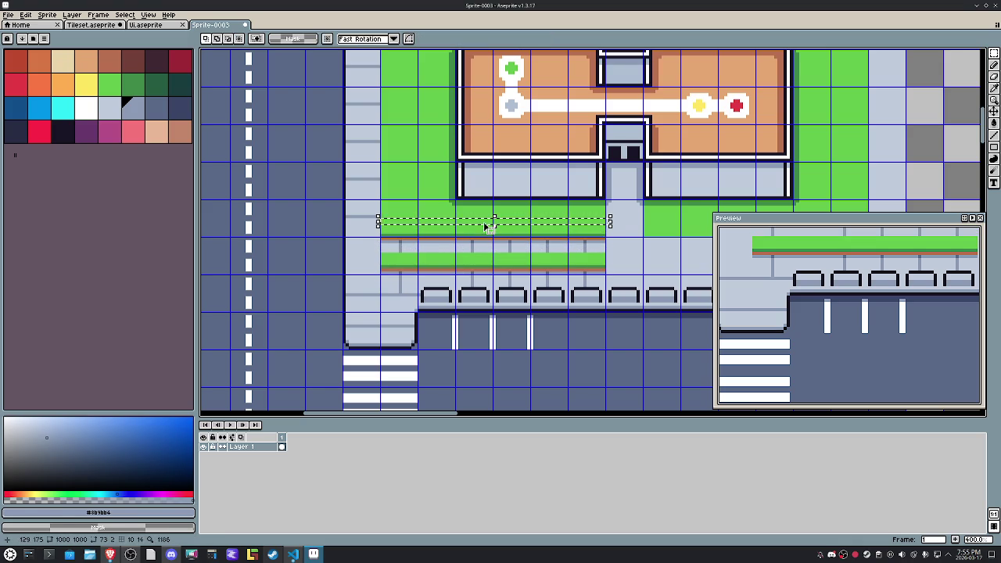
pyautogui.moveTo(491, 227); pyautogui.dragTo(493, 258)
pyautogui.press('Return')
pyautogui.moveTo(536, 287)
pyautogui.mouseDown()
pyautogui.moveTo(419, 296)
pyautogui.moveTo(470, 293)
pyautogui.mouseUp()
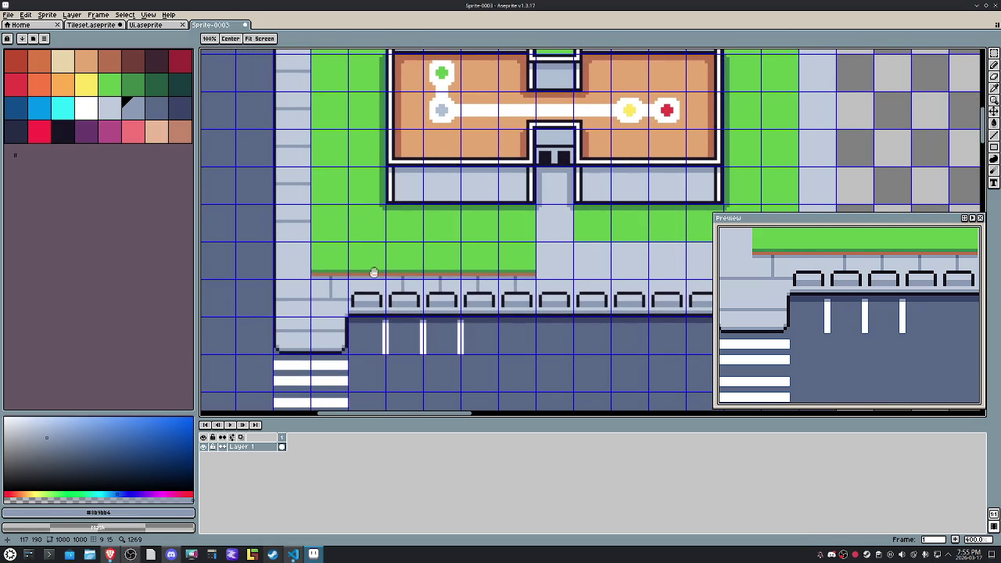
# Step: Move a left walkway tile down one grid cell
pyautogui.press('m')
pyautogui.scroll(3, 259, 251)
pyautogui.click(335, 188)
pyautogui.hotkey('shift', 'Down')
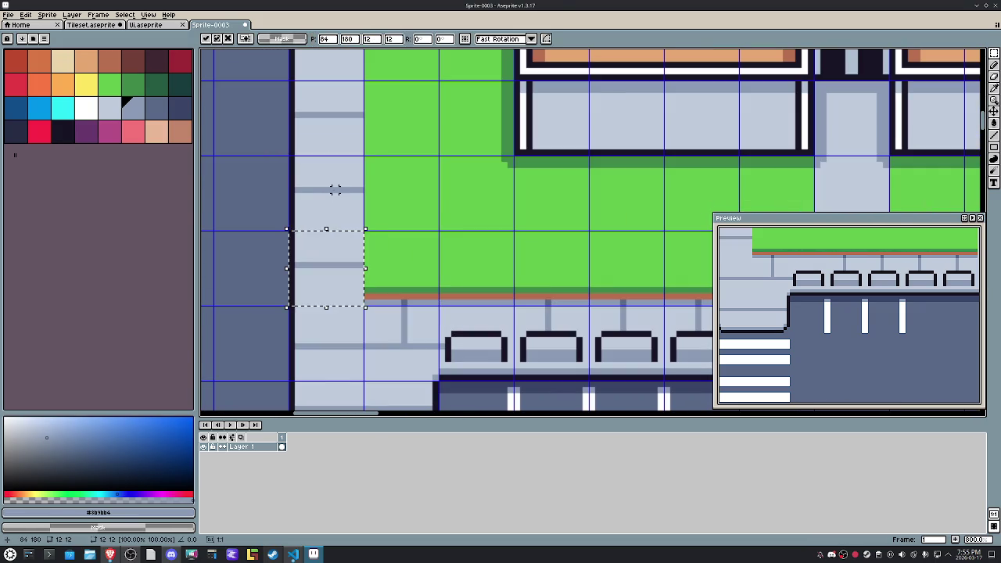
pyautogui.press('Return')
# Step: Shift the paving line above the middle bench one tile left
pyautogui.scroll(1, 464, 197)
pyautogui.scroll(1, 531, 286)
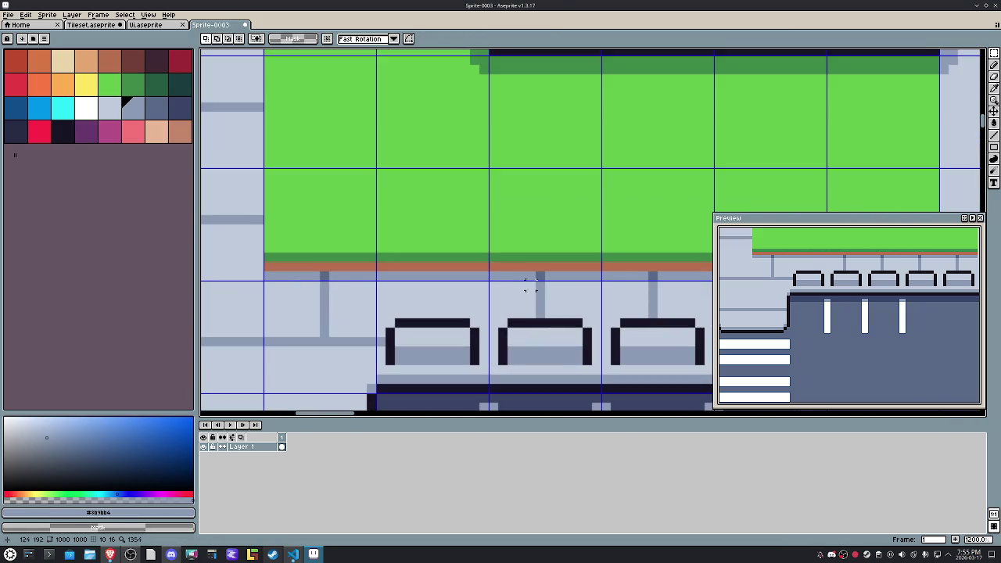
pyautogui.moveTo(550, 311); pyautogui.dragTo(518, 244)
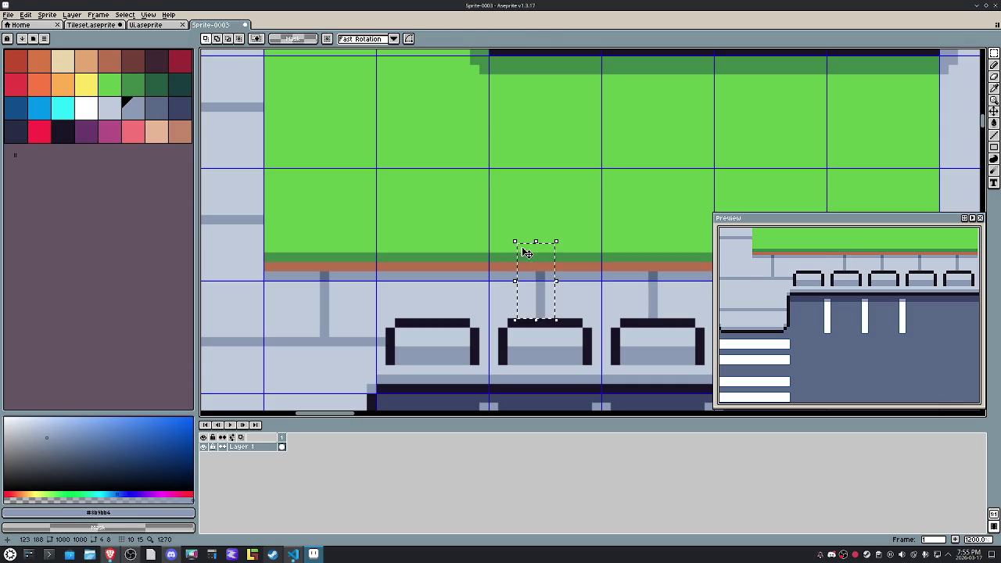
pyautogui.hotkey('shift', 'Left')
pyautogui.press('Return')
pyautogui.scroll(-3, 521, 245)
pyautogui.moveTo(592, 266)
pyautogui.mouseDown()
pyautogui.moveTo(519, 259)
pyautogui.moveTo(582, 233)
pyautogui.mouseUp()
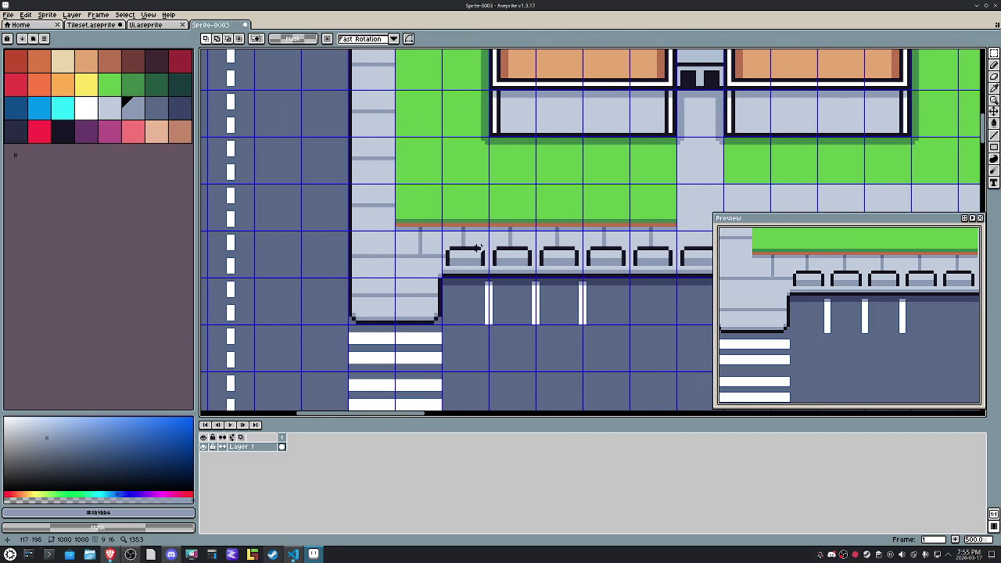
pyautogui.scroll(-1, 478, 248)
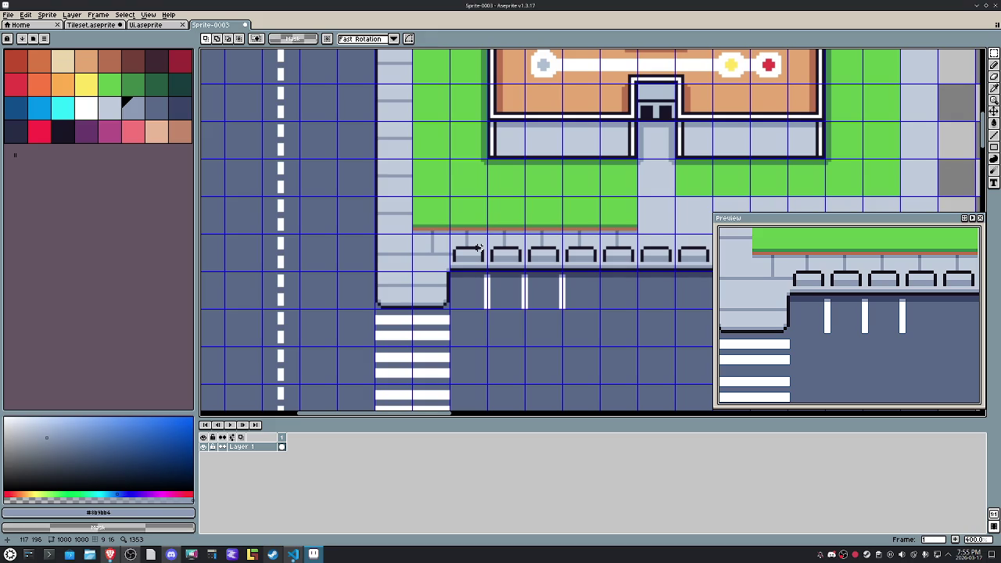
pyautogui.moveTo(478, 248); pyautogui.dragTo(437, 277)
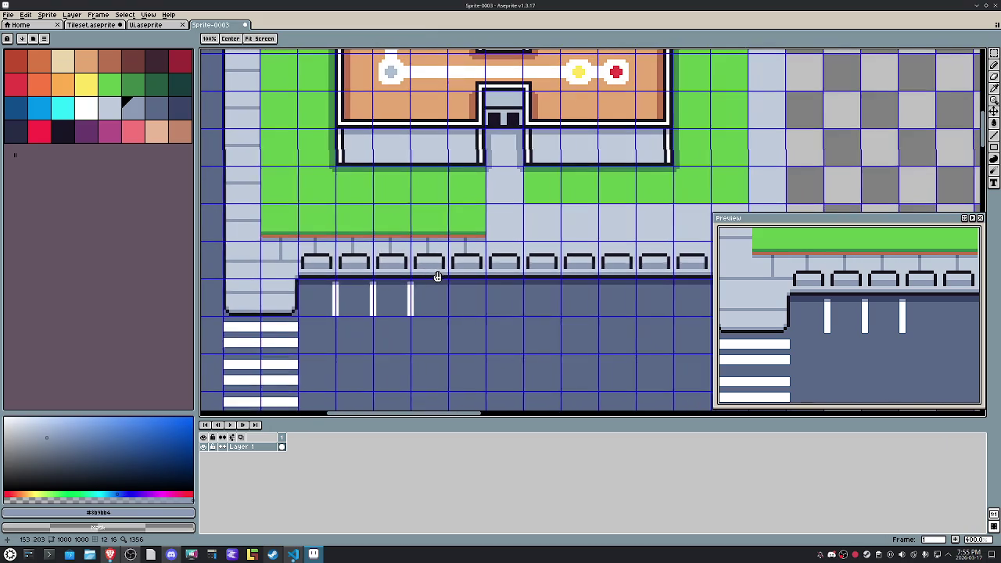
# Step: Select the benches beside the walkway, undo a wrong transform, and shift them one tile right
pyautogui.moveTo(437, 277)
pyautogui.mouseDown()
pyautogui.moveTo(337, 293)
pyautogui.moveTo(441, 253)
pyautogui.moveTo(280, 257)
pyautogui.moveTo(395, 288)
pyautogui.moveTo(511, 288)
pyautogui.mouseUp()
pyautogui.click(537, 363)
pyautogui.moveTo(443, 295); pyautogui.dragTo(480, 256)
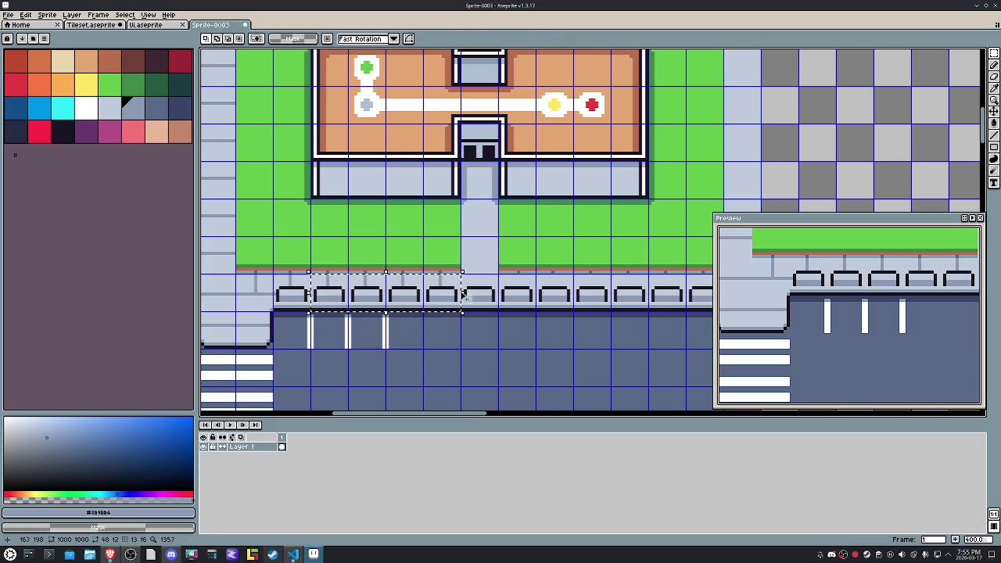
pyautogui.scroll(3, 480, 256)
pyautogui.moveTo(509, 351)
pyautogui.mouseDown()
pyautogui.moveTo(513, 309)
pyautogui.moveTo(442, 333)
pyautogui.mouseUp()
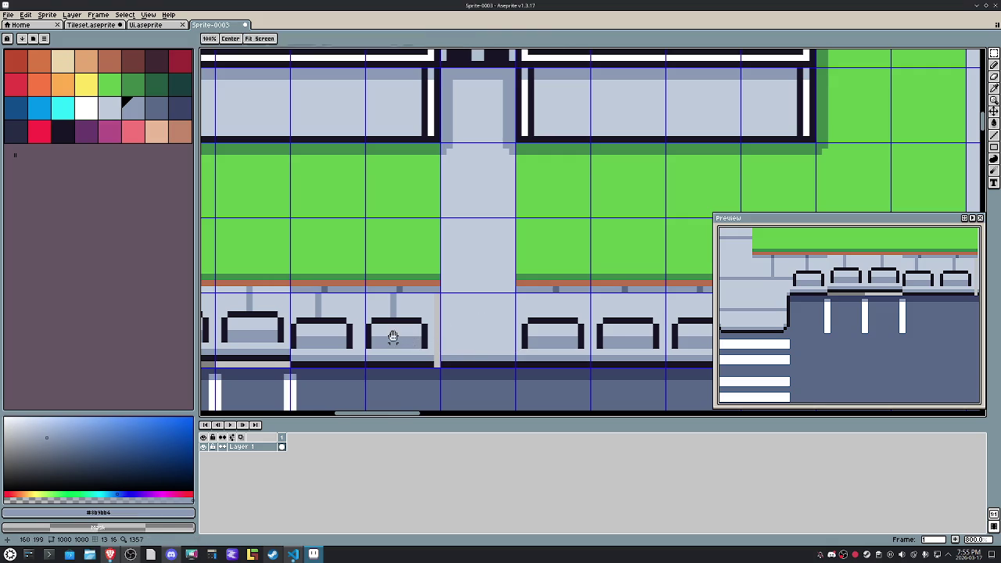
pyautogui.scroll(-1, 399, 338)
pyautogui.scroll(-1, 552, 344)
pyautogui.hotkey('ctrl', 'z')
pyautogui.hotkey('ctrl', 'z')
pyautogui.hotkey('ctrl', 'z')
pyautogui.hotkey('ctrl', 'z')
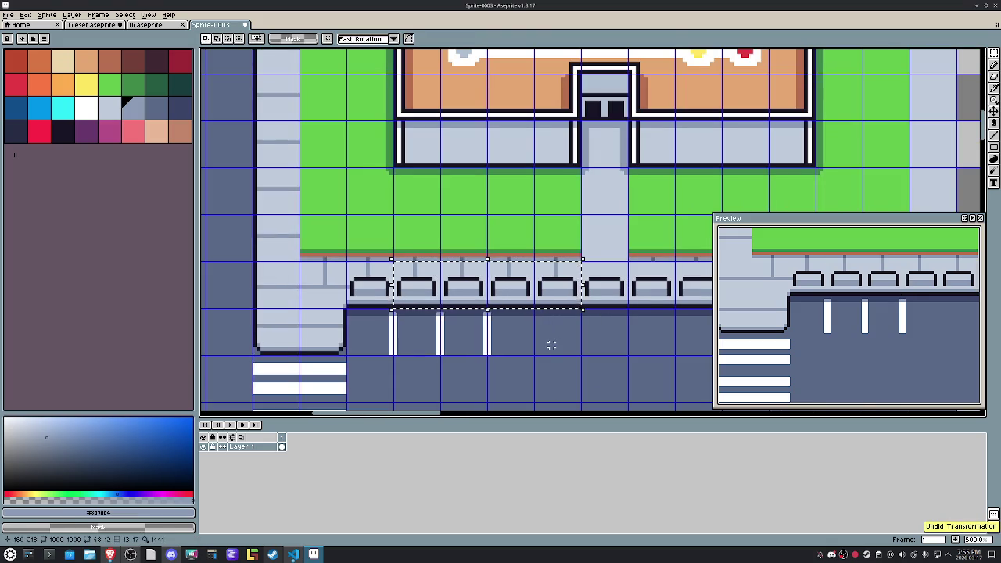
pyautogui.moveTo(529, 335); pyautogui.dragTo(461, 325)
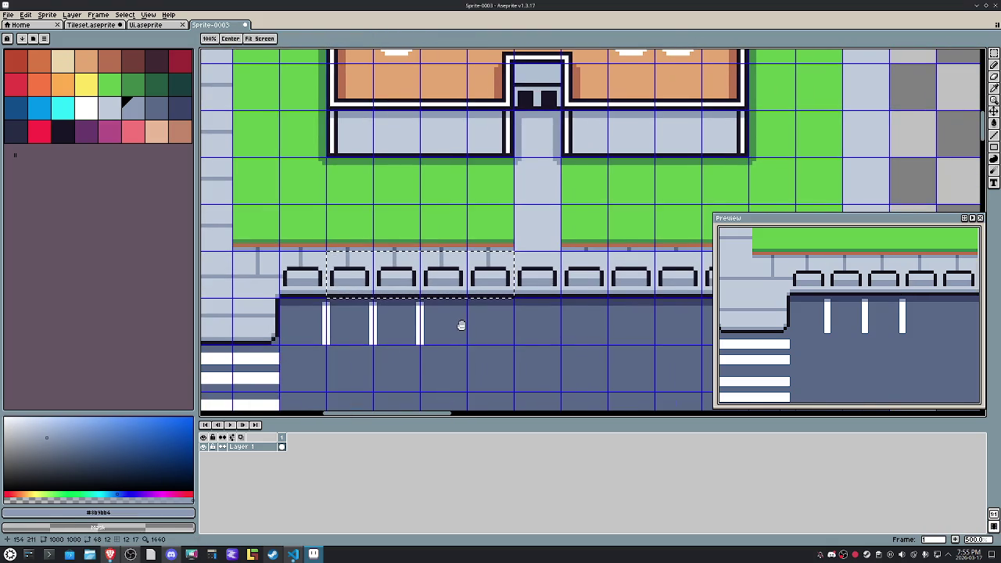
pyautogui.hotkey('shift', 'Right')
pyautogui.hotkey('shift', 'Right')
pyautogui.hotkey('shift', 'Right')
pyautogui.hotkey('shift', 'Right')
pyautogui.hotkey('shift', 'Right')
pyautogui.press('Return')
# Step: Stretch an empty tile over the bench at the walkway's end to erase it
pyautogui.moveTo(659, 326)
pyautogui.mouseDown()
pyautogui.moveTo(557, 327)
pyautogui.moveTo(657, 331)
pyautogui.moveTo(559, 315)
pyautogui.mouseUp()
pyautogui.scroll(5, 503, 269)
pyautogui.press('b')
pyautogui.press('i')
pyautogui.press('b')
pyautogui.scroll(-6, 461, 296)
pyautogui.scroll(5, 455, 303)
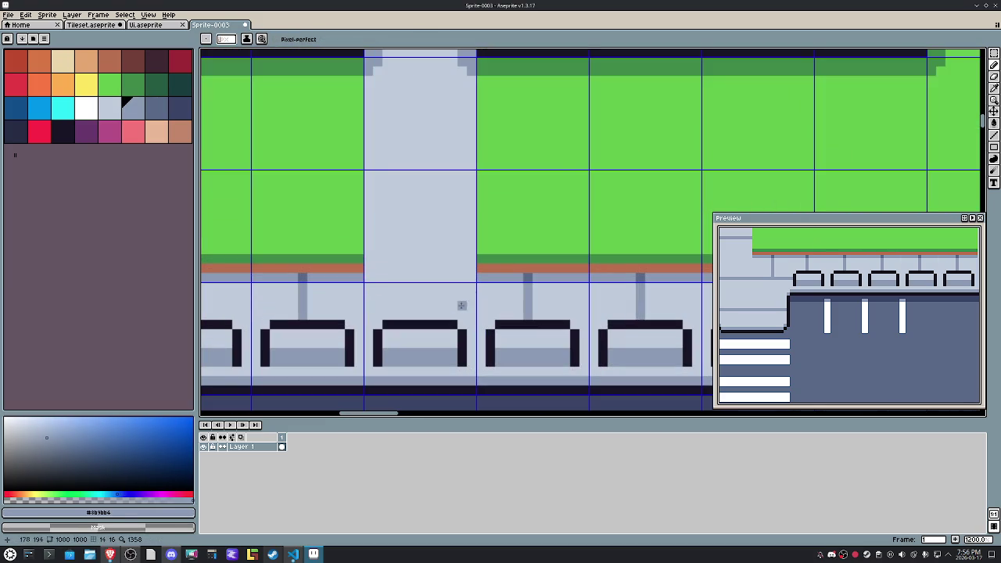
pyautogui.moveTo(470, 359)
pyautogui.mouseDown()
pyautogui.moveTo(471, 313)
pyautogui.moveTo(478, 368)
pyautogui.moveTo(369, 342)
pyautogui.mouseUp()
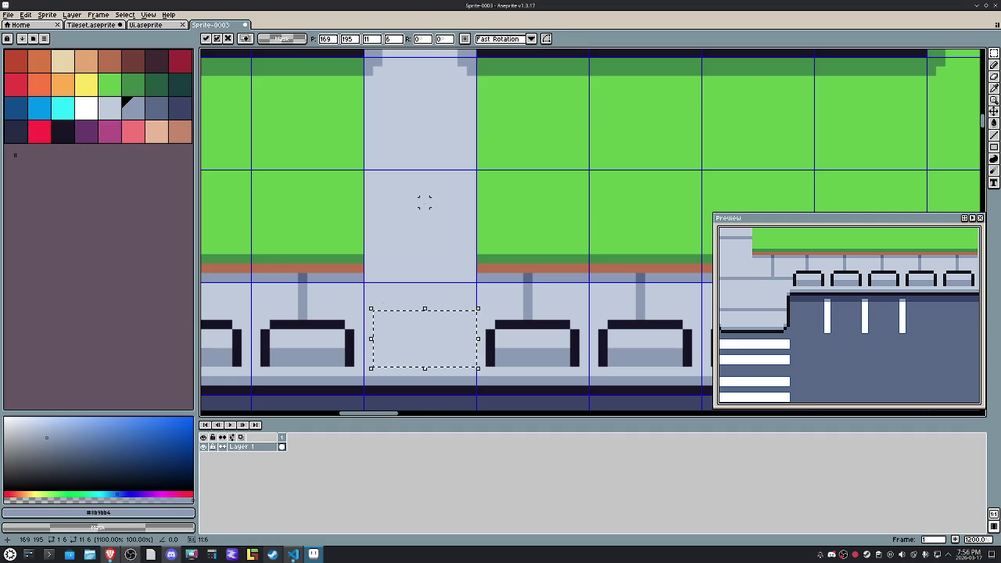
pyautogui.press('Return')
pyautogui.scroll(-6, 454, 225)
pyautogui.moveTo(510, 259); pyautogui.dragTo(478, 289)
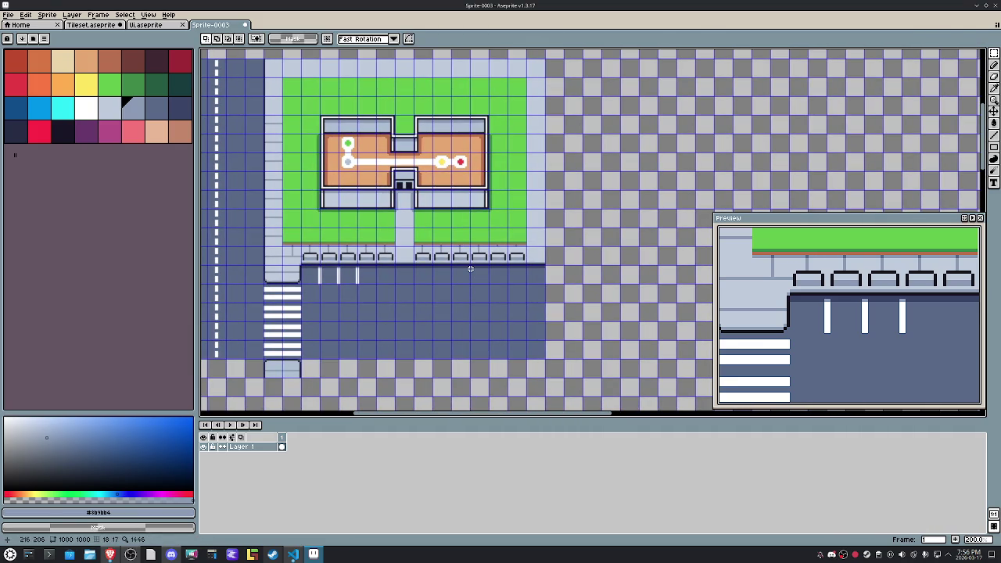
# Step: Move the last bench tile in the row one tile to the right
pyautogui.scroll(1, 471, 268)
pyautogui.scroll(1, 470, 268)
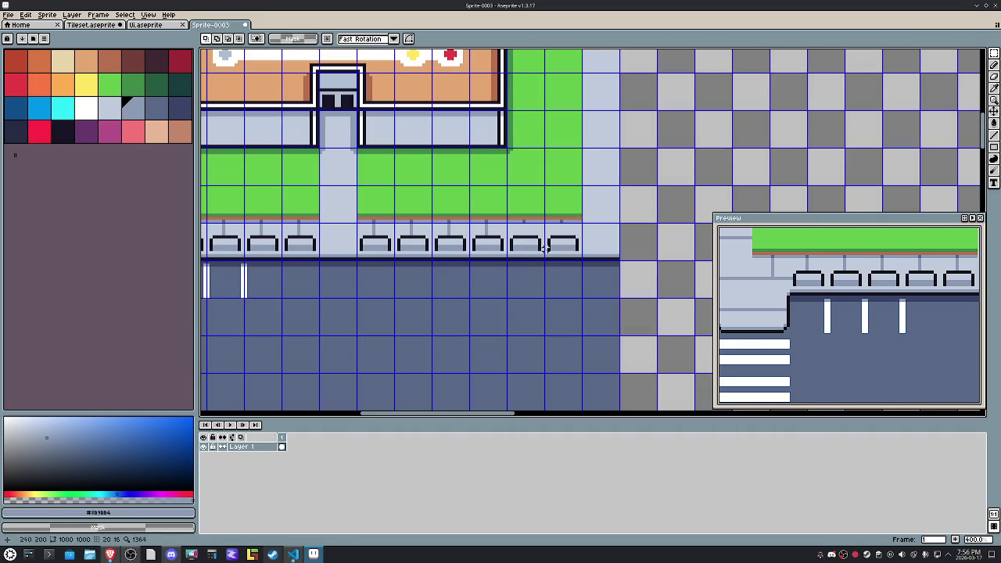
pyautogui.click(489, 236)
pyautogui.hotkey('shift', 'Right')
pyautogui.hotkey('shift', 'Right')
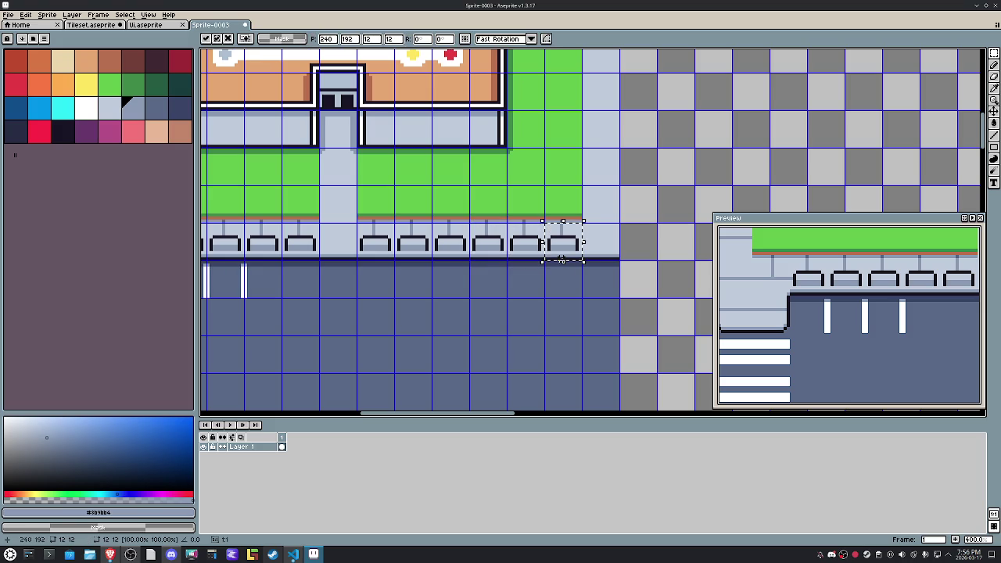
pyautogui.scroll(-2, 601, 243)
pyautogui.scroll(-1, 579, 244)
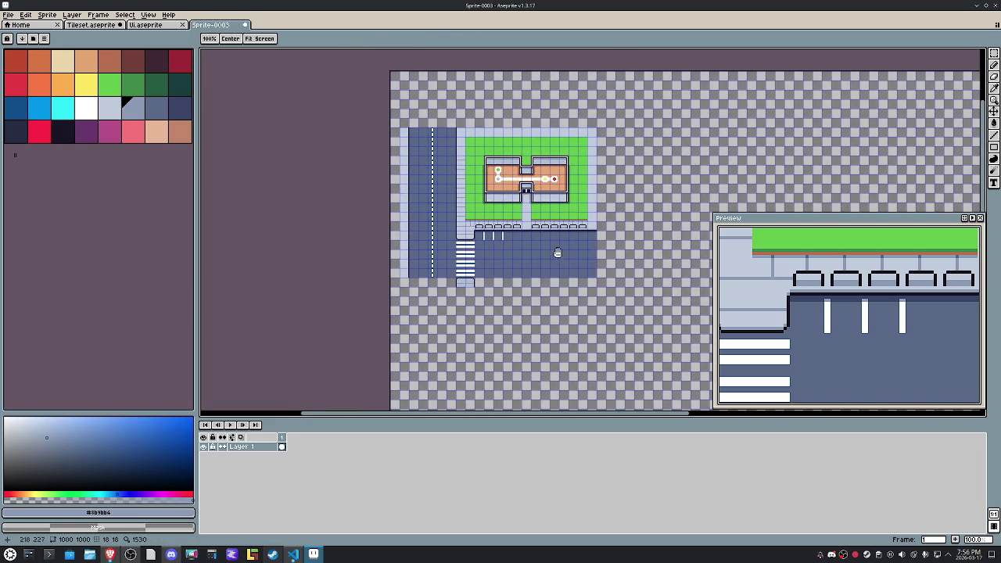
pyautogui.moveTo(545, 269); pyautogui.dragTo(521, 297)
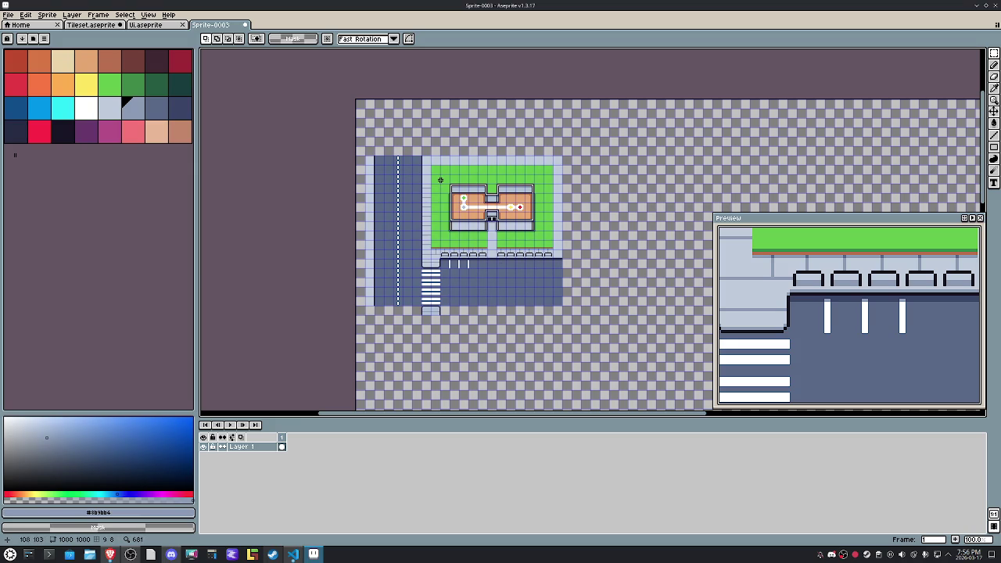
pyautogui.scroll(4, 440, 181)
pyautogui.scroll(-4, 439, 148)
pyautogui.scroll(-1, 422, 168)
pyautogui.scroll(1, 423, 171)
pyautogui.scroll(1, 421, 172)
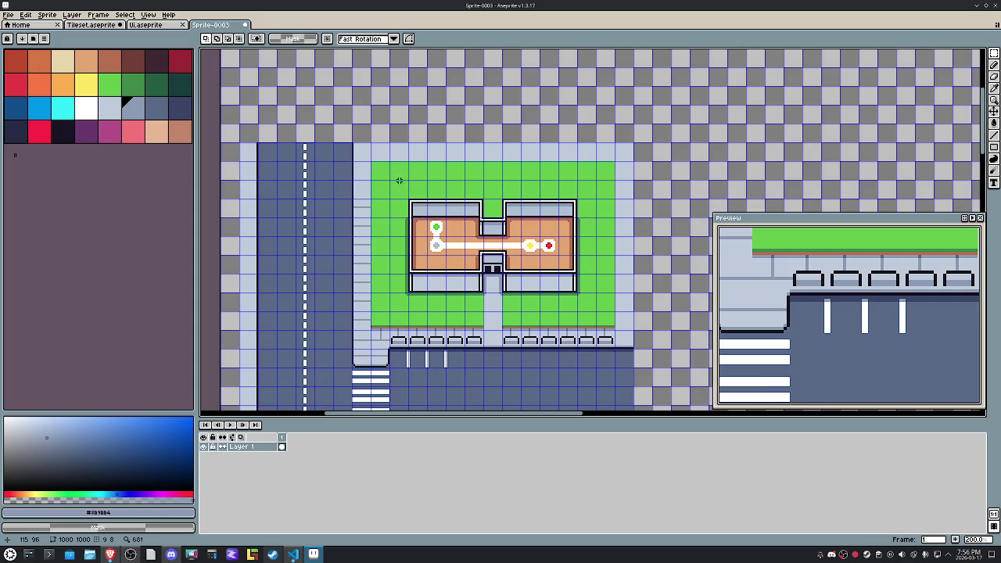
# Step: Paste a grass patch and stretch it up and across to cover the top sidewalk strip
pyautogui.hotkey('ctrl', 'v')
pyautogui.moveTo(380, 160)
pyautogui.mouseDown()
pyautogui.moveTo(381, 143)
pyautogui.moveTo(635, 186)
pyautogui.mouseUp()
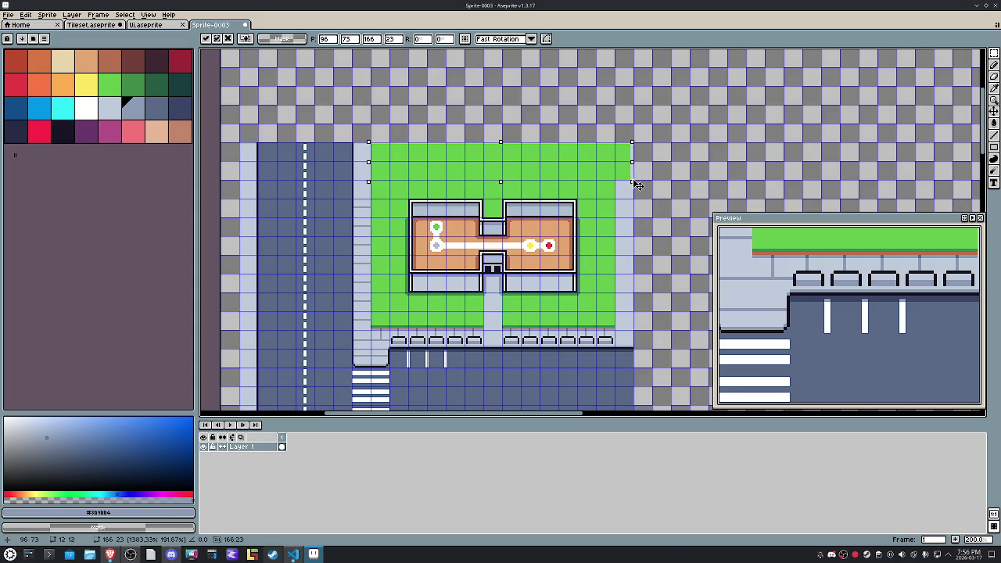
pyautogui.moveTo(636, 188)
pyautogui.mouseDown()
pyautogui.moveTo(507, 221)
pyautogui.moveTo(506, 180)
pyautogui.mouseUp()
pyautogui.press('h')
pyautogui.moveTo(457, 266); pyautogui.dragTo(536, 262)
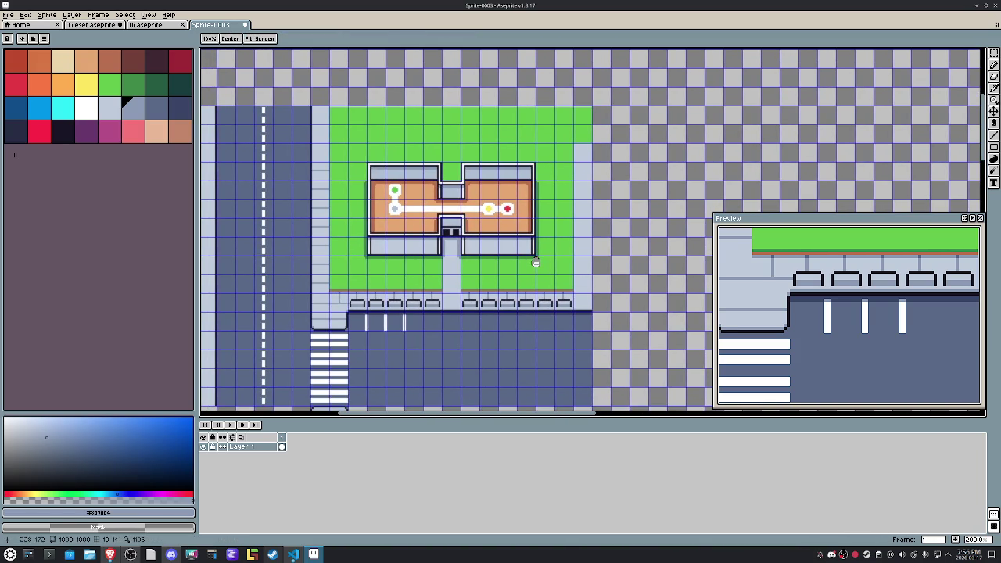
pyautogui.press('m')
pyautogui.scroll(3, 406, 217)
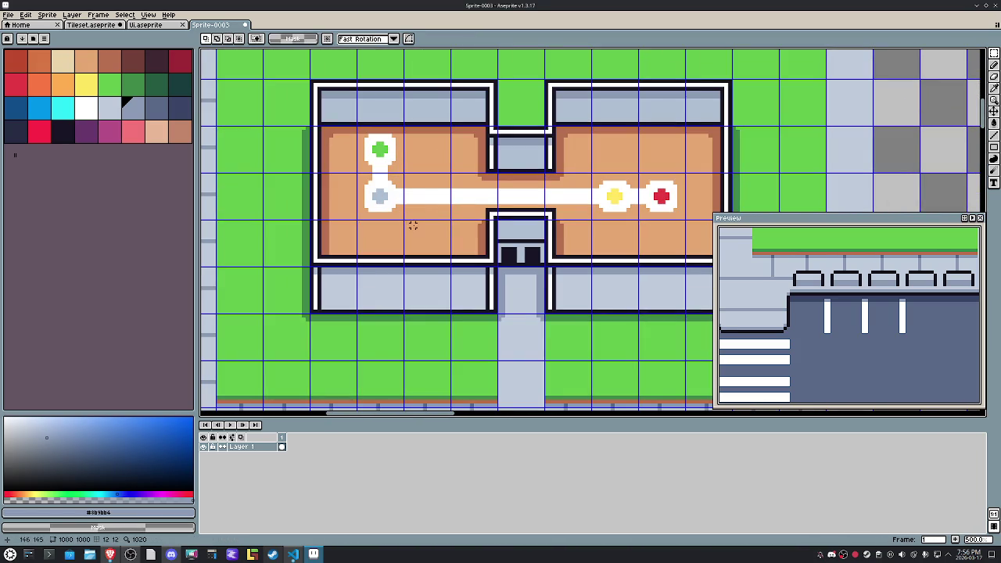
# Step: Sample the orange floor, brown edge, white path, blue-grey, green, yellow and finally red marker colours
pyautogui.press('i')
pyautogui.click(425, 164)
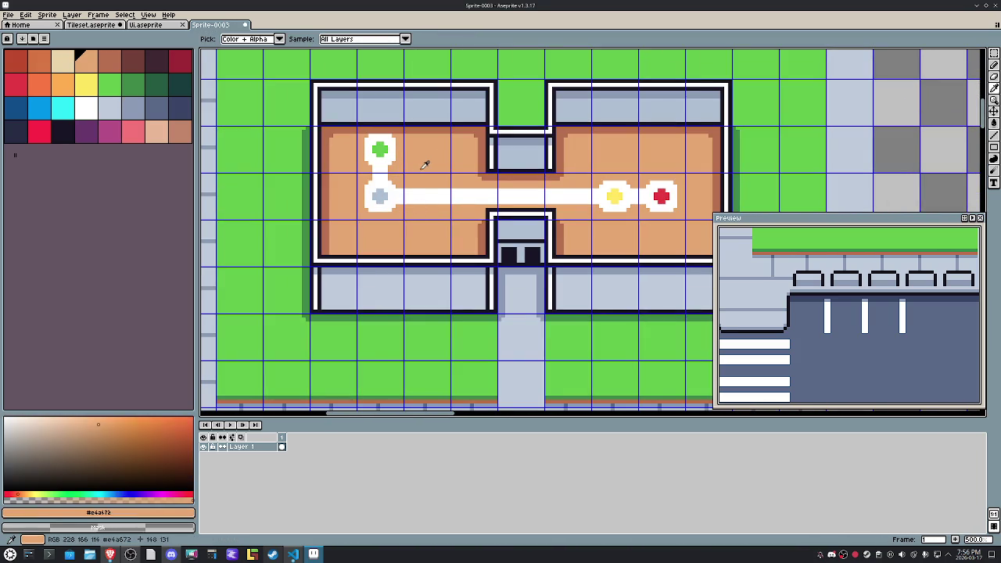
pyautogui.click(452, 125)
pyautogui.click(448, 145)
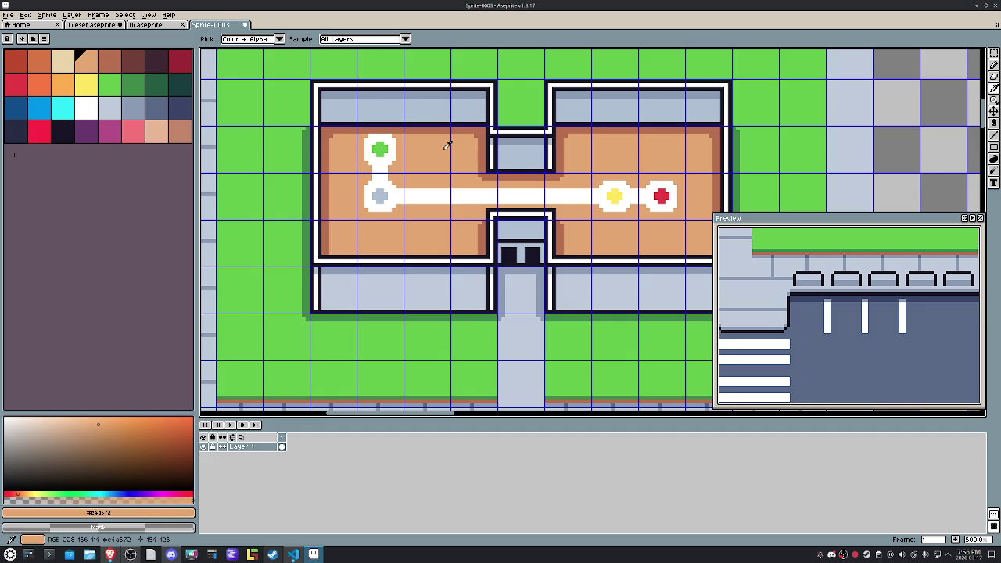
pyautogui.click(418, 187)
pyautogui.click(385, 196)
pyautogui.press('g')
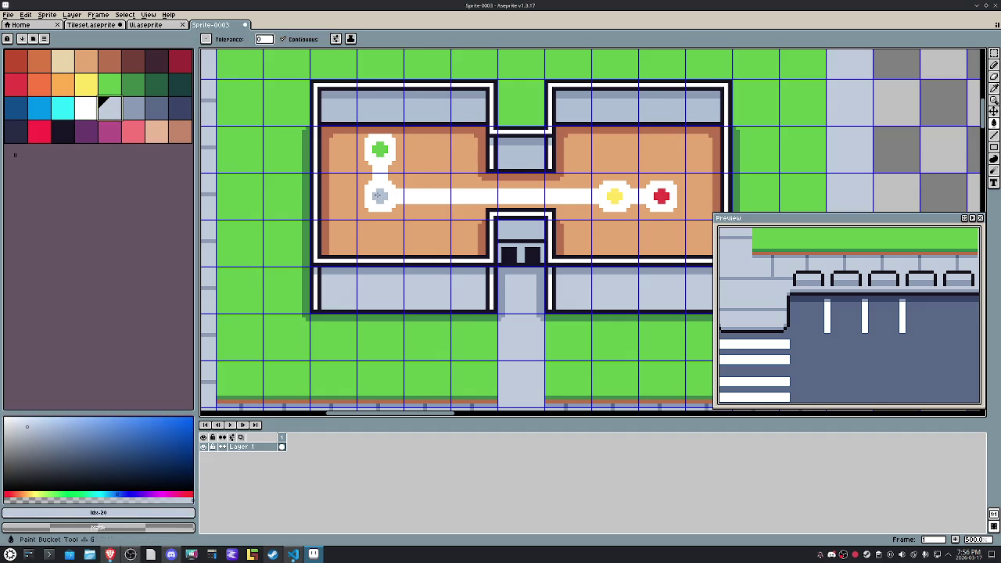
pyautogui.keyDown('alt'); pyautogui.click(379, 149); pyautogui.keyUp('alt')
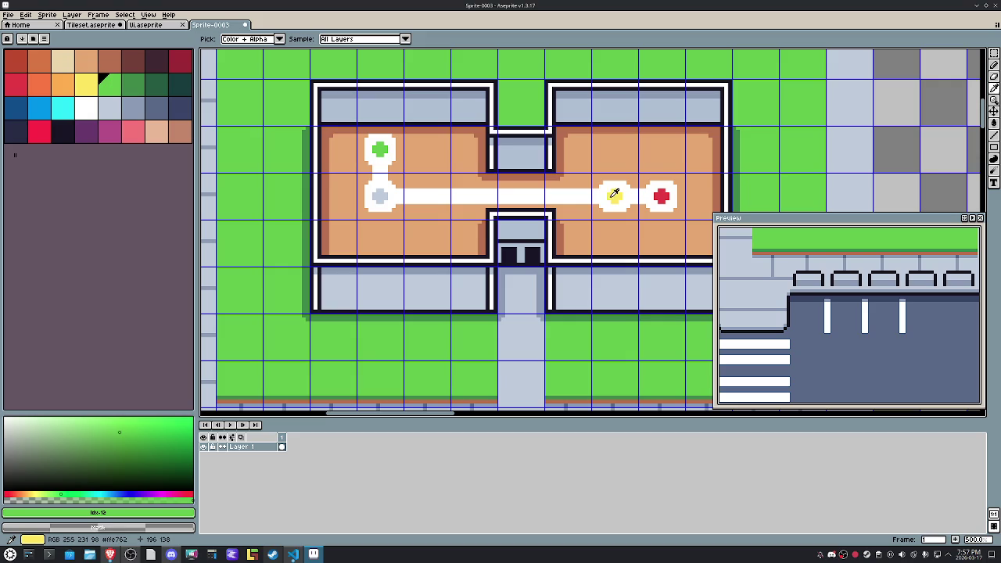
pyautogui.keyDown('alt'); pyautogui.click(614, 196); pyautogui.keyUp('alt')
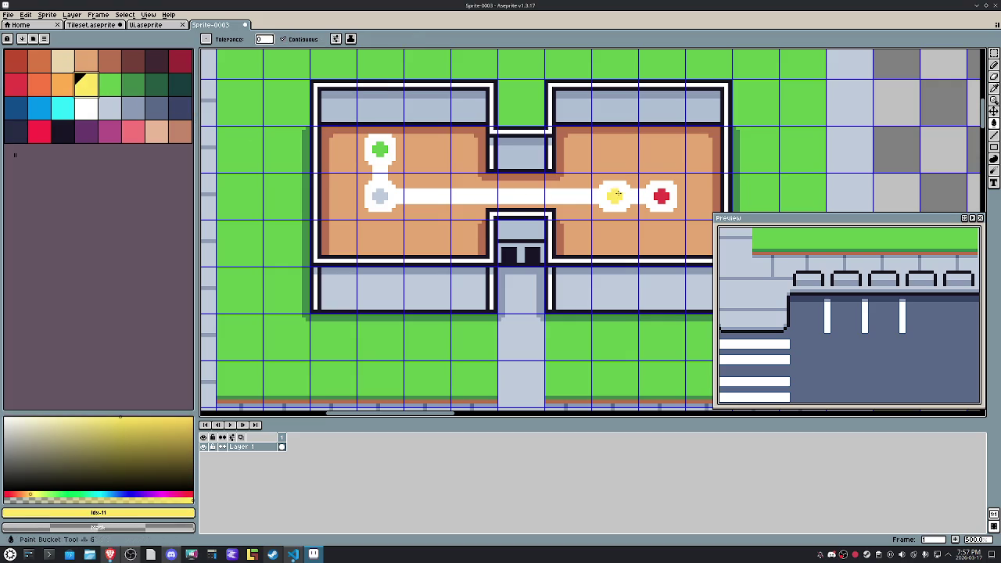
pyautogui.keyDown('alt'); pyautogui.click(662, 196); pyautogui.keyUp('alt')
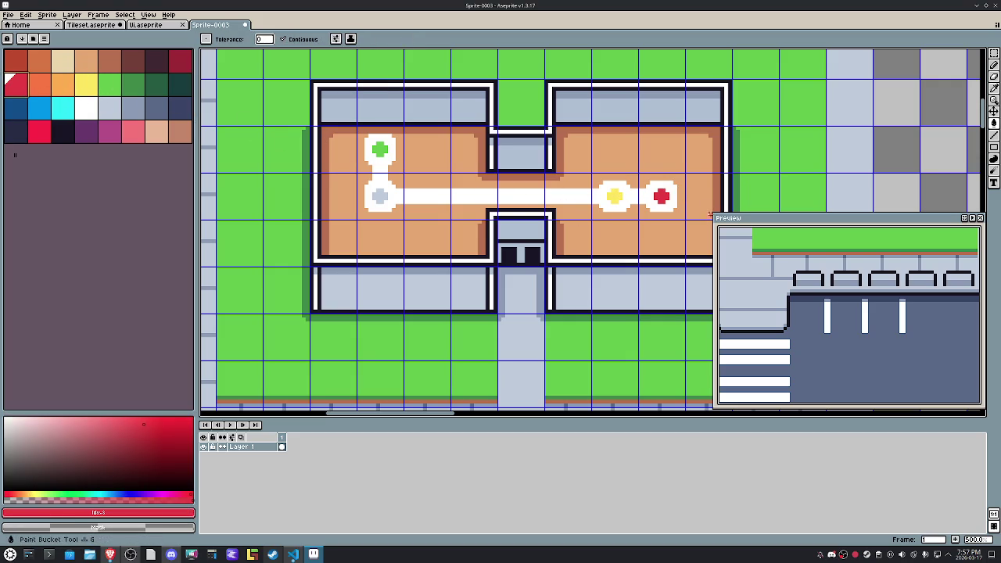
# Step: Move the sidewalk tile up one row to shorten the crosswalk
pyautogui.scroll(-2, 655, 195)
pyautogui.scroll(-2, 548, 196)
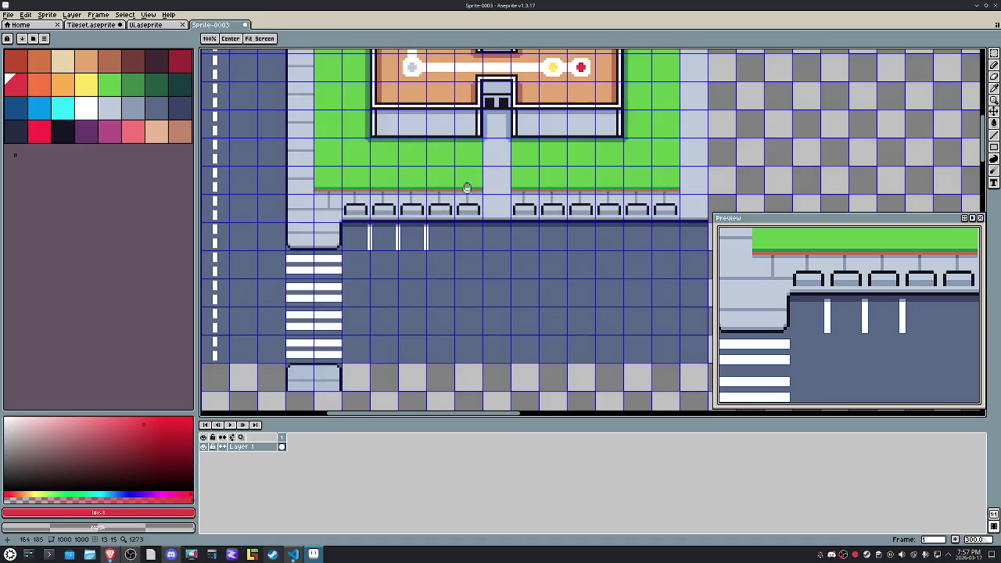
pyautogui.scroll(-3, 509, 220)
pyautogui.scroll(2, 466, 231)
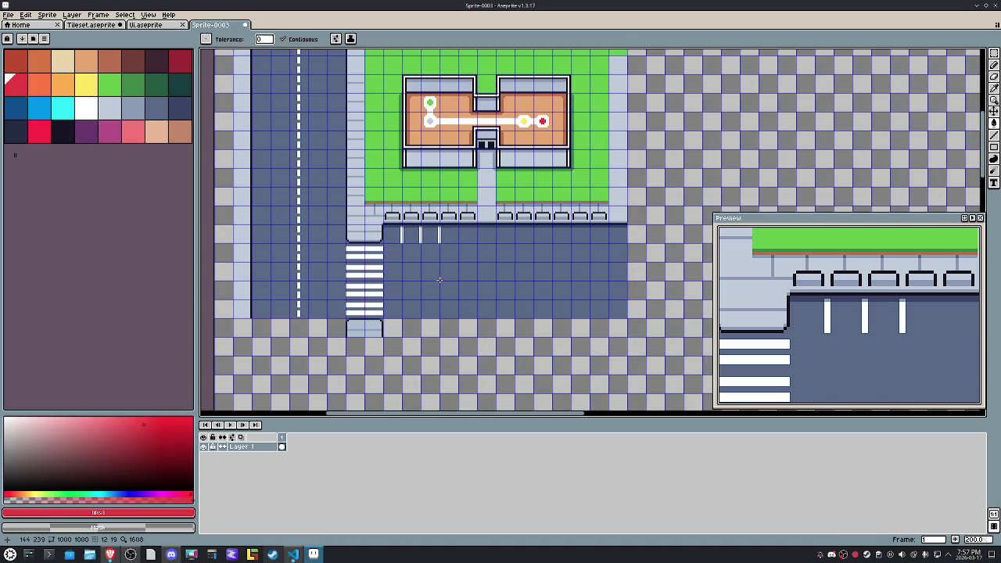
pyautogui.press('m')
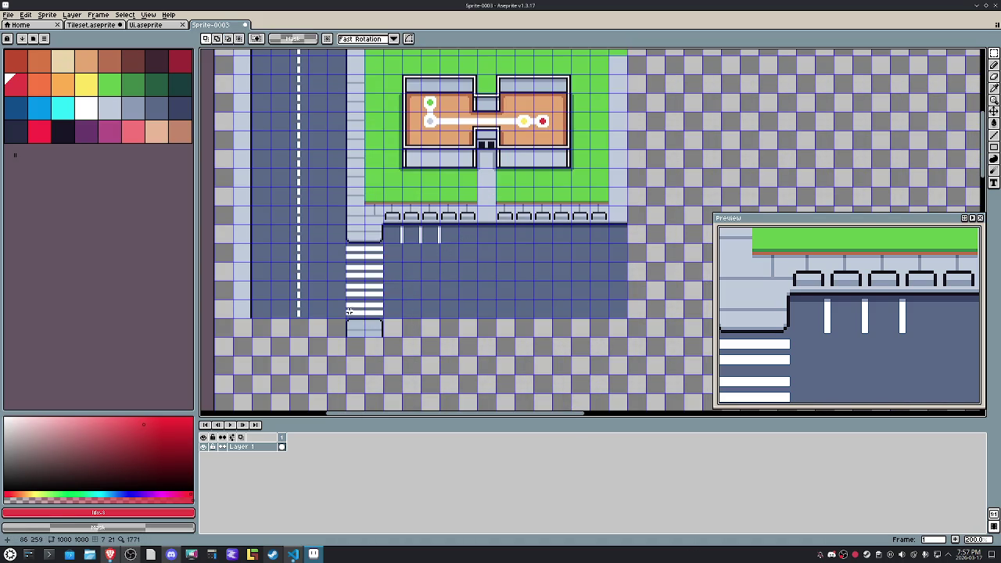
pyautogui.moveTo(347, 299)
pyautogui.mouseDown()
pyautogui.moveTo(383, 336)
pyautogui.moveTo(365, 302)
pyautogui.mouseUp()
pyautogui.hotkey('ctrl', 'd')
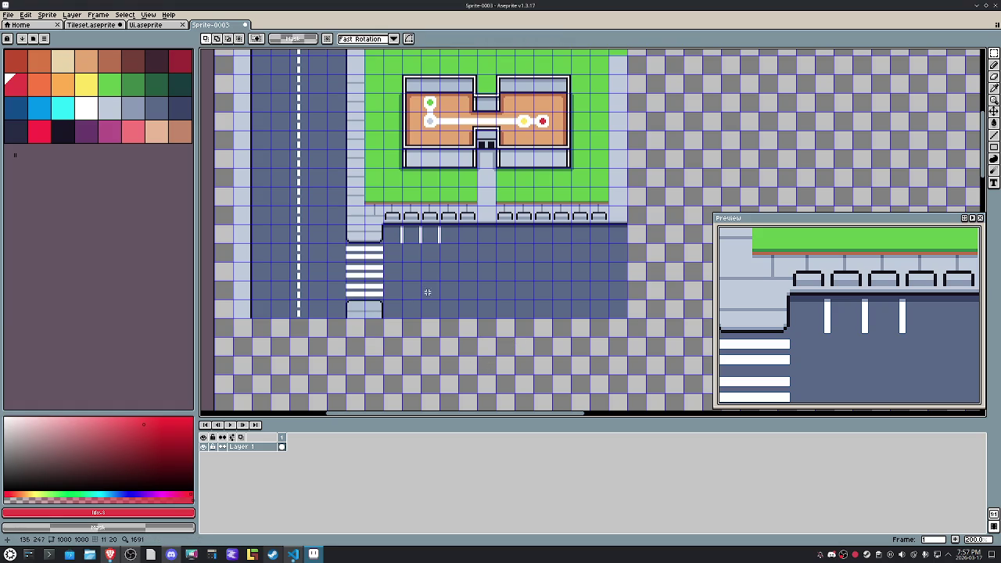
# Step: Copy the parking stripes, flip the copy vertically, and place it along the lot's bottom edge
pyautogui.scroll(2, 383, 237)
pyautogui.moveTo(397, 237); pyautogui.dragTo(508, 234)
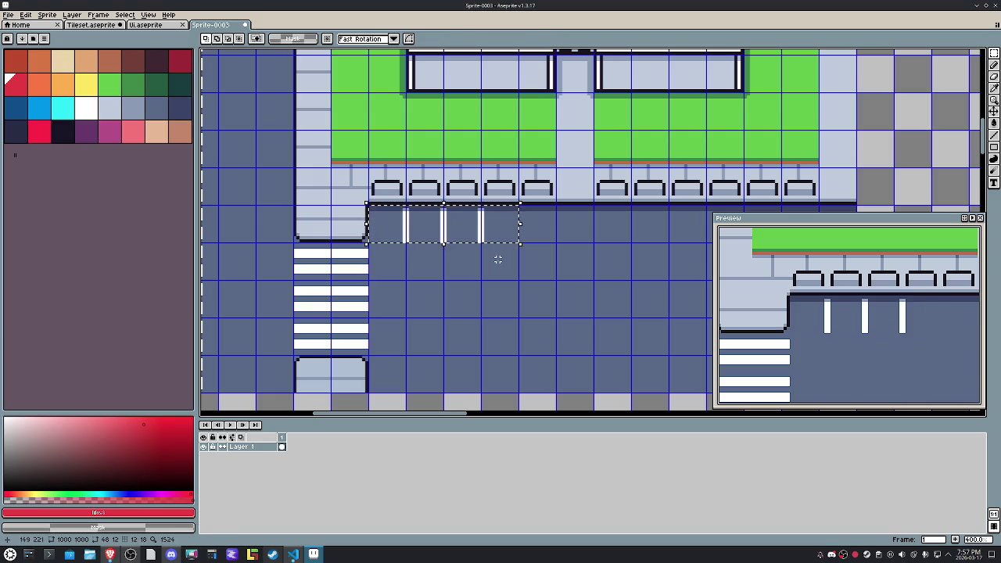
pyautogui.hotkey('ctrl', 'c')
pyautogui.hotkey('ctrl', 'v')
pyautogui.press('Down')
pyautogui.press('Down')
pyautogui.press('Down')
pyautogui.press('Down')
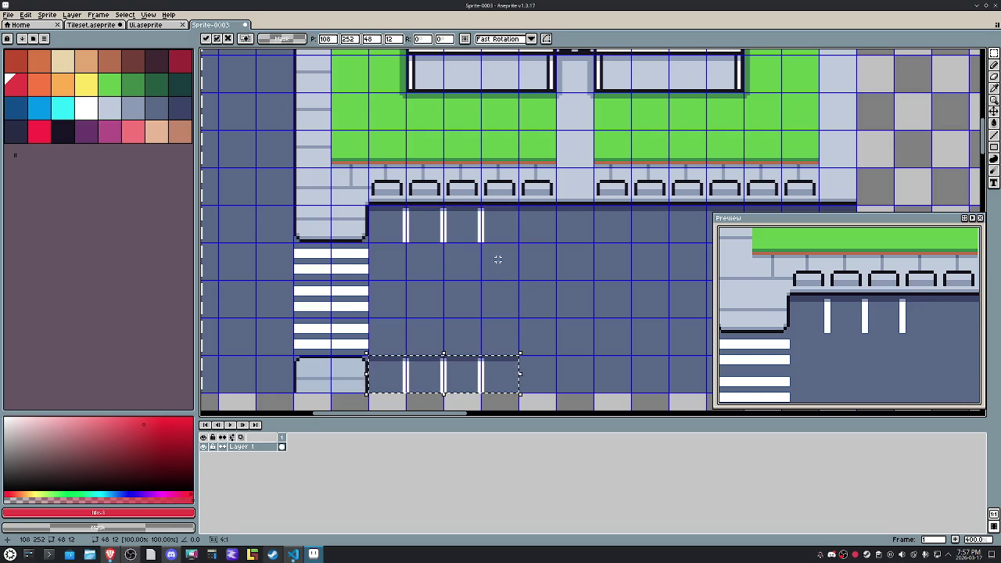
pyautogui.hotkey('shift', 'v')
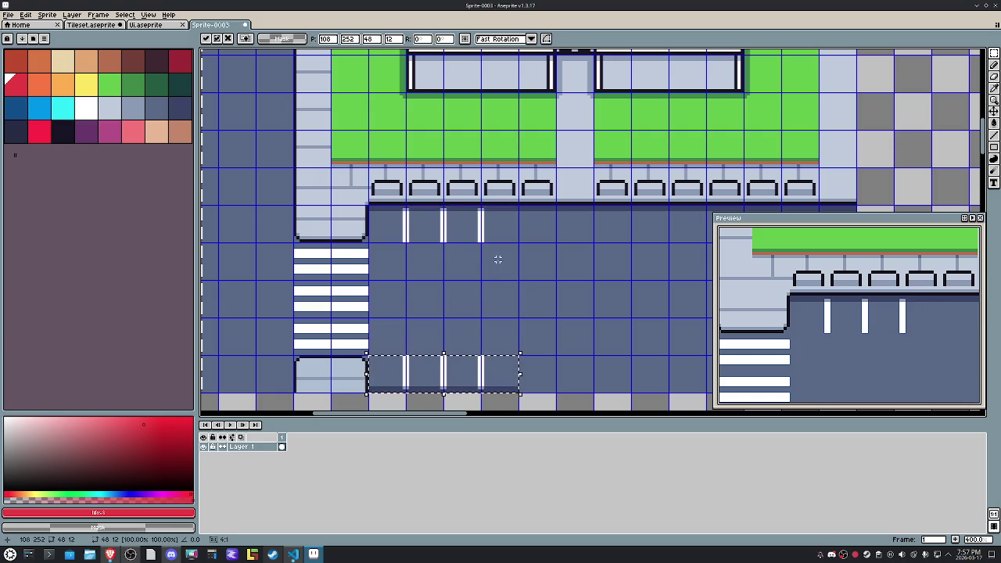
pyautogui.click(507, 291)
pyautogui.moveTo(527, 357); pyautogui.dragTo(373, 372)
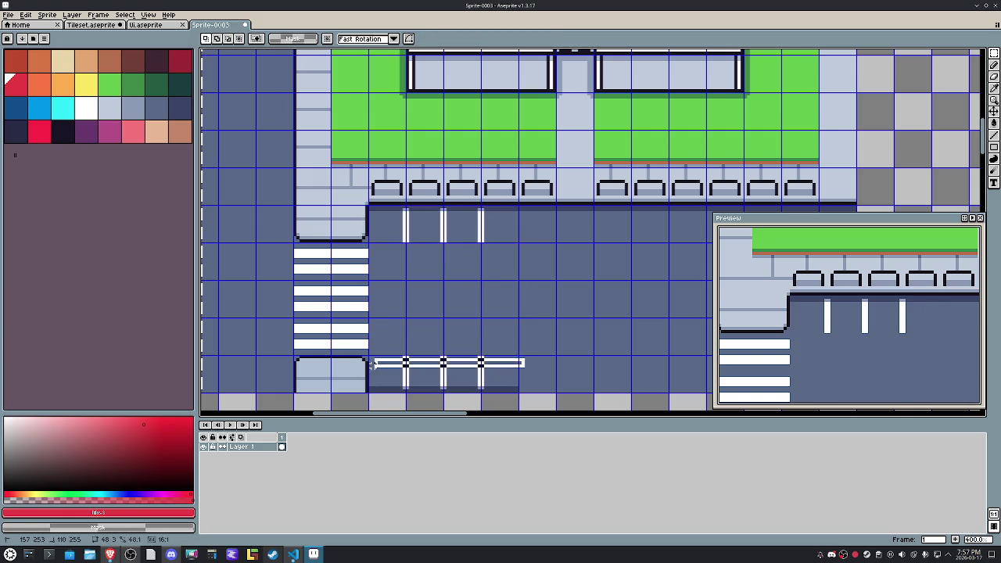
pyautogui.click(454, 380)
pyautogui.moveTo(454, 379); pyautogui.dragTo(453, 400)
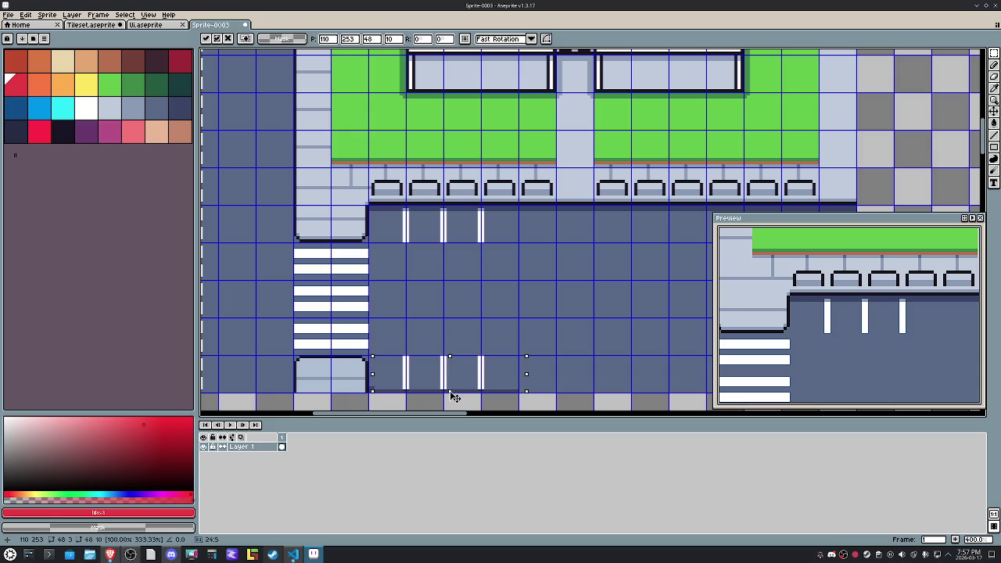
pyautogui.click(470, 331)
# Step: Sample the road's blue-grey colour with the eyedropper
pyautogui.scroll(-1, 475, 327)
pyautogui.moveTo(475, 327); pyautogui.dragTo(431, 271)
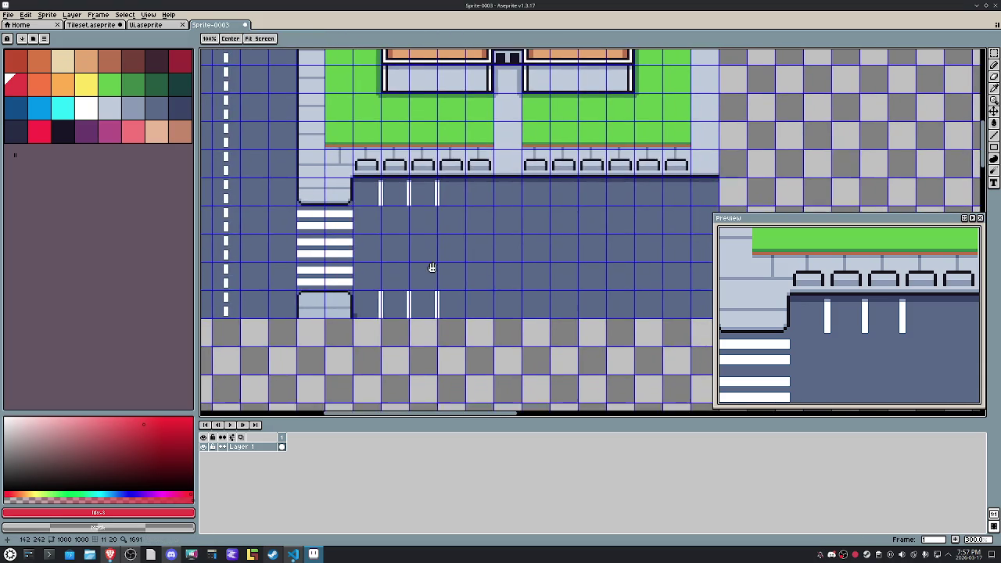
pyautogui.scroll(2, 391, 305)
pyautogui.press('i')
pyautogui.click(346, 280)
# Step: Draw a straight black pencil line along the parking lot's bottom edge
pyautogui.press('v')
pyautogui.press('b')
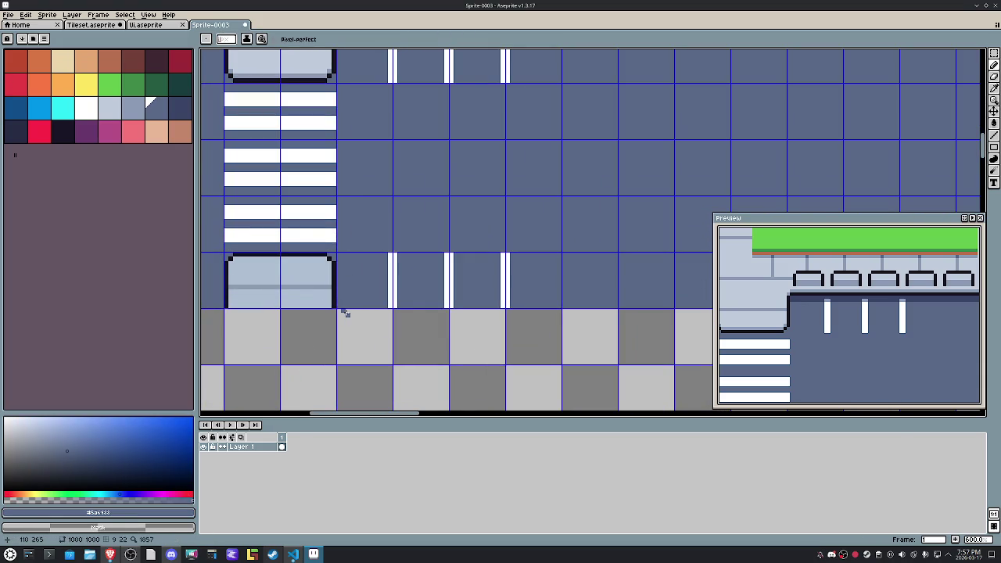
pyautogui.keyDown('alt'); pyautogui.click(335, 302); pyautogui.keyUp('alt')
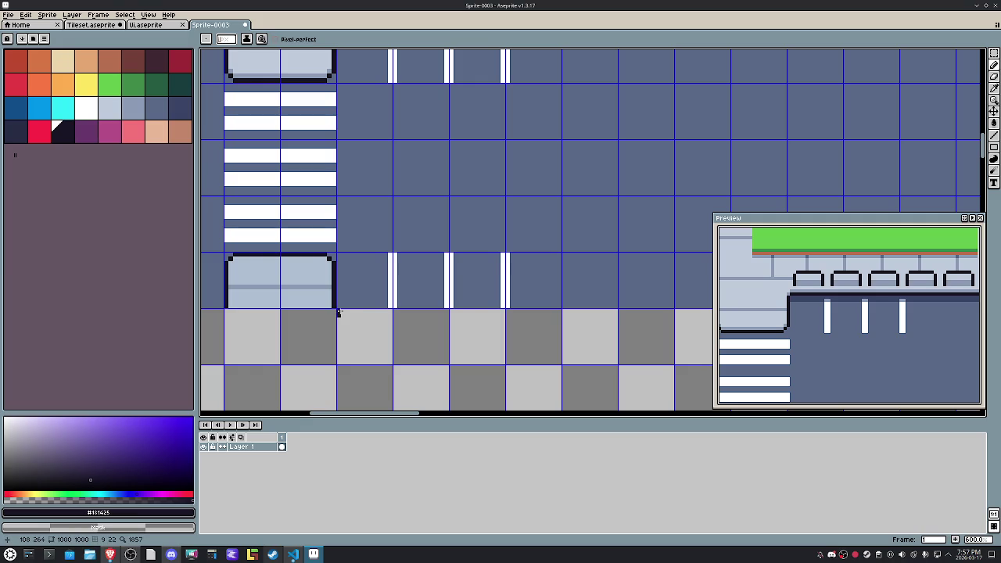
pyautogui.scroll(-1, 402, 310)
pyautogui.hscroll(3, 402, 311)
pyautogui.keyDown('shift'); pyautogui.click(705, 301); pyautogui.keyUp('shift')
pyautogui.hscroll(3, 632, 320)
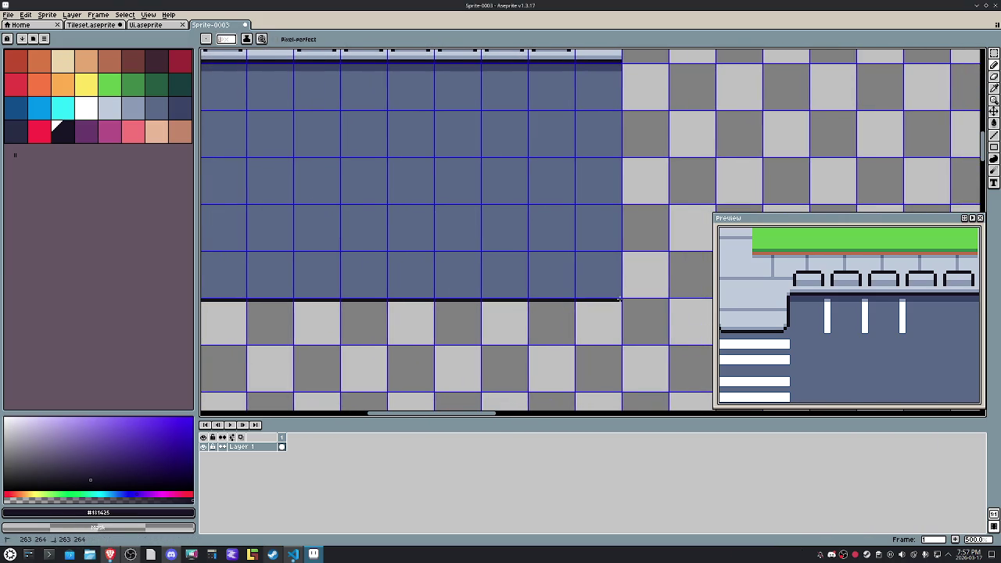
pyautogui.scroll(-2, 619, 299)
pyautogui.hscroll(-2, 456, 304)
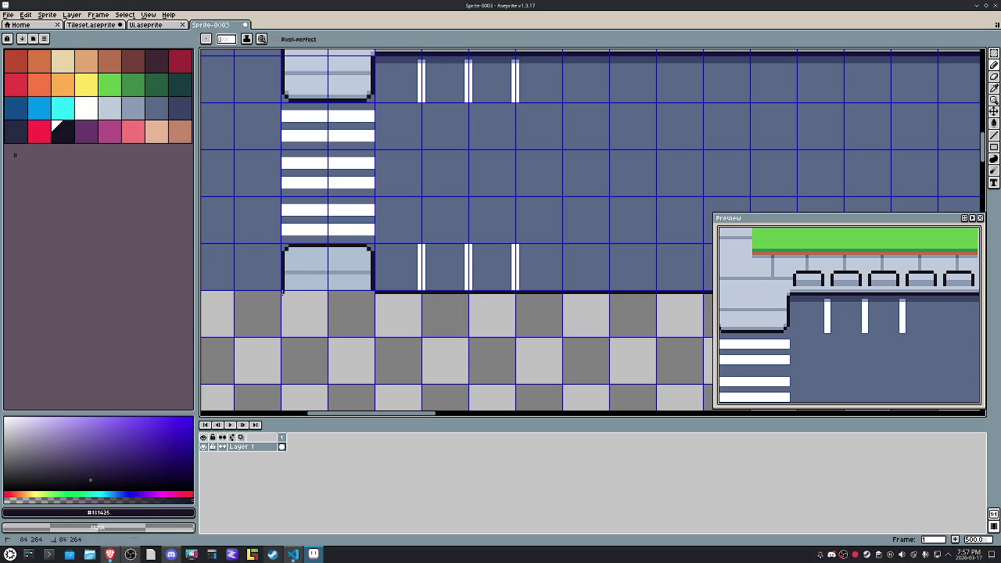
pyautogui.scroll(-1, 391, 333)
pyautogui.scroll(-2, 395, 328)
pyautogui.scroll(-1, 395, 329)
pyautogui.scroll(2, 395, 335)
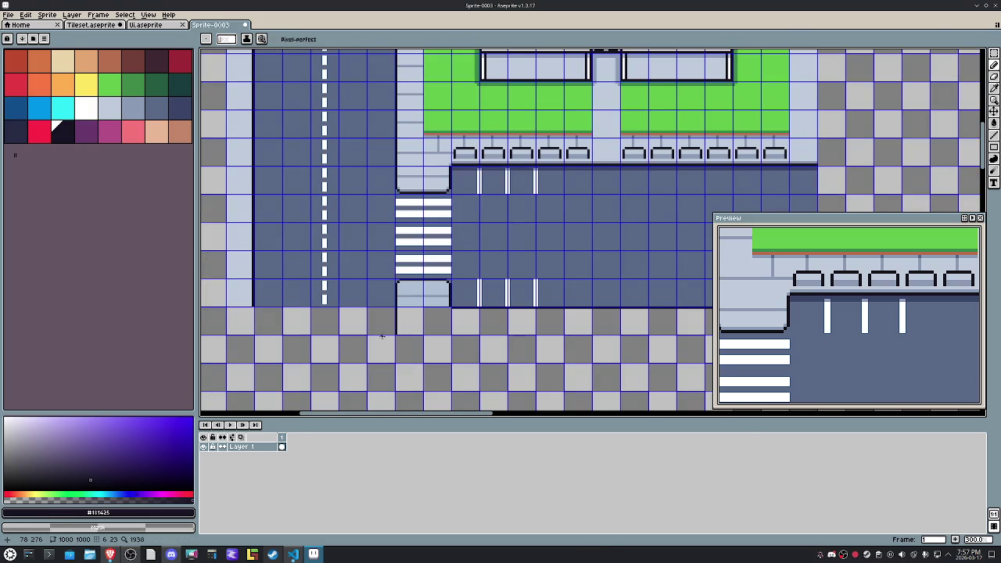
pyautogui.press('m')
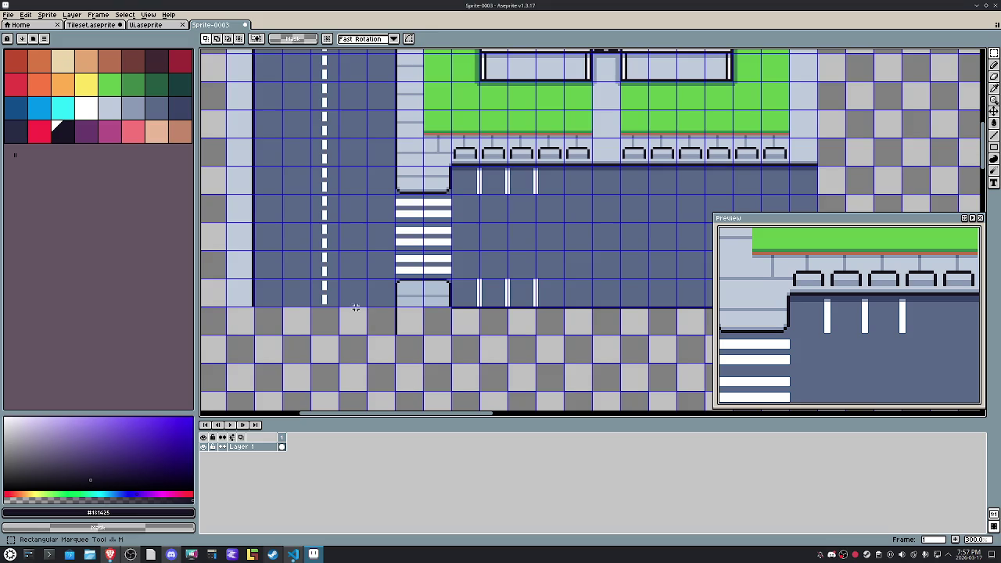
pyautogui.scroll(-3, 316, 302)
pyautogui.scroll(1, 316, 302)
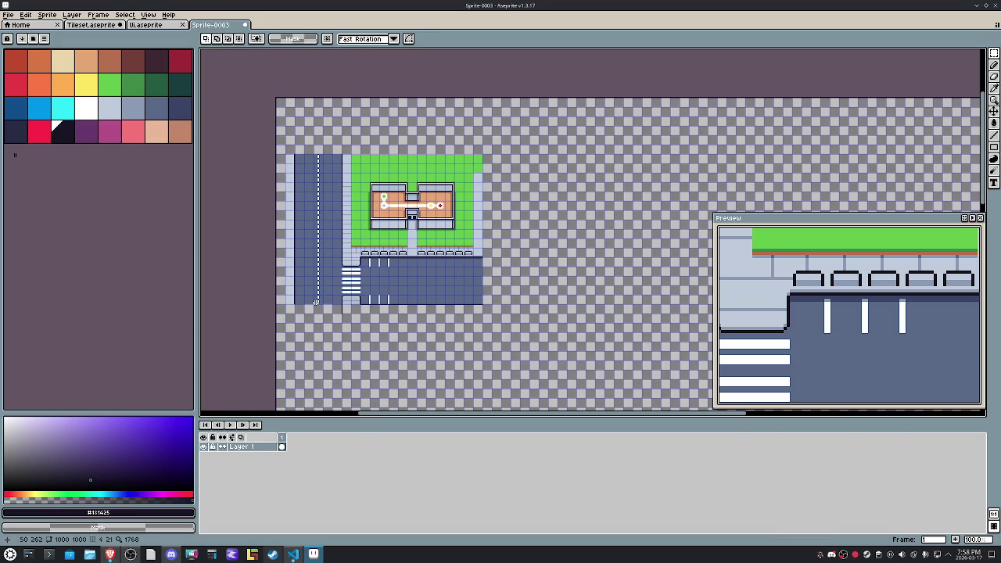
pyautogui.scroll(2, 354, 302)
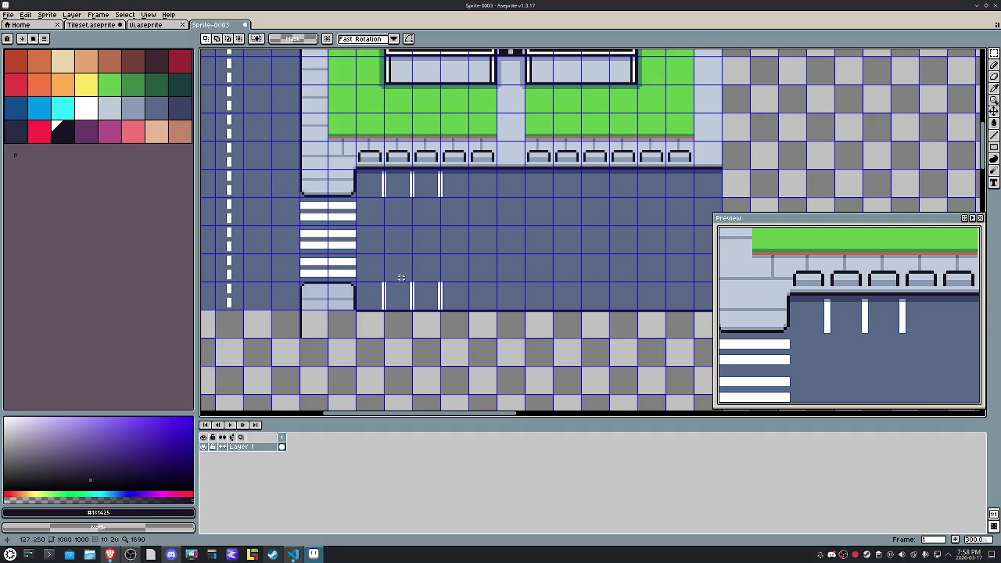
pyautogui.moveTo(463, 208); pyautogui.dragTo(340, 319)
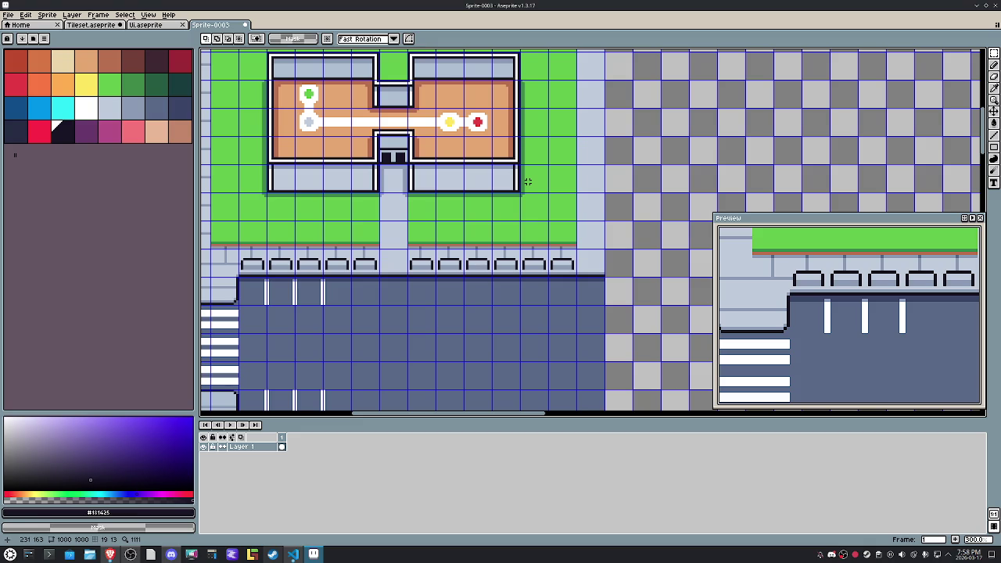
pyautogui.hscroll(-5, 372, 250)
pyautogui.hscroll(-2, 373, 250)
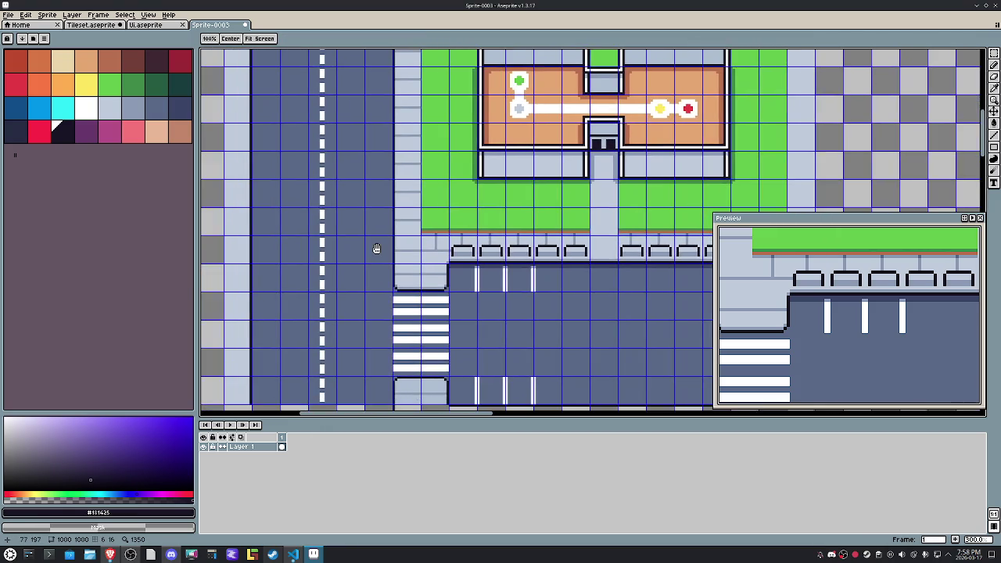
pyautogui.hscroll(4, 305, 265)
pyautogui.scroll(1, 458, 259)
pyautogui.hscroll(2, 446, 262)
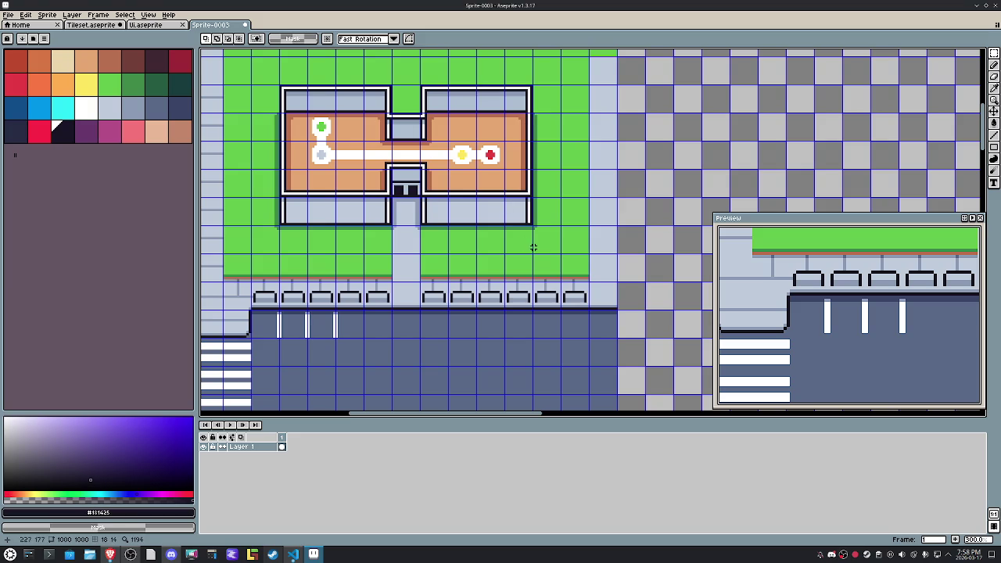
pyautogui.moveTo(532, 248); pyautogui.dragTo(413, 264)
pyautogui.scroll(-1, 440, 246)
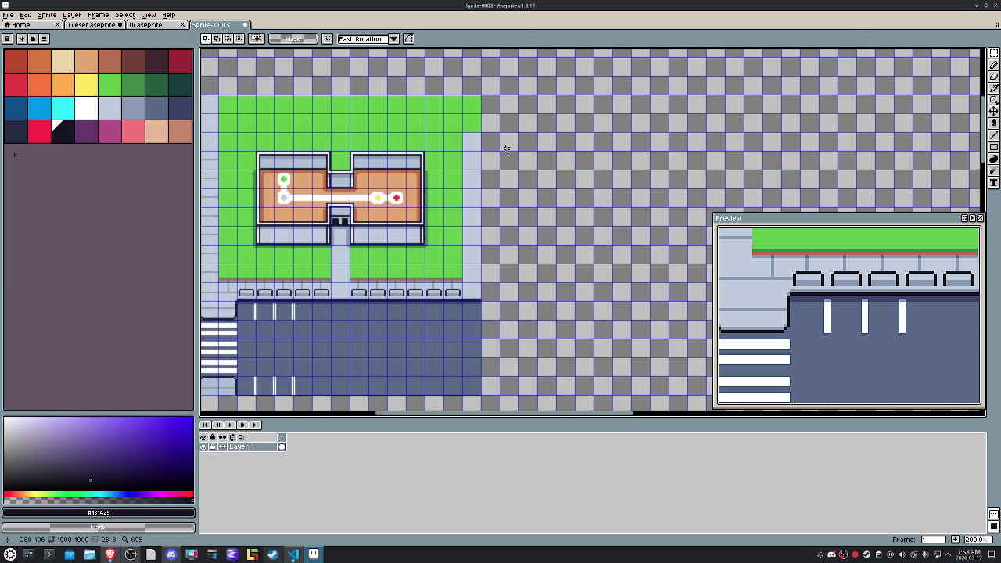
# Step: Cover the pale strip beside the lawn with a column of grass
pyautogui.moveTo(464, 128); pyautogui.dragTo(446, 275)
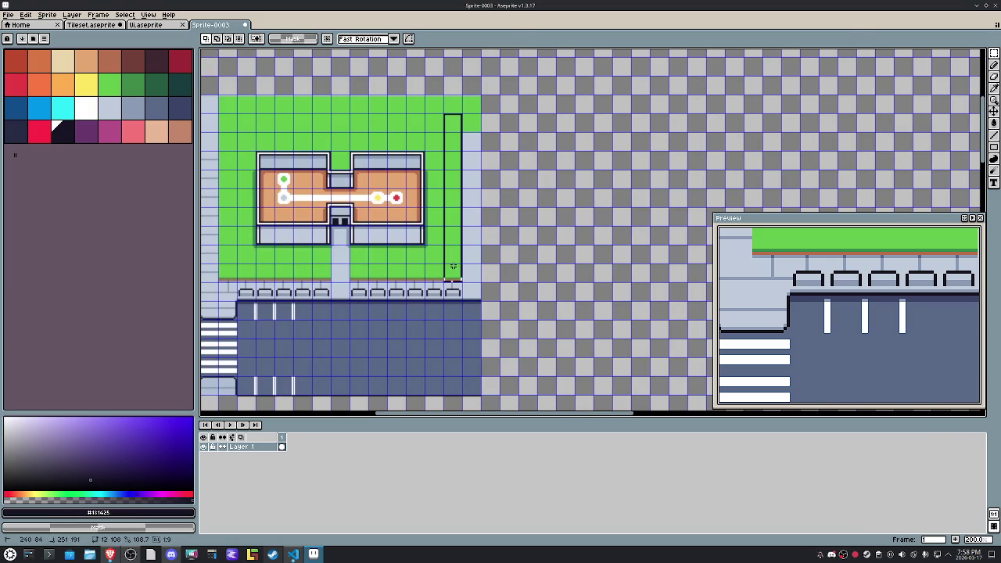
pyautogui.hotkey('ctrl', 'z')
pyautogui.hotkey('ctrl', 'd')
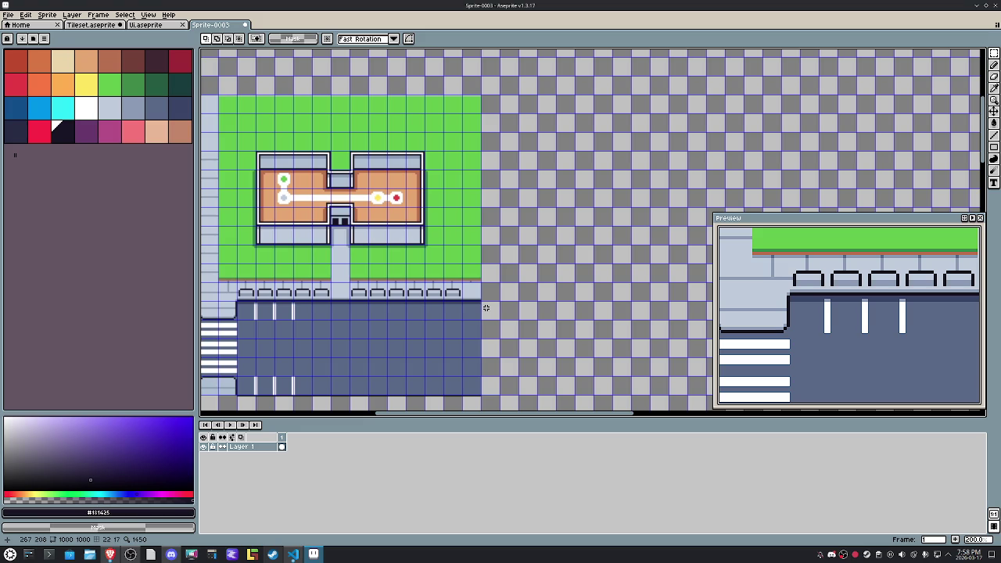
pyautogui.scroll(3, 505, 398)
# Step: Draw a dark outline down the parking lot's right edge and touch up its top corner pixels
pyautogui.press('alt')
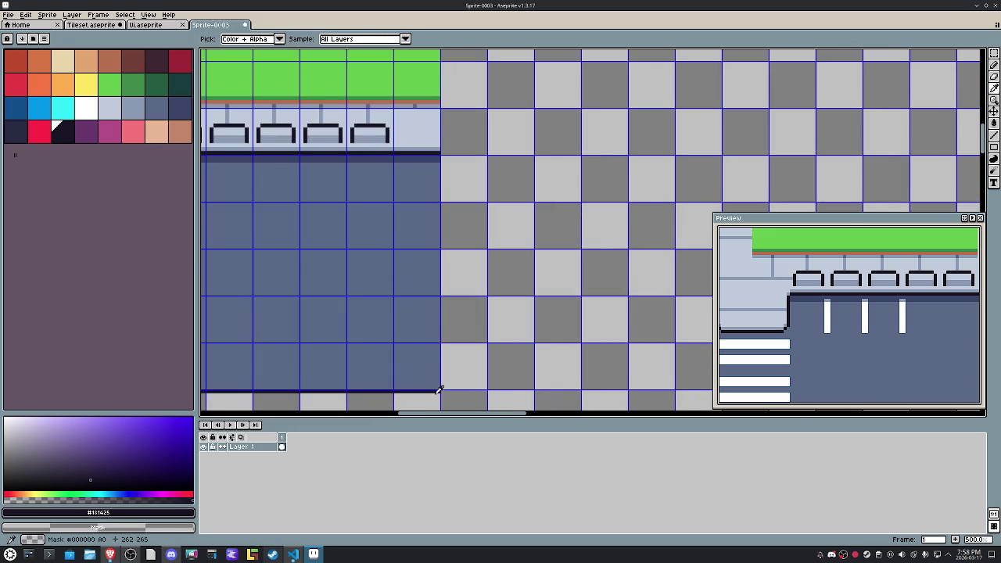
pyautogui.press('b')
pyautogui.moveTo(443, 385); pyautogui.dragTo(443, 158)
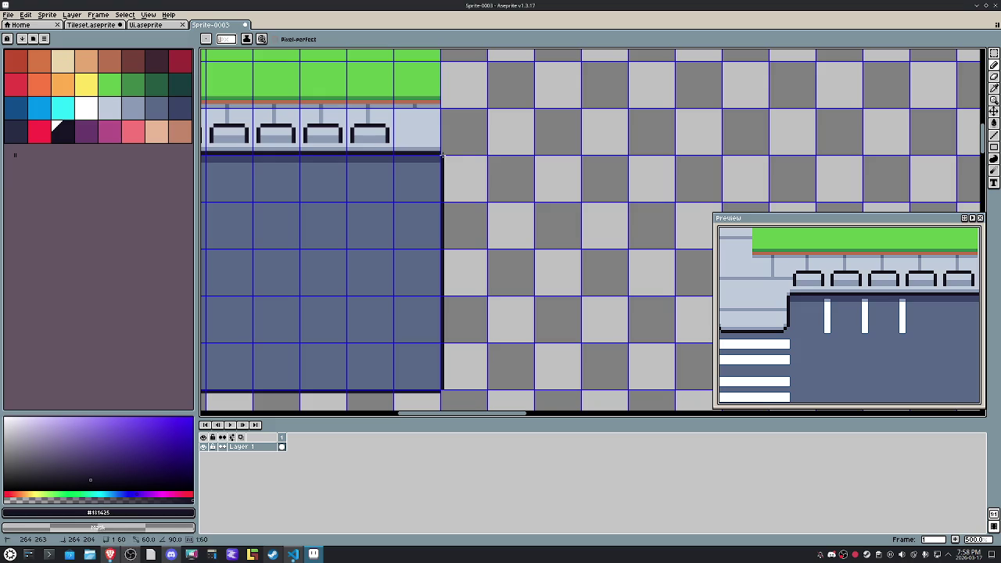
pyautogui.scroll(2, 467, 148)
pyautogui.scroll(2, 465, 149)
pyautogui.keyDown('alt'); pyautogui.click(402, 144); pyautogui.keyUp('alt')
pyautogui.click(409, 159)
pyautogui.keyDown('alt'); pyautogui.click(400, 140); pyautogui.keyUp('alt')
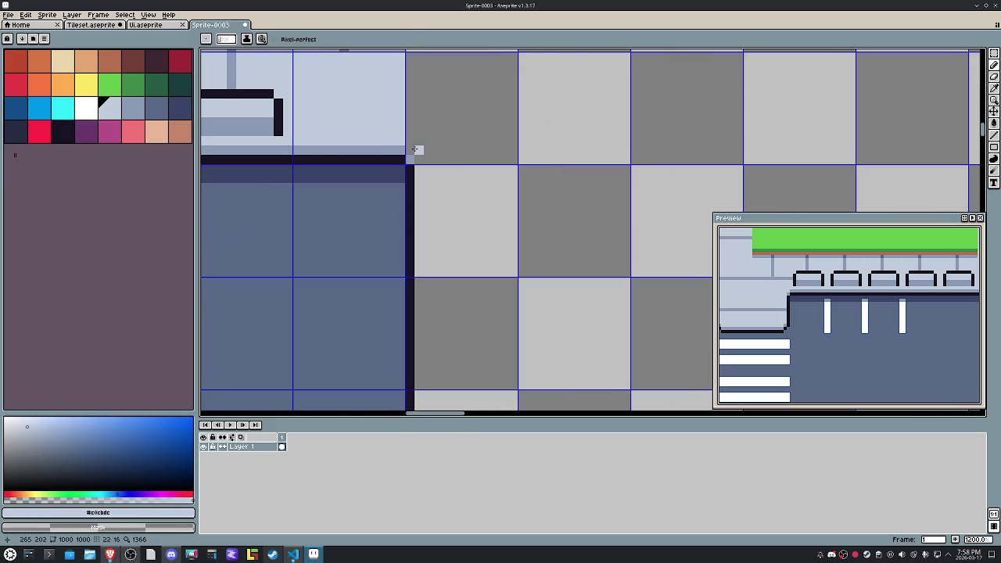
pyautogui.keyDown('alt'); pyautogui.click(400, 159); pyautogui.keyUp('alt')
pyautogui.click(409, 159)
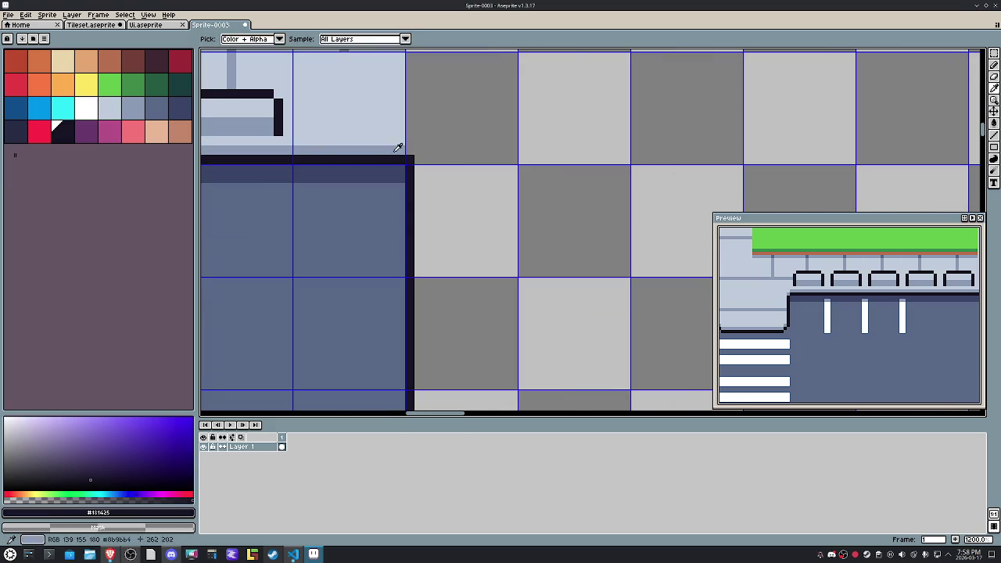
pyautogui.keyDown('alt'); pyautogui.click(397, 148); pyautogui.keyUp('alt')
pyautogui.scroll(-3, 420, 149)
# Step: Fill a one-tile column right of the parking lot with light sidewalk colour
pyautogui.moveTo(420, 150)
pyautogui.mouseDown()
pyautogui.moveTo(554, 176)
pyautogui.moveTo(524, 218)
pyautogui.mouseUp()
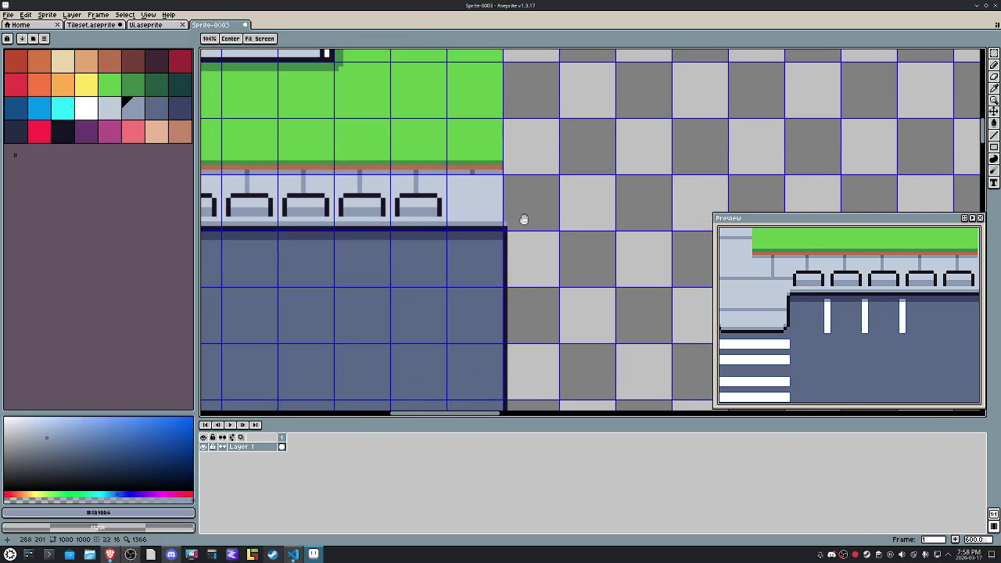
pyautogui.scroll(-4, 524, 218)
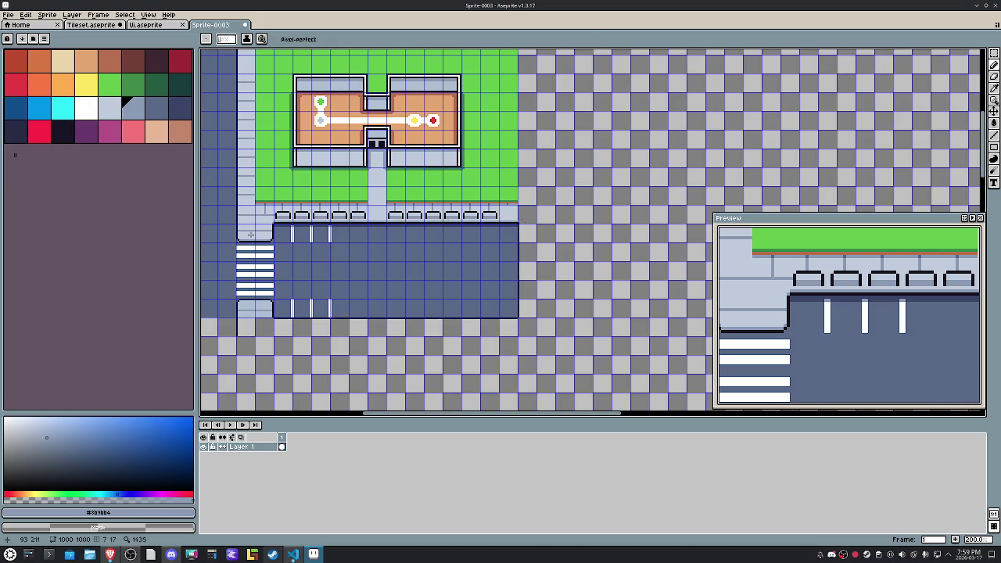
pyautogui.scroll(5, 250, 234)
pyautogui.scroll(-4, 250, 234)
pyautogui.moveTo(573, 294); pyautogui.dragTo(433, 242)
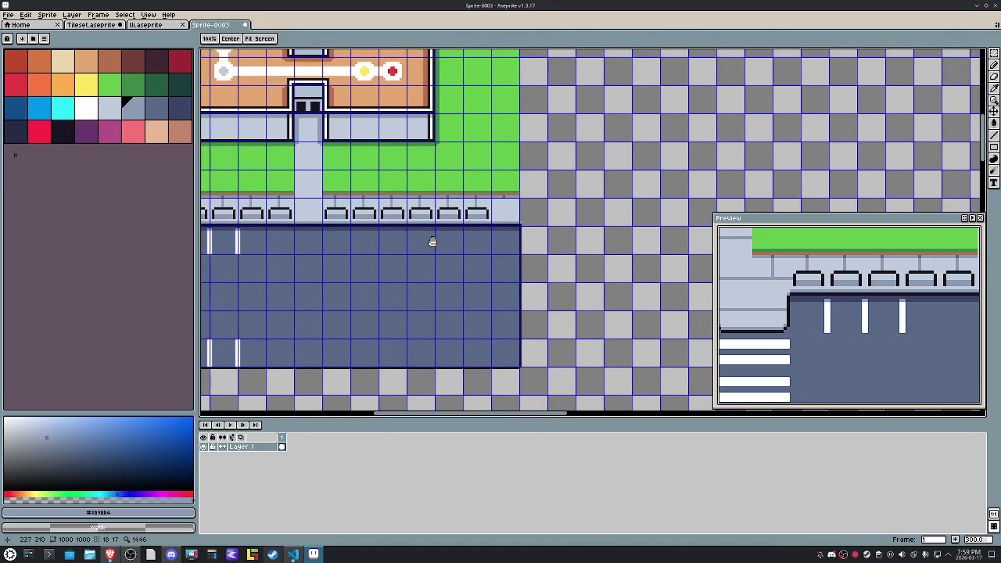
pyautogui.scroll(4, 502, 238)
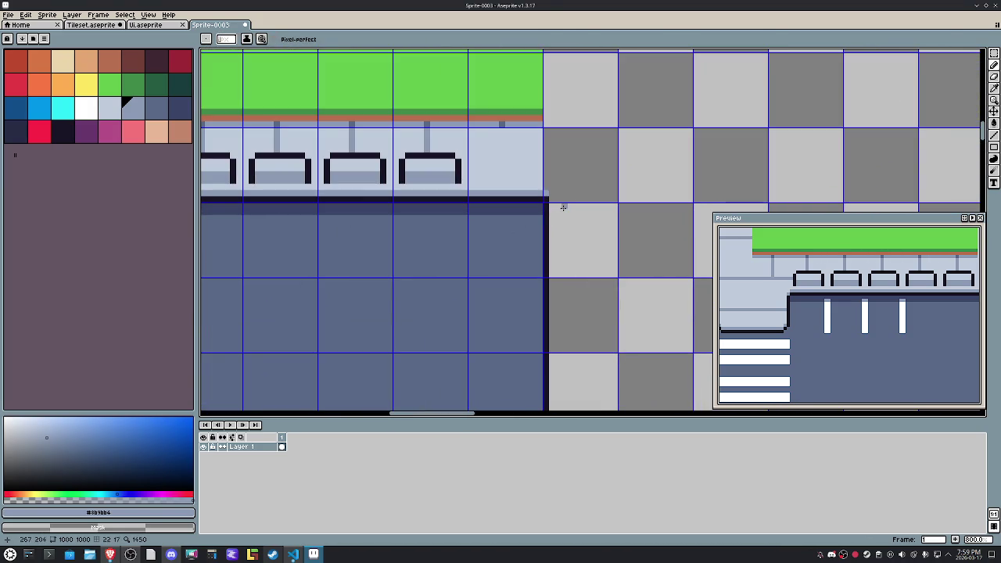
pyautogui.scroll(-3, 564, 205)
pyautogui.press('m')
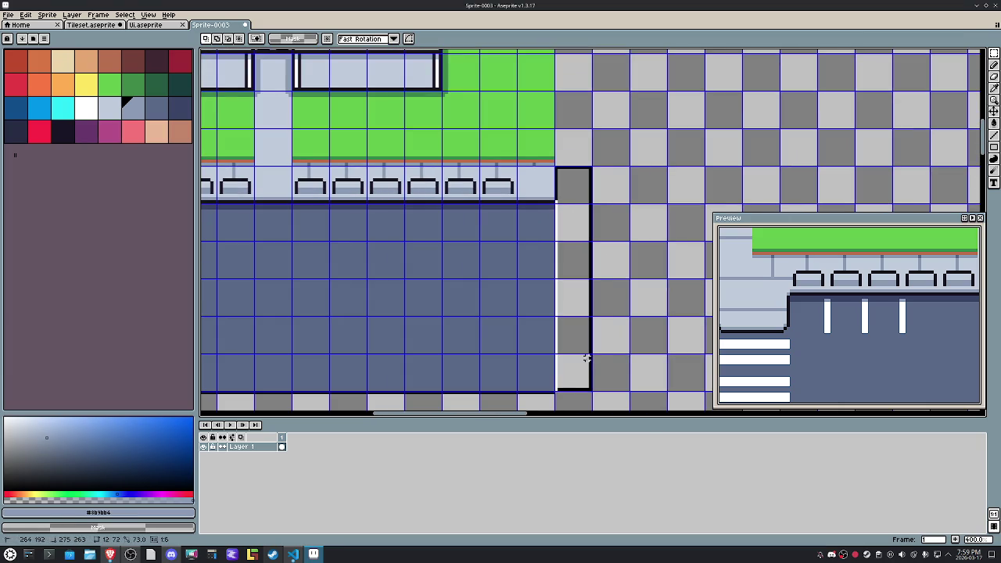
pyautogui.moveTo(555, 166); pyautogui.dragTo(592, 392)
pyautogui.click(550, 179)
pyautogui.press('g')
pyautogui.click(567, 188)
# Step: Fill the row below the parking lot with sidewalk colour and deselect
pyautogui.scroll(-1, 568, 187)
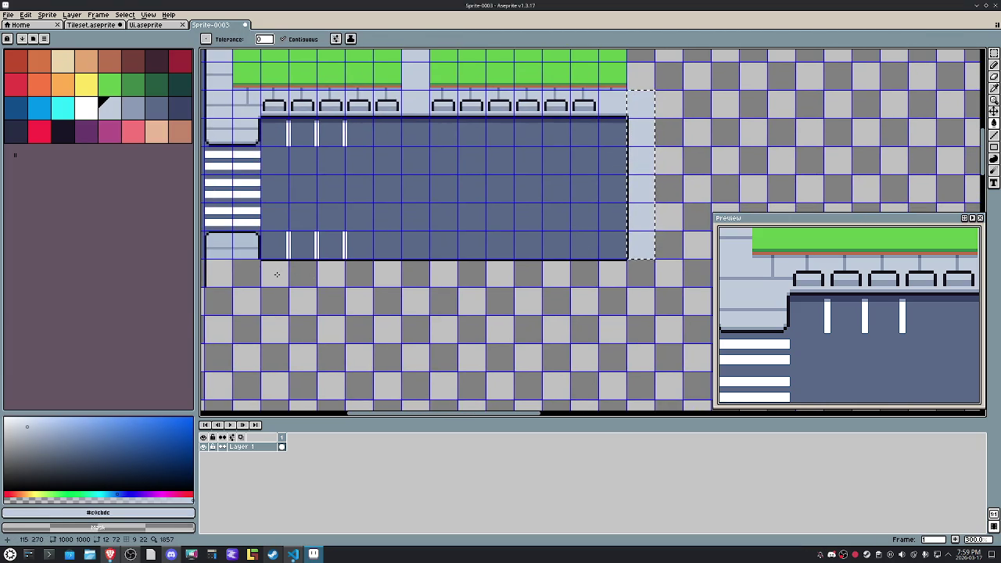
pyautogui.press('m')
pyautogui.moveTo(224, 273); pyautogui.dragTo(647, 281)
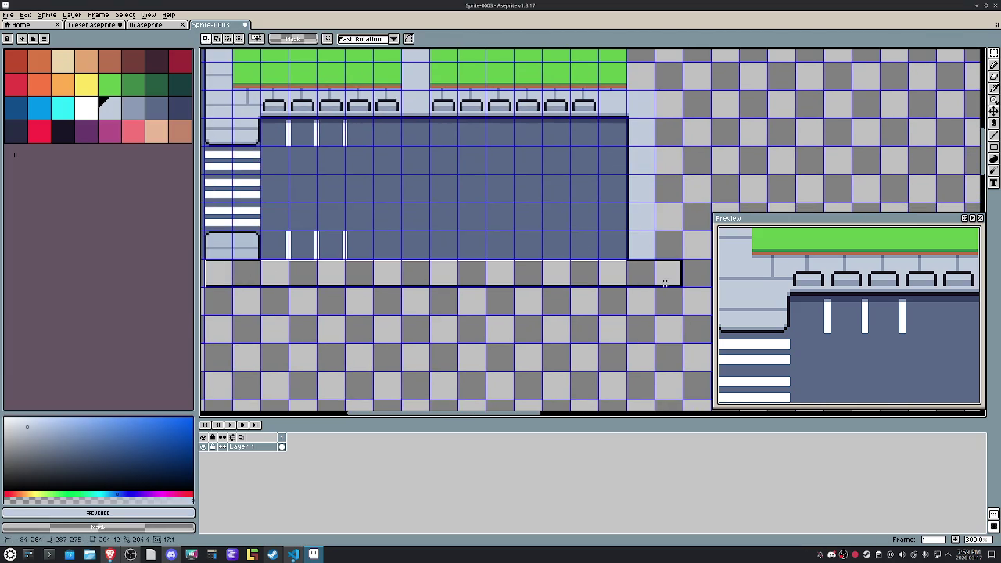
pyautogui.press('f')
pyautogui.hotkey('ctrl', 'd')
pyautogui.press('space')
pyautogui.moveTo(572, 179); pyautogui.dragTo(548, 214)
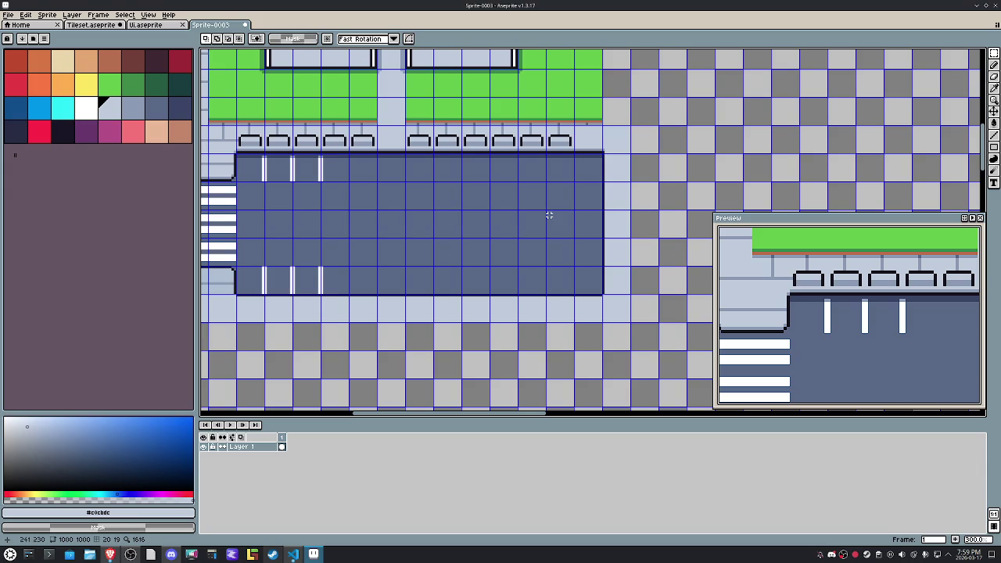
# Step: Paste the copied grass tile and drop it beside the lawn's lower-right corner
pyautogui.moveTo(654, 219); pyautogui.dragTo(597, 302)
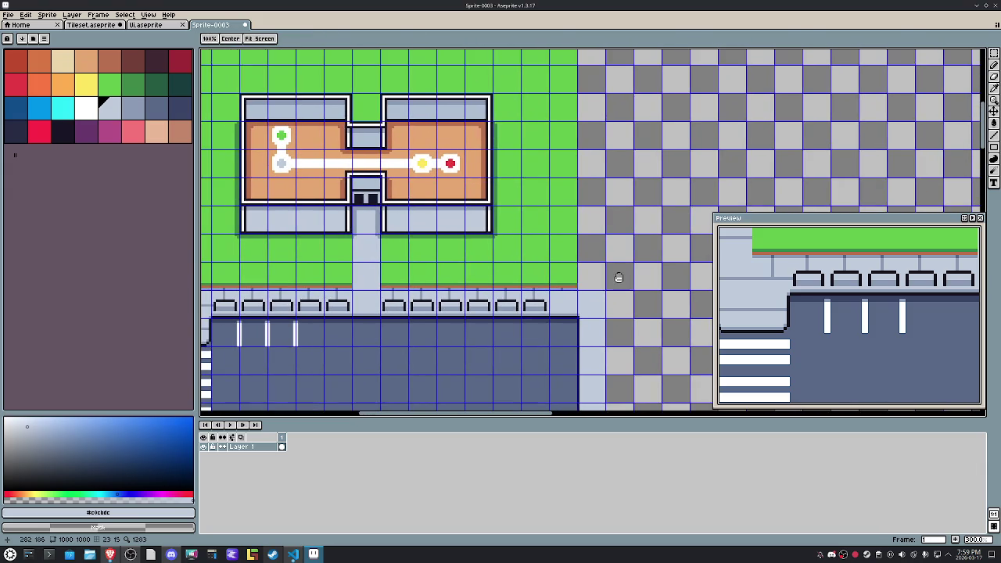
pyautogui.moveTo(550, 258); pyautogui.dragTo(583, 252)
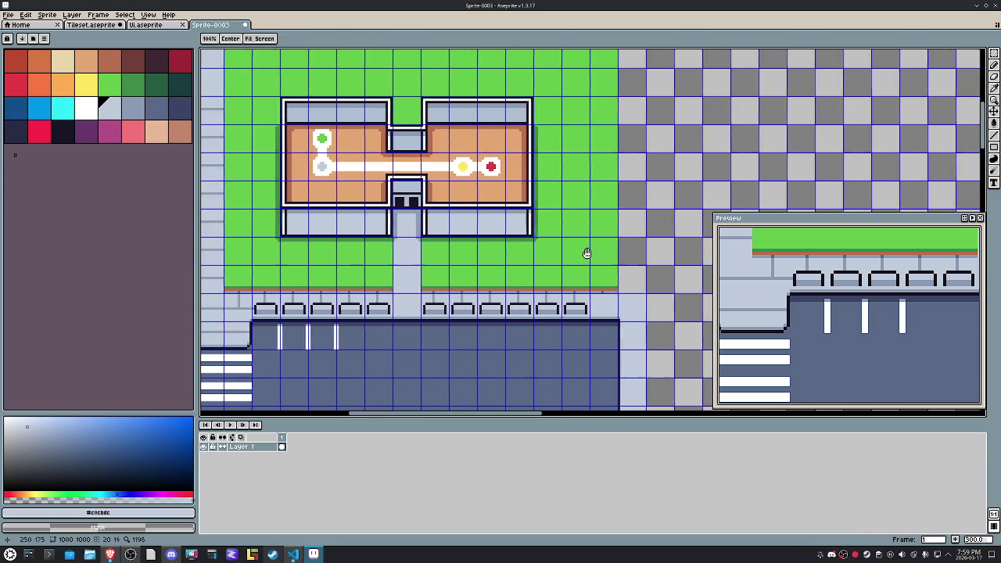
pyautogui.scroll(-4, 579, 249)
pyautogui.scroll(1, 579, 249)
pyautogui.moveTo(442, 166); pyautogui.dragTo(388, 164)
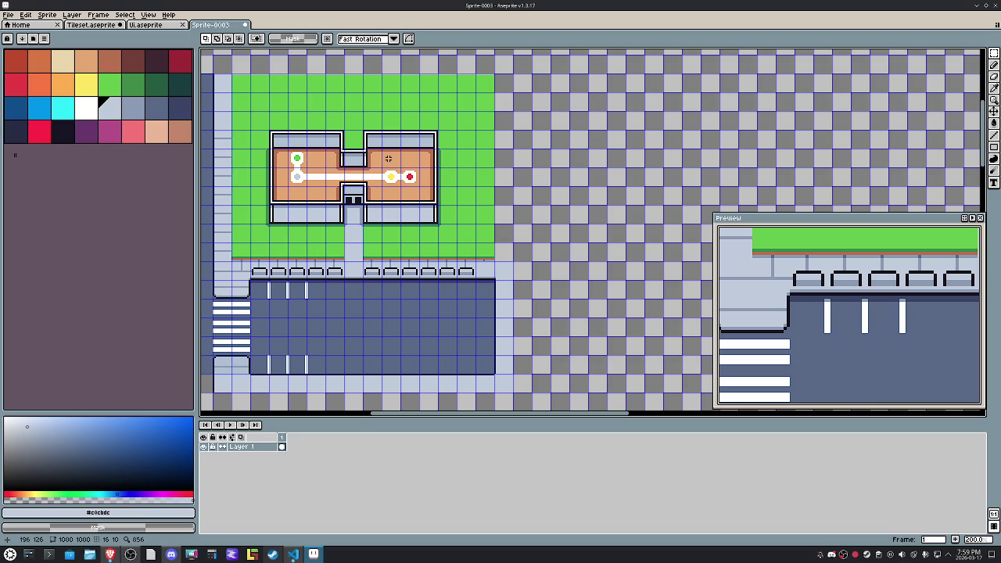
pyautogui.hotkey('ctrl', 'v')
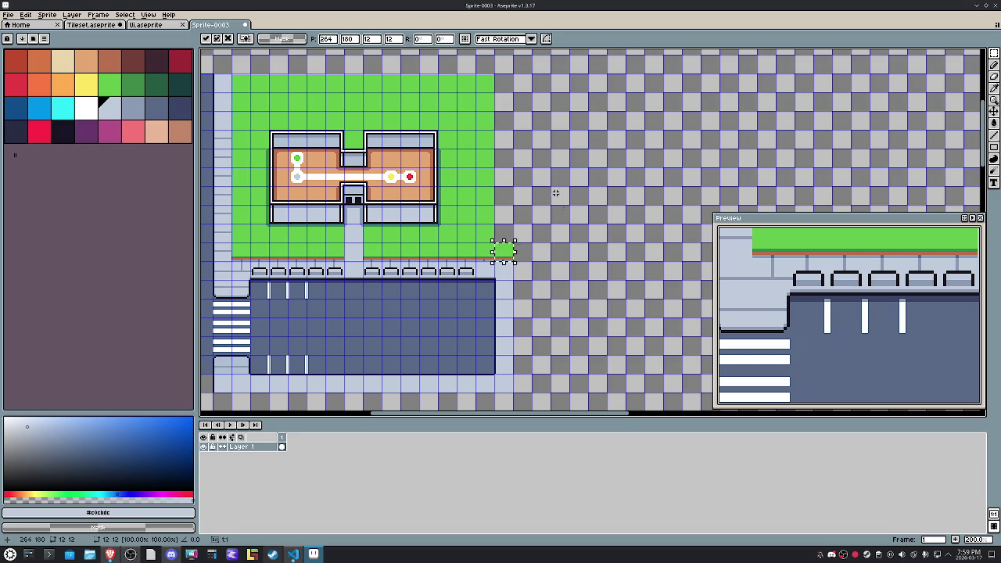
pyautogui.moveTo(490, 86); pyautogui.dragTo(515, 252)
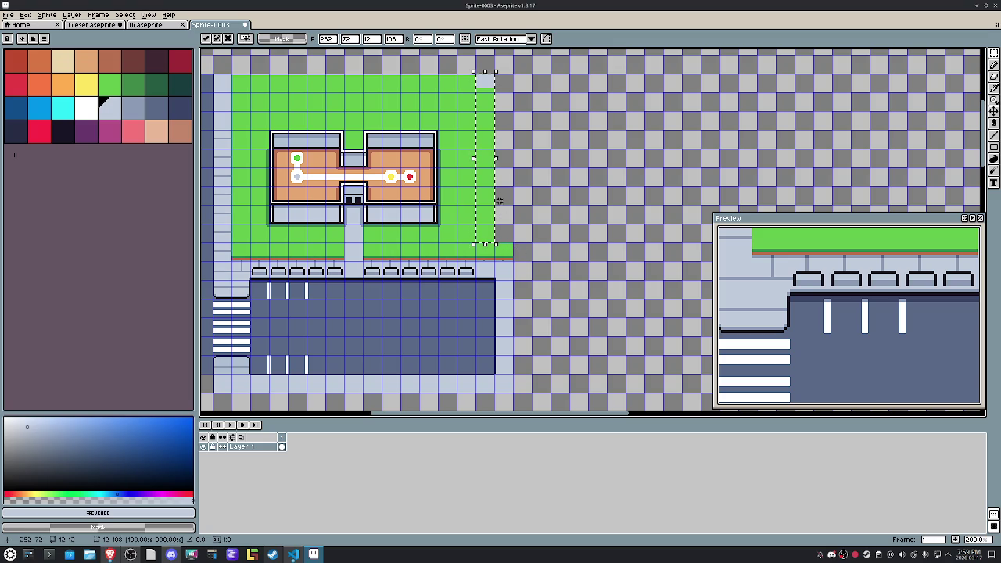
# Step: Widen the lawn's edge grass strip to the right and select the road's bottom row
pyautogui.moveTo(495, 159); pyautogui.dragTo(515, 161)
pyautogui.press('Return')
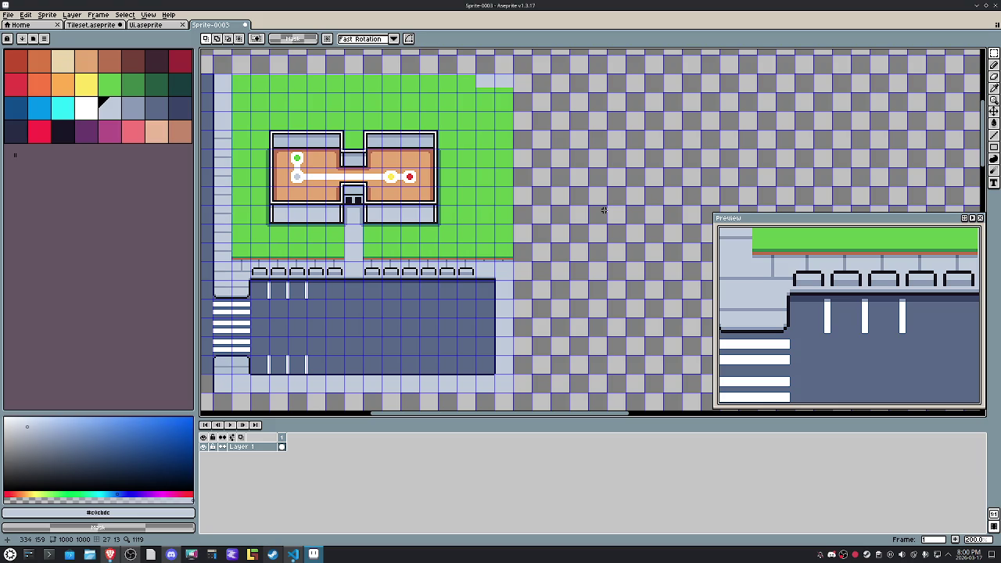
pyautogui.moveTo(603, 210); pyautogui.dragTo(478, 267)
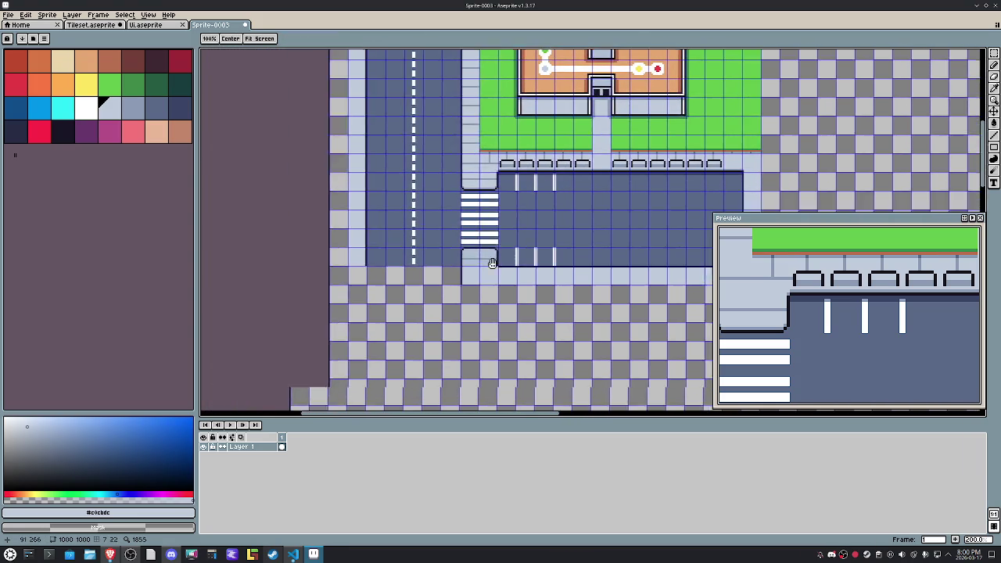
pyautogui.moveTo(396, 255)
pyautogui.mouseDown()
pyautogui.moveTo(468, 249)
pyautogui.moveTo(489, 258)
pyautogui.moveTo(469, 267)
pyautogui.mouseUp()
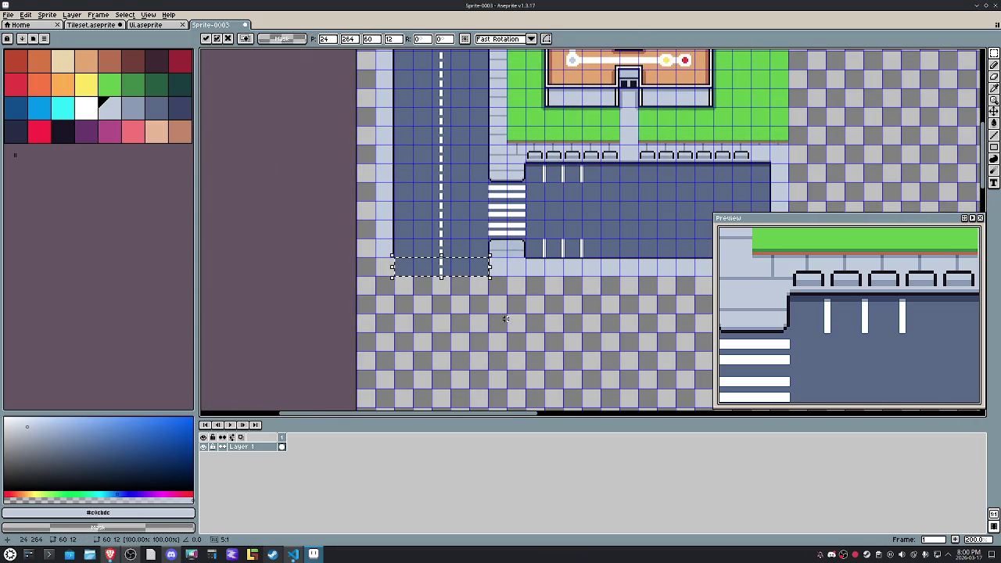
# Step: Drag a marquee around the whole city block map
pyautogui.scroll(-4, 506, 319)
pyautogui.scroll(1, 475, 271)
pyautogui.scroll(2, 467, 234)
pyautogui.moveTo(467, 225); pyautogui.dragTo(421, 240)
pyautogui.moveTo(368, 157)
pyautogui.mouseDown()
pyautogui.moveTo(574, 335)
pyautogui.moveTo(604, 347)
pyautogui.mouseUp()
# Step: Move the selected city block into the canvas's top-left corner at 0,0 and drop it
pyautogui.press('Up')
pyautogui.press('Up')
pyautogui.press('Up')
pyautogui.press('Left')
pyautogui.press('Left')
pyautogui.press('Left')
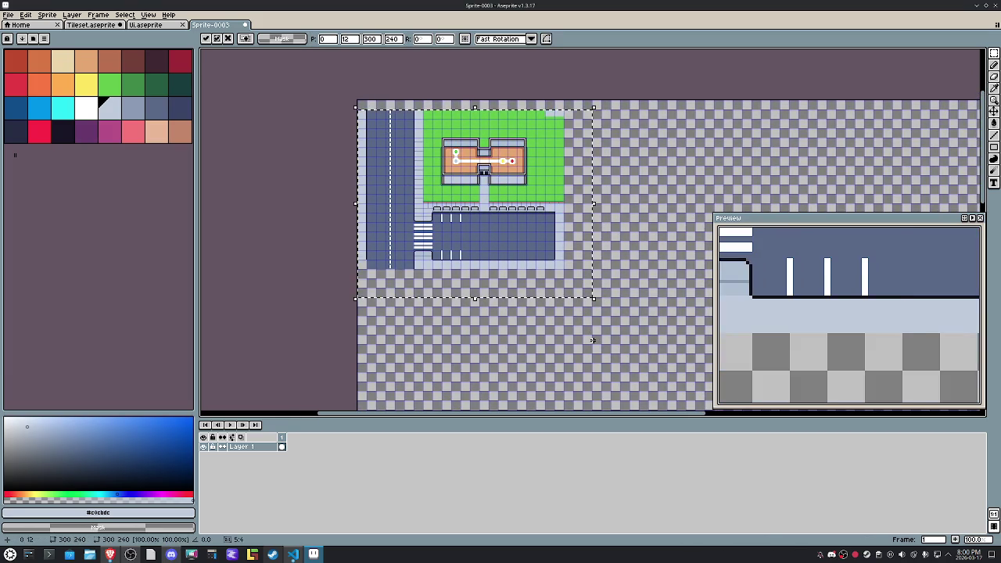
pyautogui.press('Right')
pyautogui.press('Right')
pyautogui.press('Right')
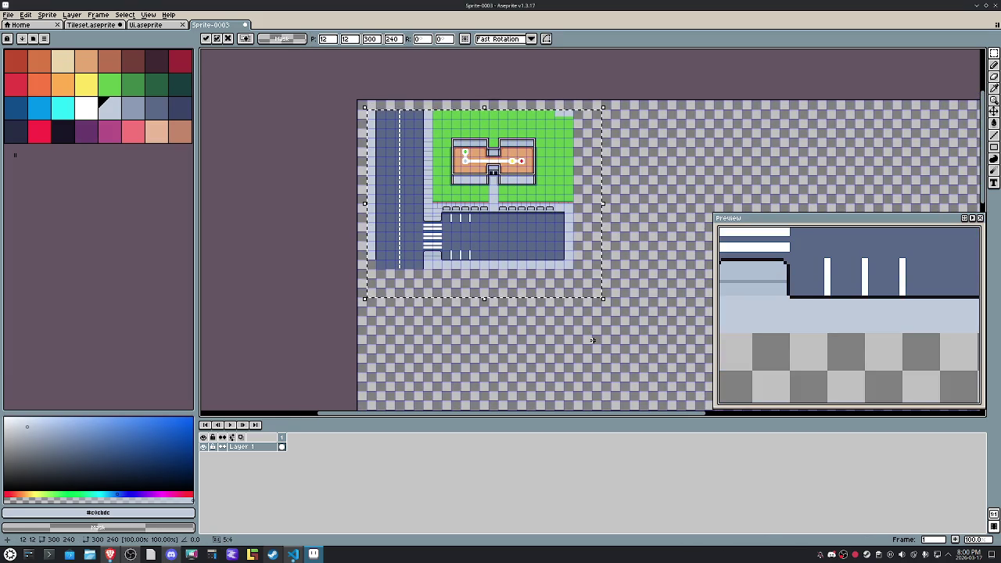
pyautogui.press('Left')
pyautogui.press('Left')
pyautogui.press('Left')
pyautogui.press('Up')
pyautogui.press('Up')
pyautogui.press('Up')
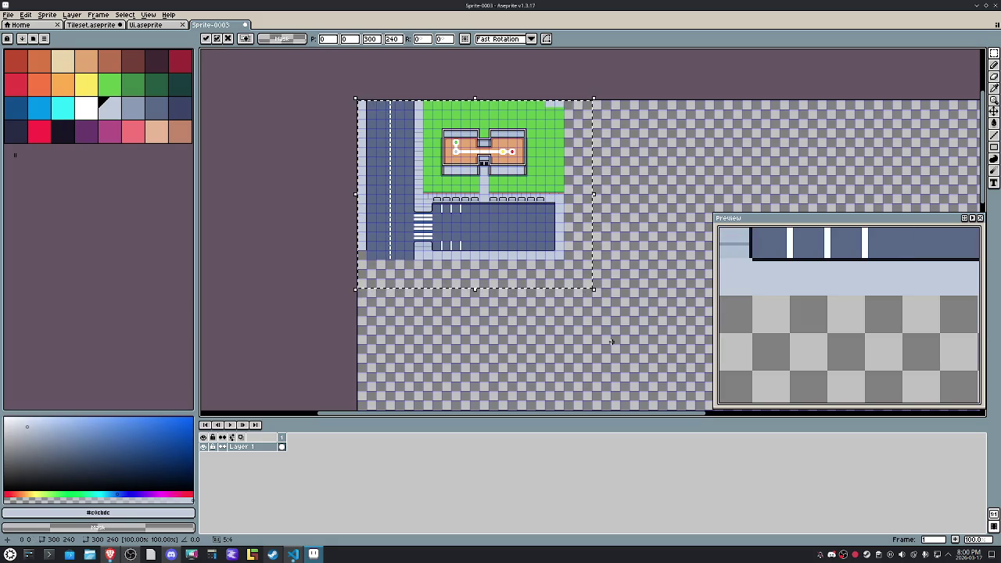
pyautogui.hotkey('ctrl', 'd')
# Step: Stretch the grass tiles sideways to complete the top grass row
pyautogui.scroll(2, 546, 117)
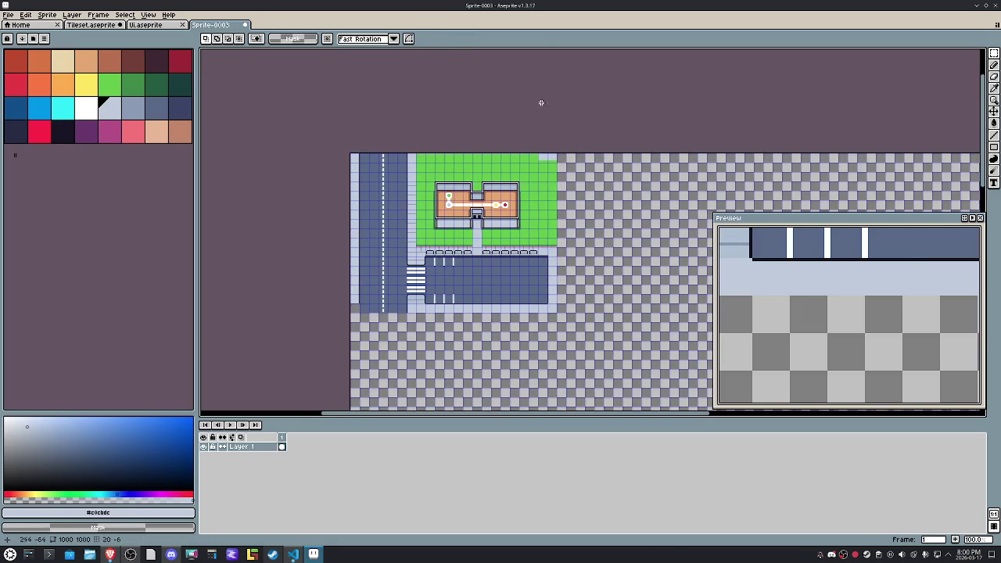
pyautogui.scroll(5, 540, 154)
pyautogui.moveTo(491, 175)
pyautogui.mouseDown()
pyautogui.moveTo(530, 195)
pyautogui.moveTo(625, 175)
pyautogui.mouseUp()
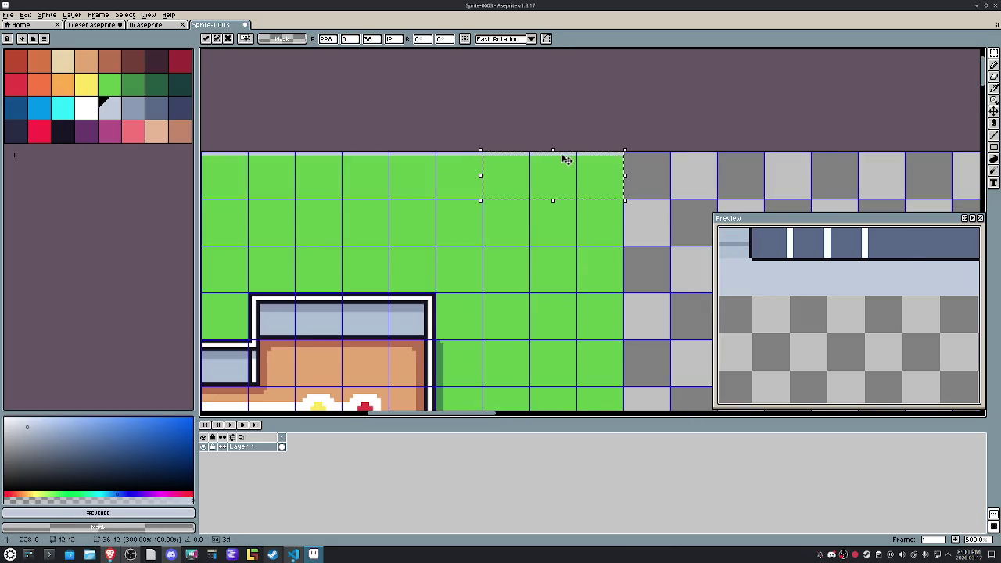
pyautogui.press('Return')
pyautogui.moveTo(560, 176); pyautogui.dragTo(302, 183)
pyautogui.hotkey('ctrl', 'z')
pyautogui.moveTo(532, 193); pyautogui.dragTo(377, 193)
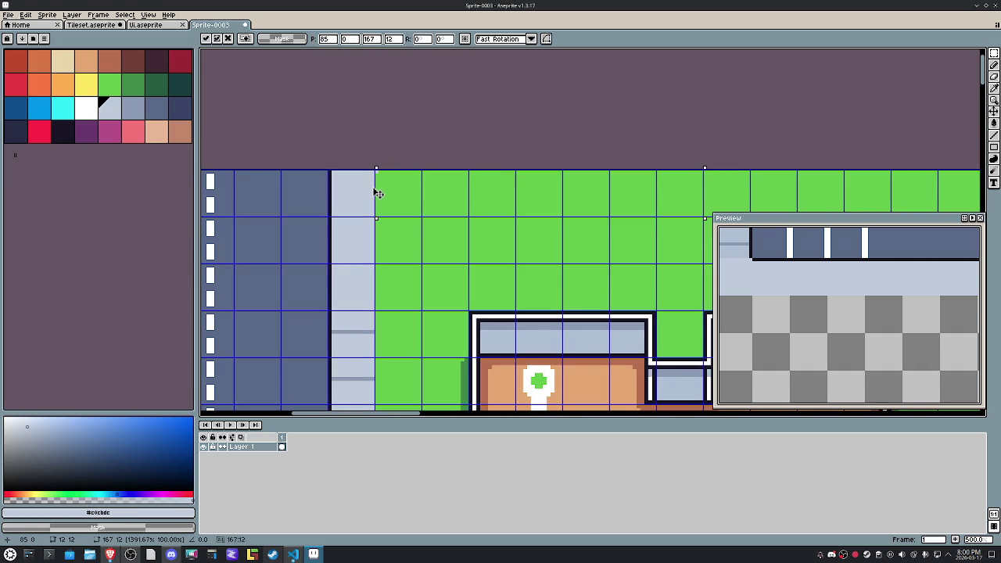
# Step: Stamp copies of the striped sidewalk tile up and down the road's left side
pyautogui.moveTo(355, 336); pyautogui.dragTo(358, 340)
pyautogui.hotkey('shift', 'Up')
pyautogui.hotkey('shift', 'Up')
pyautogui.hotkey('shift', 'Up')
pyautogui.click(490, 246)
pyautogui.scroll(-2, 490, 246)
pyautogui.click(504, 147)
pyautogui.hotkey('shift', 'Left')
pyautogui.hotkey('shift', 'Left')
pyautogui.hotkey('shift', 'Left')
pyautogui.hotkey('shift', 'Left')
pyautogui.hotkey('shift', 'Left')
pyautogui.hotkey('shift', 'Left')
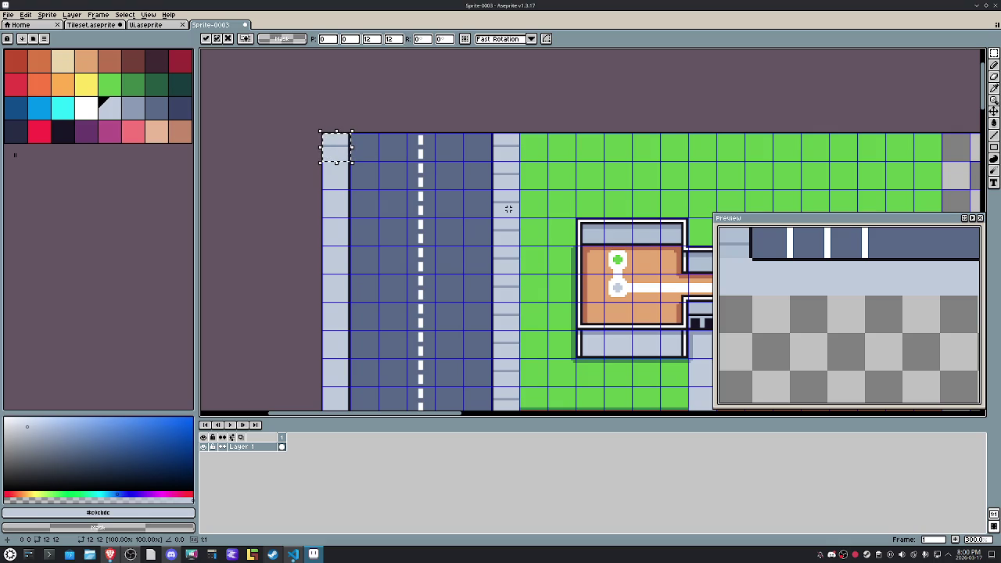
pyautogui.hotkey('shift', 'Down')
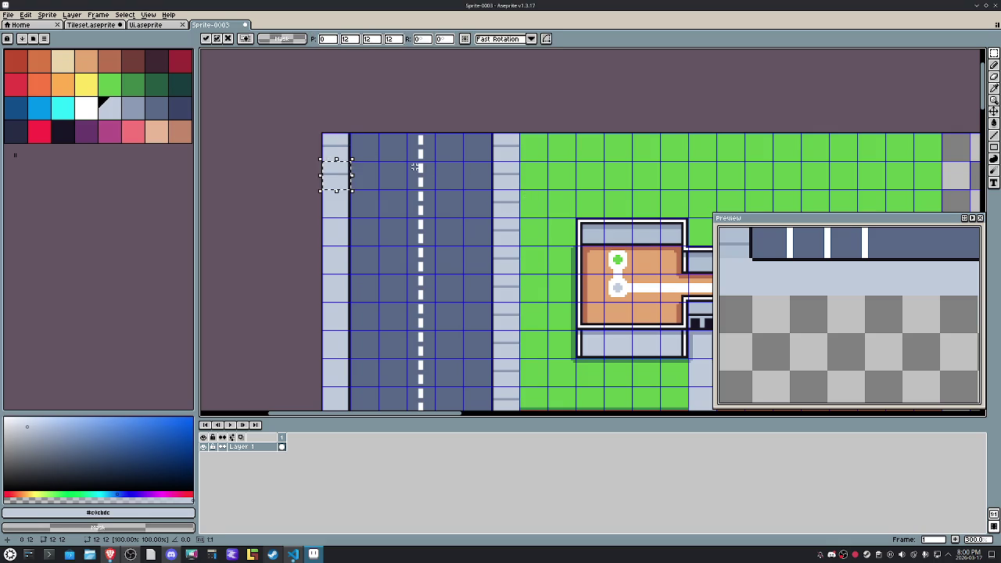
pyautogui.hotkey('shift', 'Down')
pyautogui.hotkey('shift', 'Down')
pyautogui.hotkey('shift', 'Down')
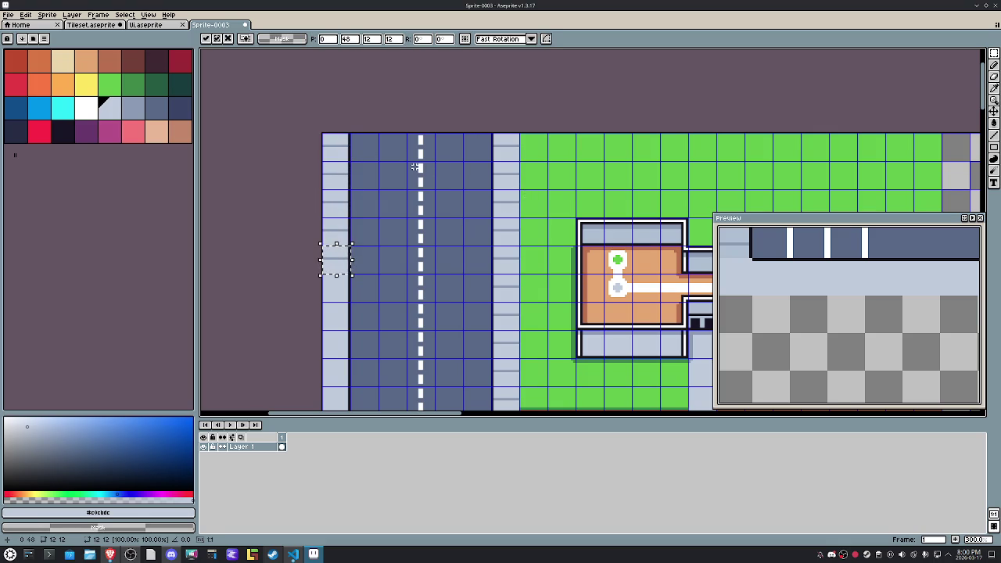
pyautogui.scroll(-2, 415, 166)
pyautogui.press('Return')
# Step: Extend the left sidewalk column down to the map's bottom and pick the grey line colour
pyautogui.scroll(1, 409, 183)
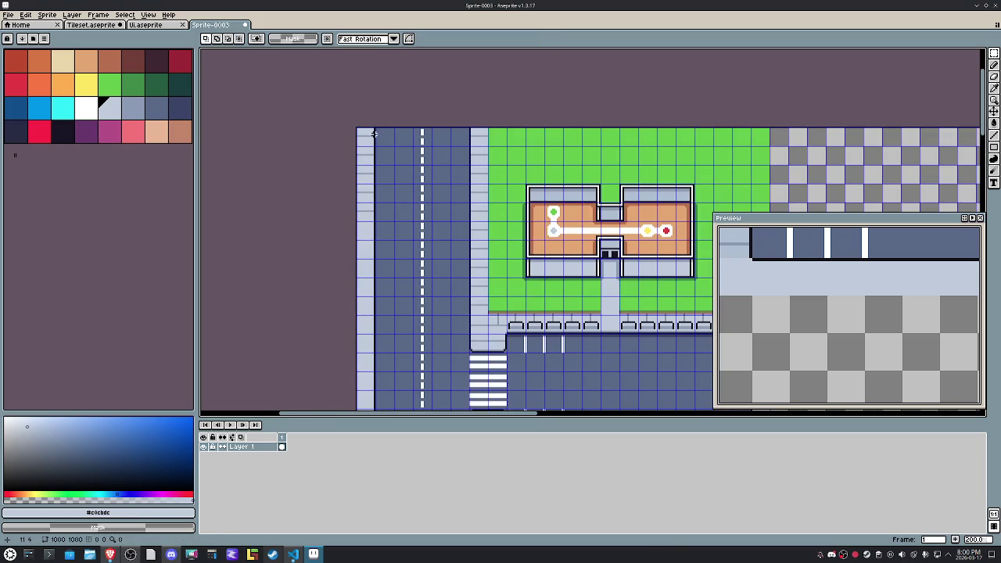
pyautogui.moveTo(364, 135); pyautogui.dragTo(367, 219)
pyautogui.hotkey('shift', 'Down')
pyautogui.hotkey('shift', 'Down')
pyautogui.hotkey('shift', 'Down')
pyautogui.hotkey('shift', 'Down')
pyautogui.hotkey('shift', 'Down')
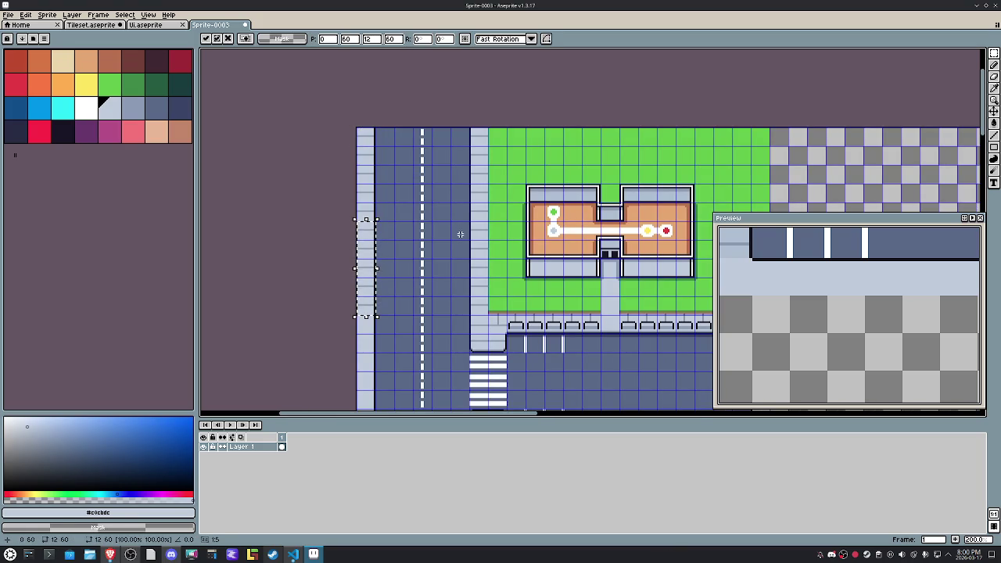
pyautogui.hotkey('shift', 'Down')
pyautogui.hotkey('shift', 'Down')
pyautogui.hotkey('shift', 'Down')
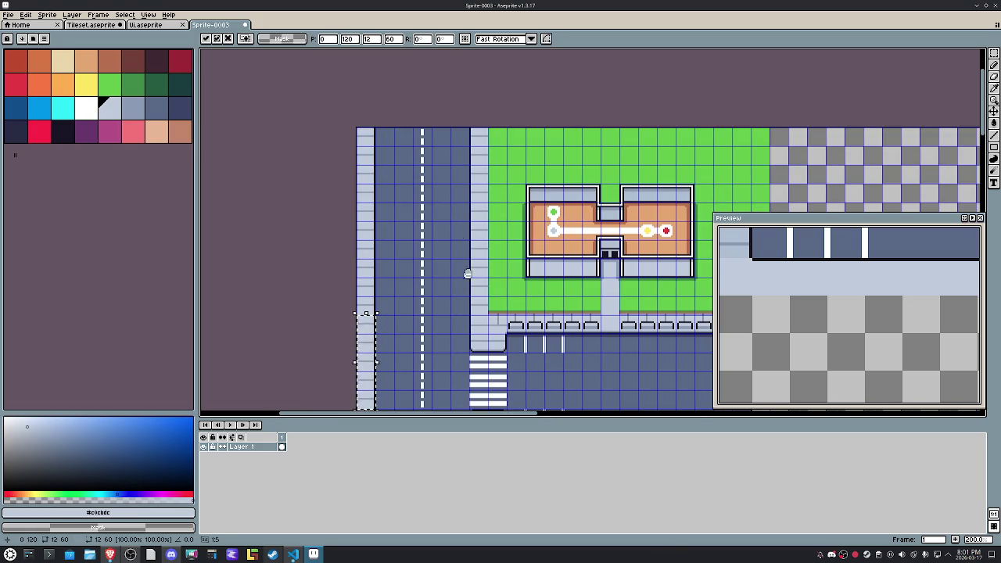
pyautogui.scroll(-5, 461, 233)
pyautogui.scroll(2, 474, 159)
pyautogui.hotkey('shift', 'Down')
pyautogui.hotkey('shift', 'Down')
pyautogui.hotkey('ctrl', 'd')
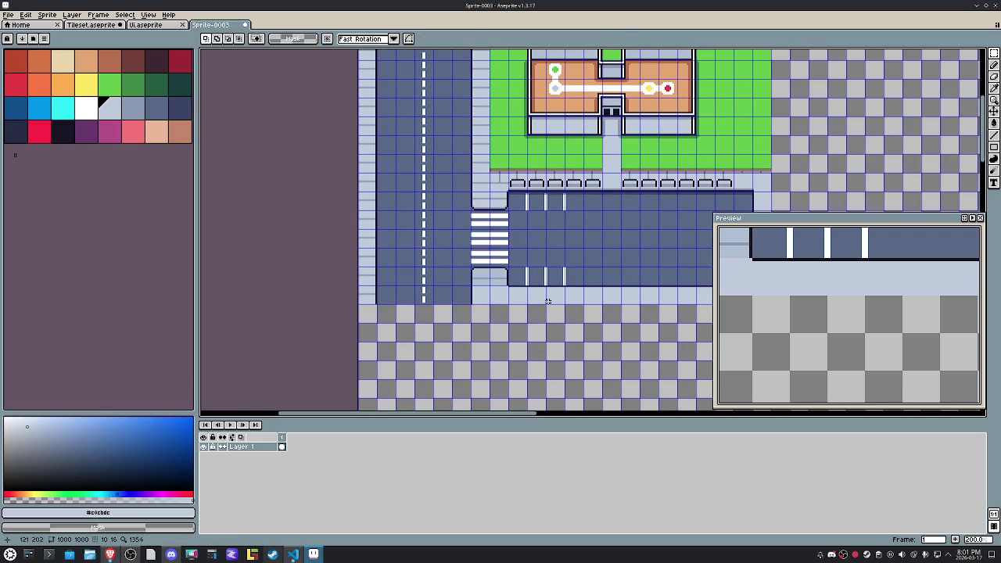
pyautogui.scroll(1, 547, 301)
pyautogui.scroll(1, 514, 293)
pyautogui.keyDown('alt'); pyautogui.click(489, 266); pyautogui.keyUp('alt')
# Step: Pencil diagonal paving lines across the lower and upper sidewalk corners
pyautogui.press('b')
pyautogui.moveTo(488, 267); pyautogui.dragTo(447, 311)
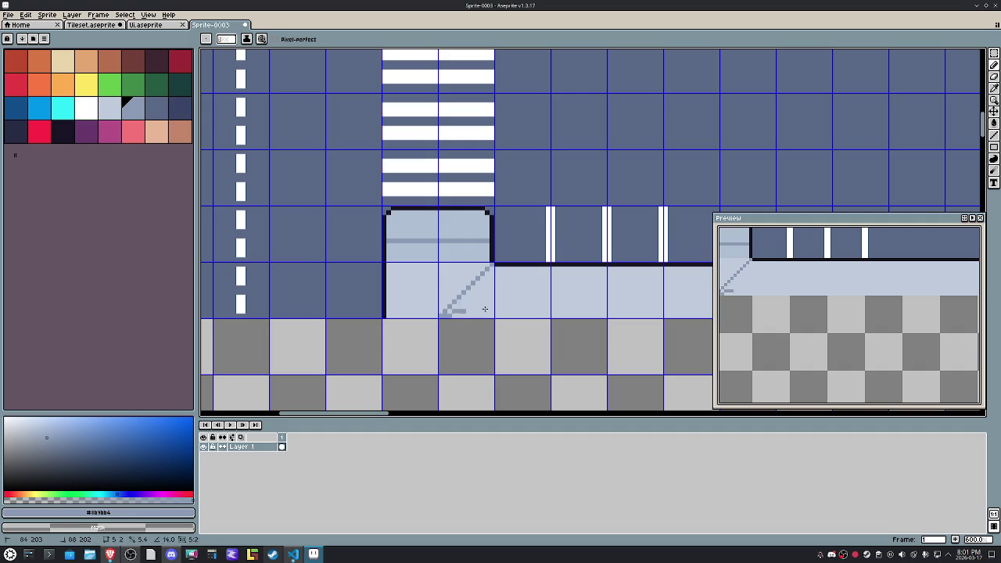
pyautogui.scroll(5, 503, 245)
pyautogui.press('b')
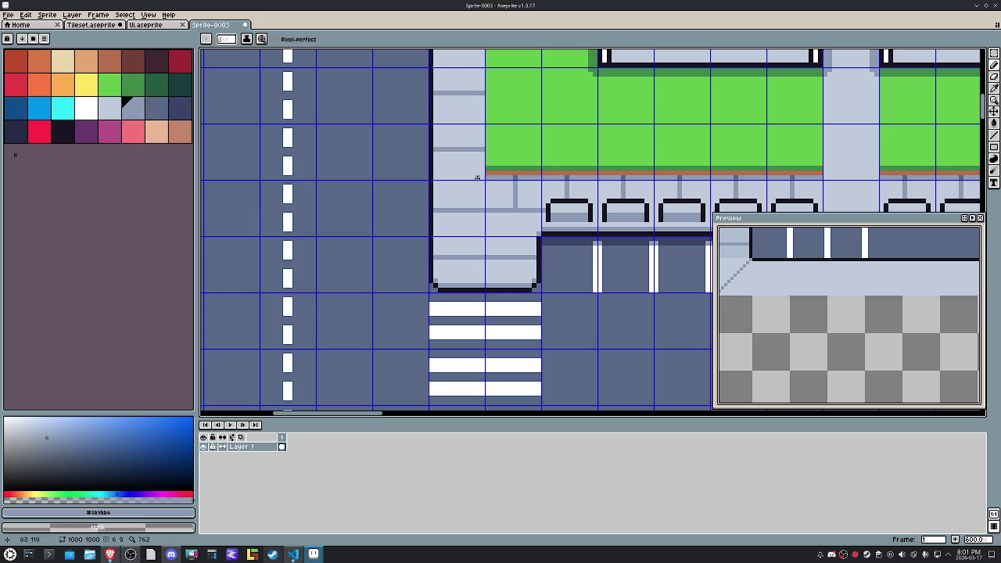
pyautogui.moveTo(482, 182); pyautogui.dragTo(439, 228)
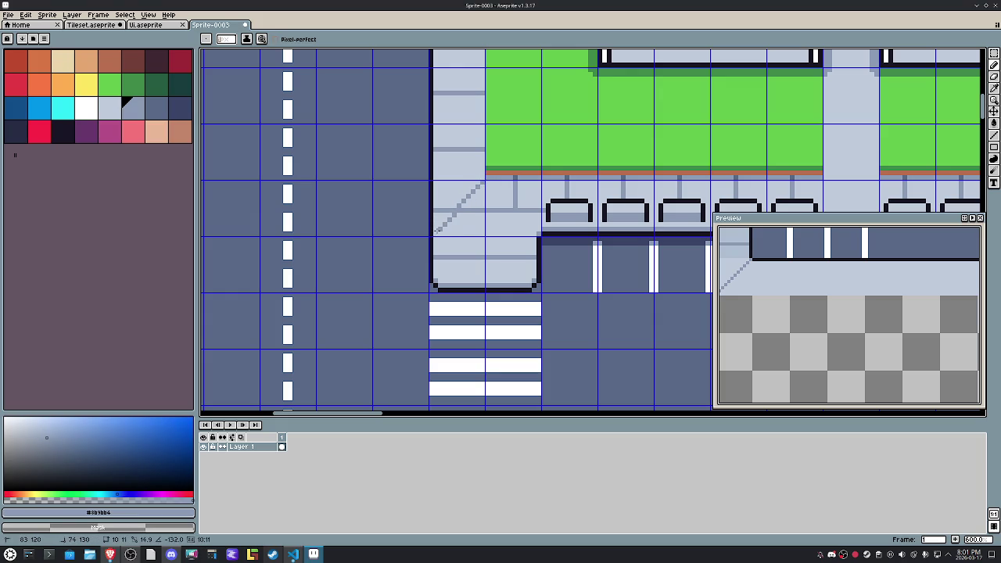
# Step: Paint over the stray short horizontal and vertical grey lines with the light sidewalk colour
pyautogui.scroll(1, 462, 207)
pyautogui.keyDown('alt'); pyautogui.click(464, 210); pyautogui.keyUp('alt')
pyautogui.moveTo(464, 211); pyautogui.dragTo(491, 211)
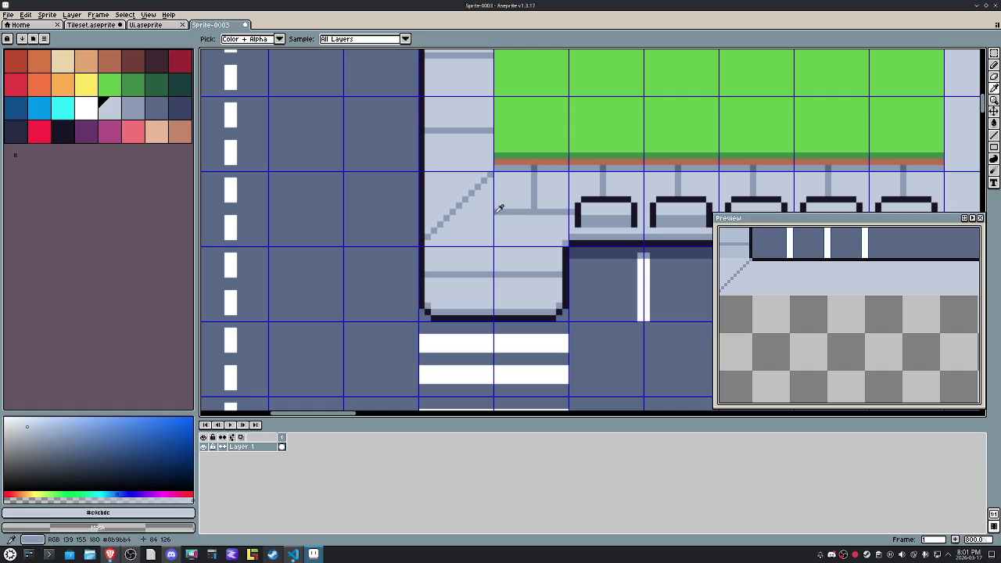
pyautogui.keyDown('alt'); pyautogui.click(497, 211); pyautogui.keyUp('alt')
pyautogui.moveTo(484, 212); pyautogui.dragTo(527, 218)
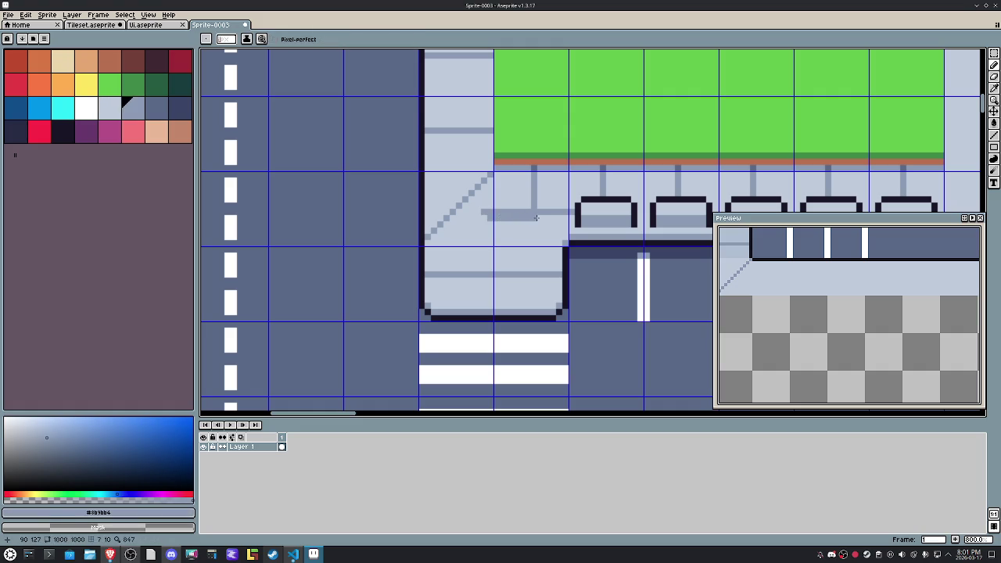
pyautogui.hotkey('ctrl', 'z')
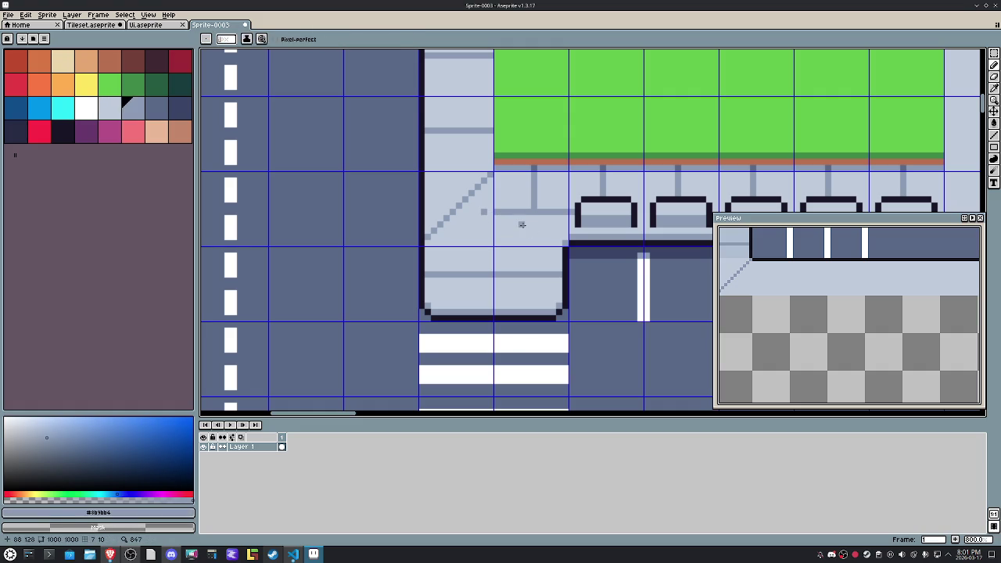
pyautogui.keyDown('alt'); pyautogui.click(476, 212); pyautogui.keyUp('alt')
pyautogui.click(484, 212)
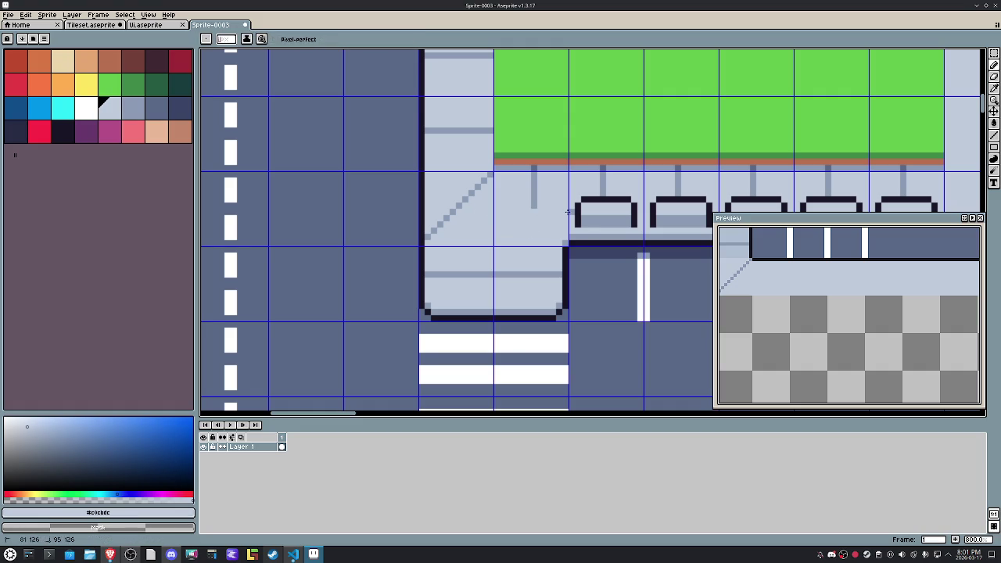
pyautogui.click(535, 177)
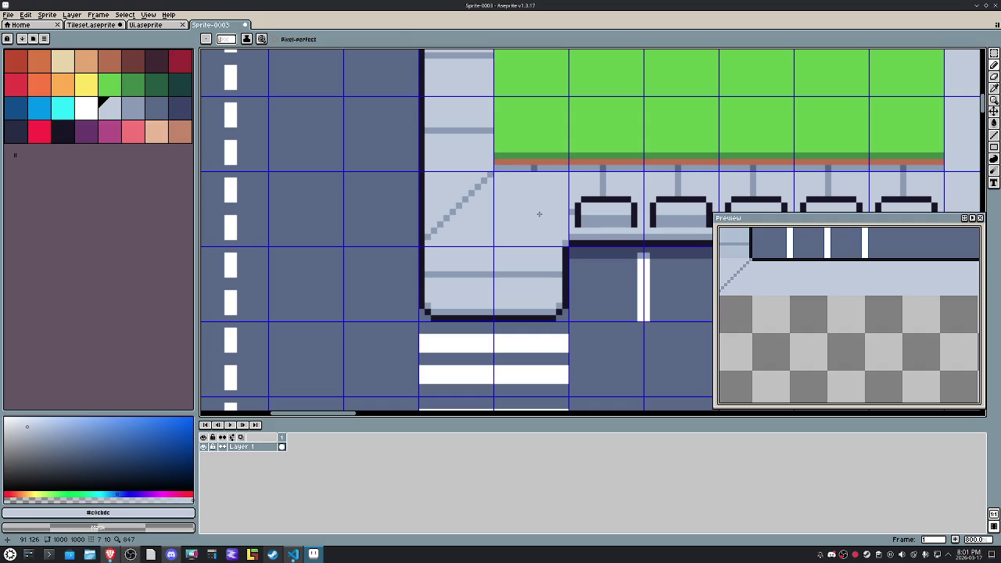
# Step: Draw a down-right grey diagonal across the corner, then cover it back with sidewalk colour
pyautogui.keyDown('alt'); pyautogui.click(492, 176); pyautogui.keyUp('alt')
pyautogui.moveTo(493, 176); pyautogui.dragTo(560, 237)
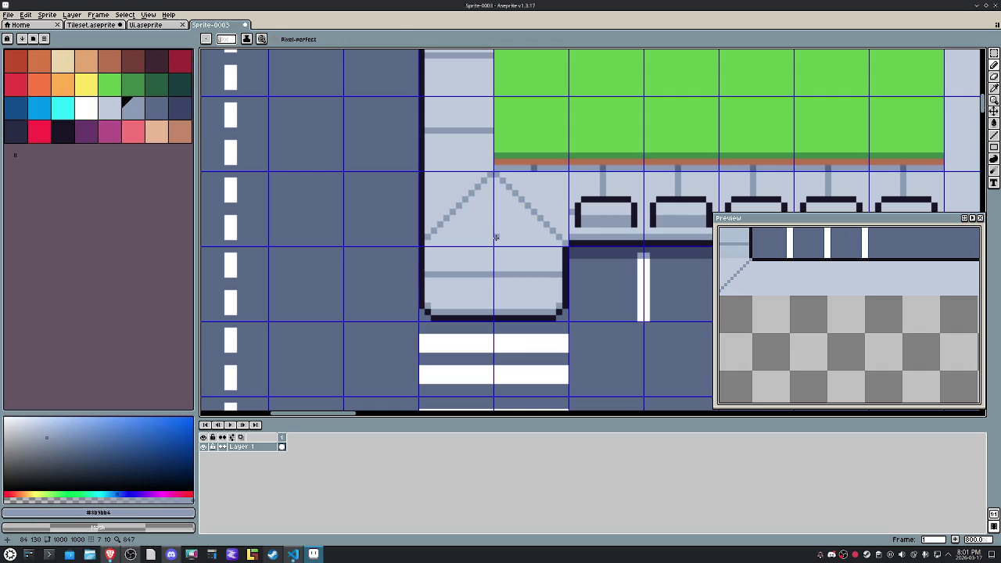
pyautogui.keyDown('alt'); pyautogui.click(496, 236); pyautogui.keyUp('alt')
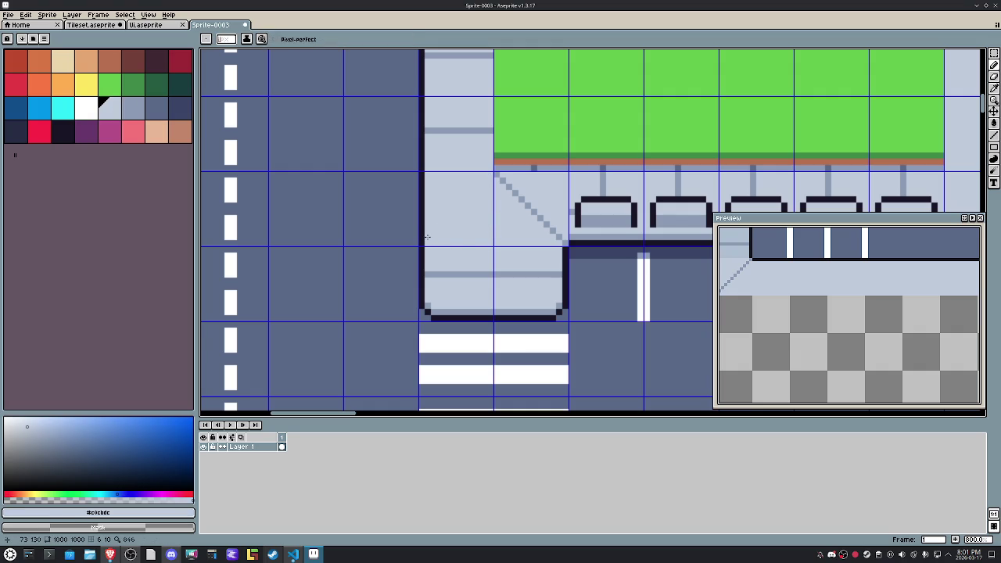
pyautogui.scroll(2, 462, 243)
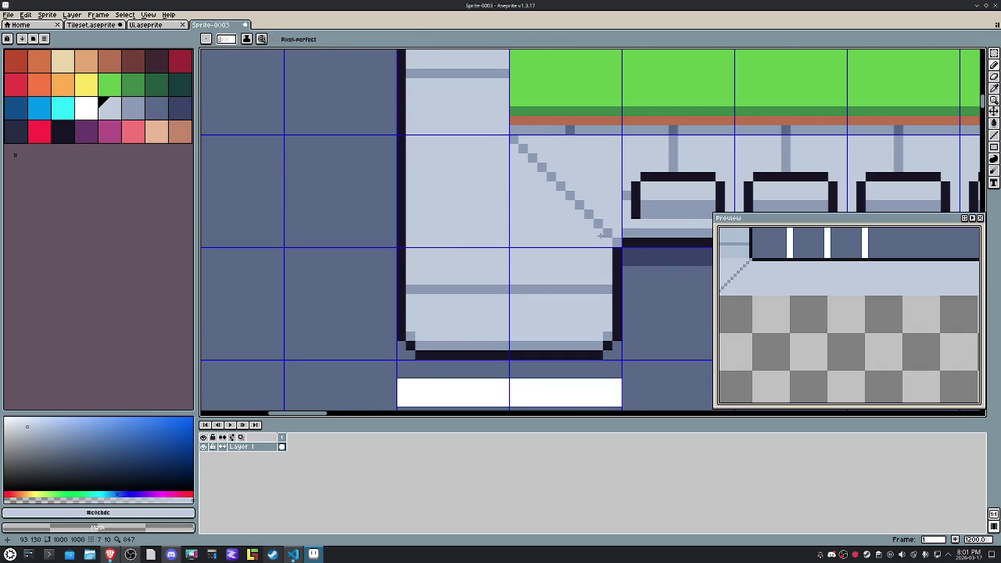
pyautogui.moveTo(607, 232); pyautogui.dragTo(520, 146)
pyautogui.hotkey('ctrl', 'z')
pyautogui.moveTo(556, 180); pyautogui.dragTo(513, 138)
pyautogui.keyDown('alt'); pyautogui.click(582, 131); pyautogui.keyUp('alt')
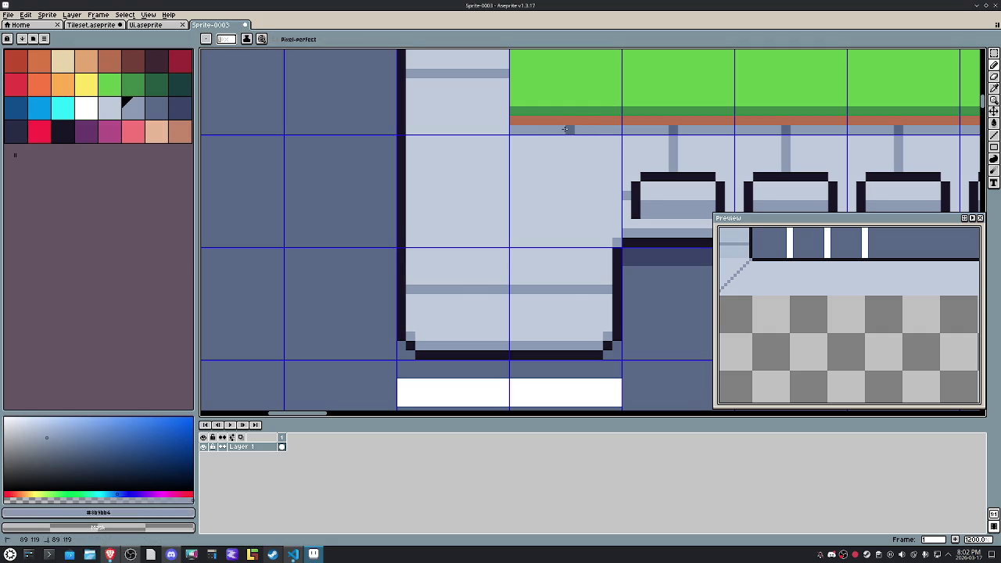
# Step: Select a thin vertical strip of the sidewalk with the rectangular marquee
pyautogui.scroll(-4, 564, 168)
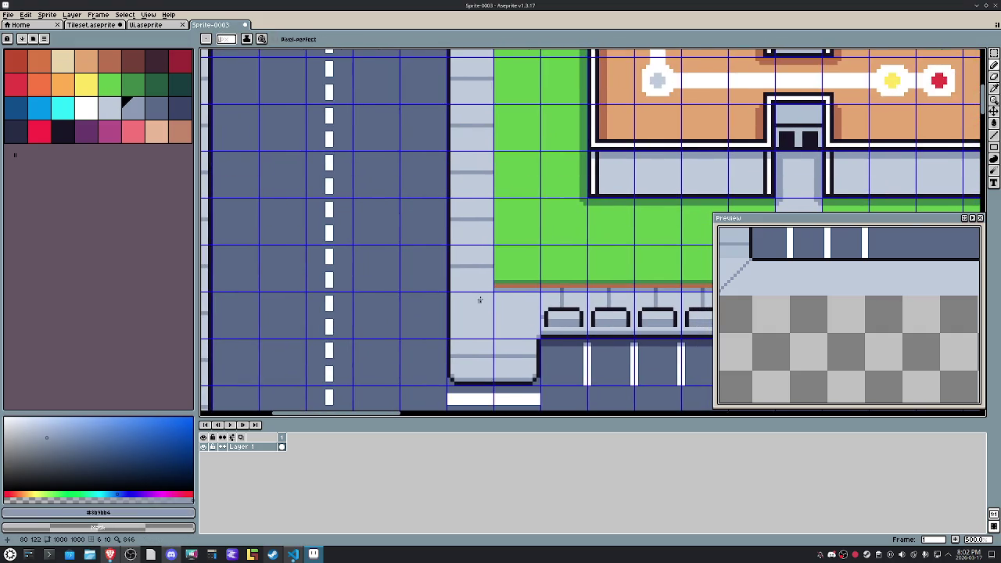
pyautogui.scroll(-2, 481, 299)
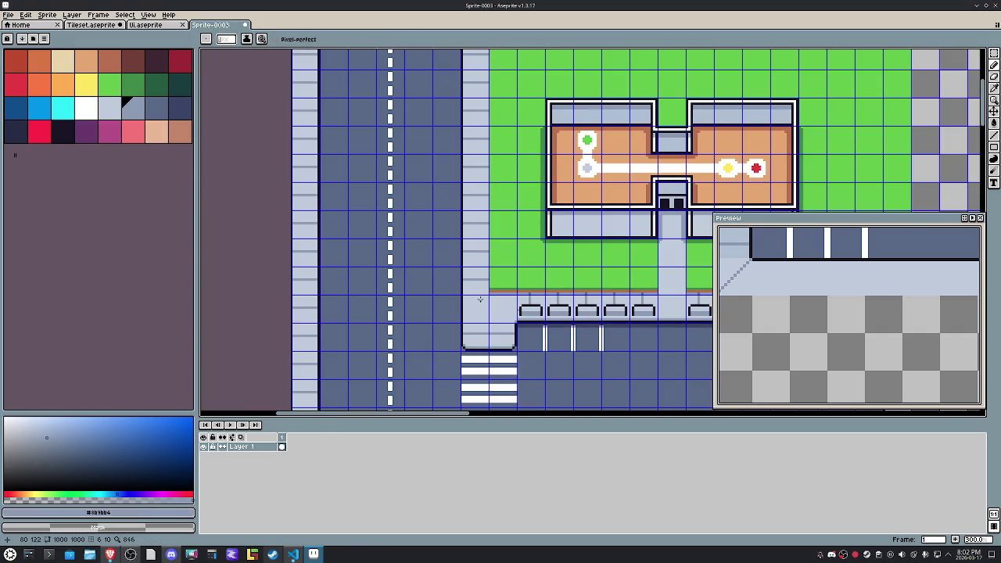
pyautogui.scroll(2, 481, 298)
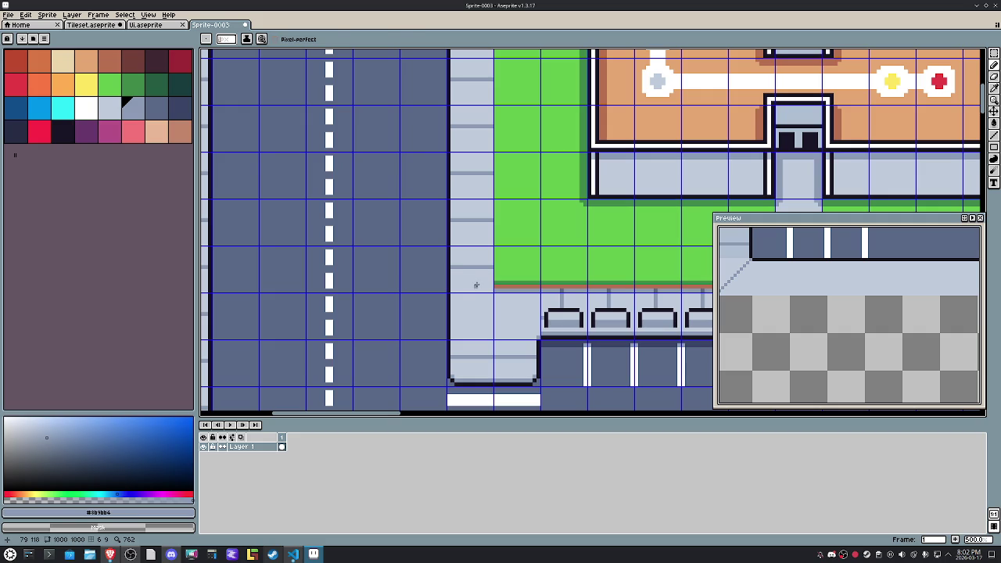
pyautogui.press('m')
pyautogui.moveTo(491, 289)
pyautogui.mouseDown()
pyautogui.moveTo(456, 290)
pyautogui.moveTo(462, 14)
pyautogui.mouseUp()
# Step: Eyedrop the light pavement colour and bucket-fill the grey horizontal band with it
pyautogui.scroll(4, 487, 226)
pyautogui.scroll(1, 487, 226)
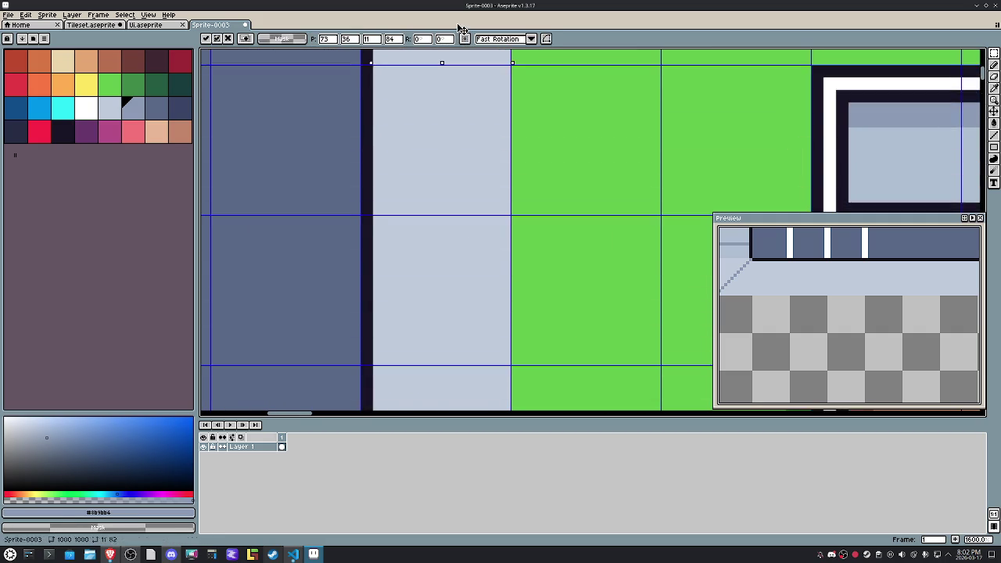
pyautogui.scroll(-2, 563, 116)
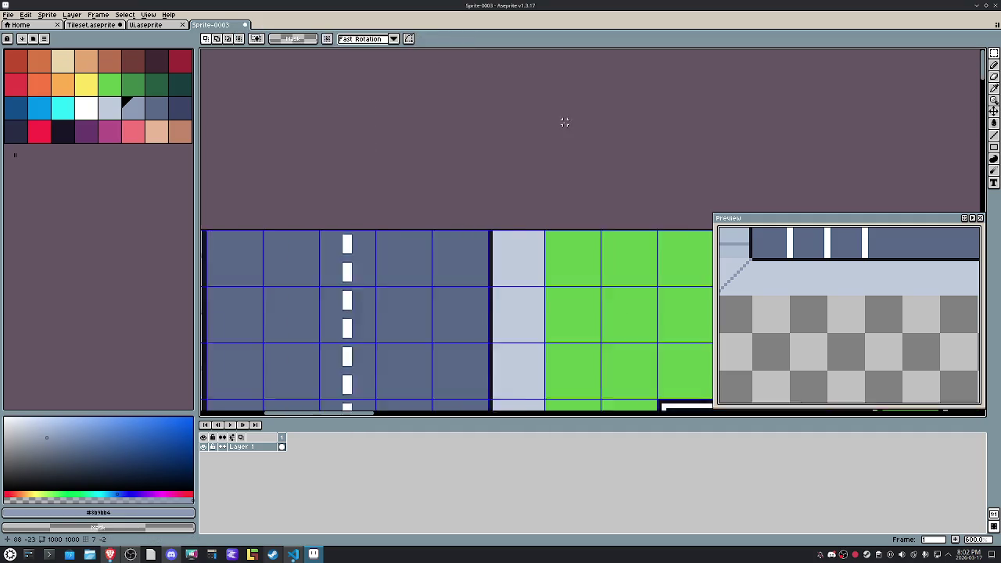
pyautogui.scroll(-2, 536, 112)
pyautogui.scroll(-3, 561, 92)
pyautogui.scroll(-2, 548, 157)
pyautogui.scroll(-2, 501, 250)
pyautogui.press('i')
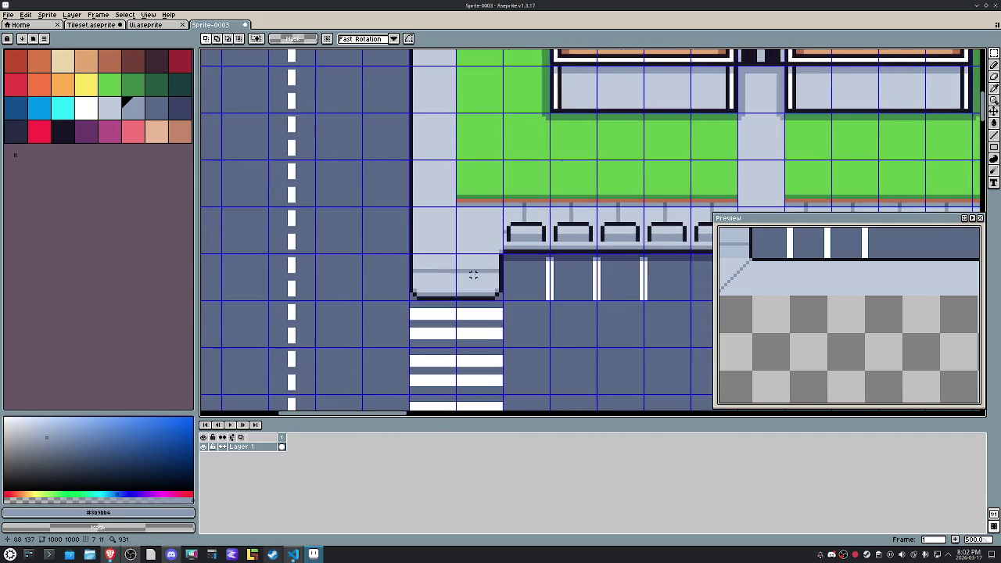
pyautogui.scroll(2, 453, 286)
pyautogui.scroll(3, 515, 257)
pyautogui.click(567, 223)
pyautogui.press('g')
pyautogui.click(479, 249)
# Step: Bucket-fill five grey lamp-post stems with the light pavement colour
pyautogui.scroll(-3, 571, 184)
pyautogui.moveTo(571, 185); pyautogui.dragTo(446, 304)
pyautogui.click(470, 265)
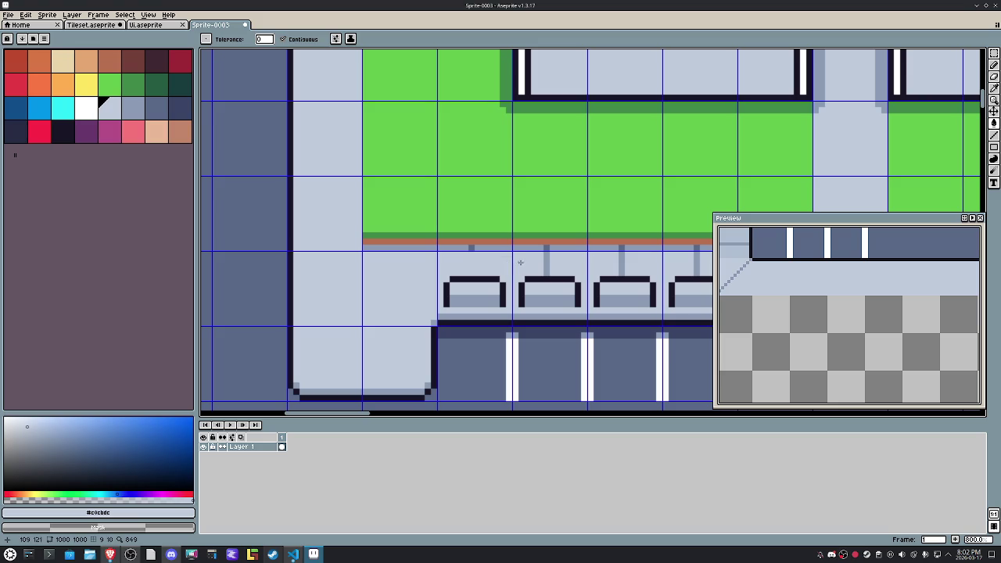
pyautogui.click(544, 264)
pyautogui.moveTo(588, 261); pyautogui.dragTo(478, 260)
pyautogui.click(509, 260)
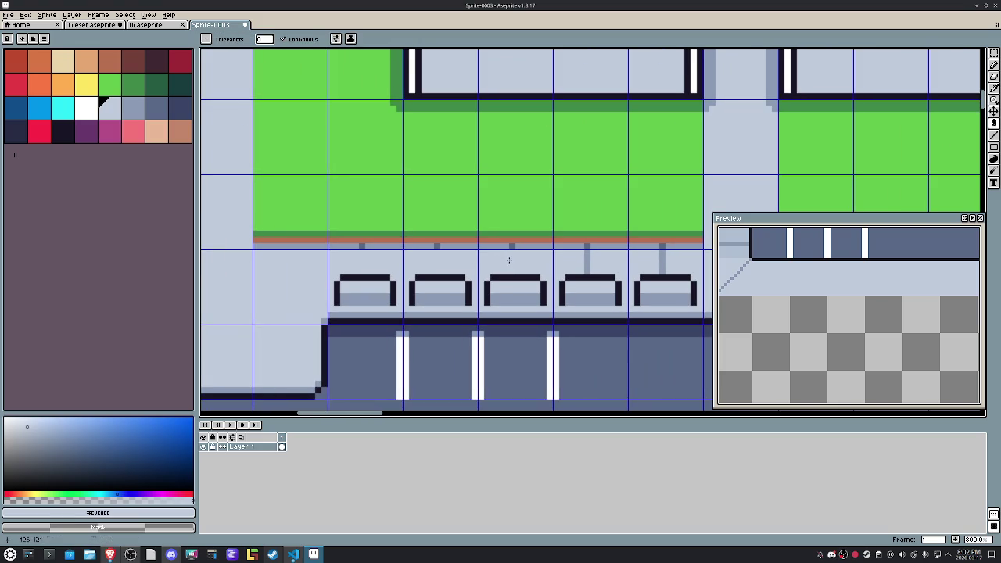
pyautogui.click(581, 265)
pyautogui.moveTo(613, 258); pyautogui.dragTo(529, 253)
pyautogui.click(579, 258)
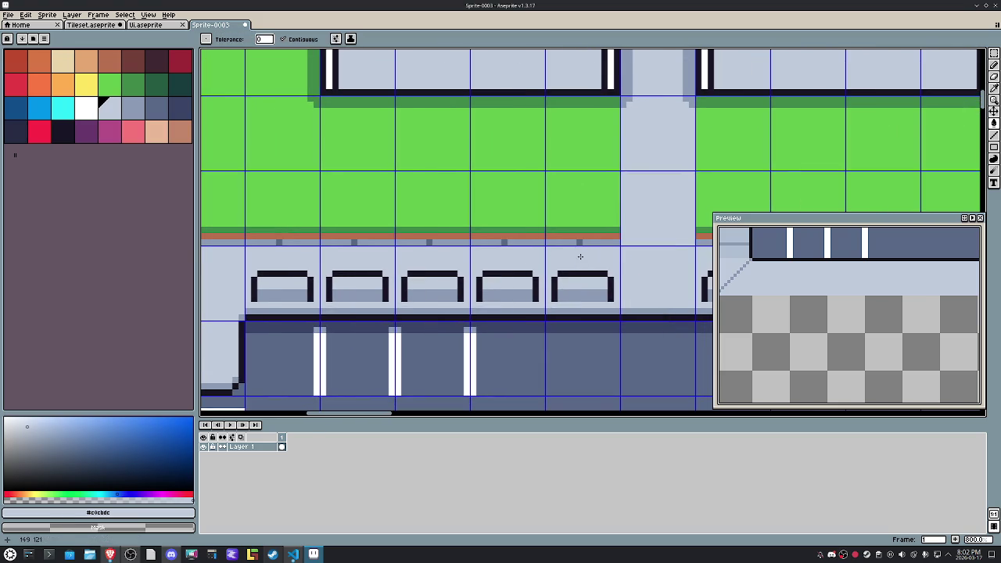
pyautogui.moveTo(599, 244); pyautogui.dragTo(735, 249)
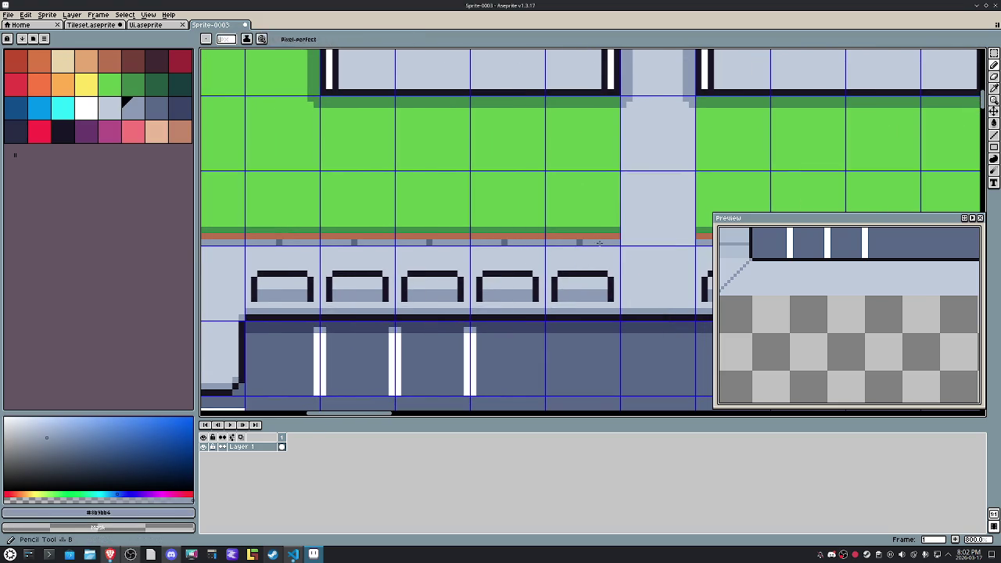
# Step: Delete the leftover strip of stems above the benches
pyautogui.press('b')
pyautogui.scroll(-4, 364, 242)
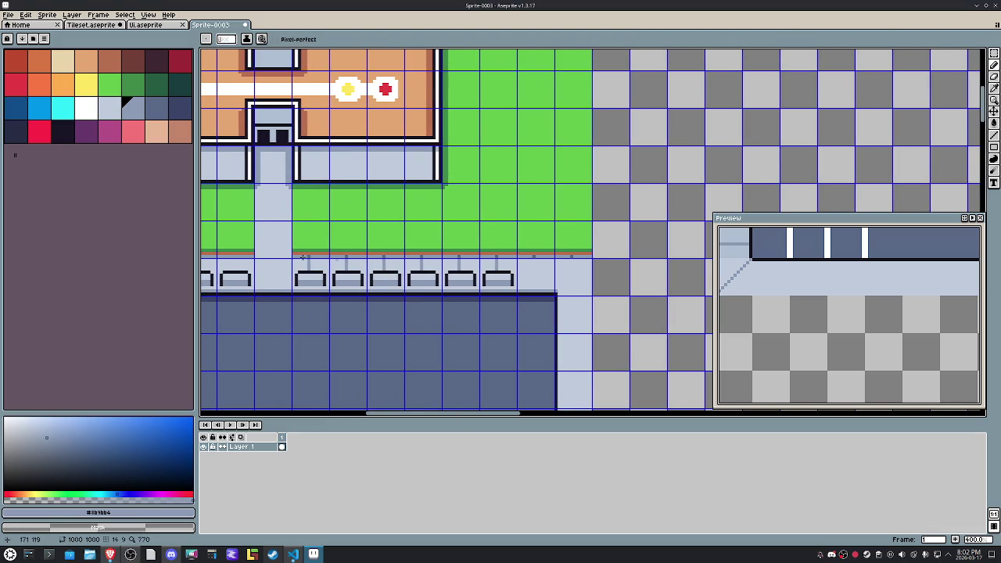
pyautogui.scroll(2, 322, 270)
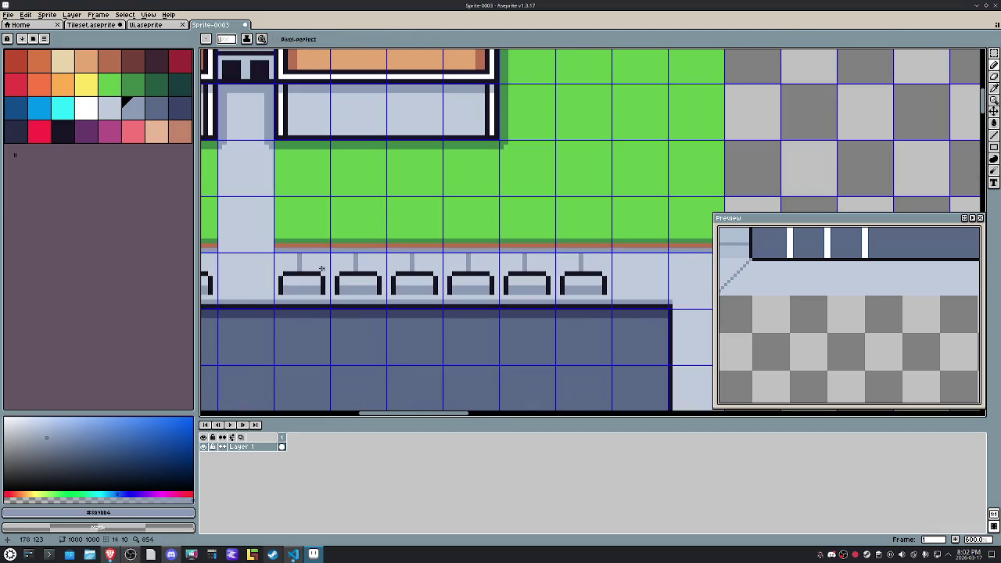
pyautogui.press('m')
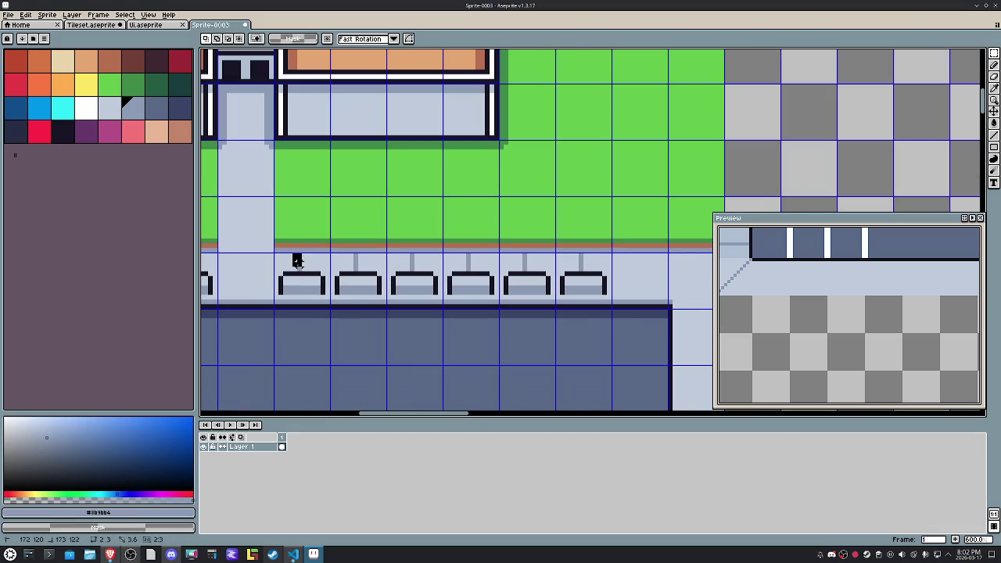
pyautogui.moveTo(293, 260); pyautogui.dragTo(632, 262)
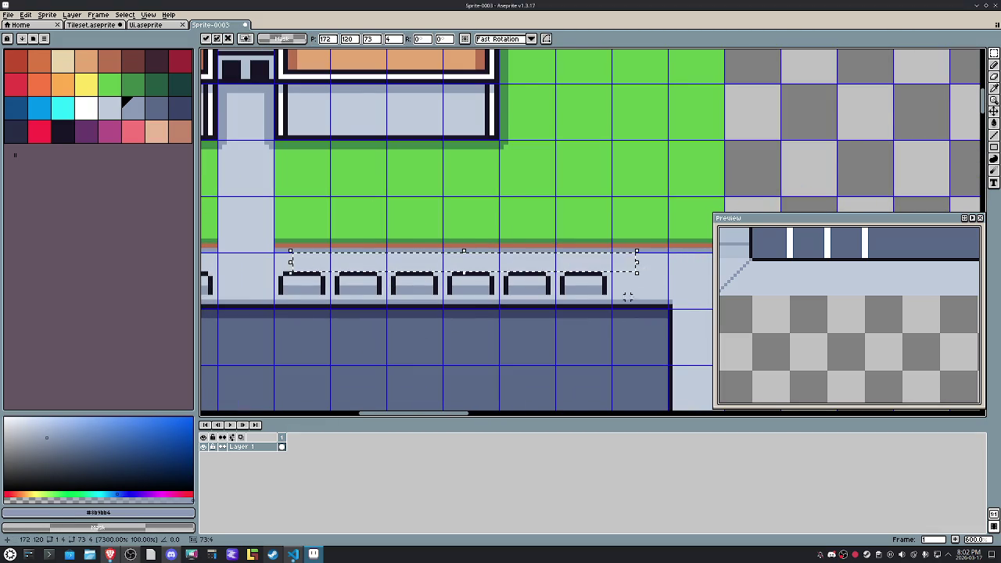
pyautogui.press('Delete')
pyautogui.hotkey('ctrl', 'd')
# Step: Copy a bench and paste it one tile to the right in the row
pyautogui.scroll(-1, 628, 310)
pyautogui.moveTo(568, 261)
pyautogui.mouseDown()
pyautogui.moveTo(616, 310)
pyautogui.moveTo(639, 286)
pyautogui.mouseUp()
pyautogui.hotkey('ctrl', 'c')
pyautogui.hotkey('ctrl', 'v')
pyautogui.press('Return')
pyautogui.scroll(-1, 499, 368)
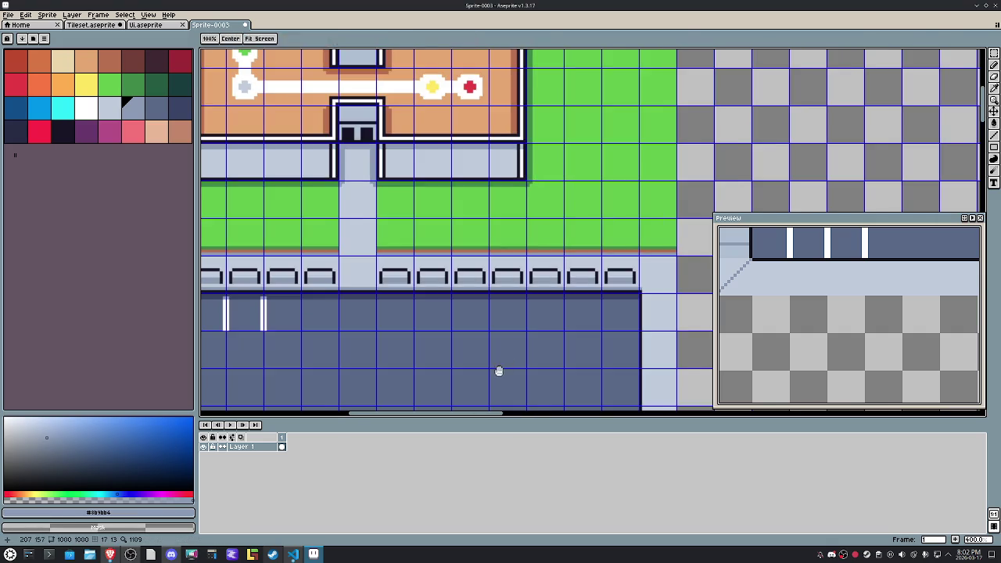
pyautogui.scroll(-2, 505, 357)
pyautogui.moveTo(505, 358); pyautogui.dragTo(569, 230)
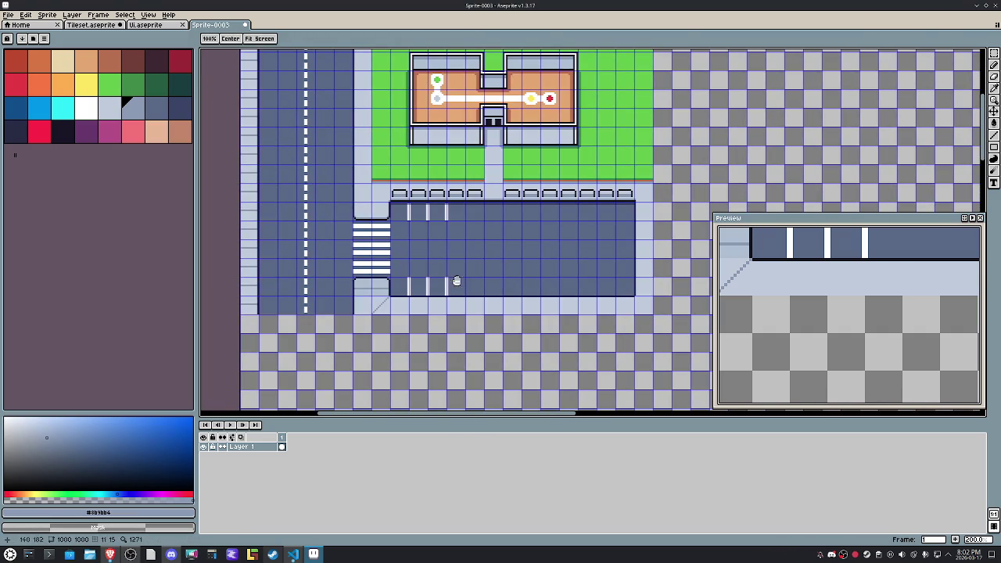
# Step: Bucket-fill the strips above and below the corner's grey band with light pavement colour
pyautogui.press('m')
pyautogui.scroll(3, 361, 311)
pyautogui.scroll(2, 348, 240)
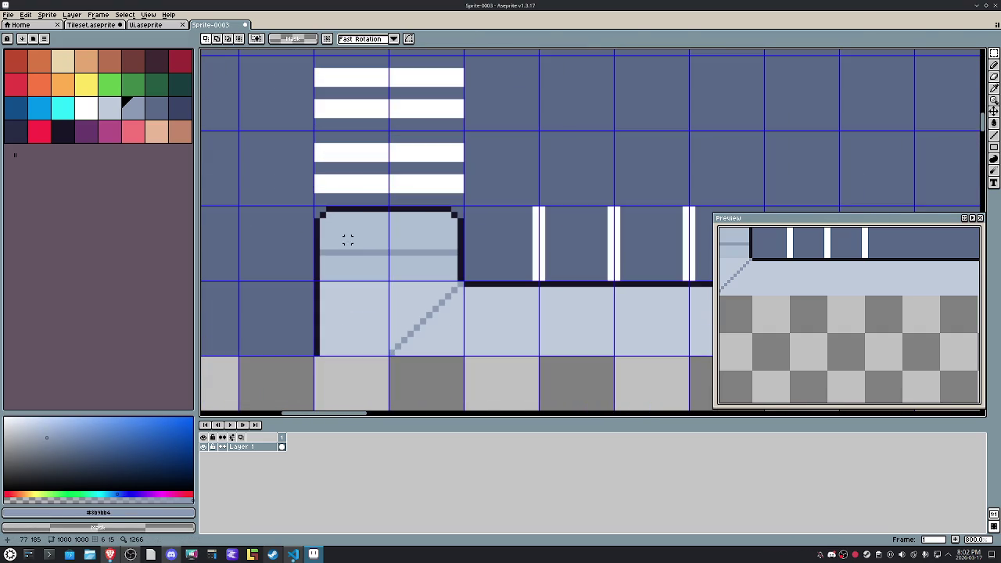
pyautogui.moveTo(321, 234); pyautogui.dragTo(461, 234)
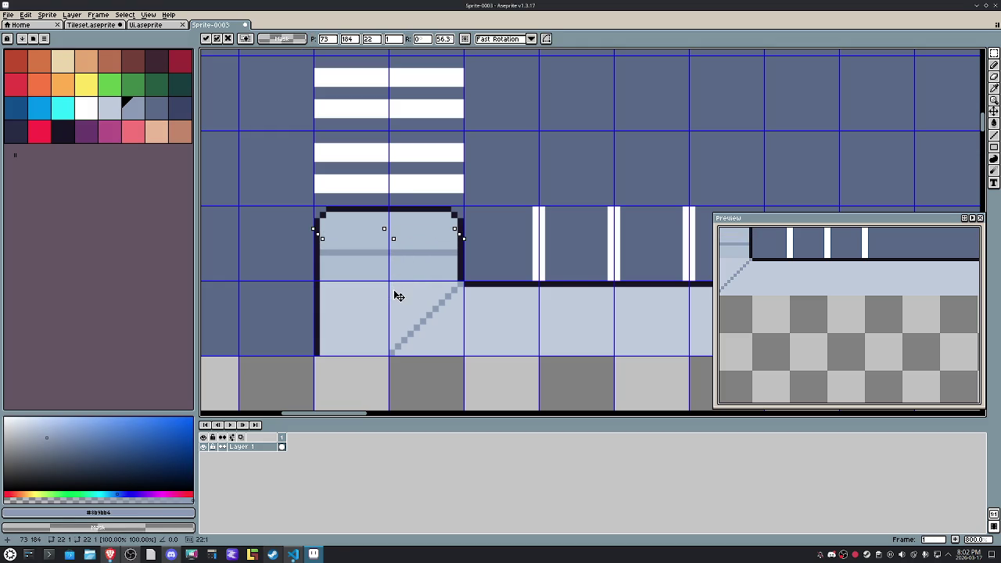
pyautogui.moveTo(394, 238)
pyautogui.mouseDown()
pyautogui.moveTo(389, 339)
pyautogui.moveTo(393, 251)
pyautogui.mouseUp()
pyautogui.press('Return')
pyautogui.keyDown('alt'); pyautogui.click(520, 317); pyautogui.keyUp('alt')
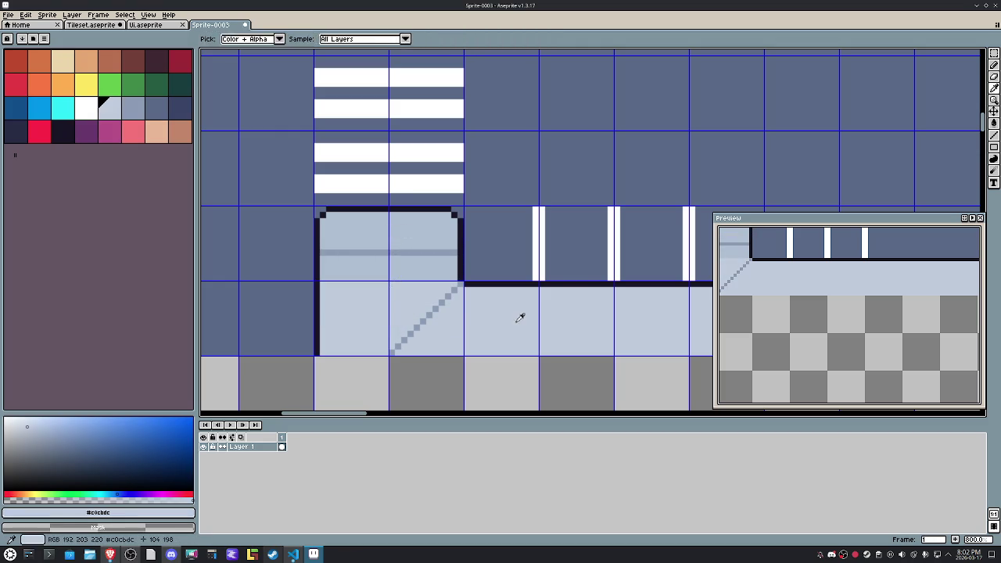
pyautogui.press('g')
pyautogui.click(415, 260)
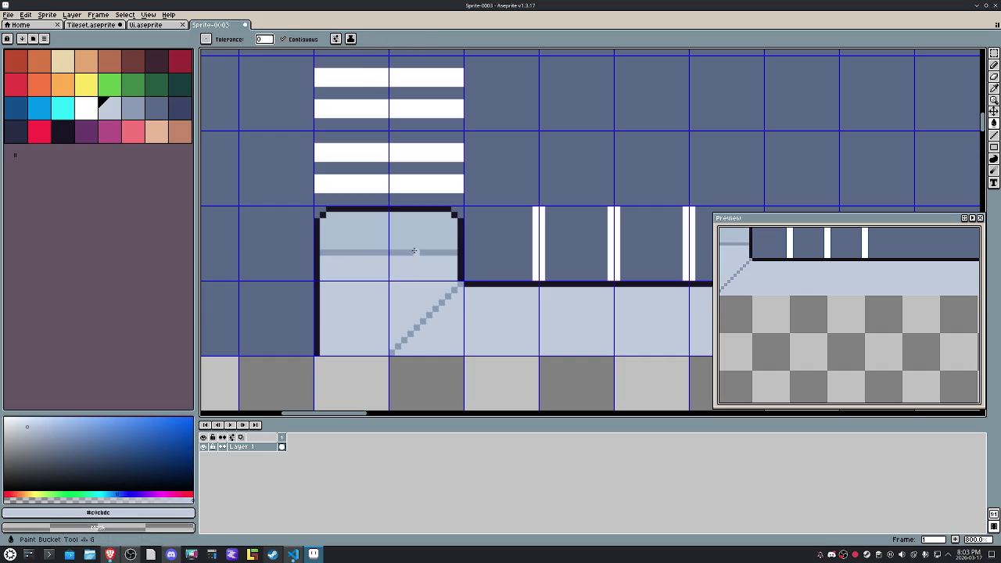
pyautogui.click(413, 247)
# Step: Stretch a light sidewalk row down over the grey band and diagonal
pyautogui.press('m')
pyautogui.moveTo(319, 229); pyautogui.dragTo(460, 239)
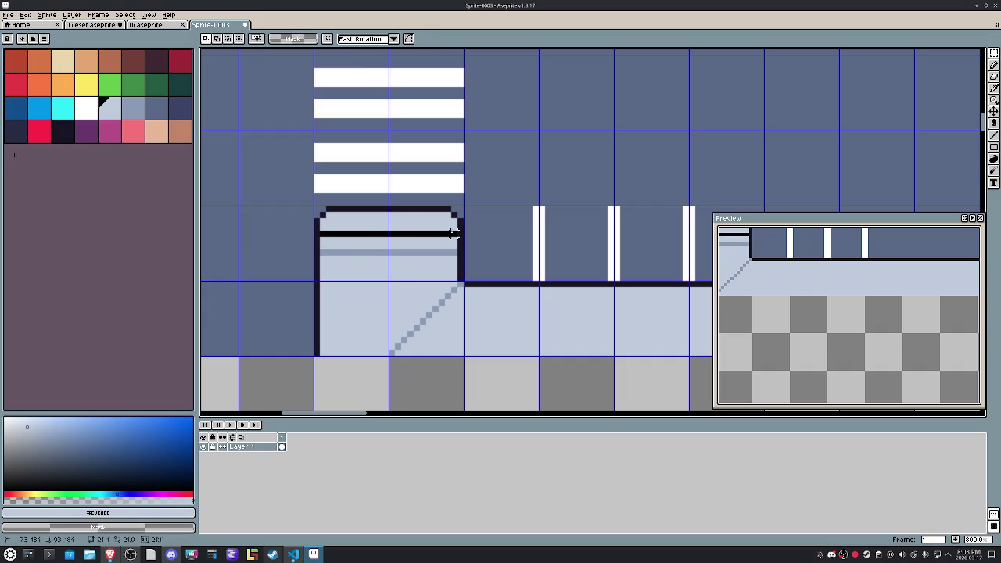
pyautogui.moveTo(389, 239); pyautogui.dragTo(391, 364)
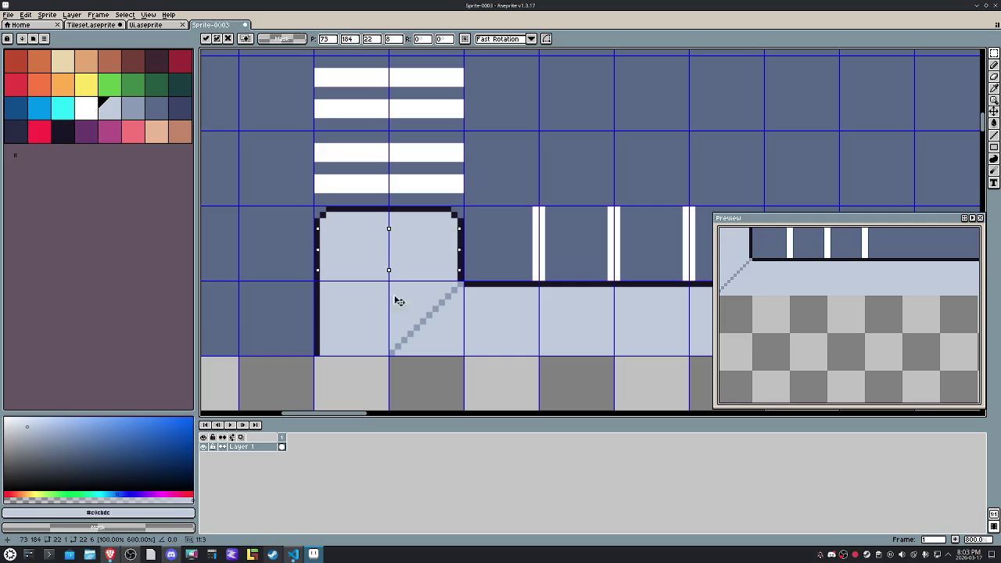
pyautogui.hotkey('ctrl', 'd')
# Step: Pencil a dark #3e4466 shadow line along the corner's bottom edge
pyautogui.press('b')
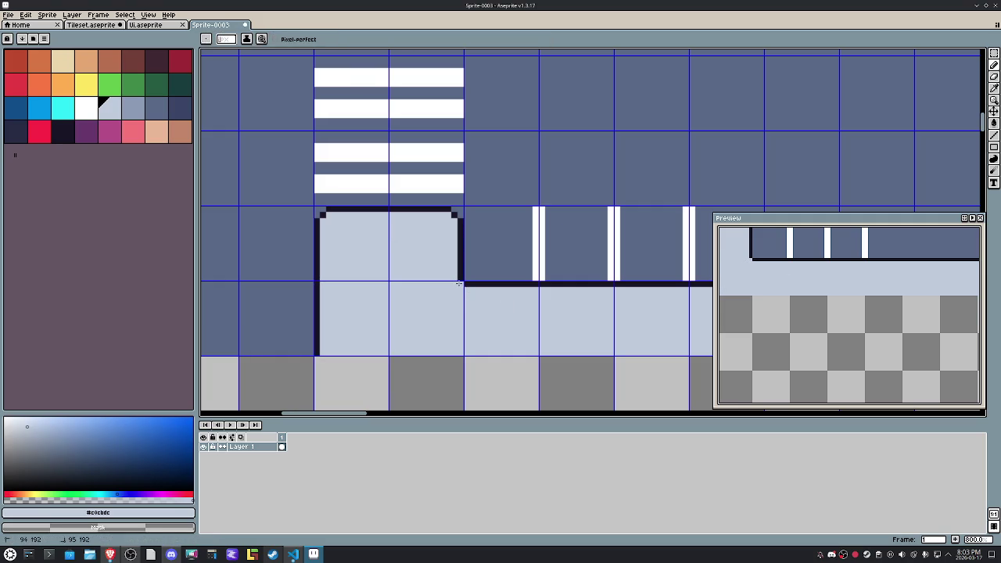
pyautogui.scroll(-2, 472, 287)
pyautogui.scroll(-2, 472, 287)
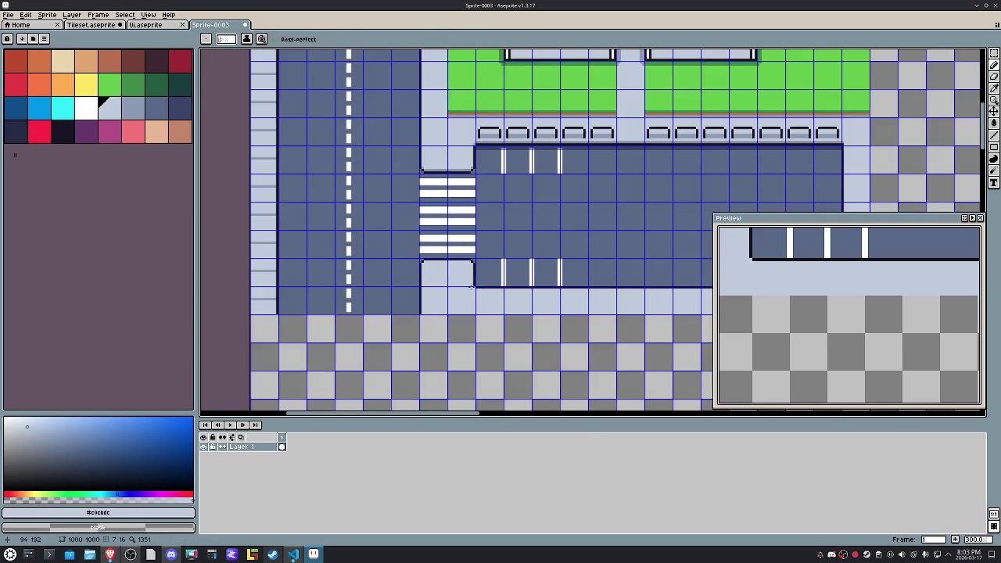
pyautogui.scroll(1, 470, 153)
pyautogui.scroll(2, 469, 153)
pyautogui.scroll(3, 470, 154)
pyautogui.press('i')
pyautogui.click(518, 126)
pyautogui.press('b')
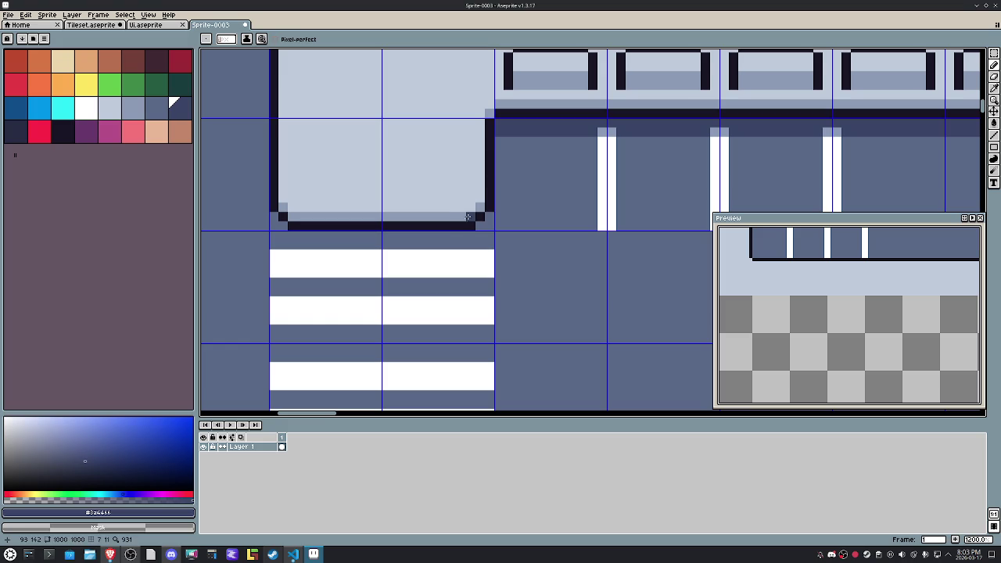
pyautogui.moveTo(468, 236); pyautogui.dragTo(430, 243)
pyautogui.moveTo(313, 243); pyautogui.dragTo(296, 243)
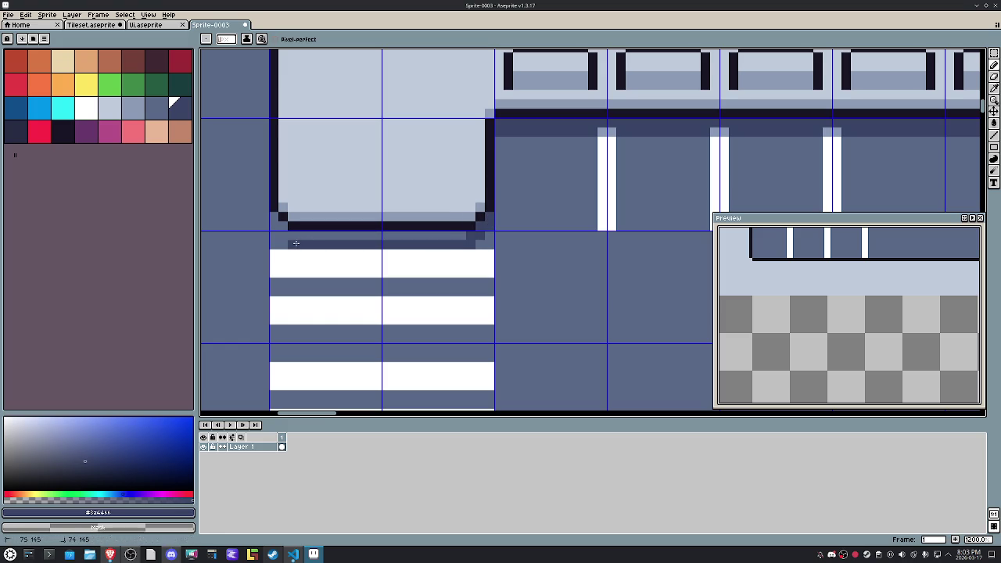
pyautogui.click(283, 234)
pyautogui.moveTo(279, 226)
pyautogui.mouseDown()
pyautogui.moveTo(275, 219)
pyautogui.moveTo(460, 233)
pyautogui.mouseUp()
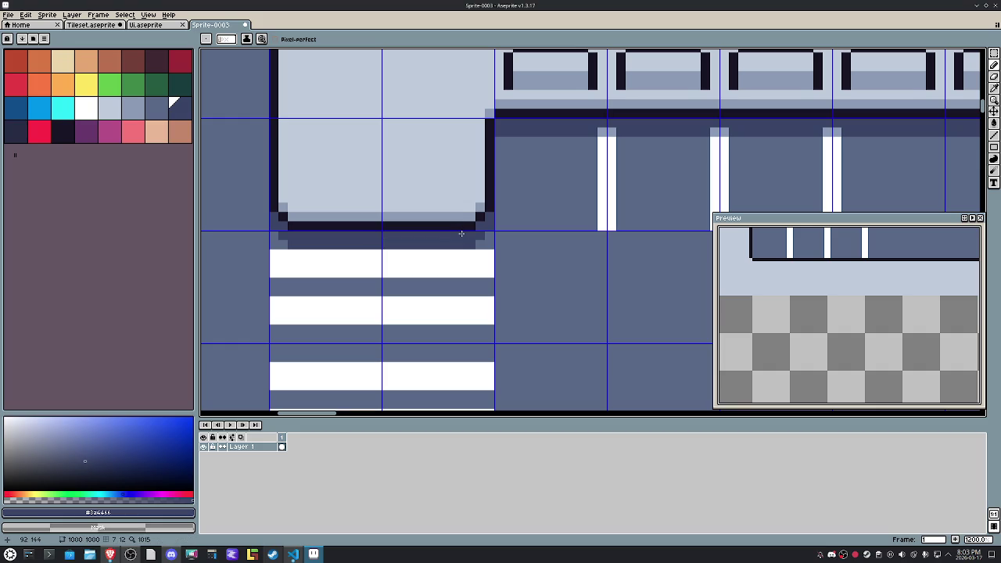
# Step: Repaint the stall tops in base colour and extend the white stripe up to the edge
pyautogui.scroll(-4, 461, 233)
pyautogui.scroll(5, 535, 224)
pyautogui.keyDown('alt'); pyautogui.click(535, 224); pyautogui.keyUp('alt')
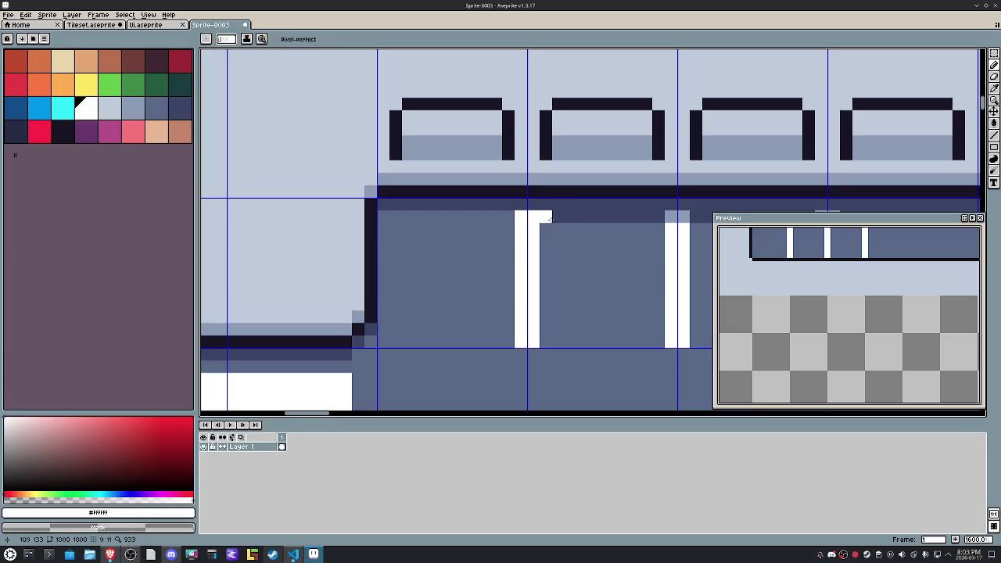
pyautogui.press('m')
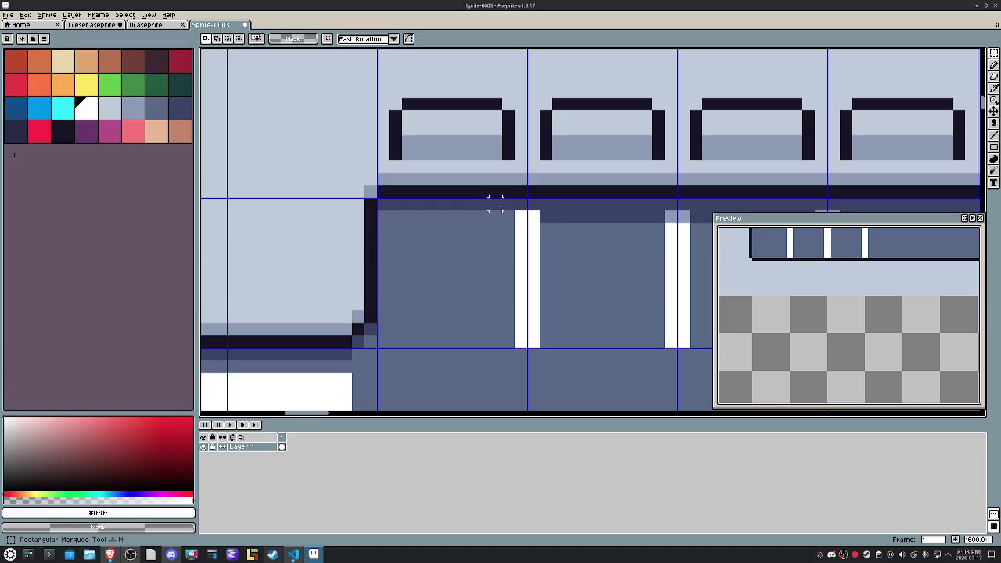
pyautogui.moveTo(483, 217); pyautogui.dragTo(488, 248)
pyautogui.hotkey('ctrl', 'd')
pyautogui.press('b')
pyautogui.keyDown('alt'); pyautogui.click(546, 218); pyautogui.keyUp('alt')
pyautogui.moveTo(602, 218); pyautogui.dragTo(665, 218)
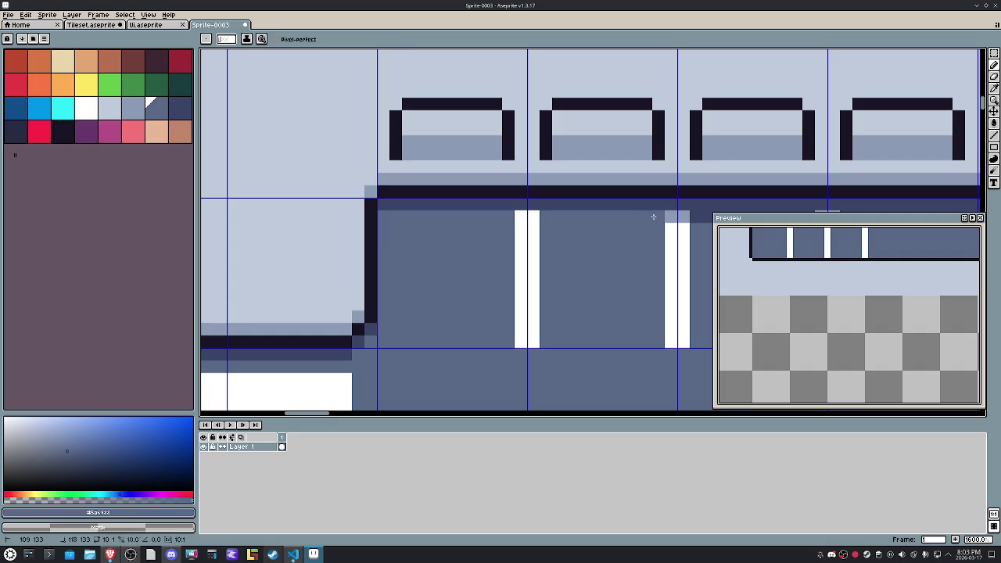
pyautogui.keyDown('alt'); pyautogui.click(677, 234); pyautogui.keyUp('alt')
pyautogui.click(683, 216)
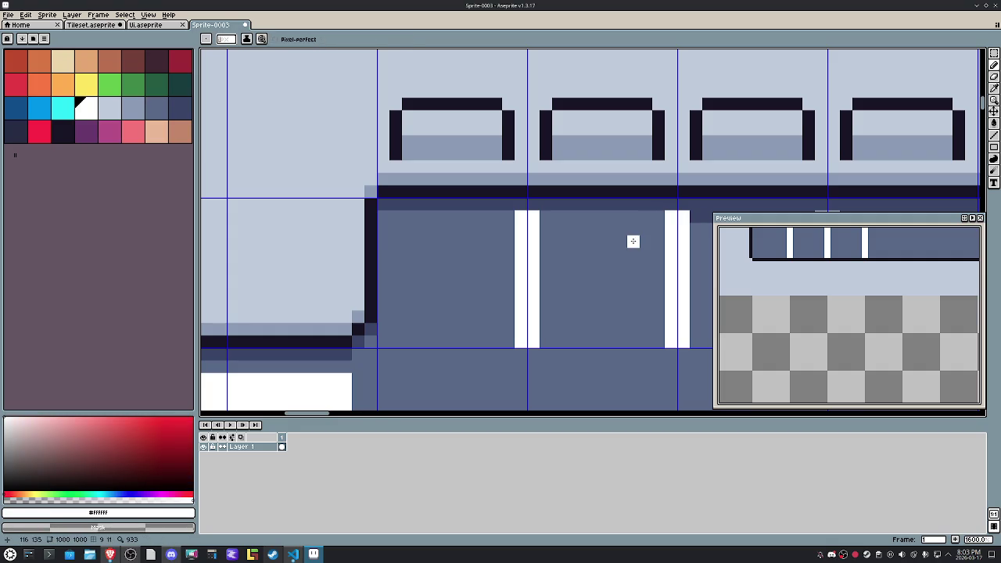
pyautogui.scroll(-3, 633, 246)
pyautogui.moveTo(633, 252); pyautogui.dragTo(399, 300)
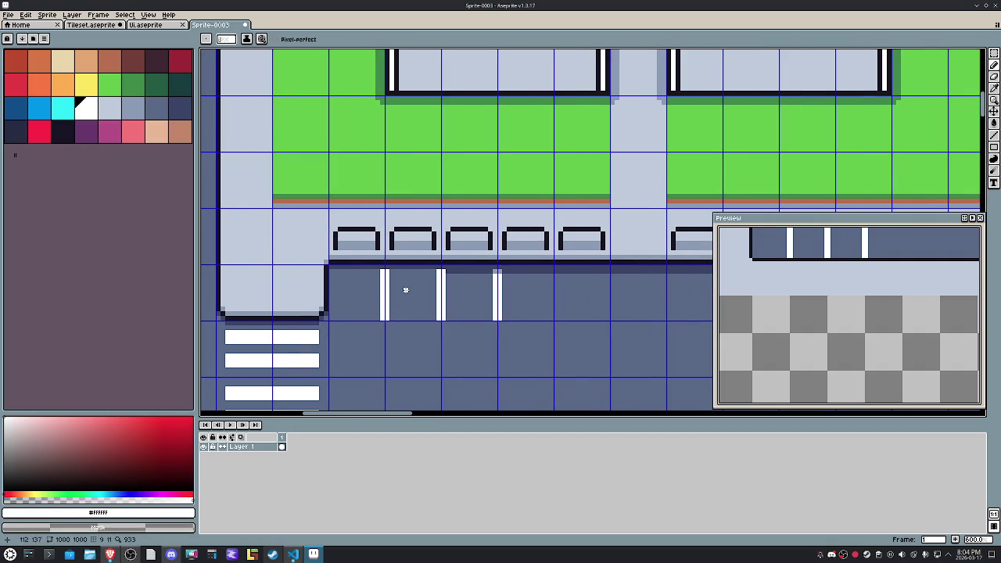
# Step: Stamp copies of the white stripe tile one tile apart along the parking lot's bottom row
pyautogui.press('m')
pyautogui.moveTo(385, 265)
pyautogui.mouseDown()
pyautogui.moveTo(443, 322)
pyautogui.moveTo(471, 306)
pyautogui.mouseUp()
pyautogui.press('Return')
pyautogui.hotkey('shift', 'Right')
pyautogui.press('Return')
pyautogui.press('Return')
pyautogui.hotkey('shift', 'Right')
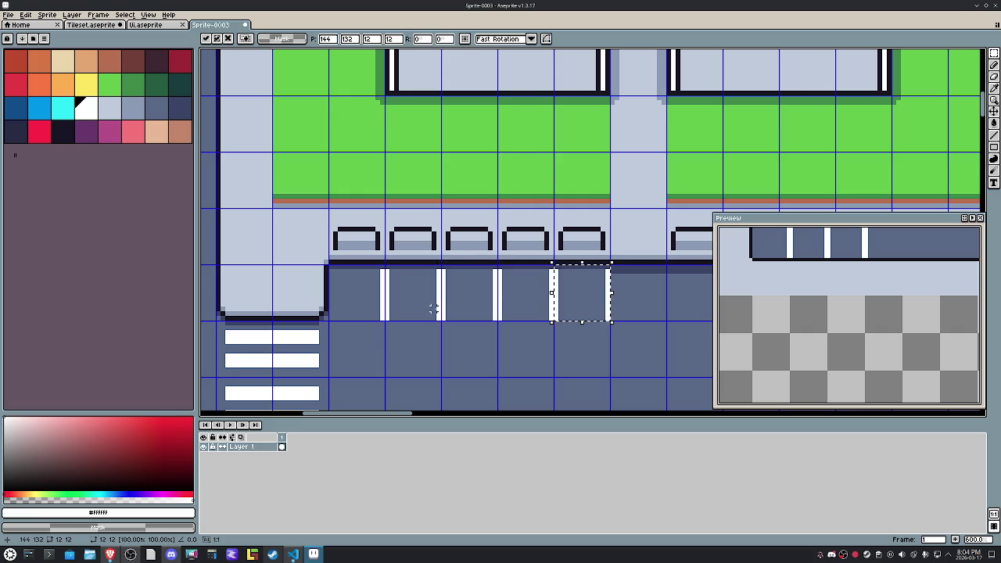
pyautogui.press('Return')
pyautogui.hotkey('shift', 'Right')
pyautogui.press('Return')
pyautogui.hotkey('shift', 'Right')
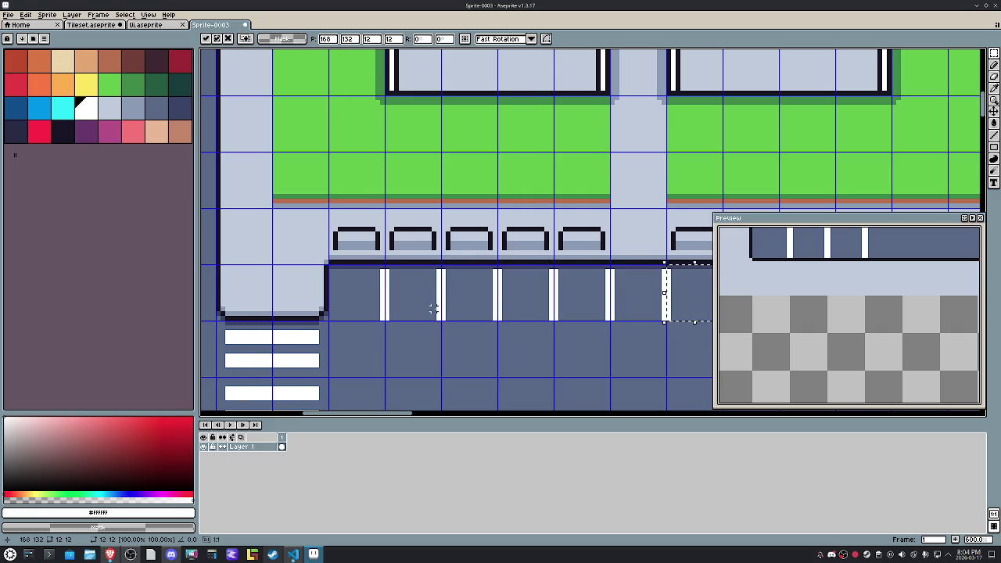
pyautogui.scroll(-2, 535, 336)
pyautogui.moveTo(535, 336); pyautogui.dragTo(336, 252)
pyautogui.press('Return')
pyautogui.hotkey('shift', 'Right')
pyautogui.press('Return')
pyautogui.hotkey('shift', 'Right')
pyautogui.press('Return')
pyautogui.hotkey('shift', 'Right')
pyautogui.press('Return')
pyautogui.hotkey('shift', 'Right')
pyautogui.press('Return')
pyautogui.hotkey('shift', 'Right')
pyautogui.press('Return')
pyautogui.hotkey('shift', 'Right')
pyautogui.press('Return')
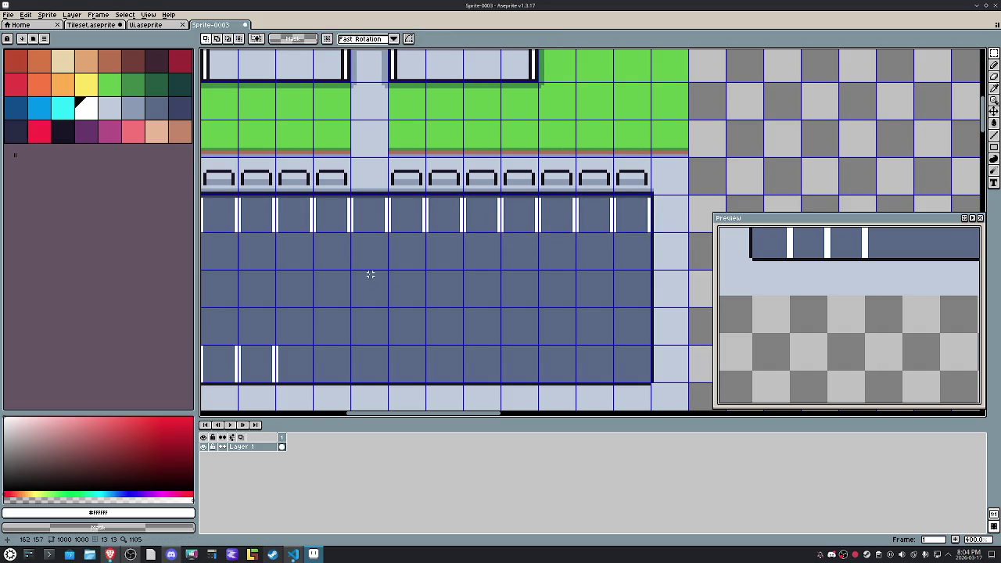
# Step: Paste a thin stripe slice and stretch it to full stall height
pyautogui.hscroll(-3, 469, 281)
pyautogui.hscroll(3, 329, 284)
pyautogui.scroll(3, 572, 237)
pyautogui.moveTo(595, 145); pyautogui.dragTo(614, 235)
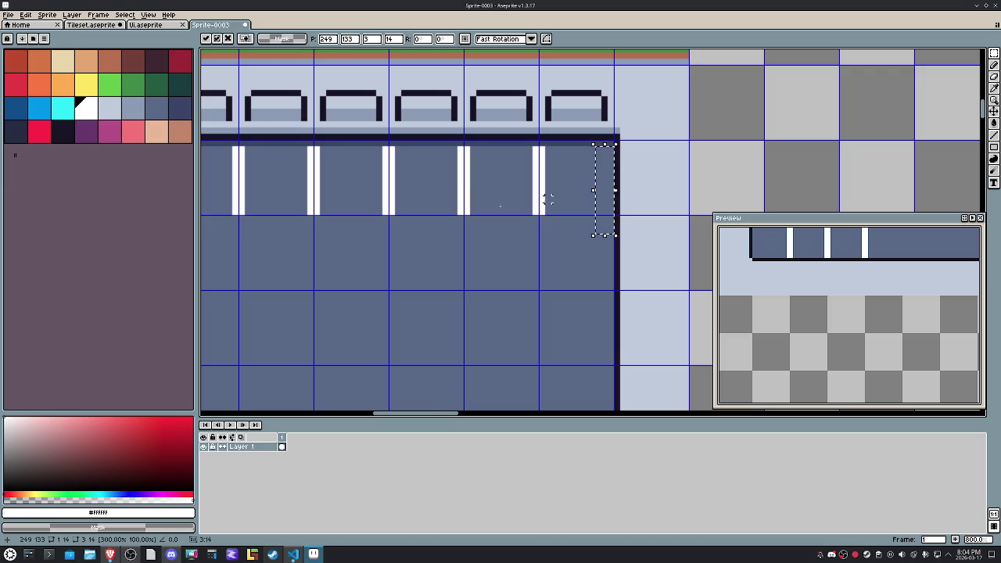
pyautogui.moveTo(547, 200); pyautogui.dragTo(468, 285)
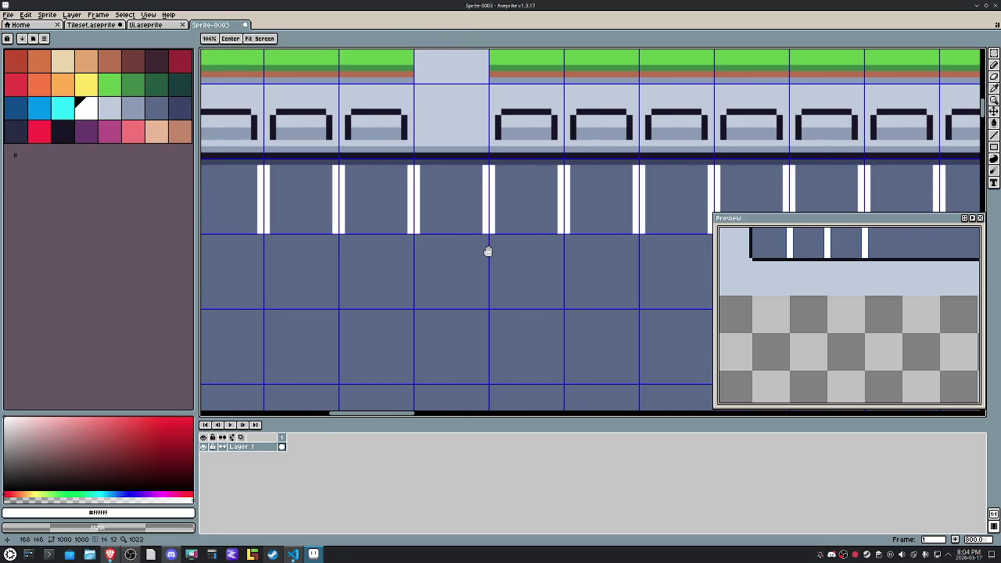
pyautogui.hotkey('ctrl', 'v')
pyautogui.moveTo(442, 241); pyautogui.dragTo(448, 164)
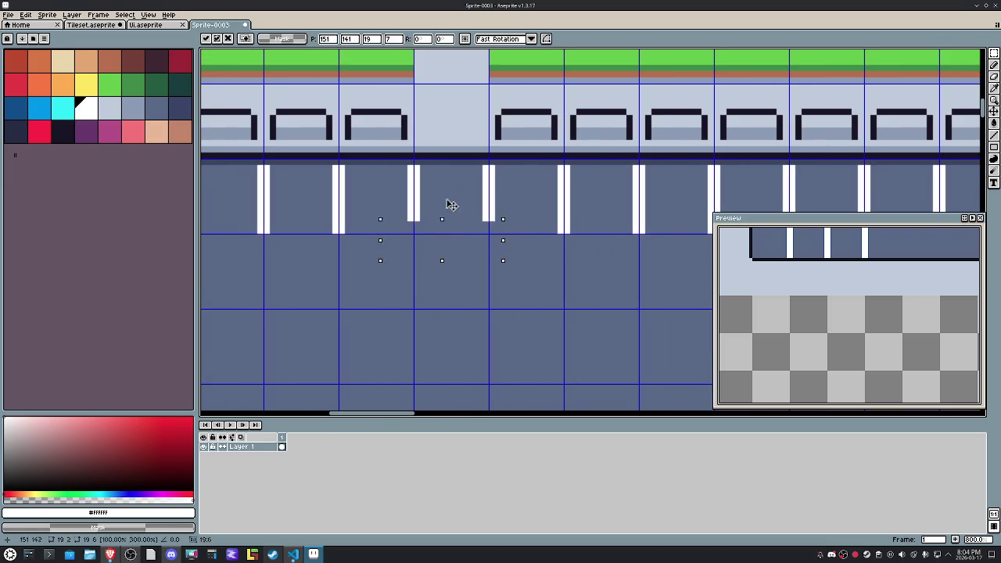
pyautogui.scroll(-1, 286, 227)
pyautogui.moveTo(297, 238)
pyautogui.mouseDown()
pyautogui.moveTo(474, 279)
pyautogui.moveTo(507, 266)
pyautogui.mouseUp()
# Step: Copy the three striped bottom-row tiles rightward to the lot's right end and drop them
pyautogui.press('space')
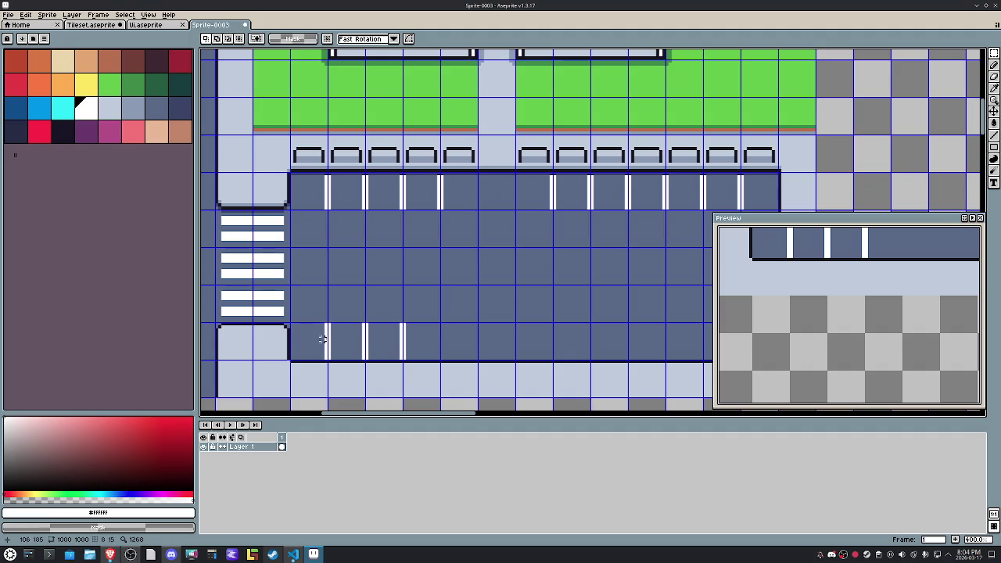
pyautogui.moveTo(321, 338)
pyautogui.mouseDown()
pyautogui.moveTo(500, 347)
pyautogui.moveTo(425, 346)
pyautogui.mouseUp()
pyautogui.click(350, 346)
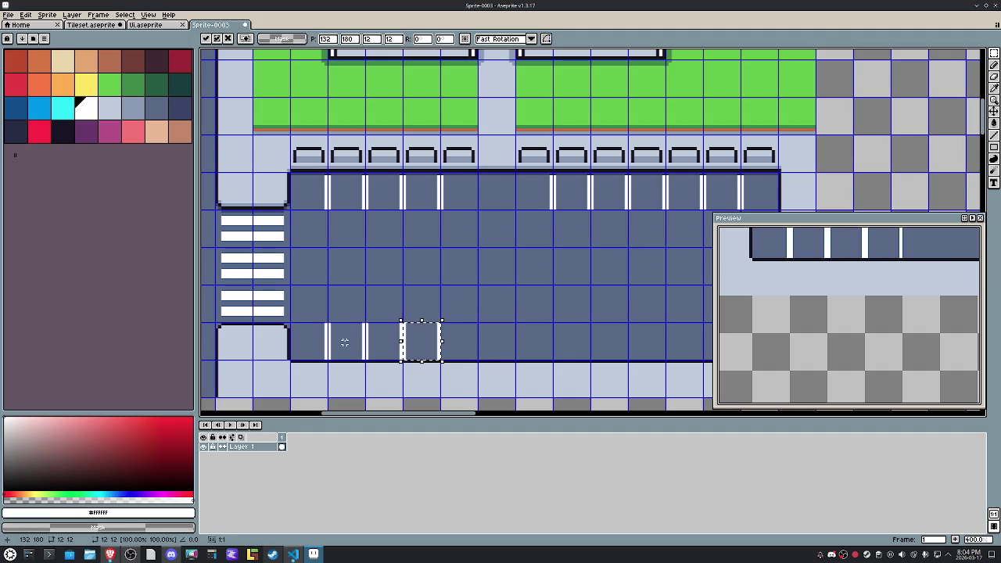
pyautogui.hotkey('shift', 'Right')
pyautogui.moveTo(344, 342); pyautogui.dragTo(428, 347)
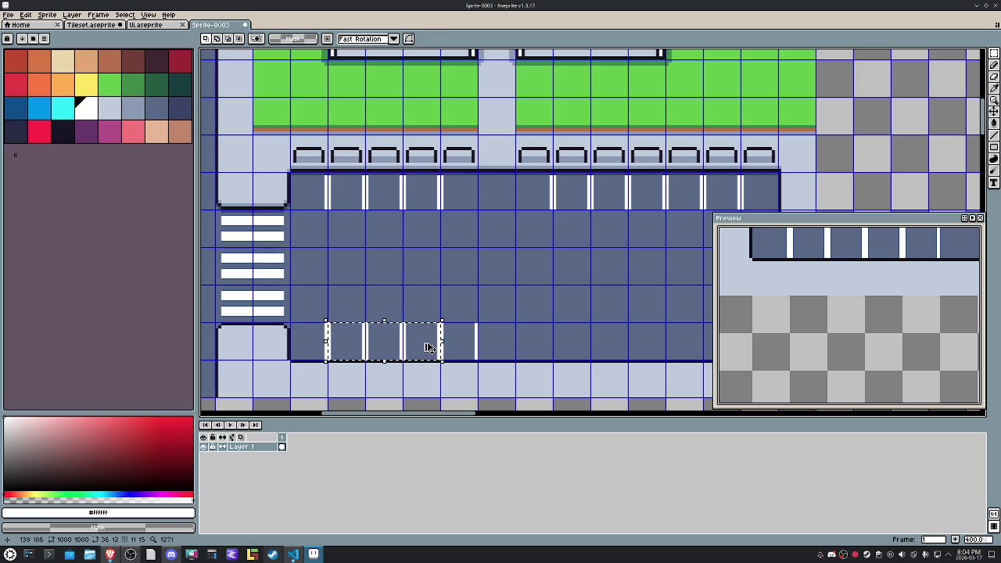
pyautogui.hotkey('shift', 'Right')
pyautogui.hotkey('shift', 'Right')
pyautogui.hotkey('shift', 'Right')
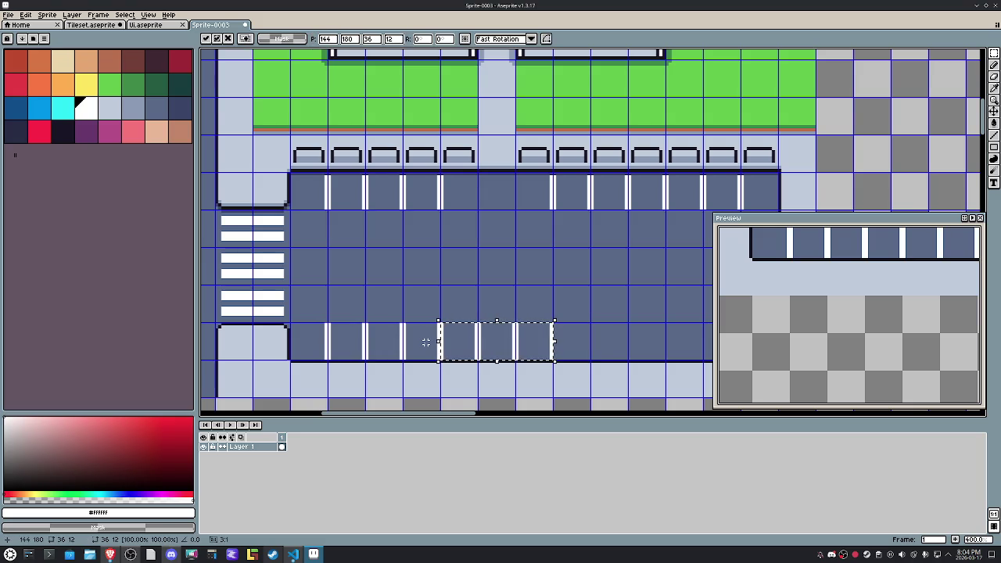
pyautogui.hotkey('shift', 'Right')
pyautogui.hotkey('shift', 'Right')
pyautogui.hotkey('shift', 'Right')
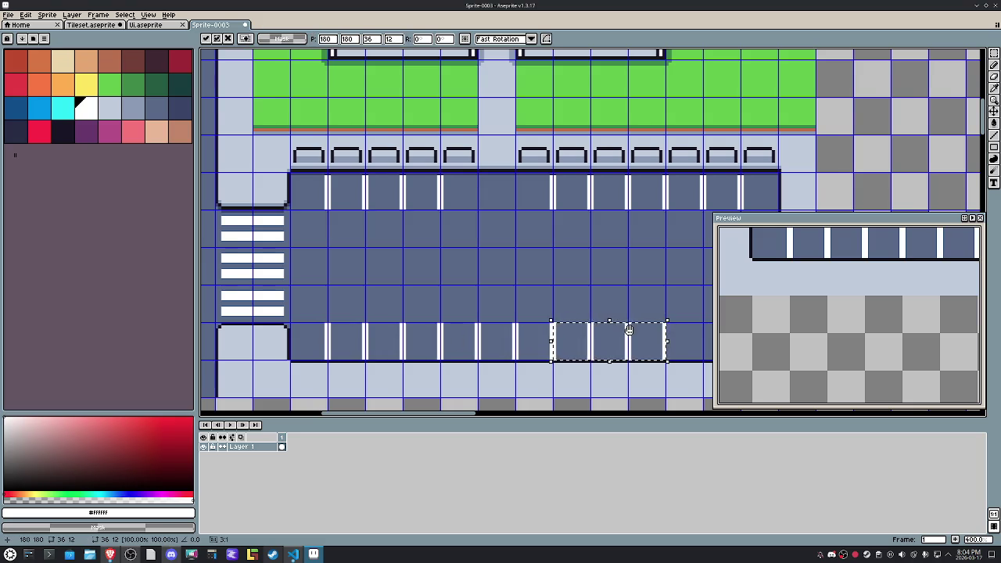
pyautogui.moveTo(629, 329); pyautogui.dragTo(449, 323)
pyautogui.hotkey('shift', 'Right')
pyautogui.hotkey('shift', 'Right')
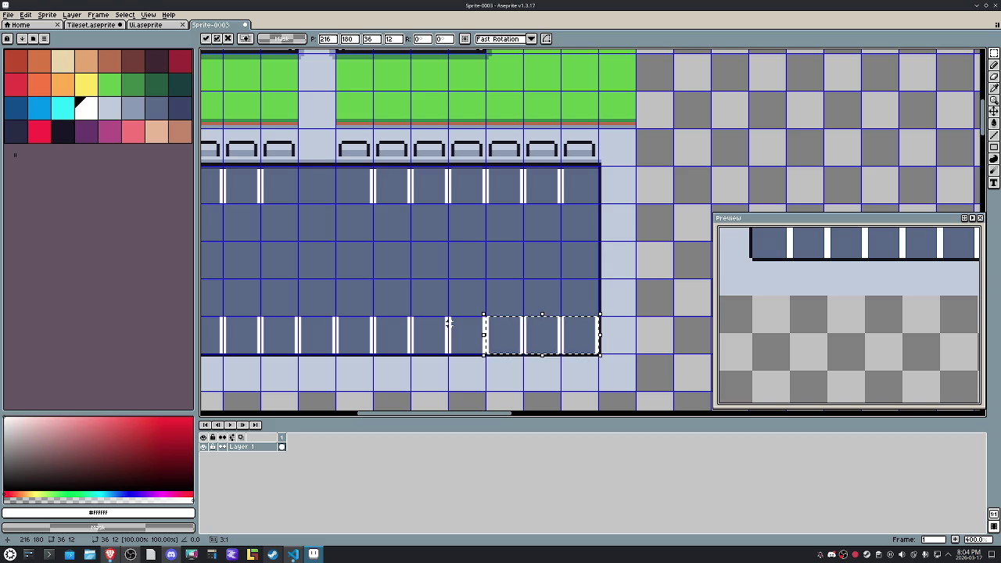
pyautogui.hotkey('ctrl', 'd')
# Step: Check the stray stripe bit at the lot's right edge, then clear the selection
pyautogui.scroll(2, 591, 352)
pyautogui.moveTo(582, 353); pyautogui.dragTo(599, 285)
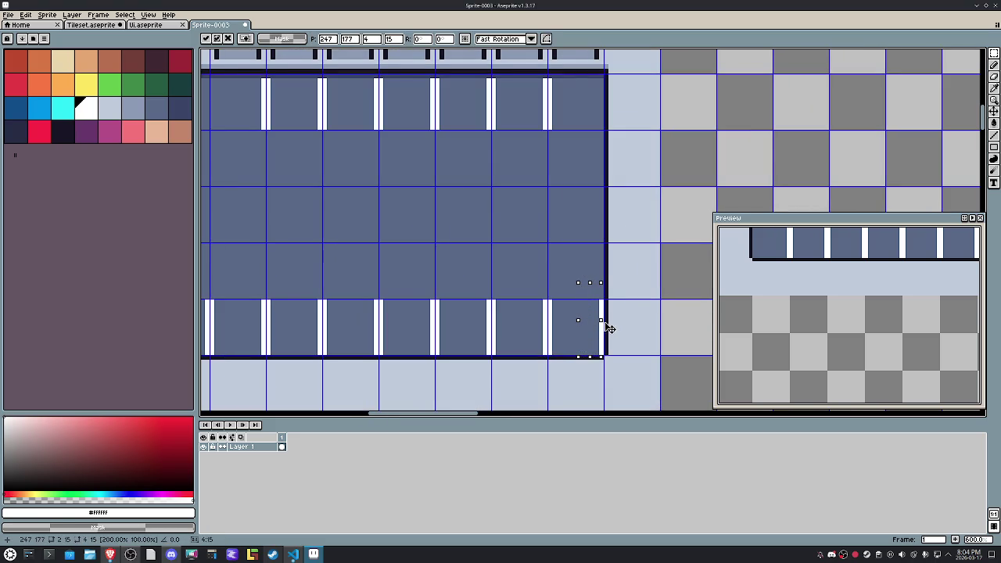
pyautogui.scroll(-1, 512, 205)
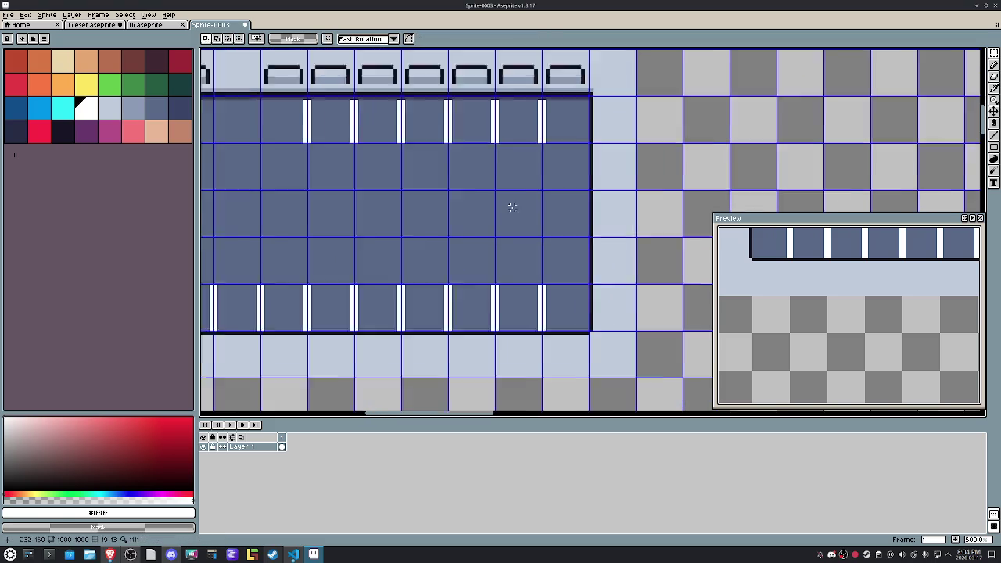
pyautogui.scroll(-1, 498, 210)
pyautogui.moveTo(446, 205); pyautogui.dragTo(534, 242)
pyautogui.moveTo(665, 156); pyautogui.dragTo(630, 121)
pyautogui.hotkey('ctrl', 'd')
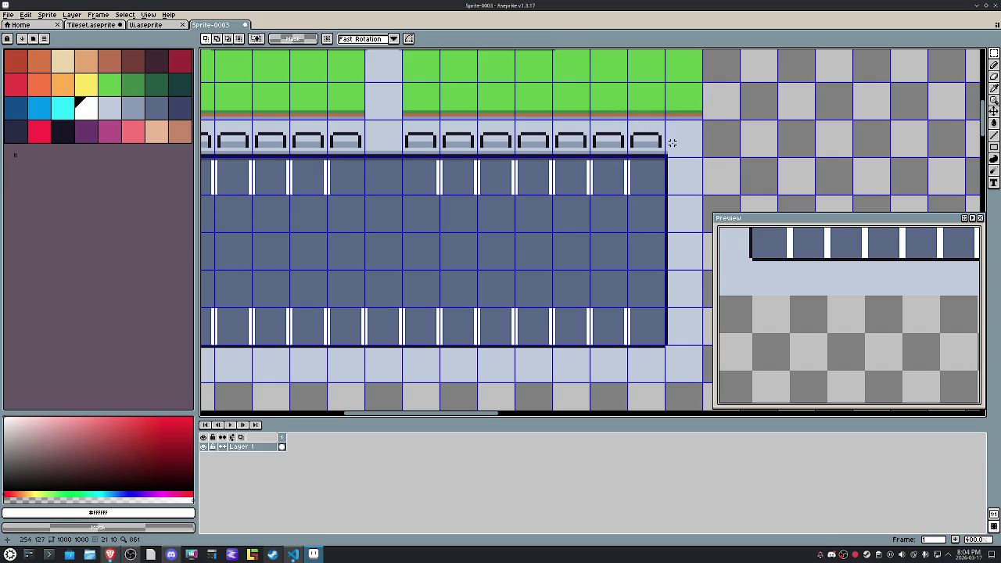
# Step: Copy the last bench down below the parking lot, nudged up two pixels
pyautogui.moveTo(668, 148); pyautogui.dragTo(626, 124)
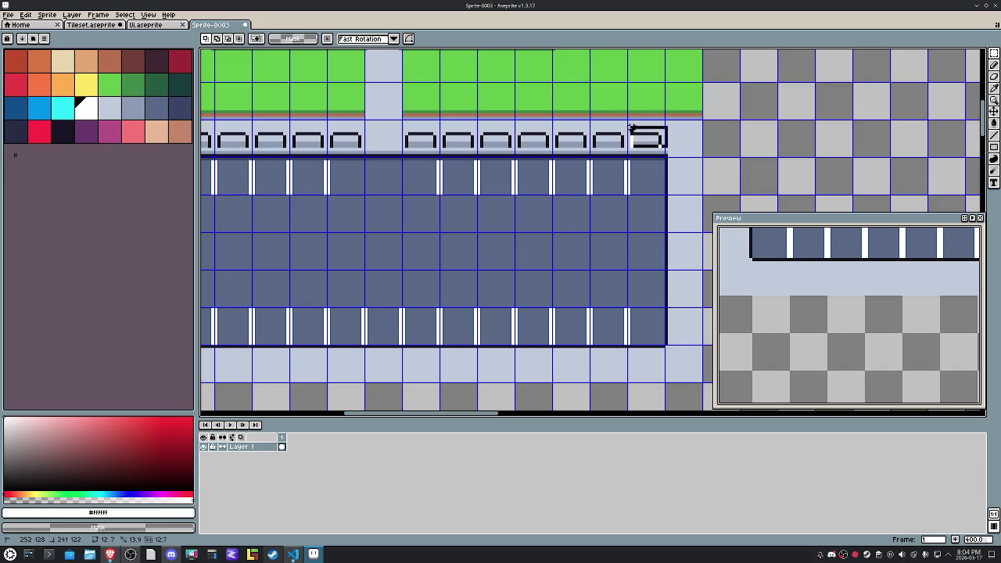
pyautogui.hotkey('shift', 'Down')
pyautogui.hotkey('shift', 'Down')
pyautogui.hotkey('shift', 'Down')
pyautogui.hotkey('shift', 'Down')
pyautogui.hotkey('shift', 'Down')
pyautogui.hotkey('shift', 'Down')
pyautogui.press('Up')
pyautogui.press('Up')
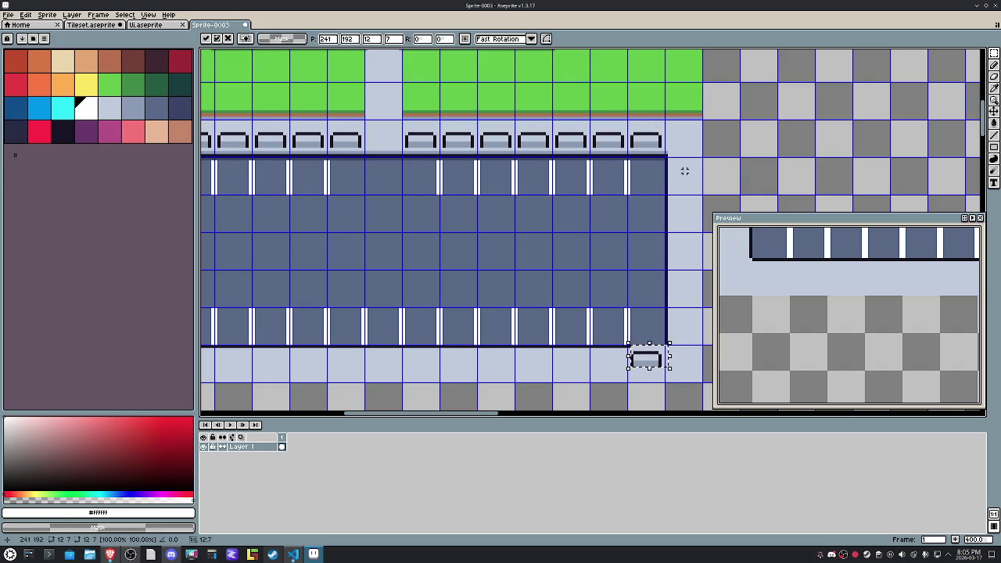
pyautogui.hotkey('ctrl', 'd')
# Step: Extend the lot's dark bottom edge to the corner in the eyedropped outline colour
pyautogui.scroll(1, 628, 217)
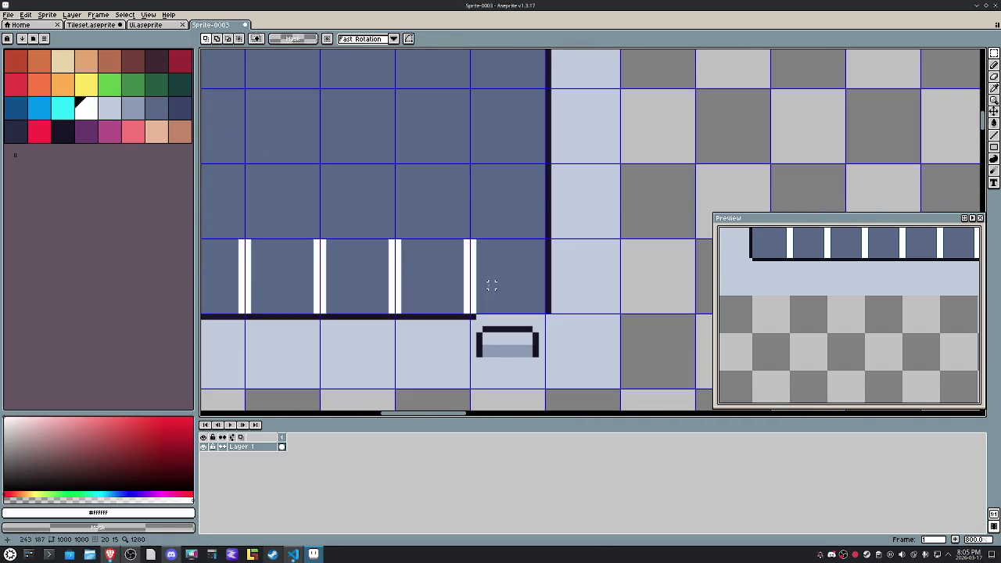
pyautogui.keyDown('alt'); pyautogui.click(472, 317); pyautogui.keyUp('alt')
pyautogui.press('b')
pyautogui.moveTo(472, 317); pyautogui.dragTo(547, 316)
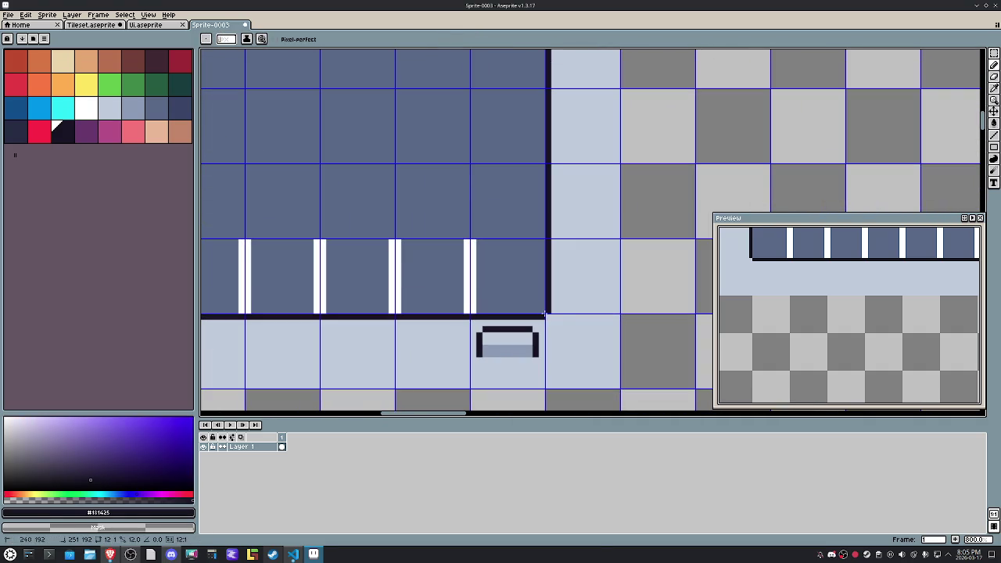
pyautogui.scroll(-1, 536, 312)
# Step: Duplicate the bench leftward into a full row of benches along the sidewalk
pyautogui.press('m')
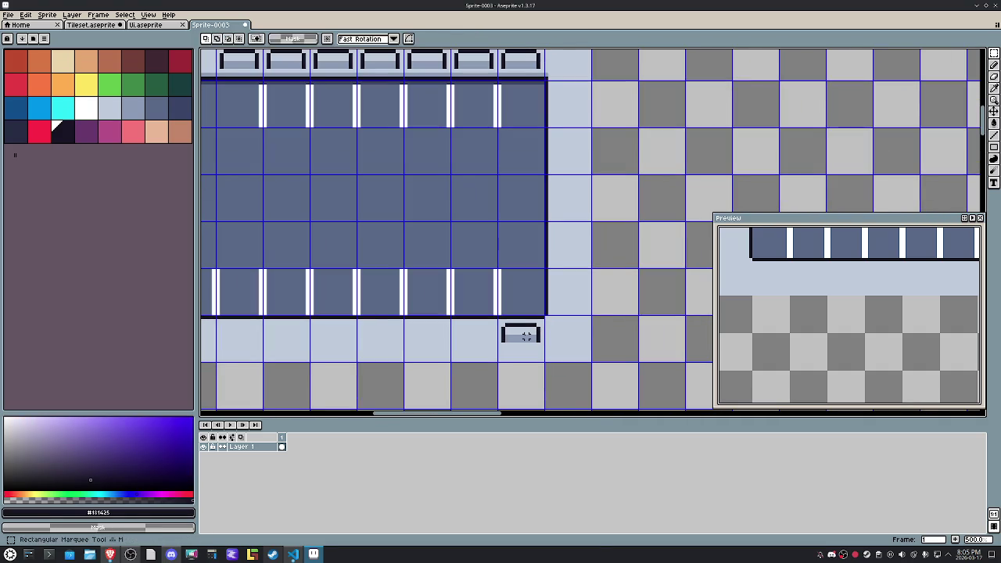
pyautogui.scroll(-1, 526, 336)
pyautogui.moveTo(507, 323)
pyautogui.mouseDown()
pyautogui.moveTo(538, 352)
pyautogui.moveTo(493, 337)
pyautogui.mouseUp()
pyautogui.hotkey('shift', 'Left')
pyautogui.hotkey('shift', 'Left')
pyautogui.moveTo(538, 322); pyautogui.dragTo(422, 352)
pyautogui.hotkey('shift', 'Left')
pyautogui.hotkey('shift', 'Left')
pyautogui.hotkey('shift', 'Left')
pyautogui.hotkey('shift', 'Left')
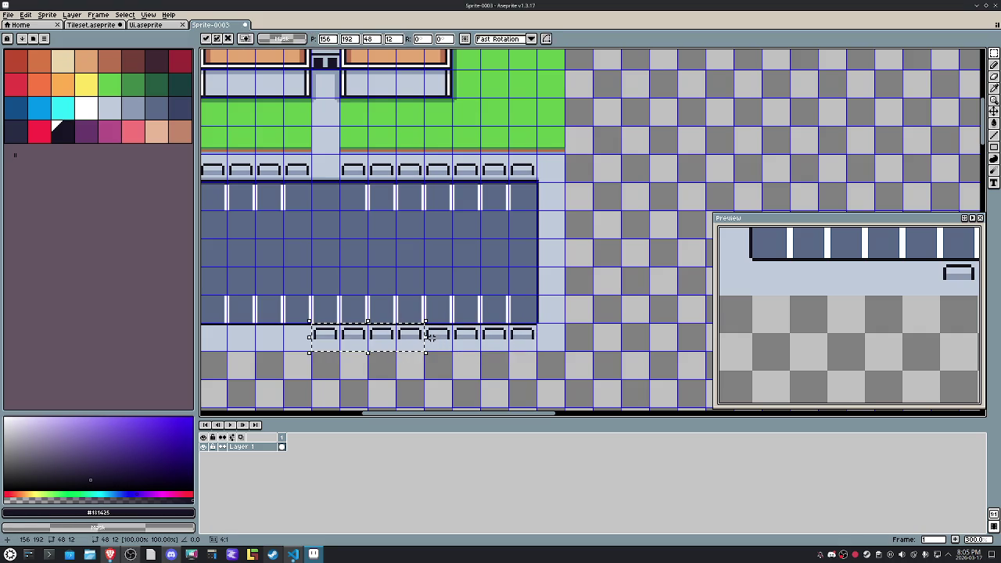
pyautogui.hotkey('shift', 'Left')
pyautogui.hotkey('shift', 'Left')
pyautogui.hotkey('shift', 'Left')
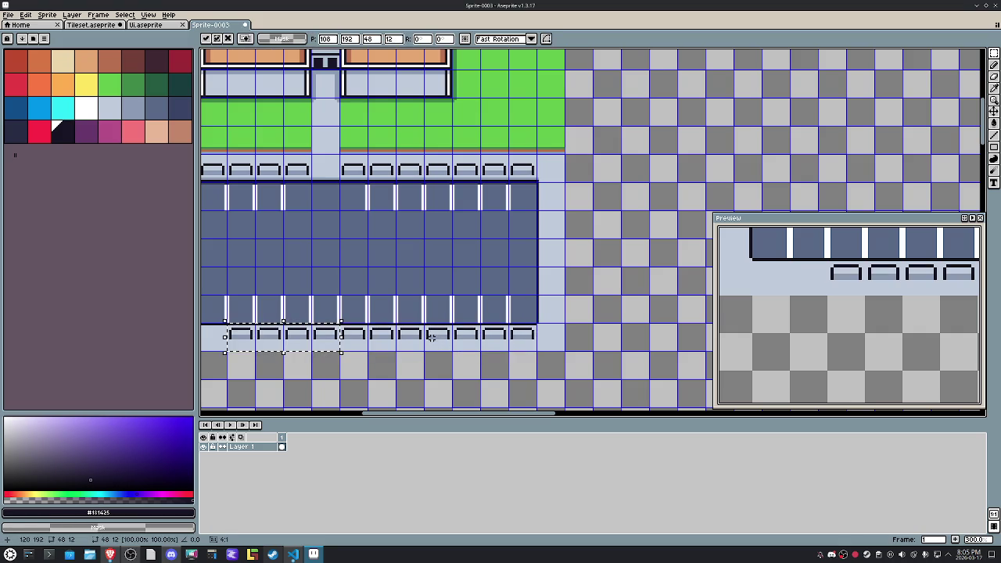
pyautogui.hotkey('shift', 'Left')
pyautogui.moveTo(404, 313); pyautogui.dragTo(598, 313)
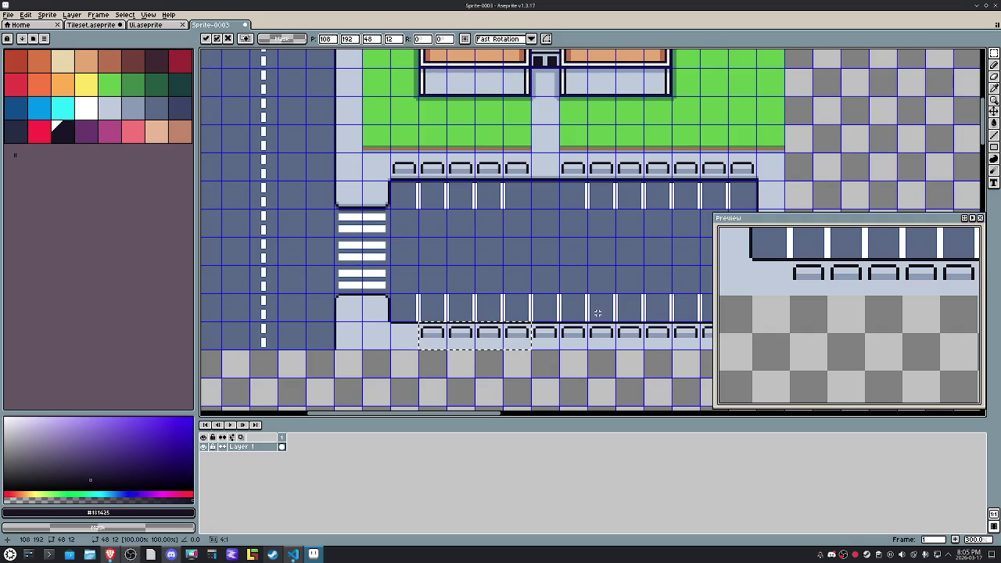
pyautogui.hotkey('shift', 'Left')
pyautogui.hotkey('ctrl', 'd')
# Step: Center the whole city block in view and start saving with Ctrl+S
pyautogui.scroll(-3, 465, 223)
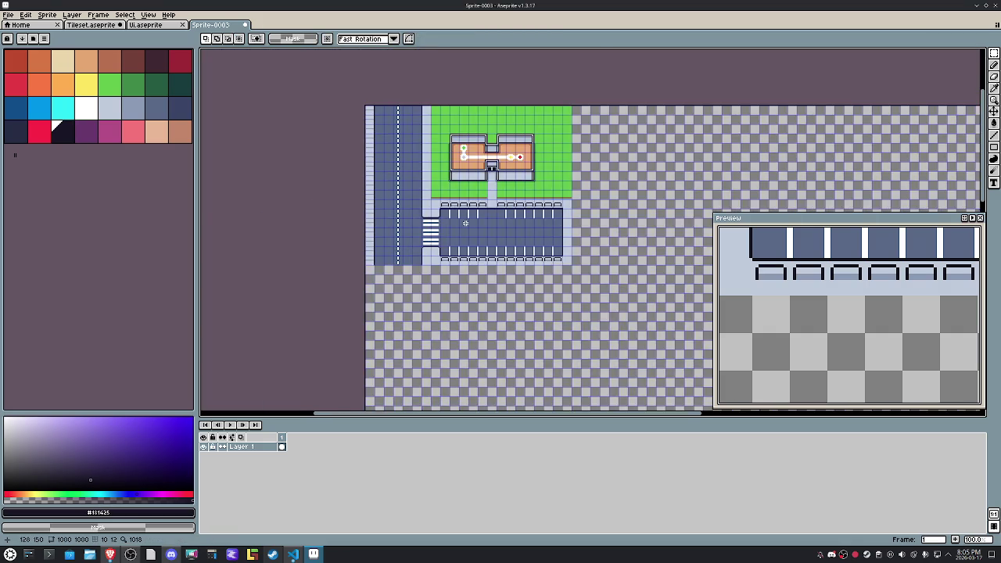
pyautogui.scroll(2, 465, 223)
pyautogui.moveTo(464, 223); pyautogui.dragTo(443, 263)
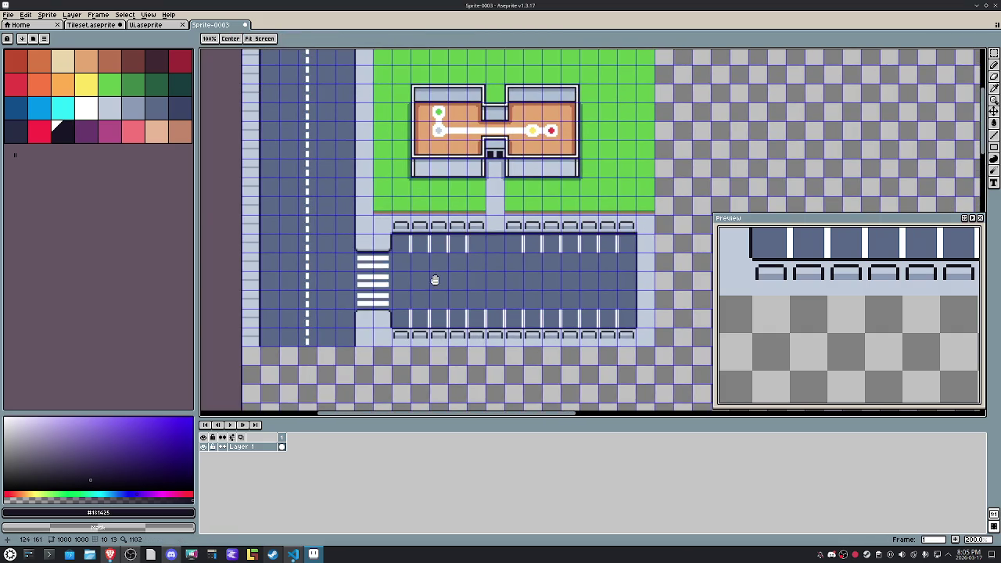
pyautogui.hotkey('ctrl', 's')
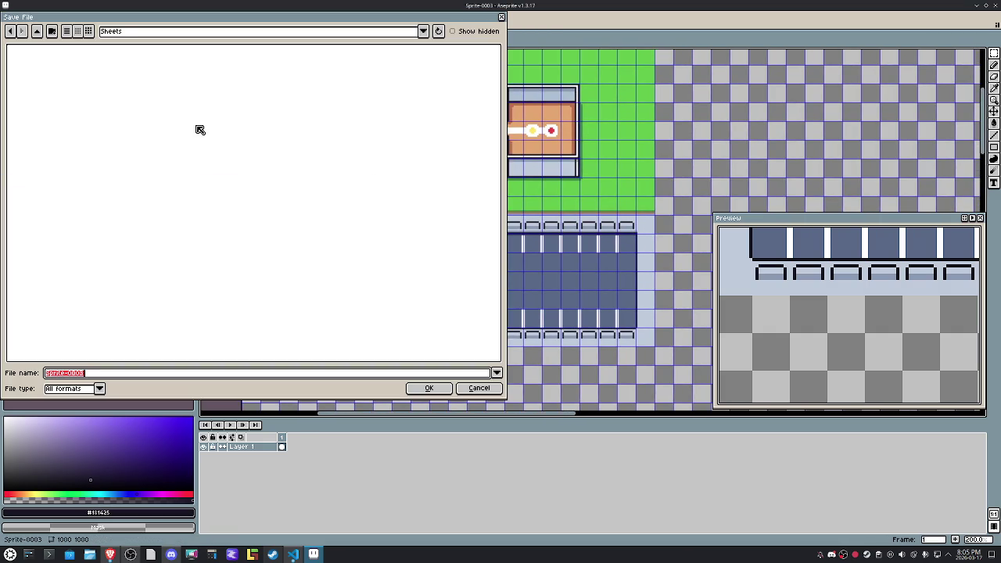
# Step: Save the sprite into the Content folder under the name mockup
pyautogui.click(37, 31)
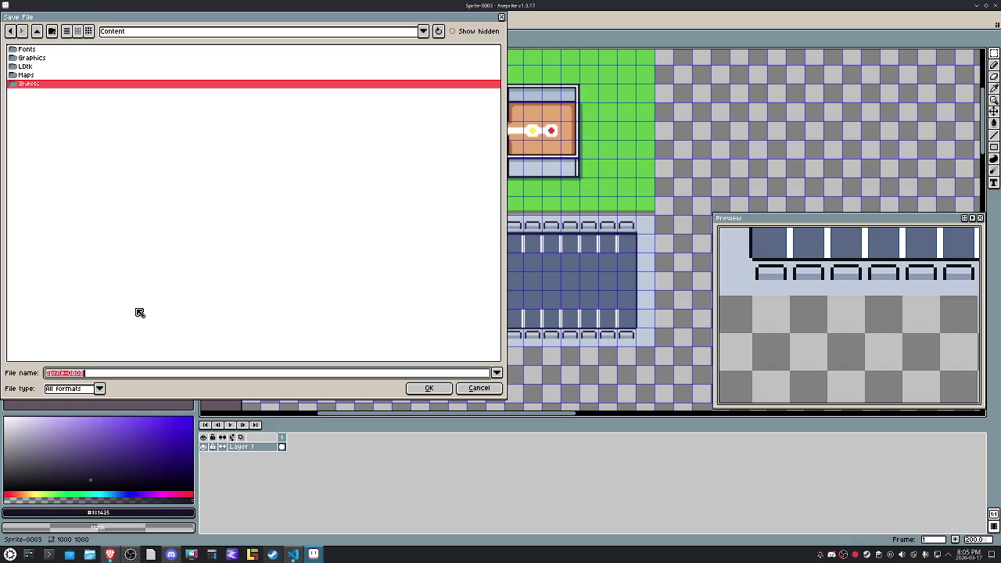
pyautogui.write('mockup')
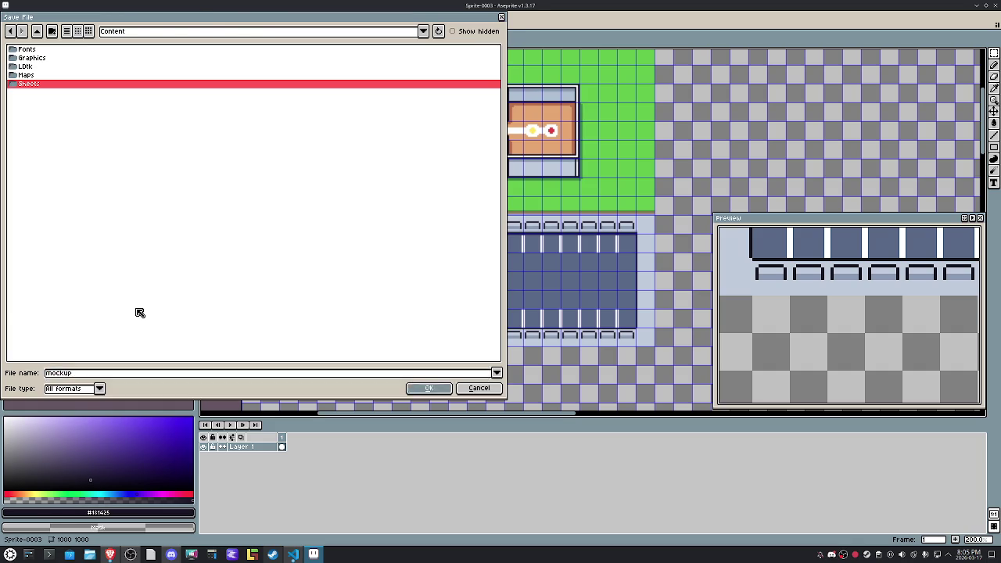
pyautogui.press('Return')
pyautogui.moveTo(514, 282); pyautogui.dragTo(477, 319)
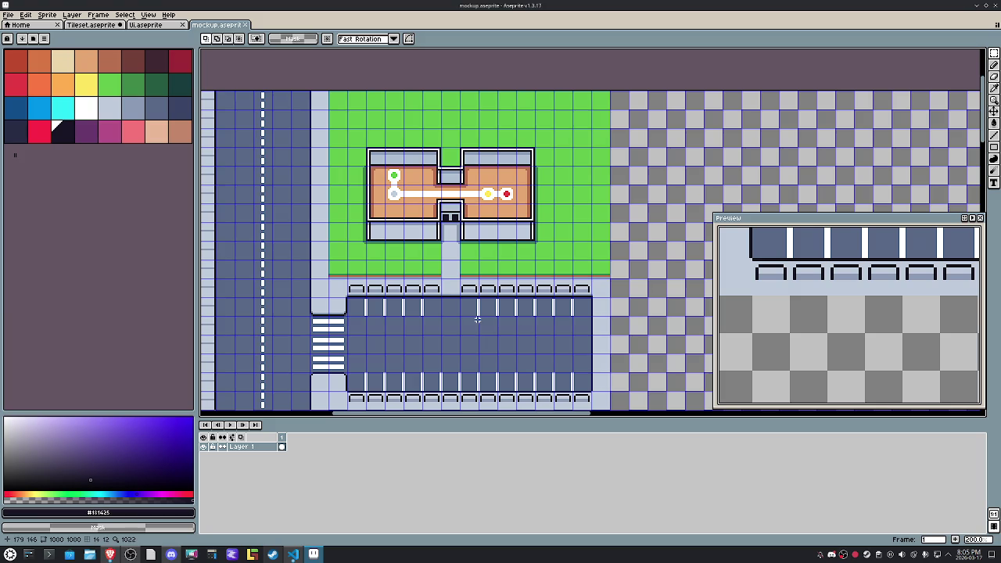
pyautogui.scroll(3, 322, 219)
# Step: With the Pencil, draw dark outline lines down both sides of the building's central walkway
pyautogui.press('b')
pyautogui.moveTo(342, 119); pyautogui.dragTo(345, 364)
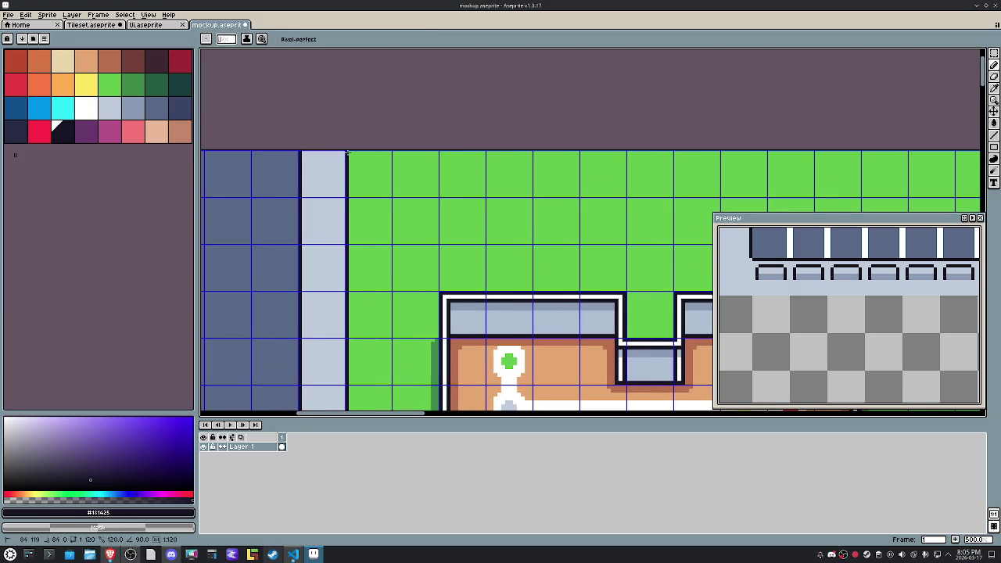
pyautogui.scroll(-1, 358, 212)
pyautogui.moveTo(358, 211); pyautogui.dragTo(435, 265)
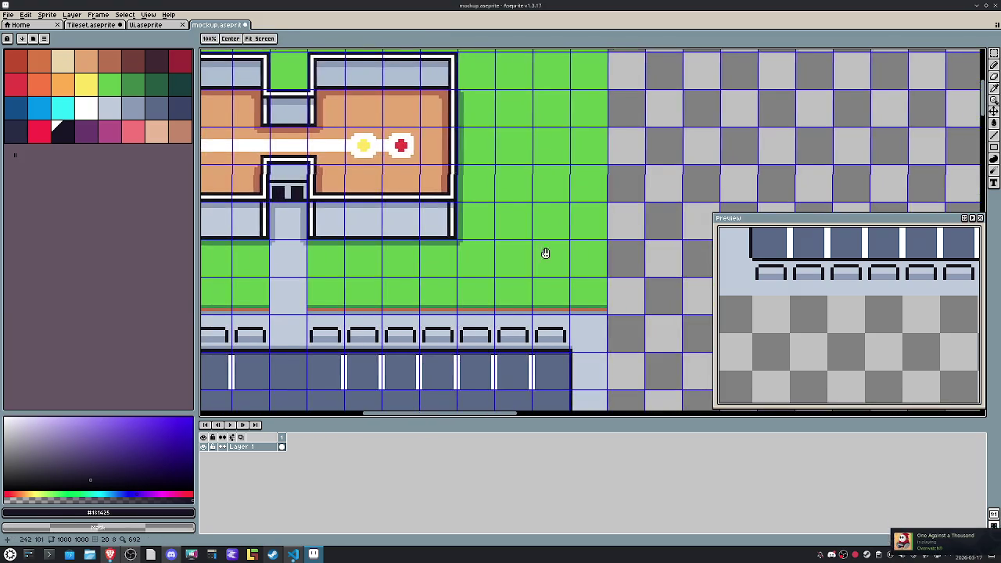
pyautogui.scroll(1, 509, 235)
pyautogui.scroll(1, 504, 196)
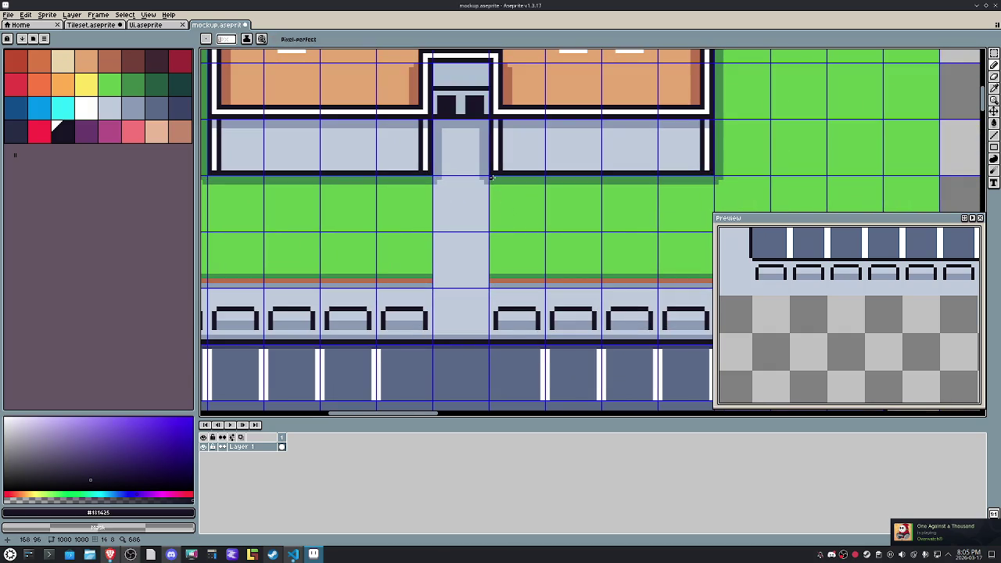
pyautogui.moveTo(491, 177); pyautogui.dragTo(492, 282)
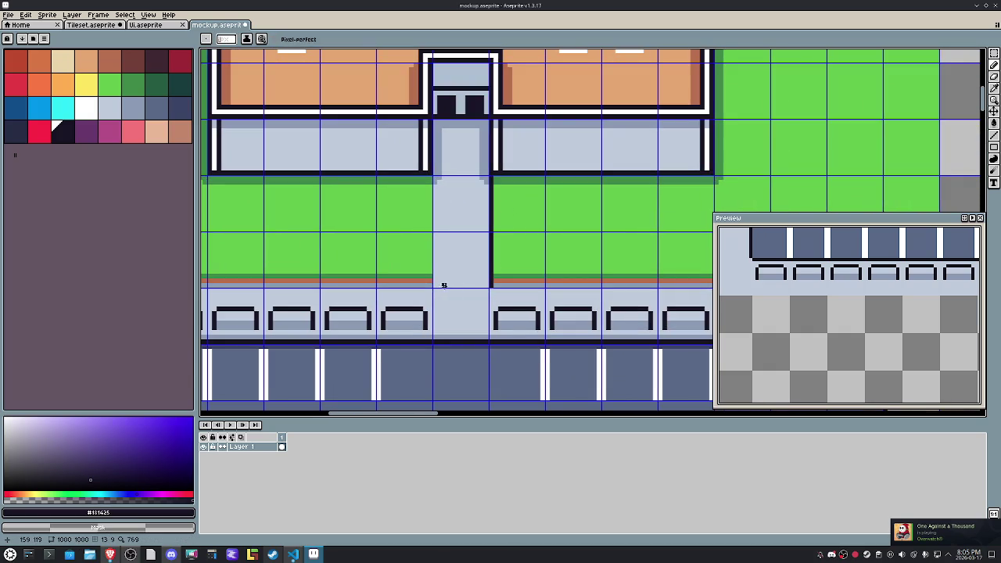
pyautogui.moveTo(429, 286); pyautogui.dragTo(429, 177)
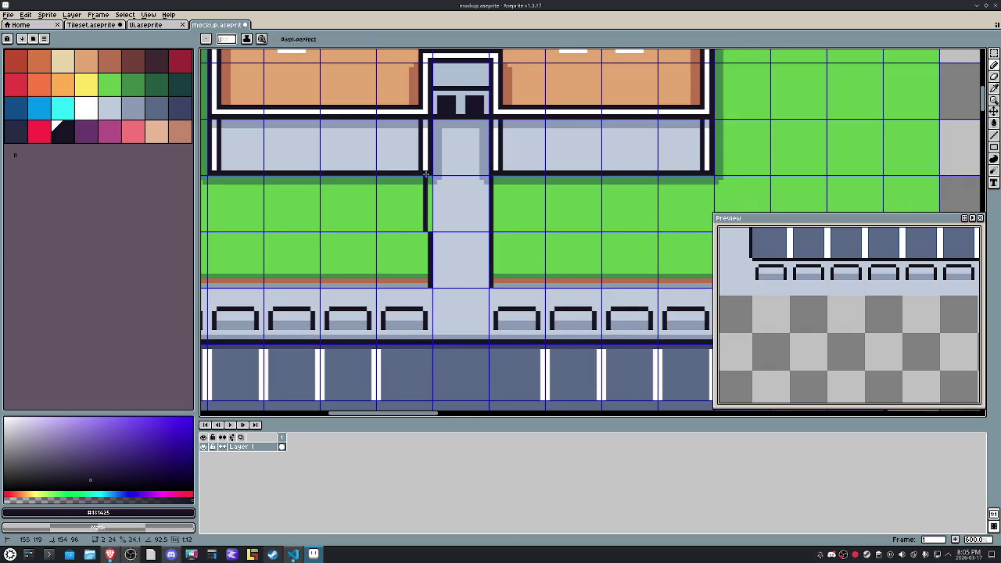
pyautogui.moveTo(399, 280); pyautogui.dragTo(491, 269)
pyautogui.scroll(-4, 491, 269)
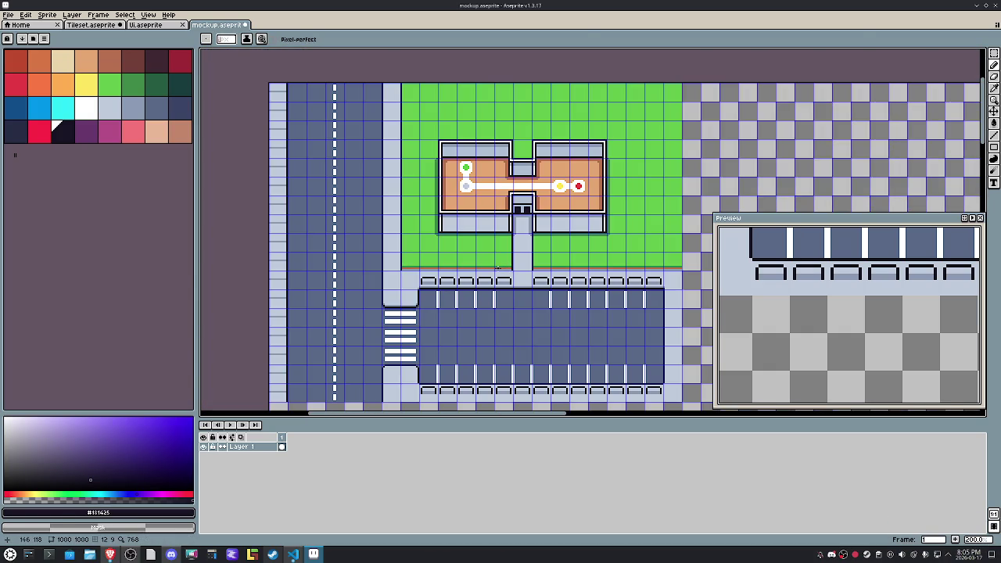
pyautogui.click(148, 14)
pyautogui.moveTo(156, 64)
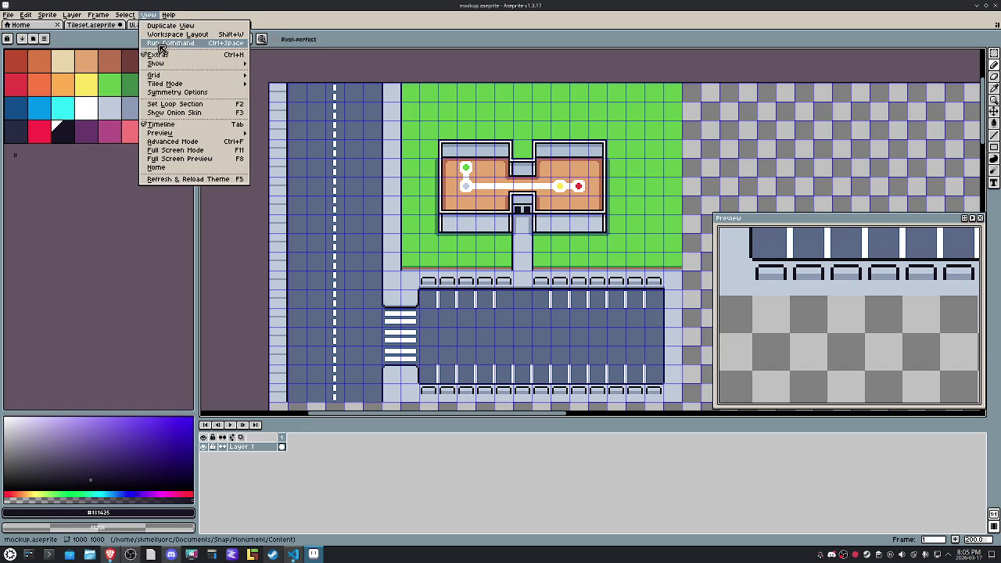
# Step: Hide the grid, undo the stray stroke, and fill the lawn edge beside the walkway with grass green
pyautogui.click(258, 80)
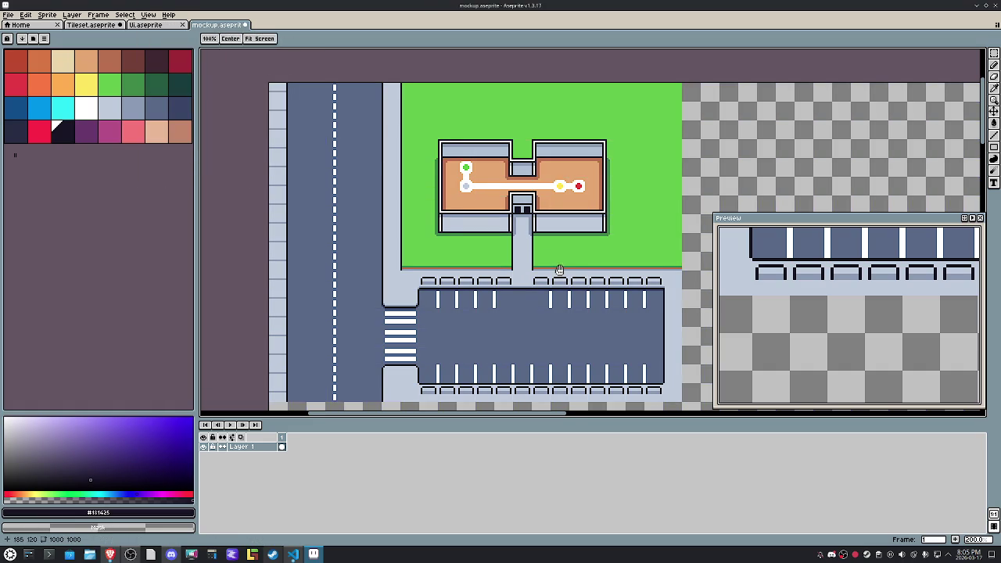
pyautogui.scroll(1, 526, 273)
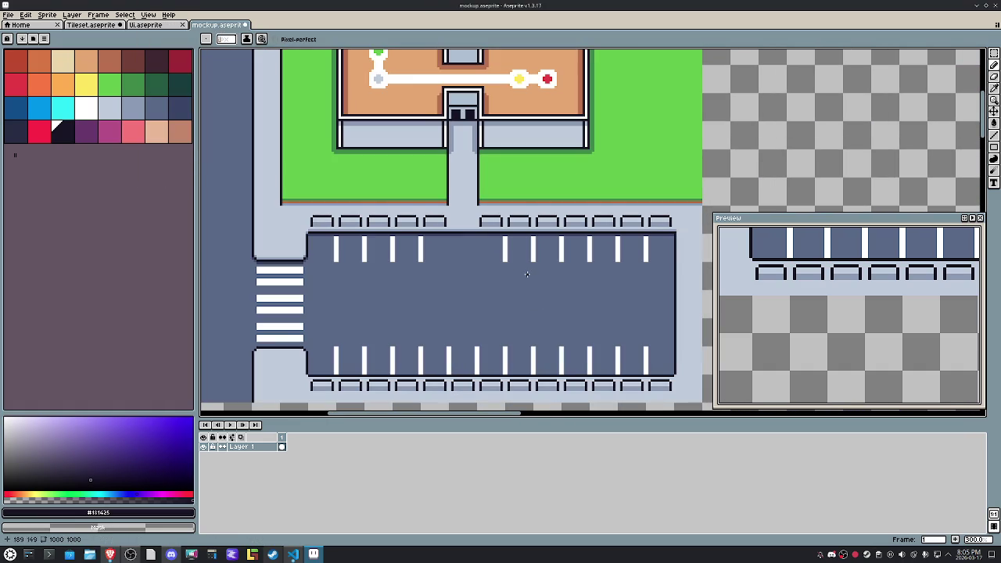
pyautogui.moveTo(527, 274); pyautogui.dragTo(526, 357)
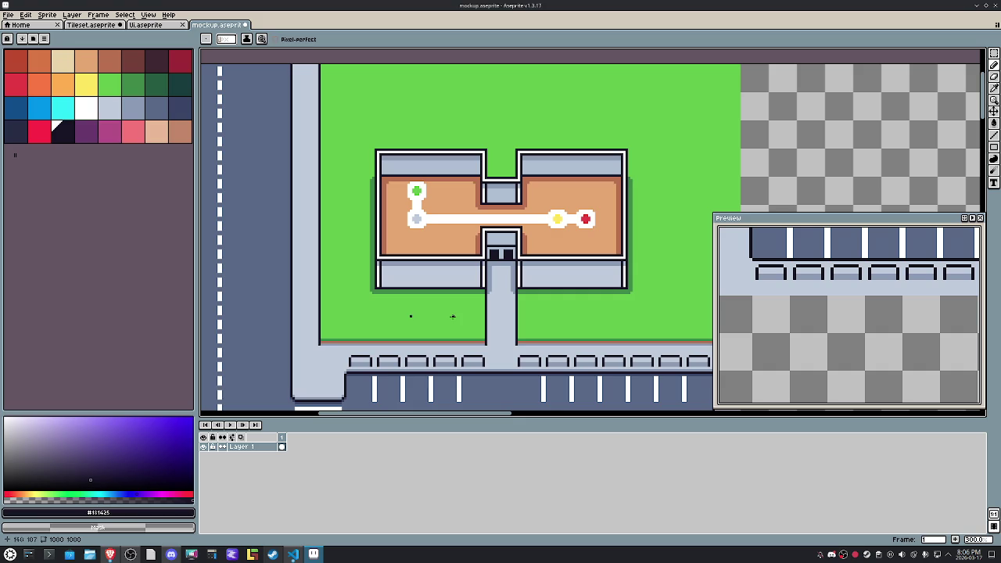
pyautogui.hotkey('ctrl', 'z')
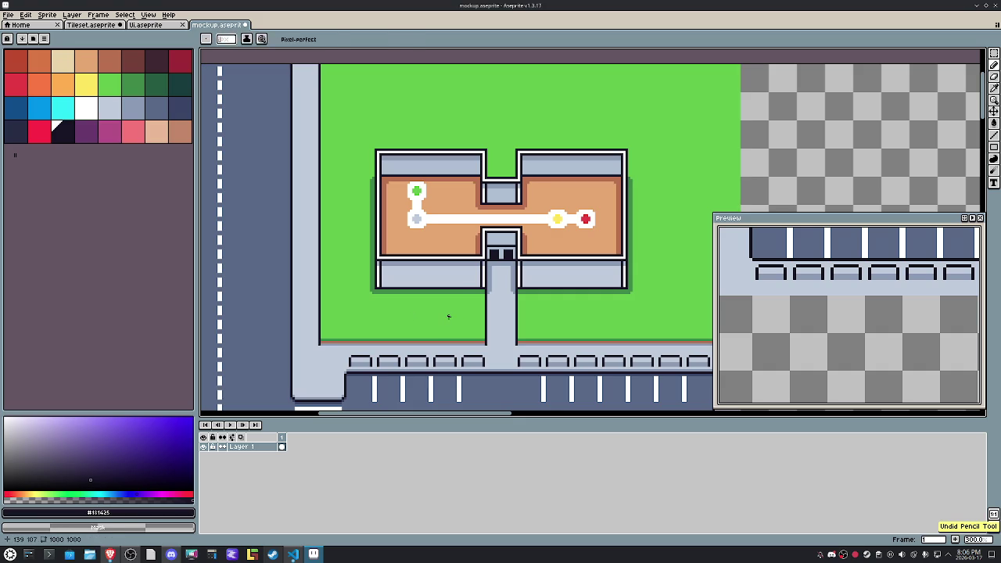
pyautogui.press('m')
pyautogui.moveTo(430, 289); pyautogui.dragTo(472, 337)
pyautogui.press('Delete')
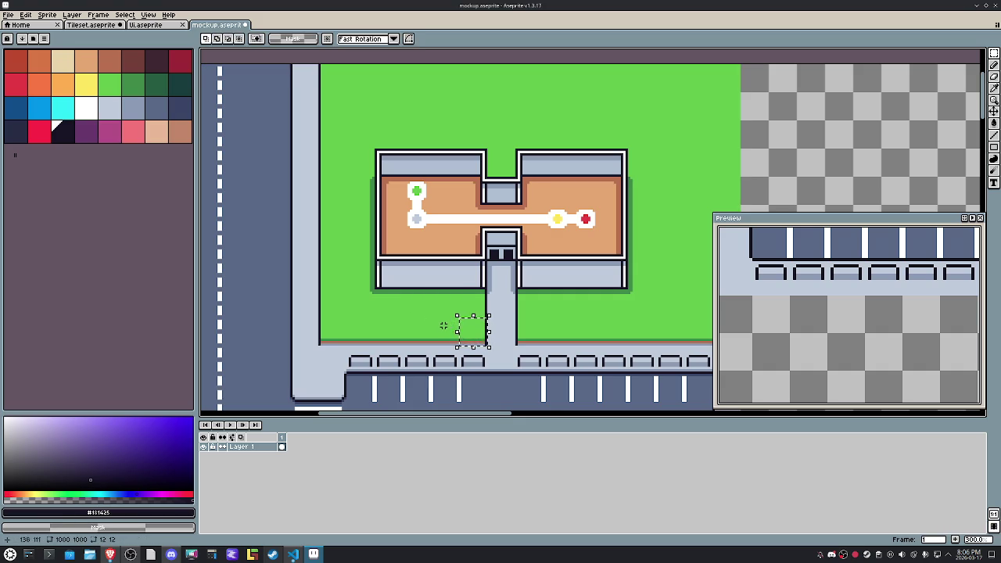
pyautogui.scroll(3, 441, 323)
pyautogui.hotkey('ctrl', 'd')
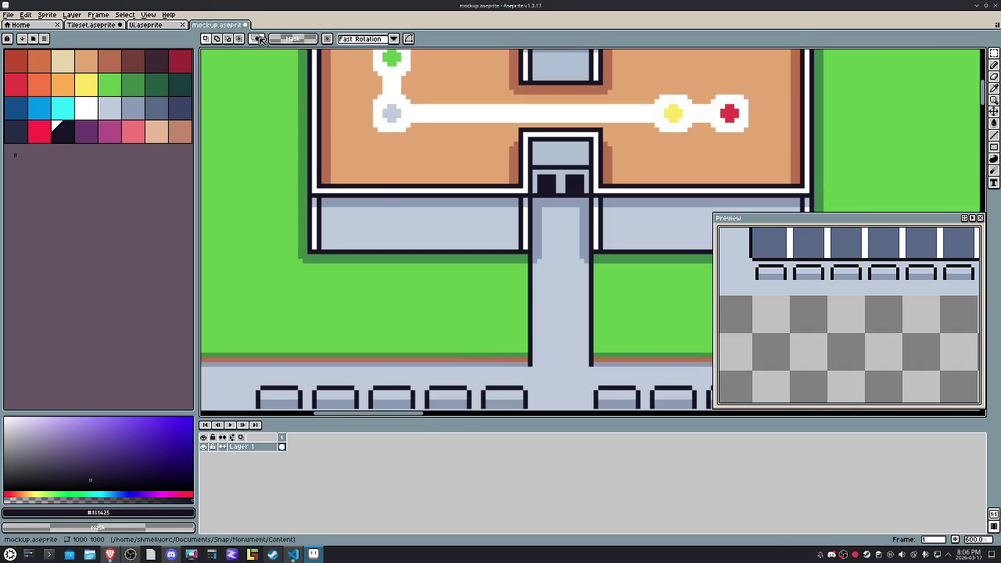
# Step: Turn the canvas grid back on and pick the lawn's grass green as the drawing colour
pyautogui.click(148, 15)
pyautogui.moveTo(157, 63)
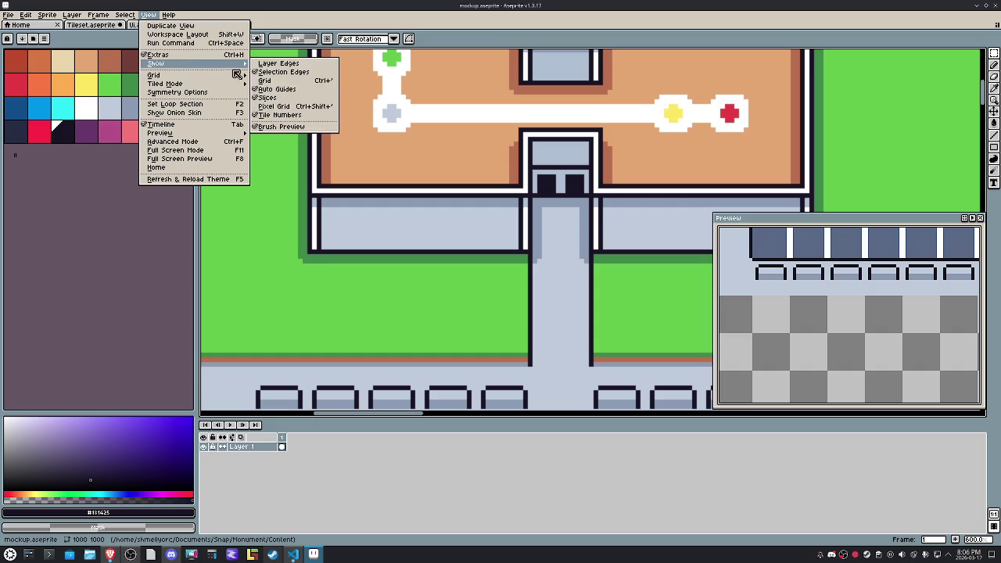
pyautogui.click(294, 87)
pyautogui.scroll(1, 446, 325)
pyautogui.press('b')
pyautogui.keyDown('alt'); pyautogui.click(525, 250); pyautogui.keyUp('alt')
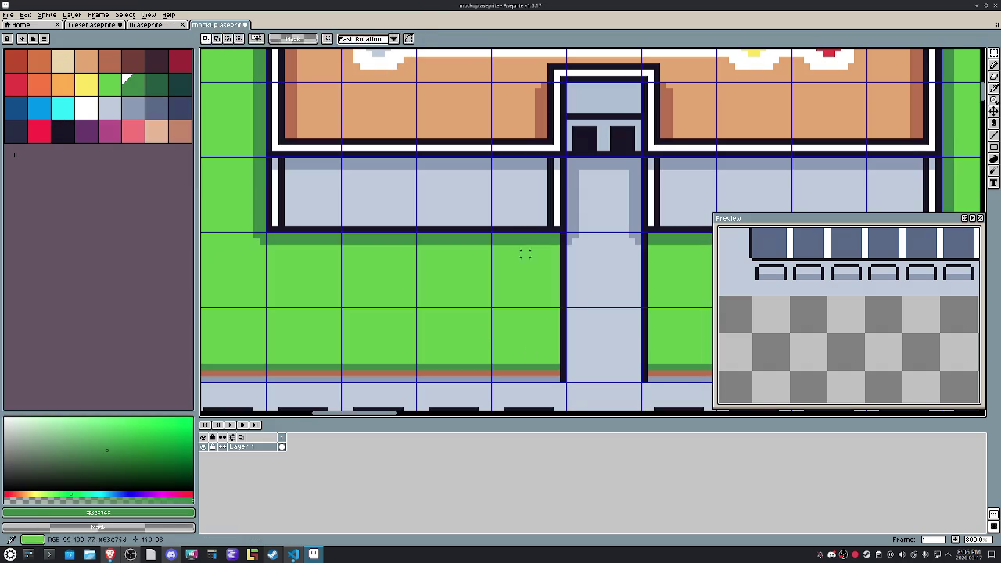
# Step: Draw a dark-green grass tuft on the lawn
pyautogui.click(534, 332)
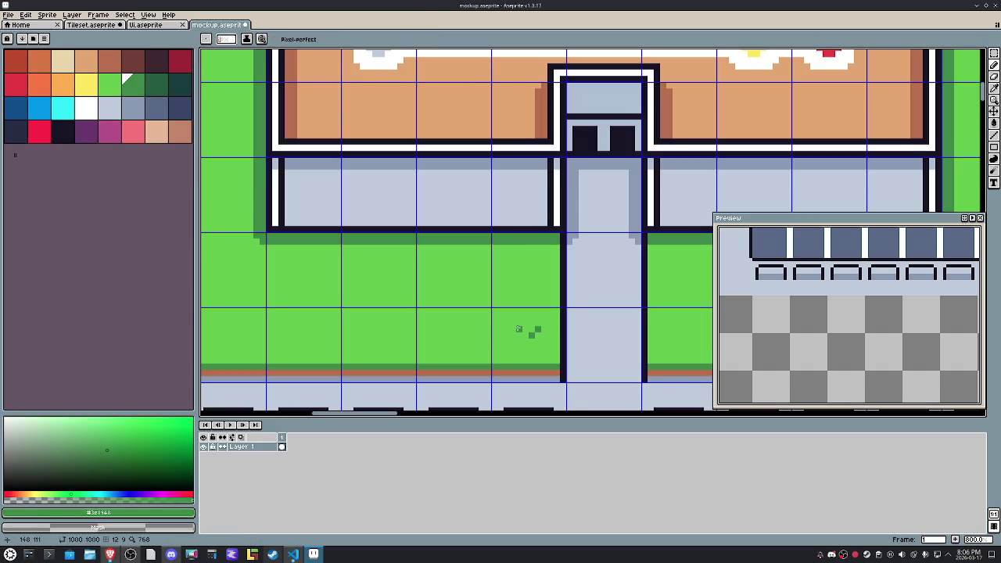
pyautogui.keyDown('alt'); pyautogui.click(521, 329); pyautogui.keyUp('alt')
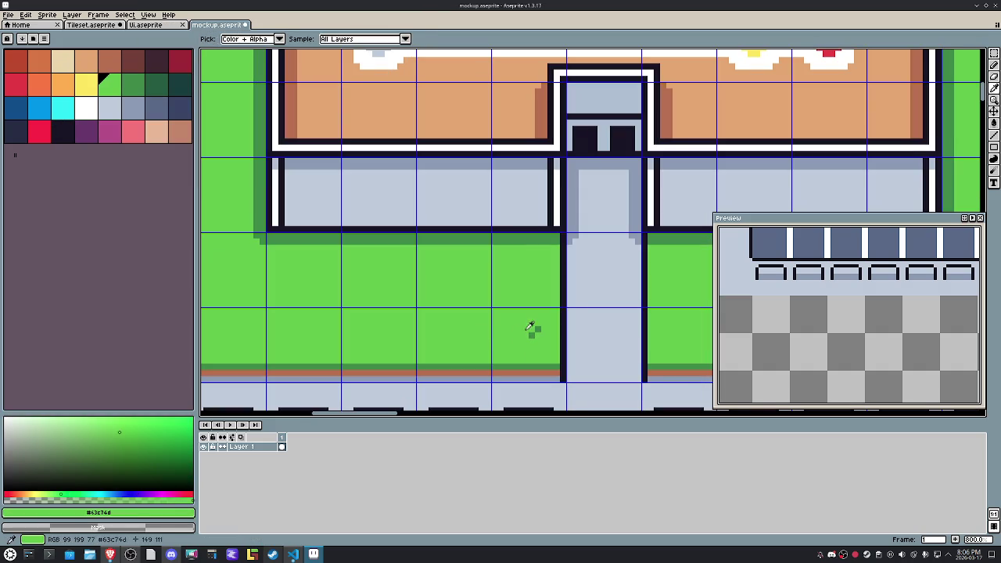
pyautogui.keyDown('alt'); pyautogui.click(534, 333); pyautogui.keyUp('alt')
pyautogui.click(526, 330)
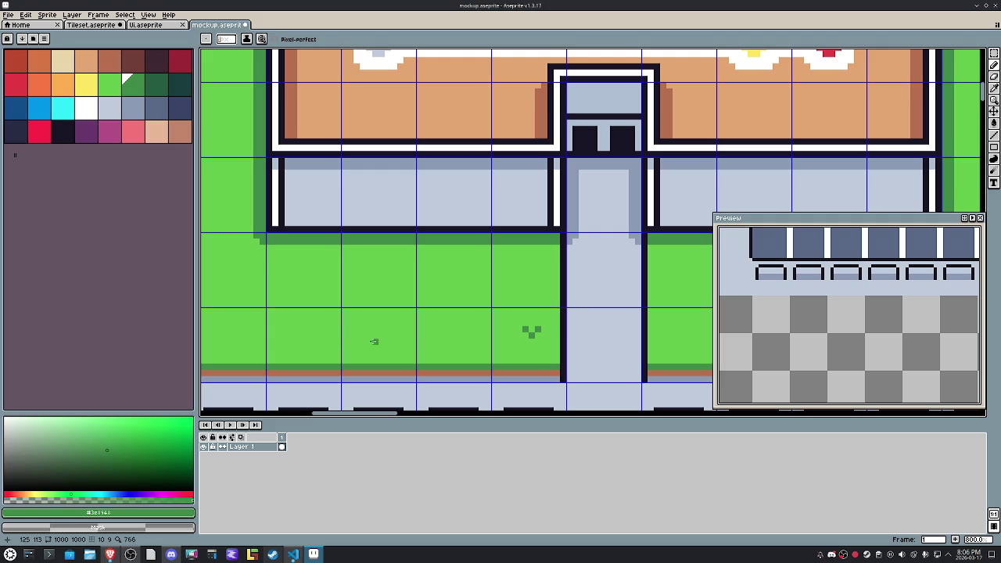
# Step: Paint a white flower with dark-green leaves and a yellow centre left of the walkway
pyautogui.press('x')
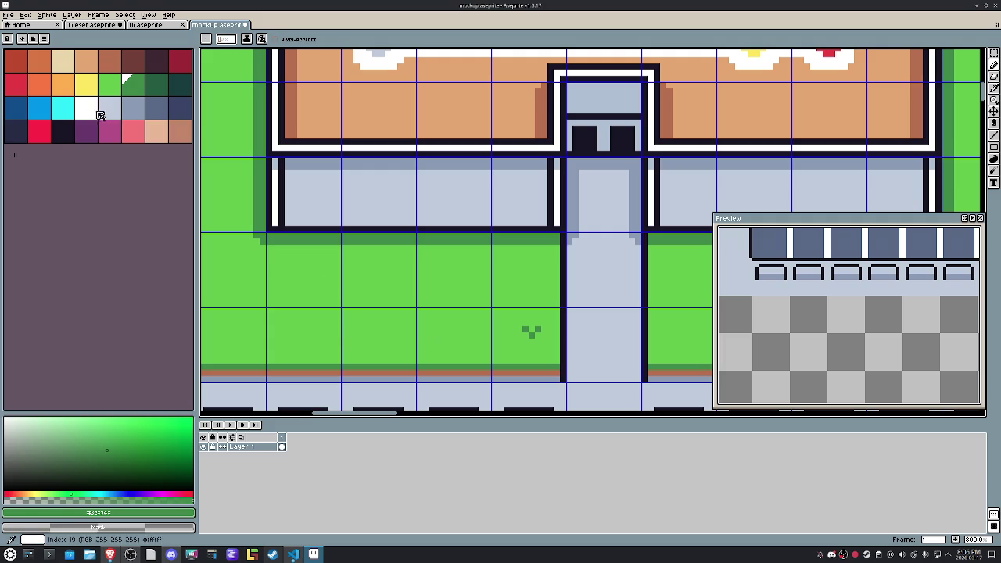
pyautogui.moveTo(388, 340); pyautogui.dragTo(388, 345)
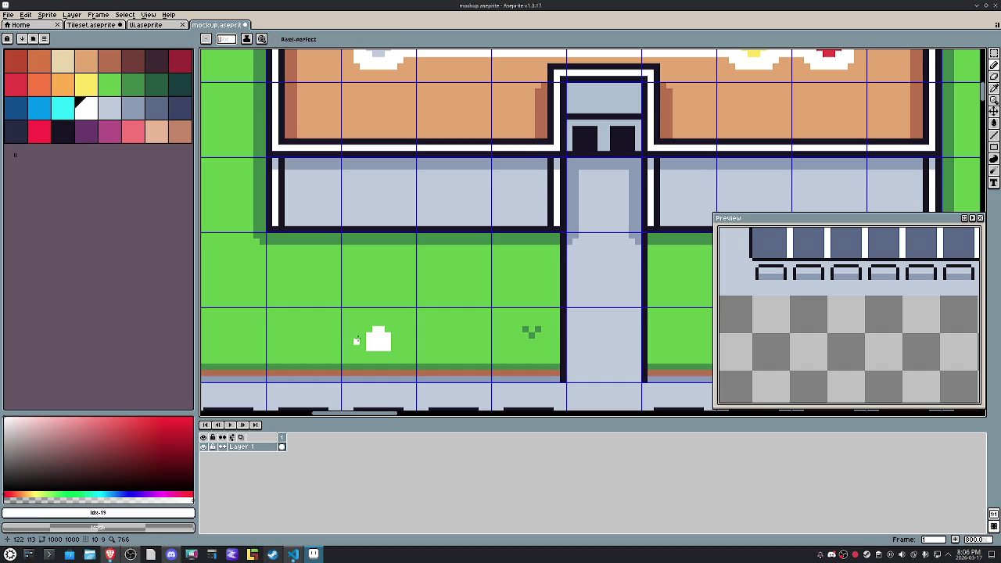
pyautogui.press('x')
pyautogui.moveTo(370, 328); pyautogui.dragTo(371, 346)
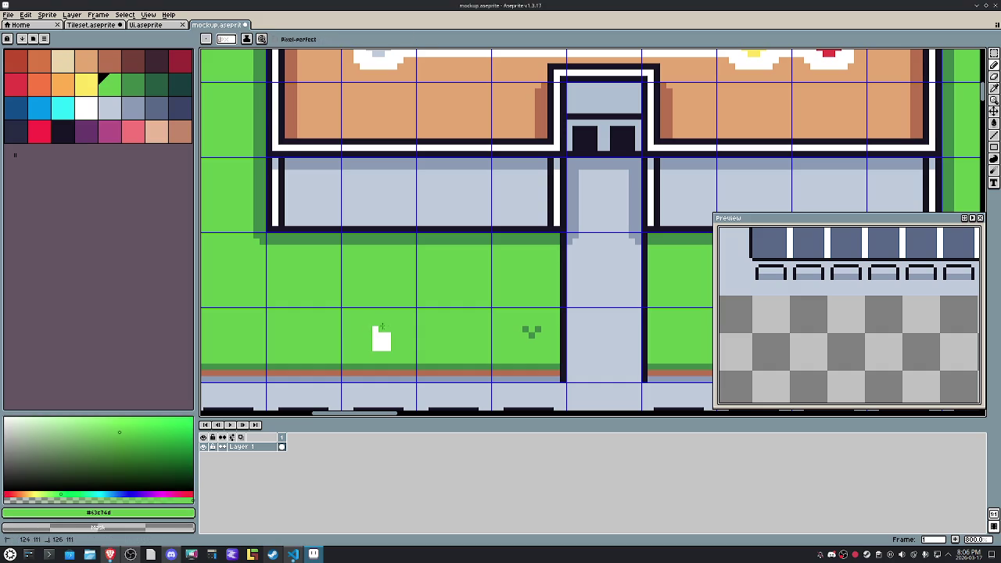
pyautogui.press('i')
pyautogui.keyDown('alt'); pyautogui.click(537, 334); pyautogui.keyUp('alt')
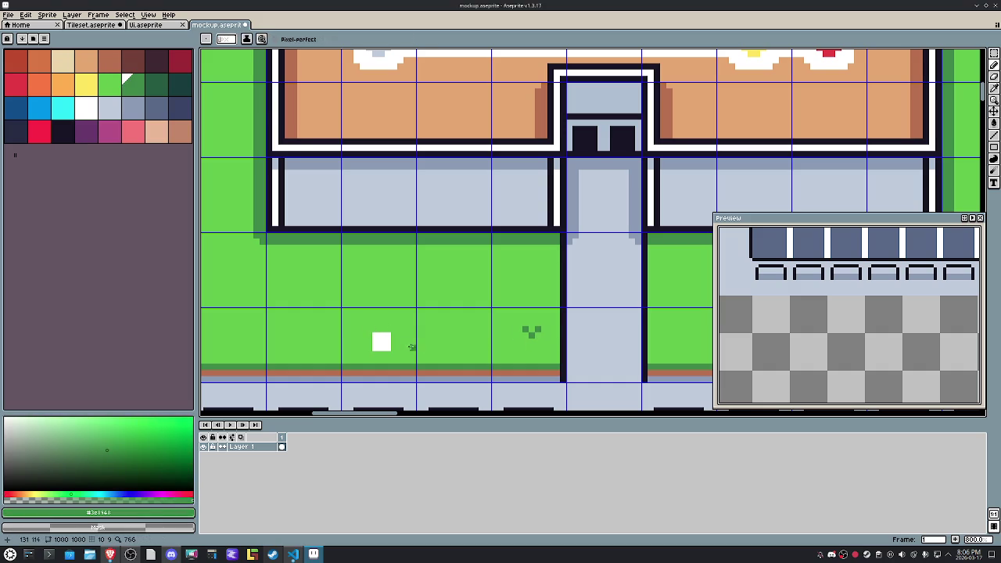
pyautogui.click(394, 347)
pyautogui.click(369, 347)
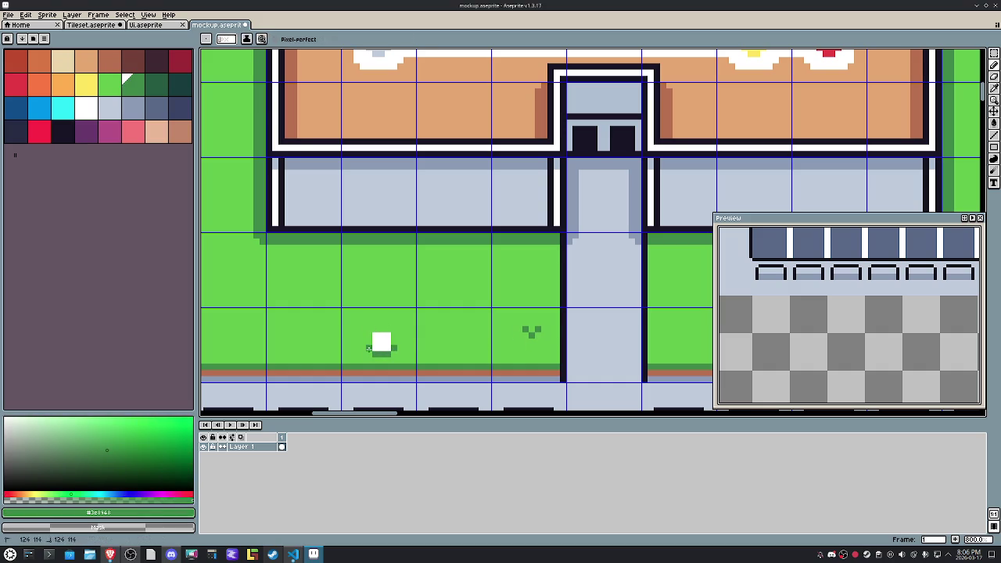
pyautogui.click(81, 88)
pyautogui.click(381, 342)
pyautogui.scroll(2, 323, 360)
# Step: Select the flower and commit its new placement
pyautogui.press('m')
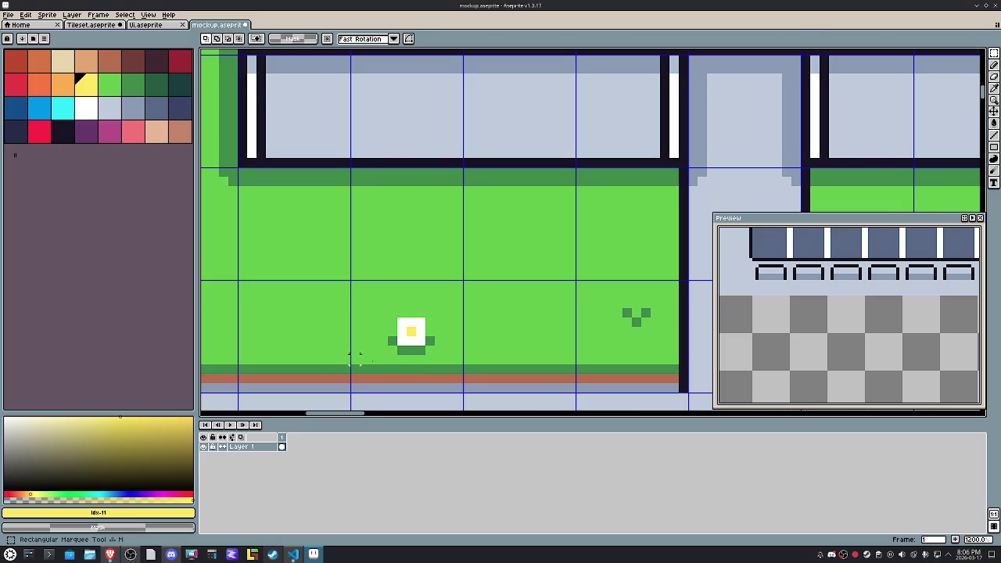
pyautogui.moveTo(443, 363)
pyautogui.mouseDown()
pyautogui.moveTo(381, 311)
pyautogui.moveTo(405, 327)
pyautogui.mouseUp()
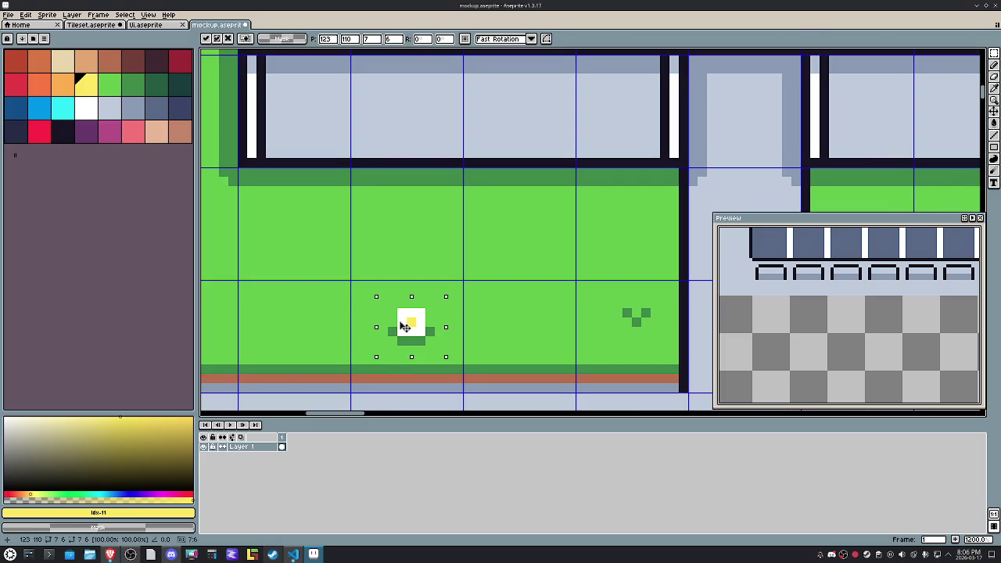
pyautogui.click(515, 313)
# Step: Add two more v-shaped dark-green grass tufts to the lawn near the flower
pyautogui.scroll(-4, 515, 313)
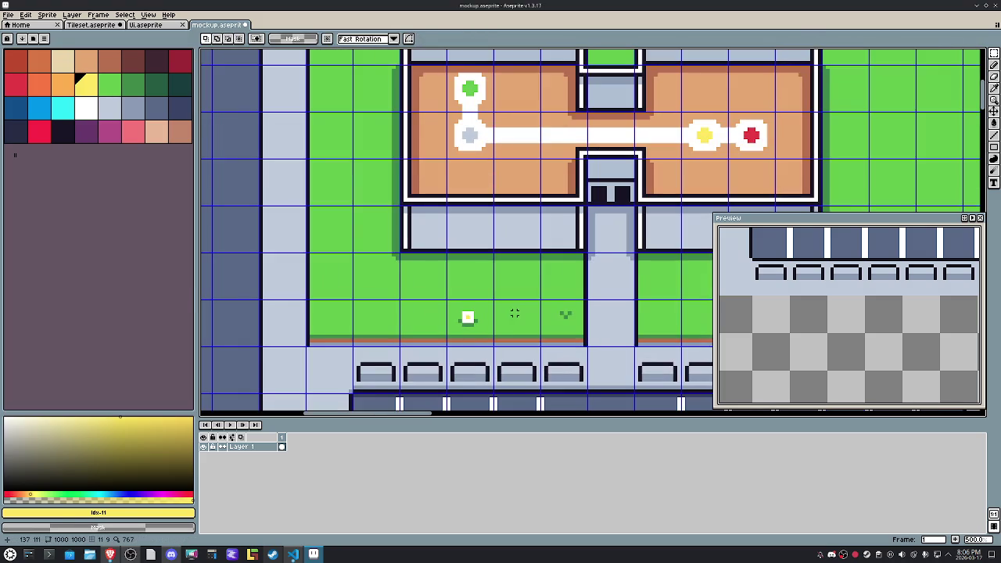
pyautogui.press('i')
pyautogui.click(570, 314)
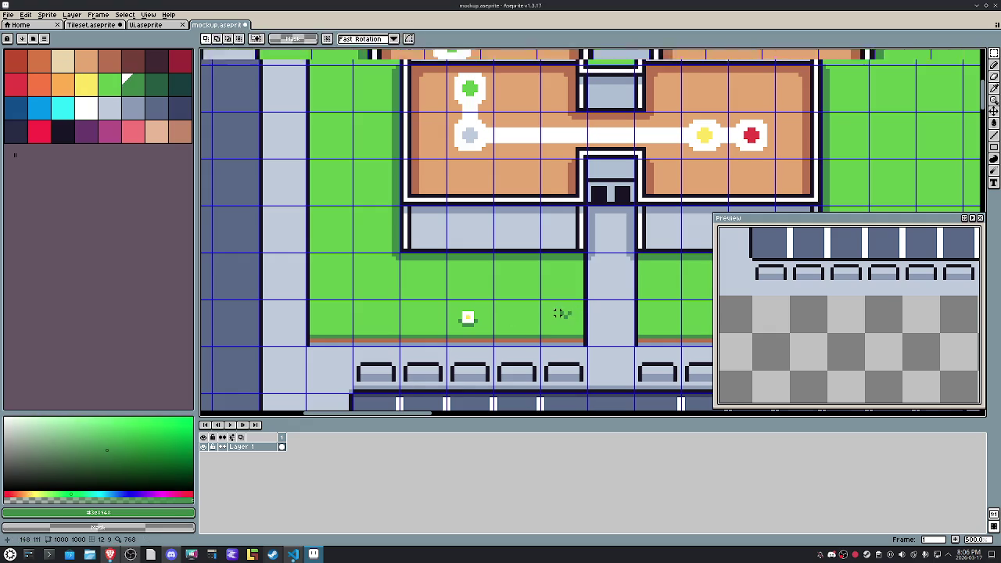
pyautogui.press('b')
pyautogui.scroll(2, 559, 313)
pyautogui.click(488, 249)
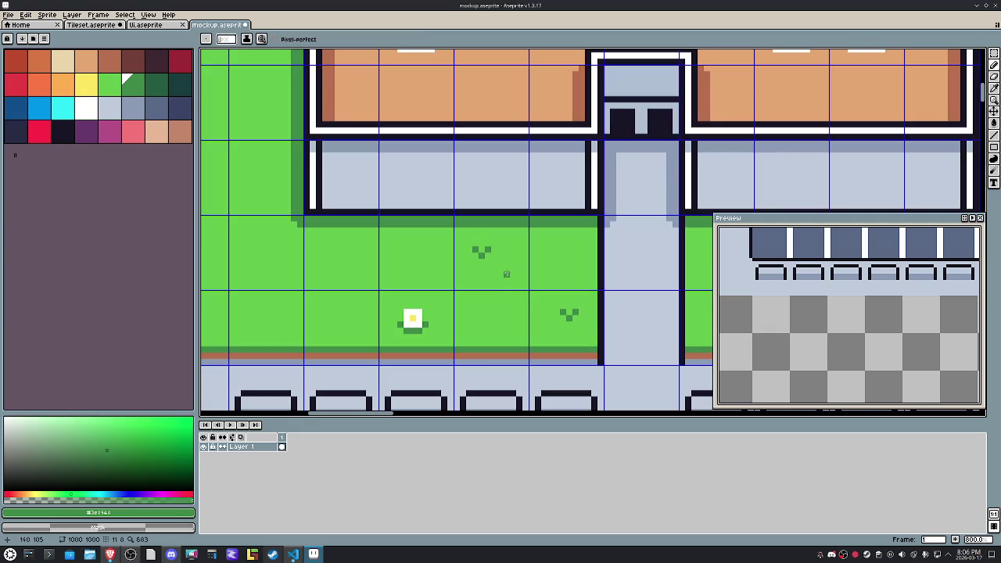
pyautogui.click(501, 269)
pyautogui.moveTo(349, 266); pyautogui.dragTo(383, 272)
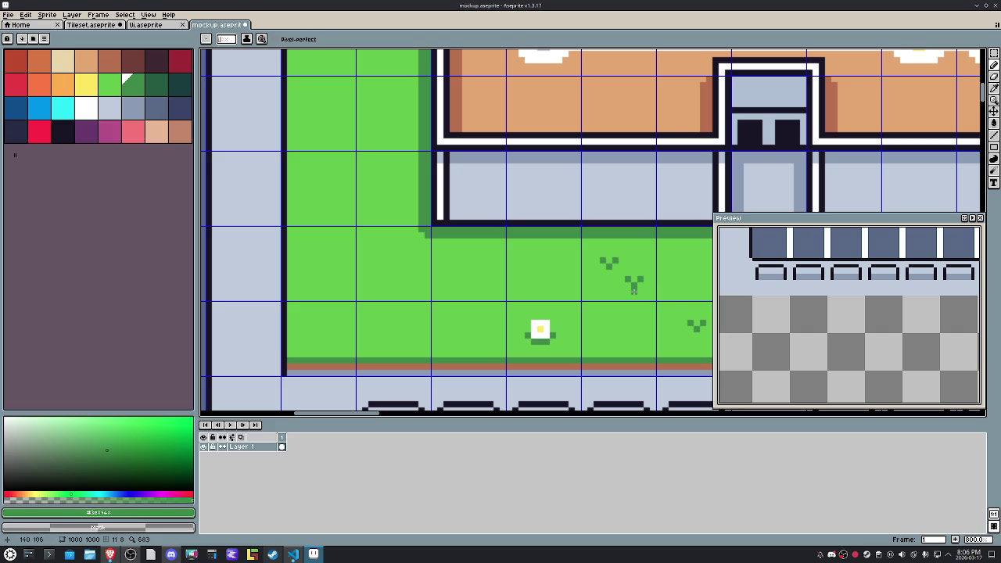
# Step: Copy a grass-tuft tile and place copies on the right-hand lawn
pyautogui.moveTo(633, 286); pyautogui.dragTo(558, 286)
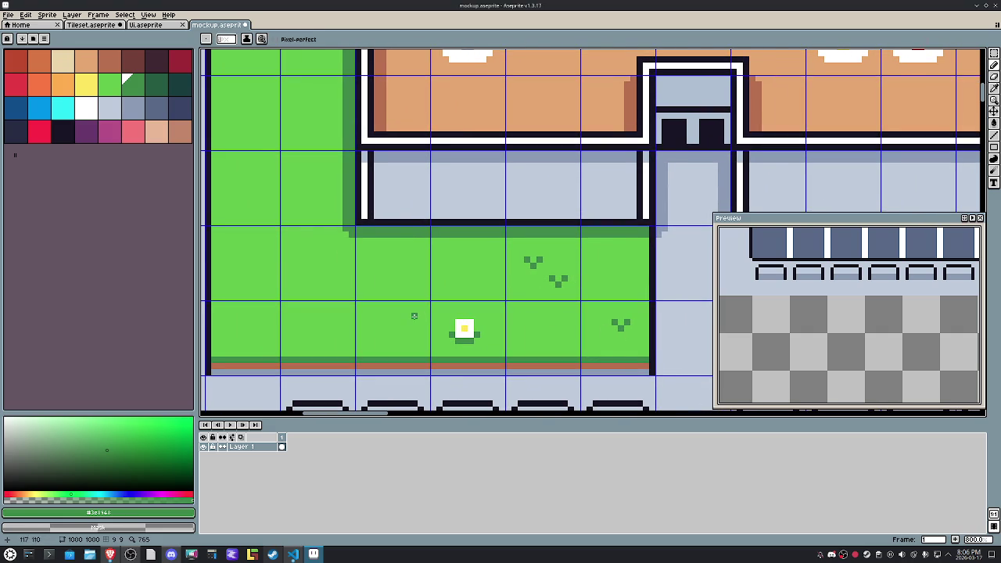
pyautogui.scroll(-1, 414, 316)
pyautogui.scroll(-2, 415, 319)
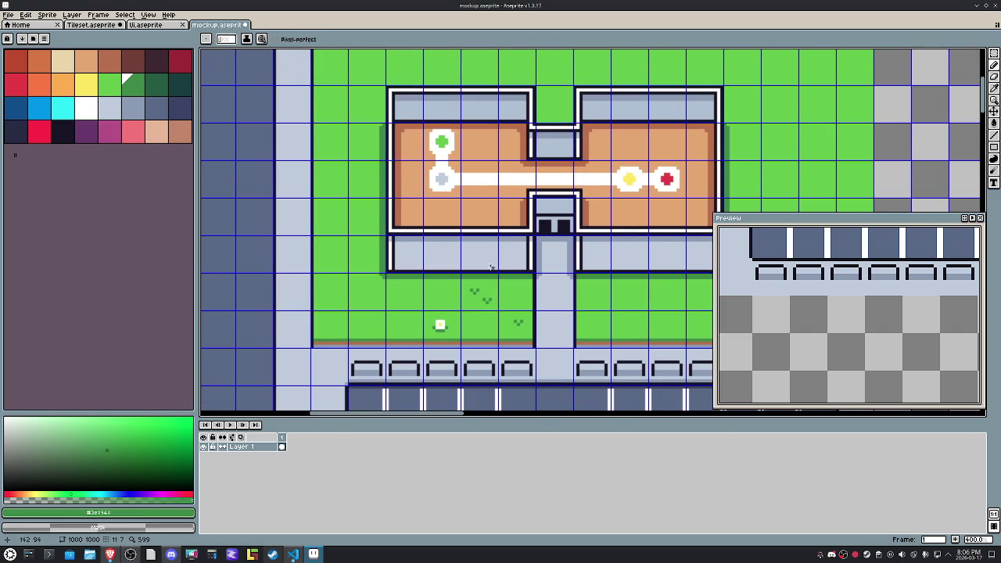
pyautogui.moveTo(490, 279)
pyautogui.mouseDown()
pyautogui.moveTo(358, 295)
pyautogui.moveTo(506, 297)
pyautogui.mouseUp()
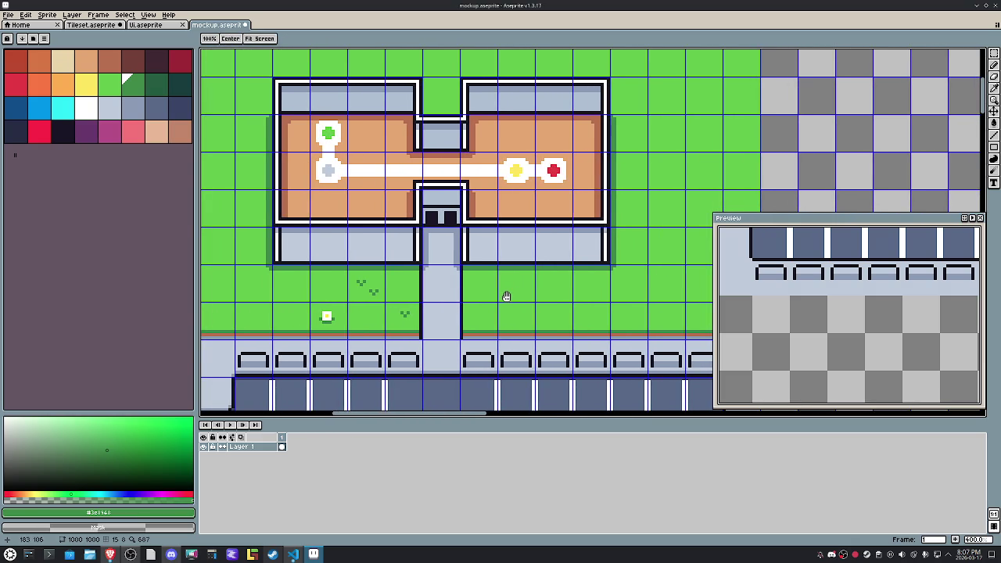
pyautogui.press('m')
pyautogui.moveTo(346, 263)
pyautogui.mouseDown()
pyautogui.moveTo(386, 304)
pyautogui.moveTo(516, 283)
pyautogui.mouseUp()
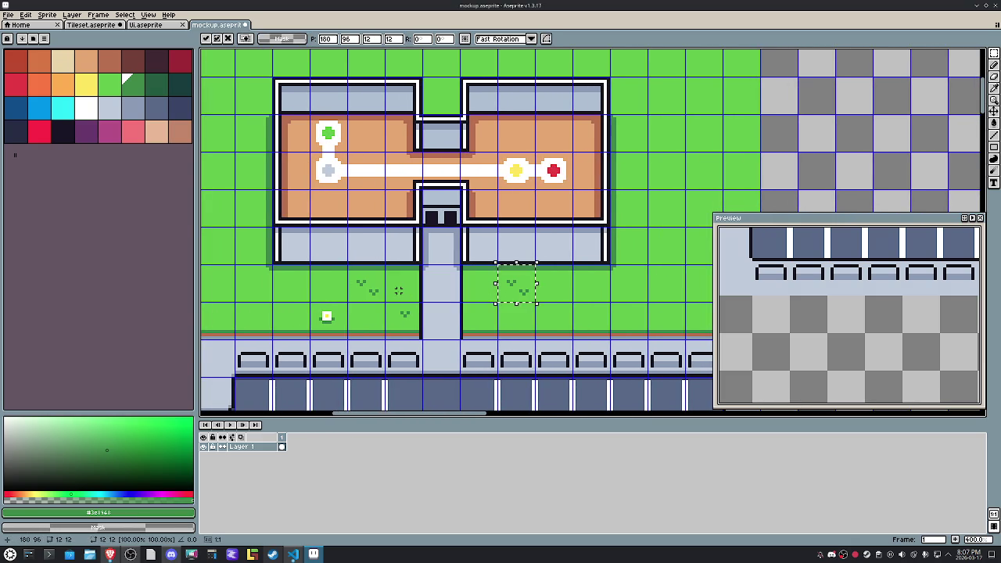
pyautogui.moveTo(516, 283); pyautogui.dragTo(404, 321)
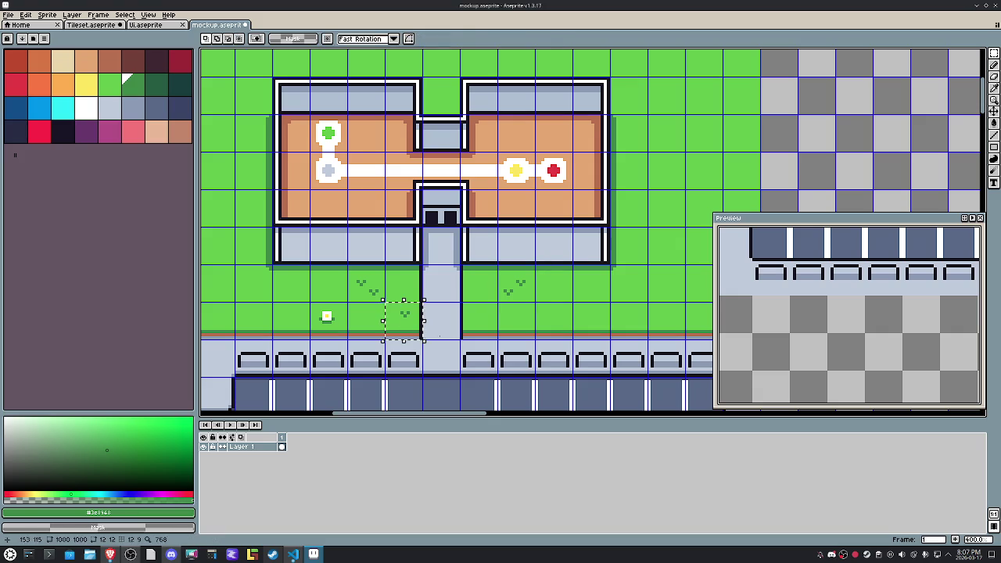
pyautogui.hotkey('shift', 'Right')
pyautogui.hotkey('shift', 'Right')
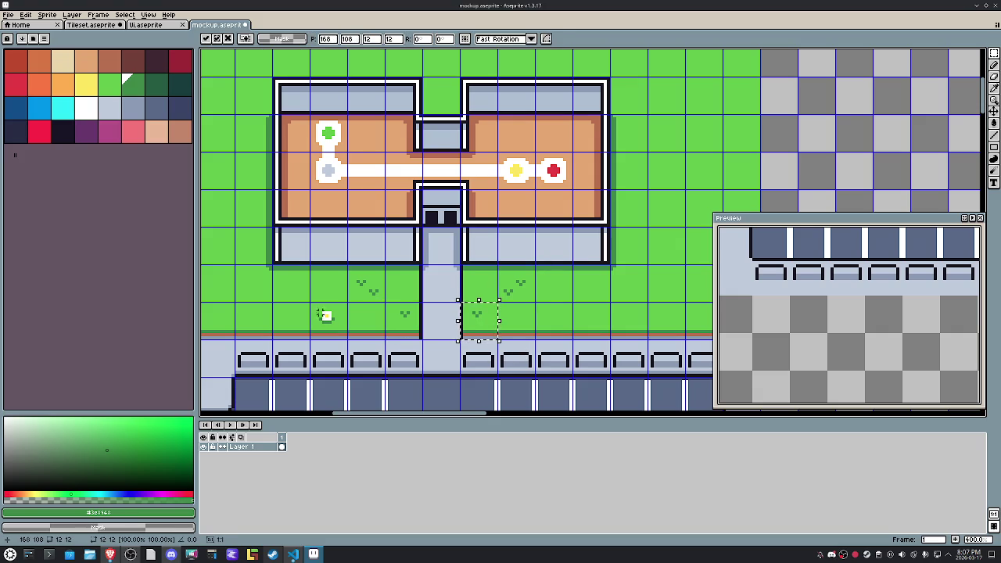
pyautogui.scroll(-2, 451, 324)
pyautogui.hotkey('shift', 'Left')
pyautogui.hotkey('shift', 'Right')
pyautogui.hotkey('shift', 'Right')
pyautogui.hotkey('shift', 'Right')
pyautogui.hotkey('shift', 'Right')
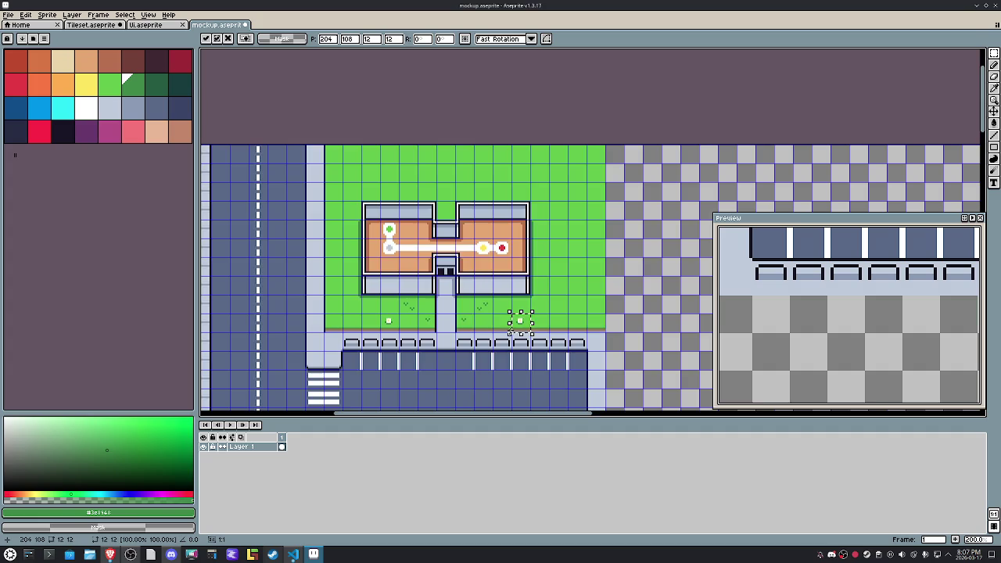
pyautogui.scroll(2, 446, 313)
# Step: Add the tufted and flowered lawn tiles on both sides of the path to the selection
pyautogui.keyDown('shift'); pyautogui.moveTo(497, 276); pyautogui.dragTo(513, 295); pyautogui.keyUp('shift')
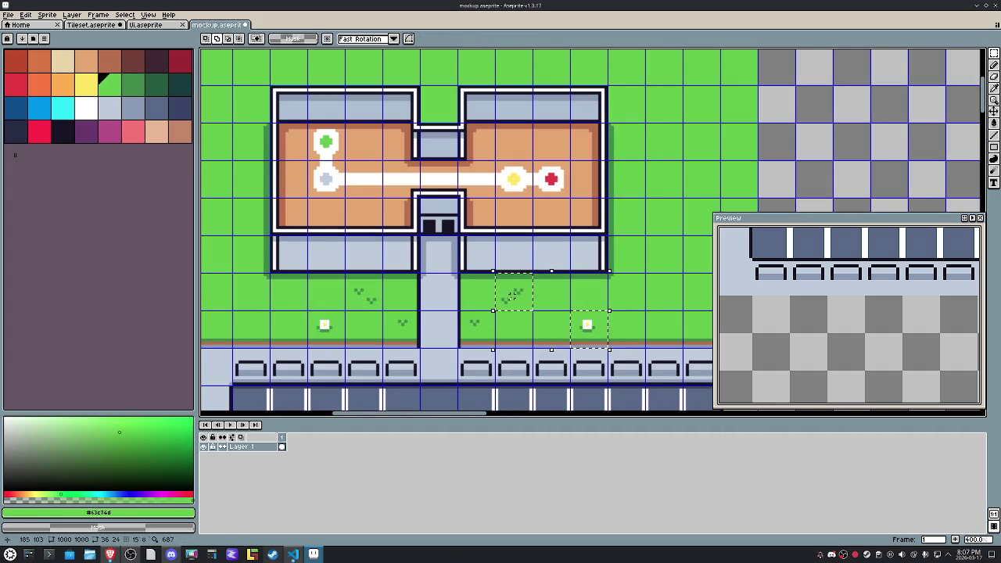
pyautogui.keyDown('shift'); pyautogui.click(469, 330); pyautogui.keyUp('shift')
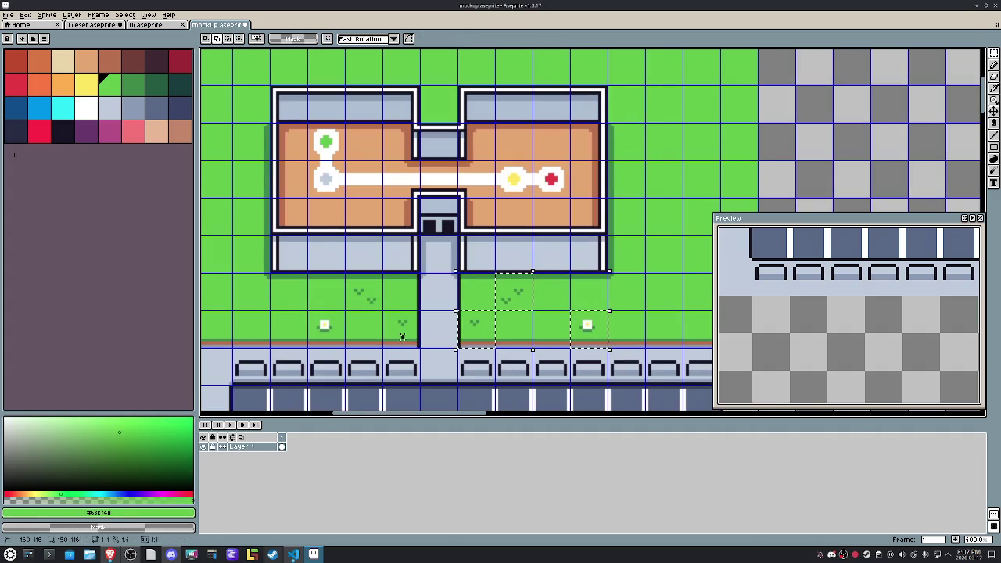
pyautogui.keyDown('shift'); pyautogui.moveTo(402, 336); pyautogui.dragTo(364, 293); pyautogui.keyUp('shift')
pyautogui.keyDown('shift'); pyautogui.click(325, 332); pyautogui.keyUp('shift')
pyautogui.click(571, 287)
# Step: Paste the copied lawn tiles onto a new Layer 2 and hide Layer 1
pyautogui.rightClick(266, 446)
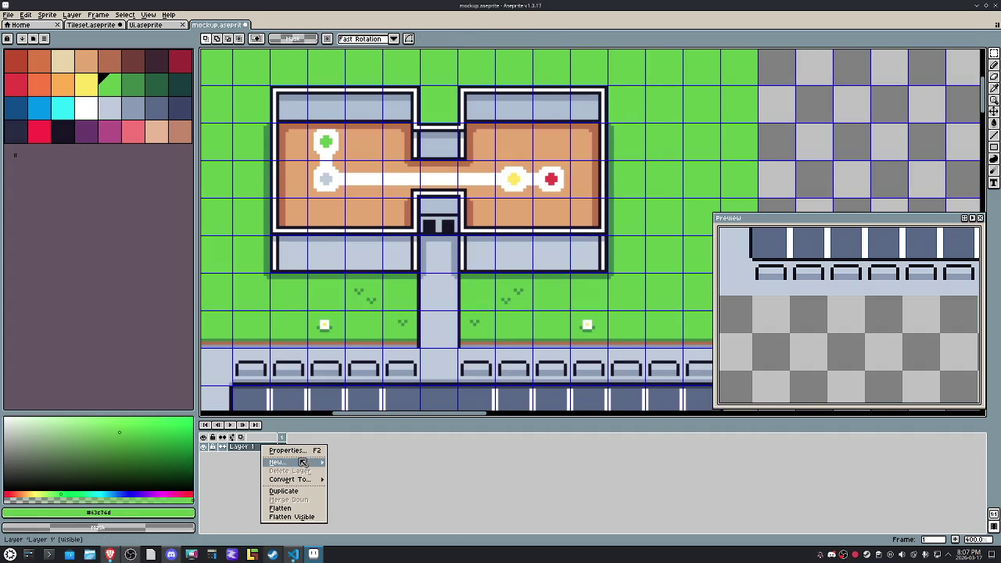
pyautogui.moveTo(279, 462)
pyautogui.click(348, 467)
pyautogui.hotkey('ctrl', 'v')
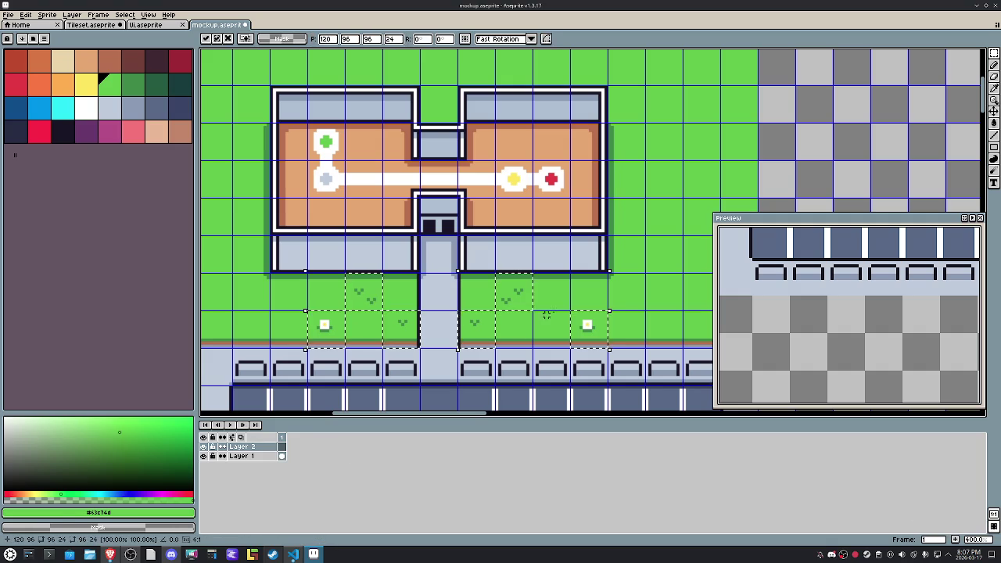
pyautogui.click(204, 456)
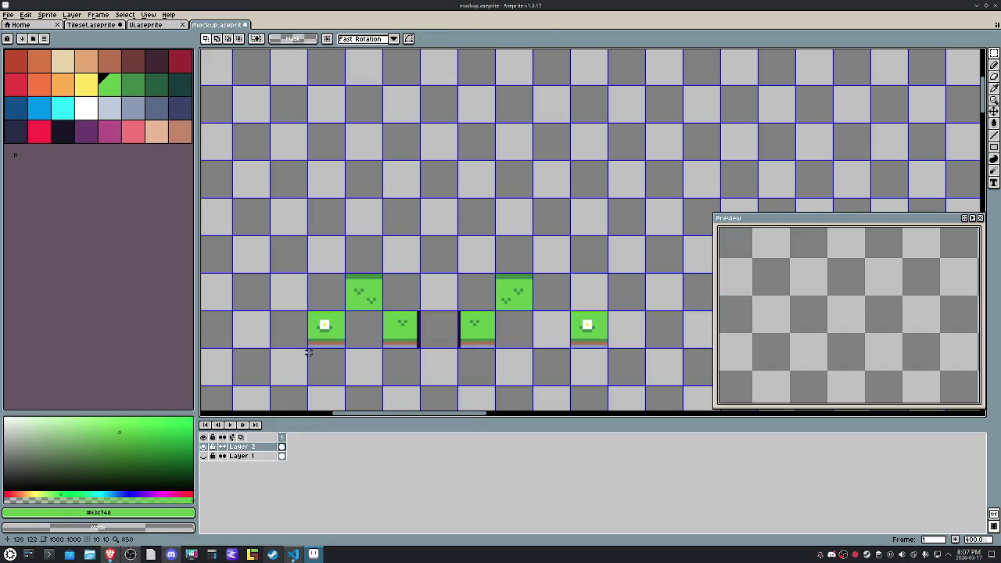
# Step: Magic-Wand erase the light green fill, red strips and dark edge strips from the pasted tiles
pyautogui.moveTo(288, 241); pyautogui.dragTo(667, 409)
pyautogui.press('w')
pyautogui.scroll(1, 458, 360)
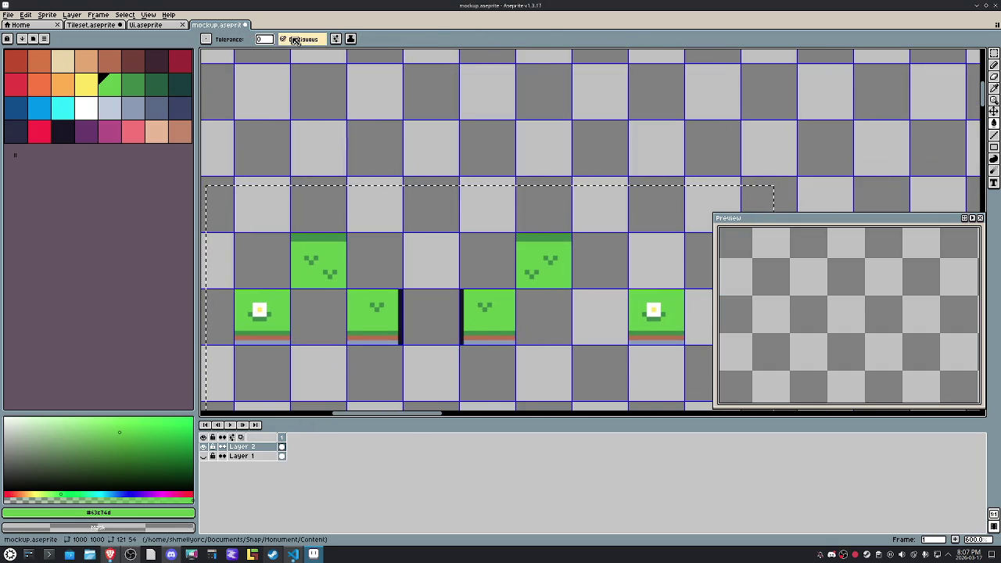
pyautogui.click(294, 39)
pyautogui.click(270, 338)
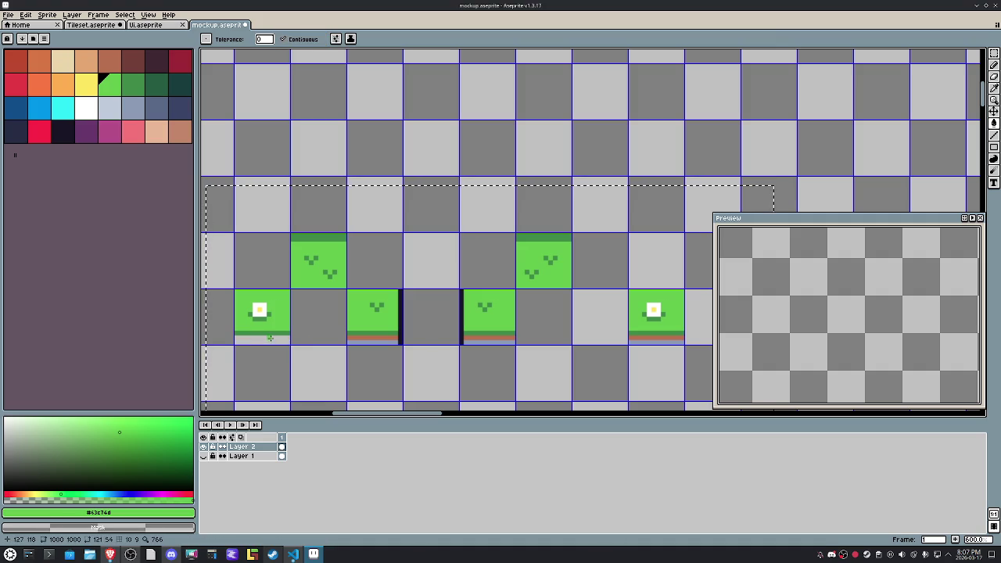
pyautogui.press('Delete')
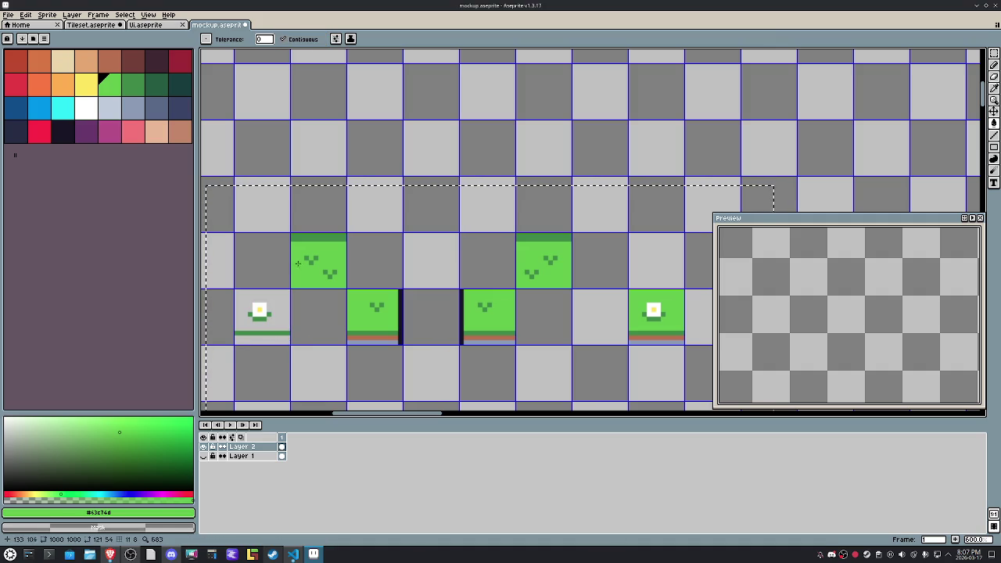
pyautogui.hotkey('ctrl', 'z')
pyautogui.click(290, 39)
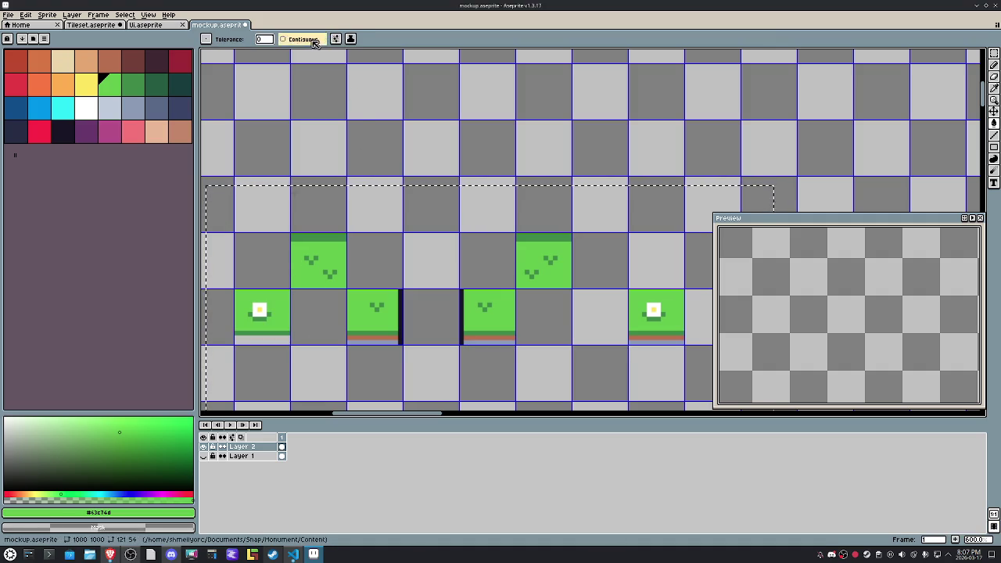
pyautogui.click(282, 297)
pyautogui.press('Delete')
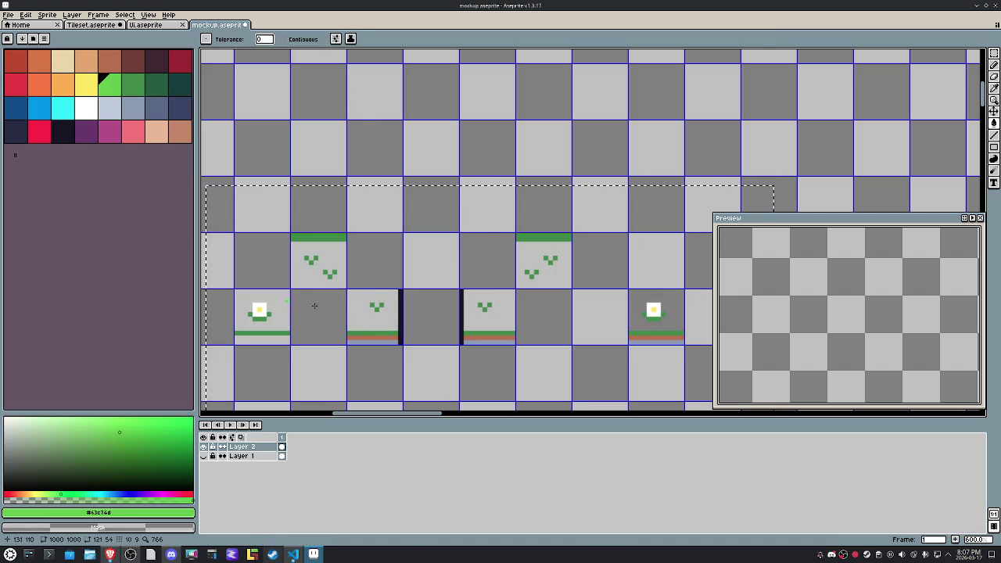
pyautogui.click(385, 338)
pyautogui.press('Delete')
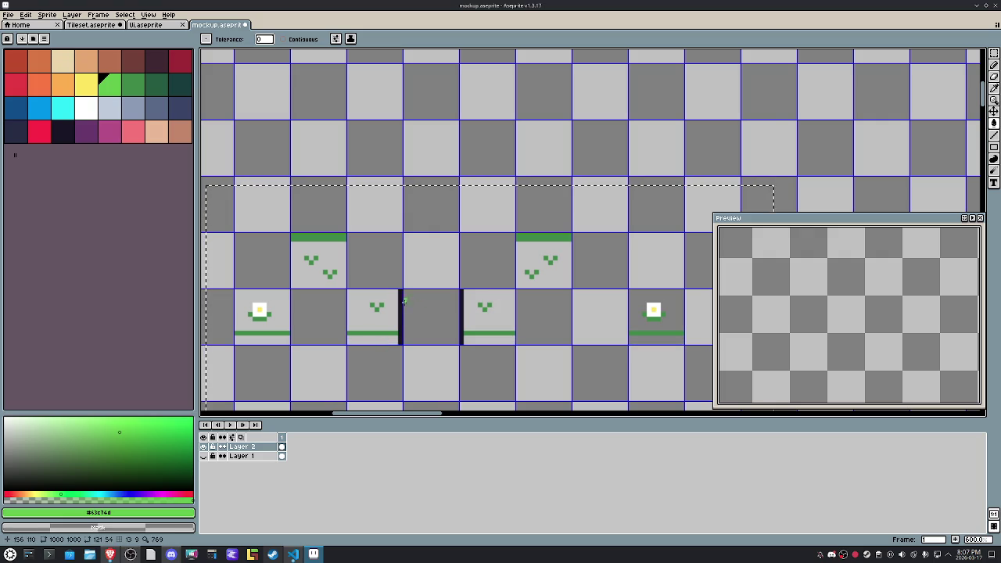
pyautogui.click(400, 305)
pyautogui.press('Delete')
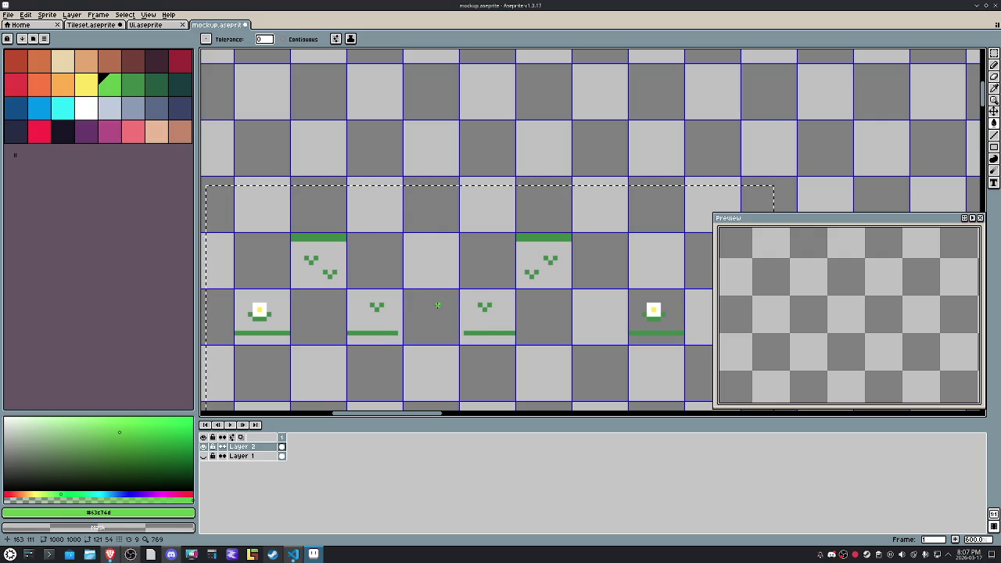
# Step: Delete the leftover green bars with rectangle selections, then show Layer 1 again
pyautogui.press('m')
pyautogui.click(364, 39)
pyautogui.click(362, 44)
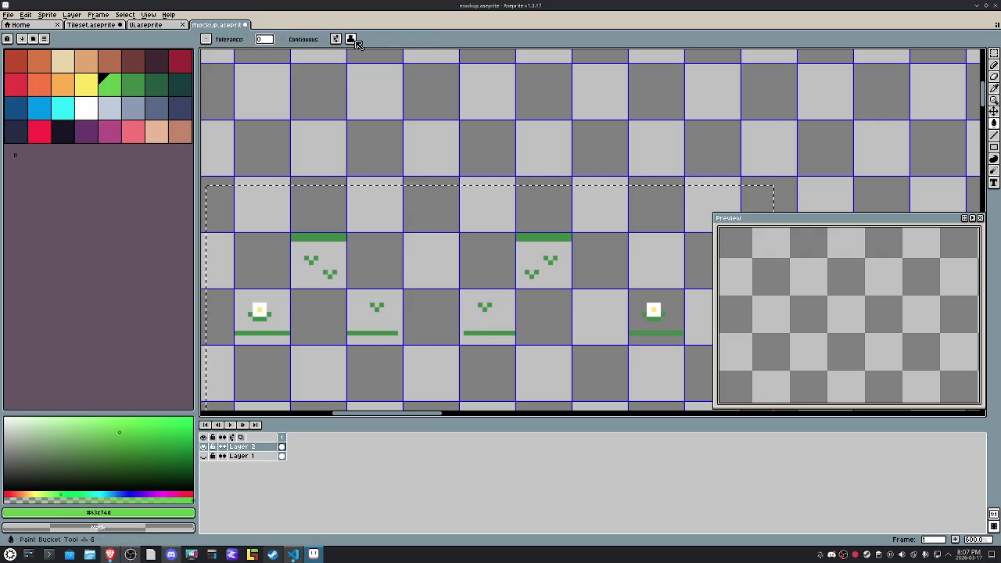
pyautogui.click(273, 197)
pyautogui.moveTo(273, 197); pyautogui.dragTo(610, 244)
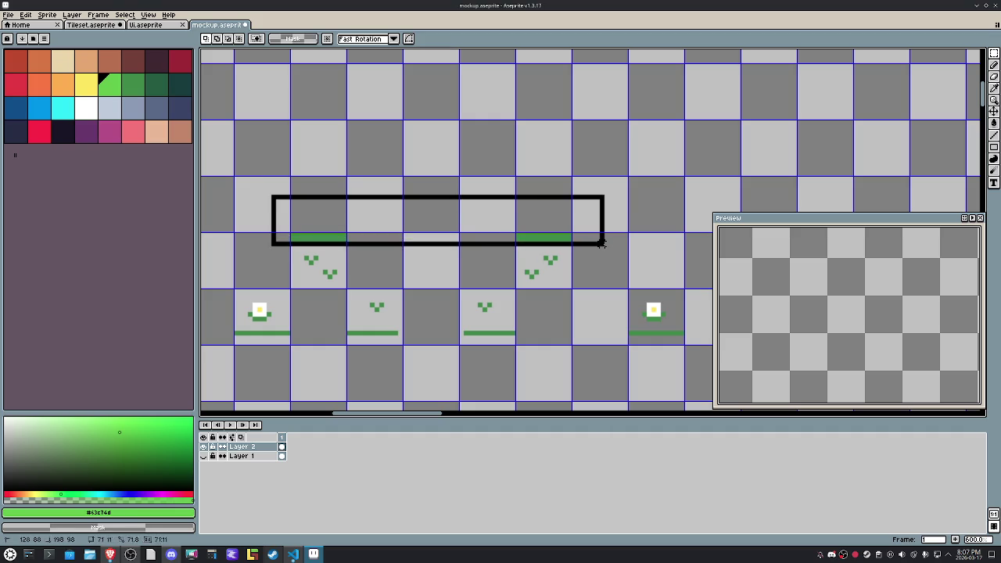
pyautogui.press('Delete')
pyautogui.moveTo(592, 328); pyautogui.dragTo(700, 352)
pyautogui.press('Delete')
pyautogui.moveTo(554, 350)
pyautogui.mouseDown()
pyautogui.moveTo(335, 325)
pyautogui.moveTo(227, 327)
pyautogui.mouseUp()
pyautogui.press('Delete')
pyautogui.press('Delete')
pyautogui.click(386, 215)
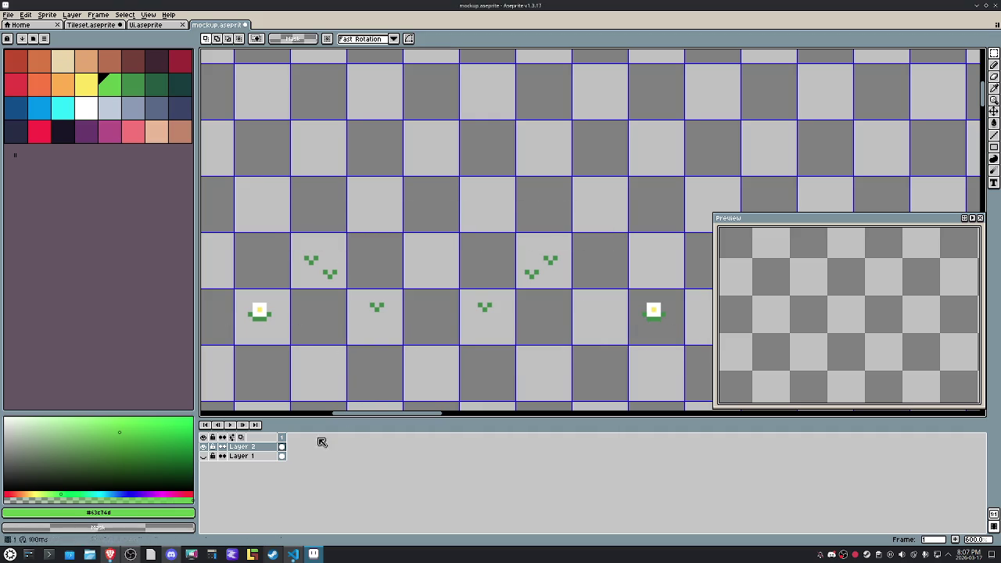
pyautogui.click(203, 456)
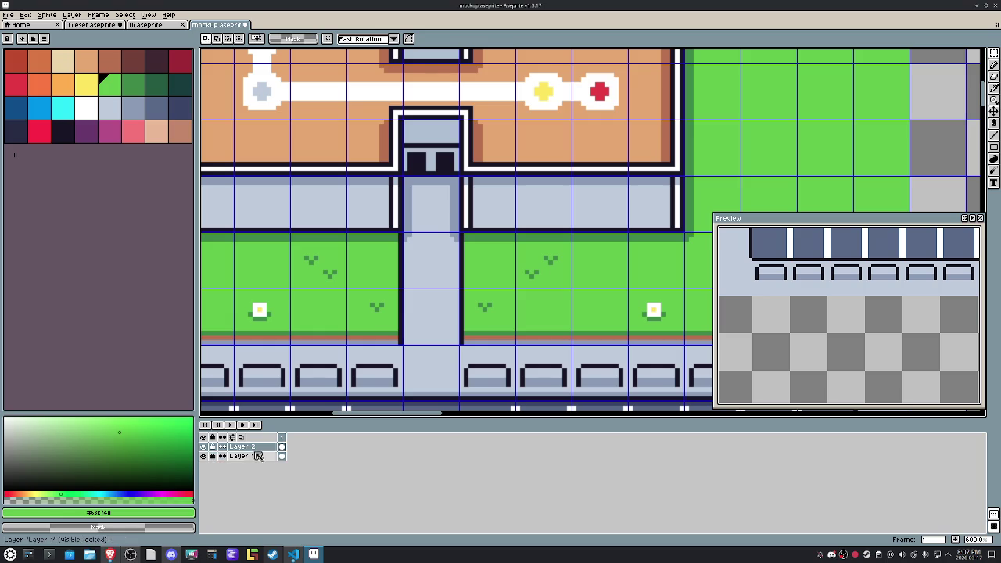
# Step: Paste a copy of the grass-tuft tile three tiles to the left
pyautogui.scroll(-1, 482, 103)
pyautogui.press('h')
pyautogui.moveTo(596, 300)
pyautogui.mouseDown()
pyautogui.moveTo(539, 290)
pyautogui.moveTo(512, 299)
pyautogui.mouseUp()
pyautogui.scroll(-1, 538, 289)
pyautogui.scroll(-2, 534, 299)
pyautogui.press('m')
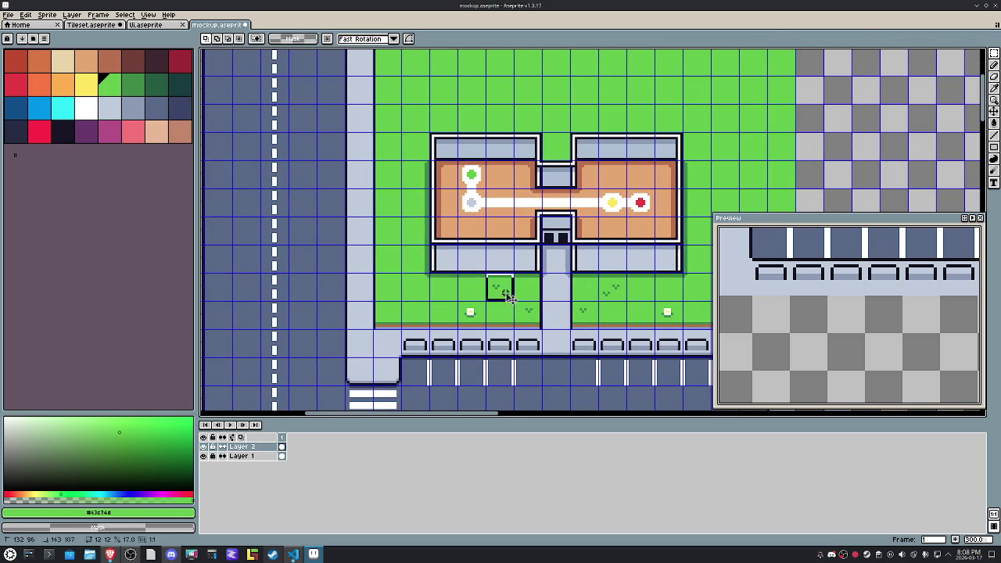
pyautogui.hotkey('ctrl', 'c')
pyautogui.hotkey('ctrl', 'v')
pyautogui.press('Left')
pyautogui.press('Left')
pyautogui.press('Left')
pyautogui.press('Return')
# Step: Sample the dark tuft green, then move a tuft tile up one cell and delete it
pyautogui.scroll(2, 423, 290)
pyautogui.press('i')
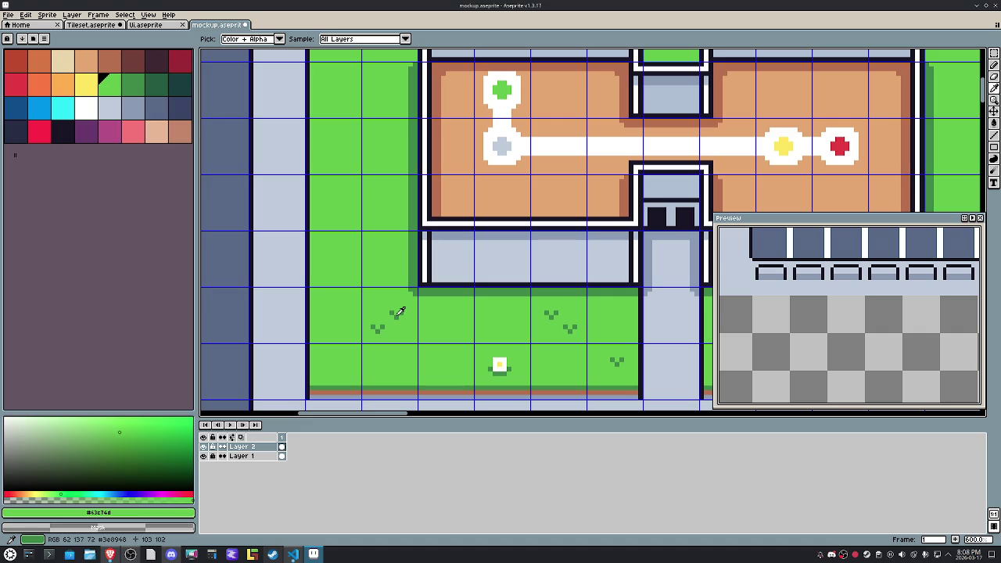
pyautogui.click(397, 314)
pyautogui.press('b')
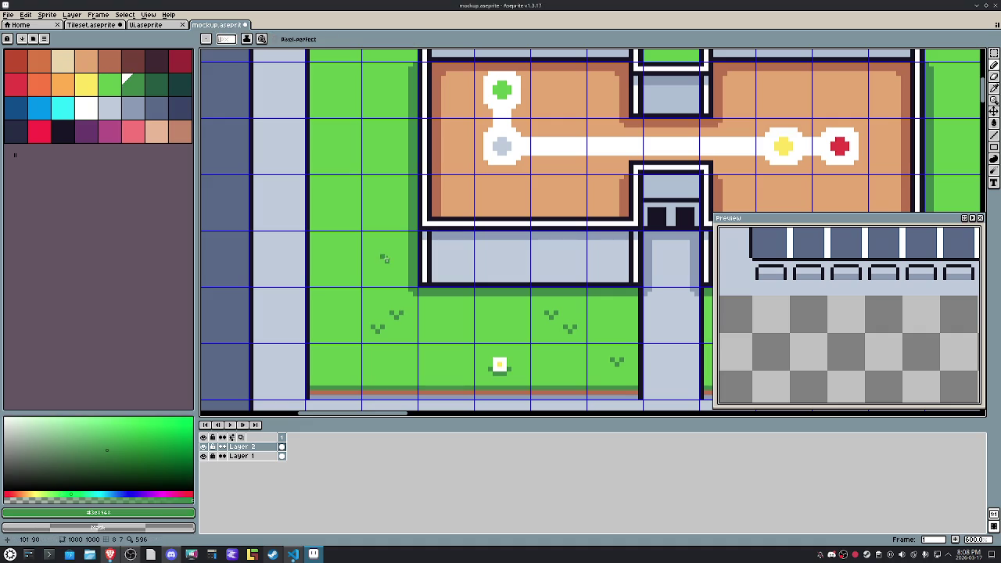
pyautogui.press('m')
pyautogui.scroll(-2, 388, 257)
pyautogui.moveTo(371, 239); pyautogui.dragTo(410, 277)
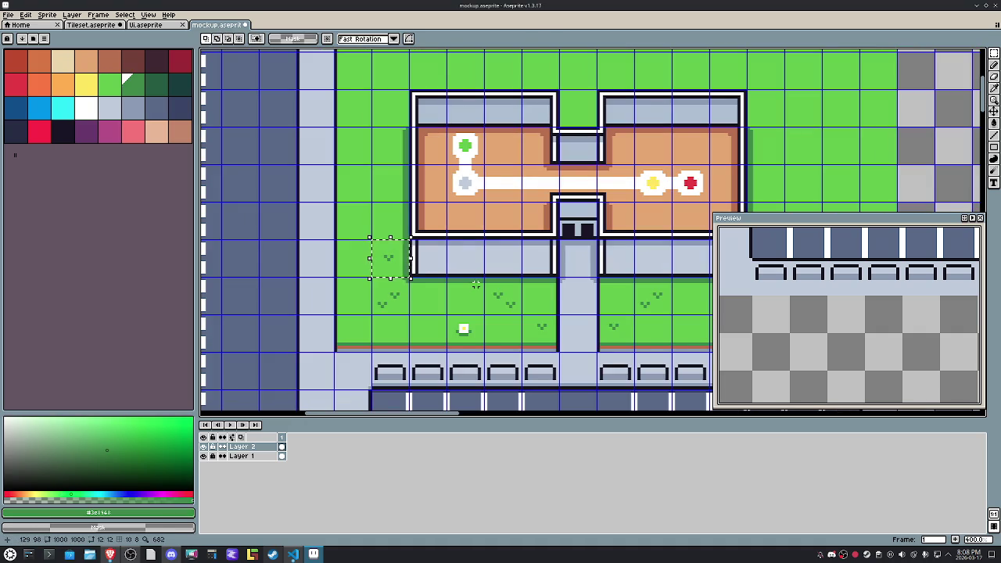
pyautogui.press('Up')
pyautogui.press('Delete')
# Step: Shift the tuft near the building corner two pixels left
pyautogui.scroll(1, 416, 273)
pyautogui.moveTo(359, 236); pyautogui.dragTo(400, 278)
pyautogui.scroll(4, 380, 260)
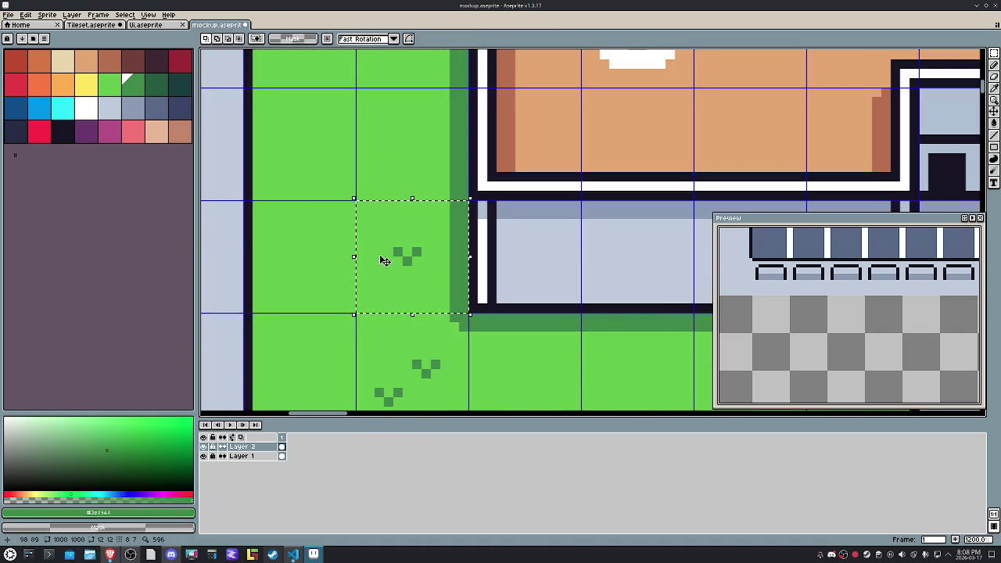
pyautogui.press('Left')
pyautogui.press('Left')
pyautogui.click(453, 260)
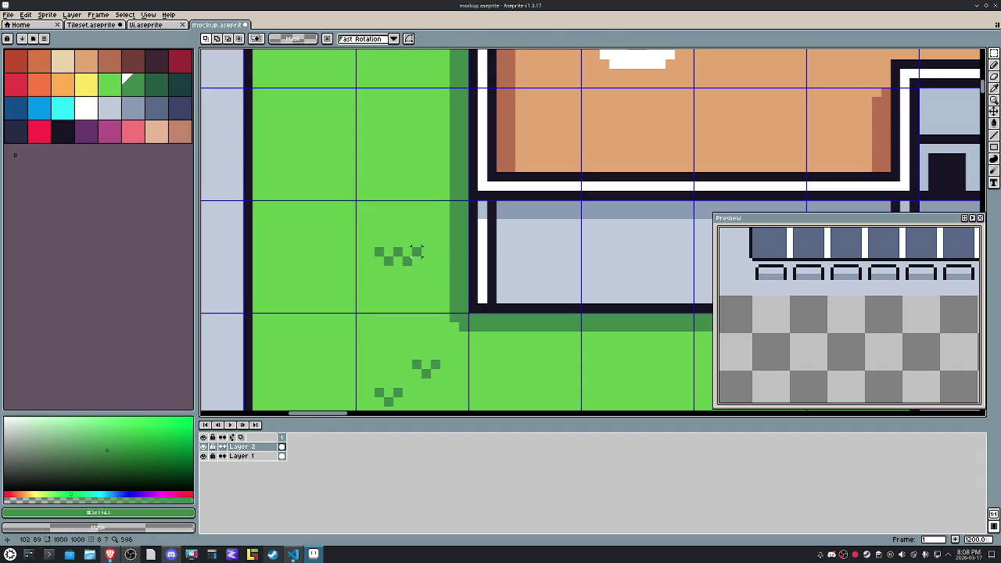
# Step: Reposition the grass tuft three cells to the right
pyautogui.scroll(-2, 391, 219)
pyautogui.scroll(-3, 403, 199)
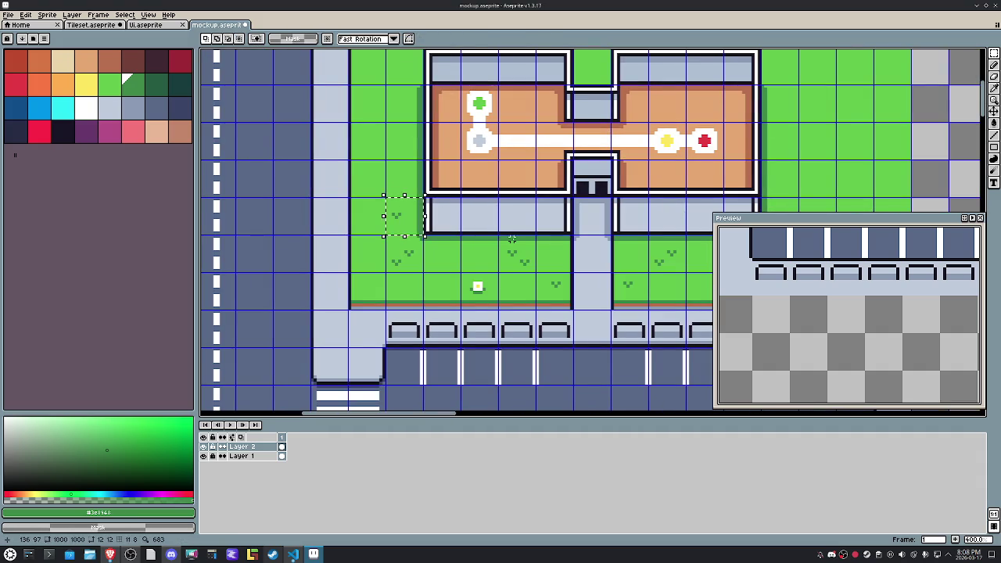
pyautogui.hotkey('shift', 'Left')
pyautogui.hotkey('shift', 'Up')
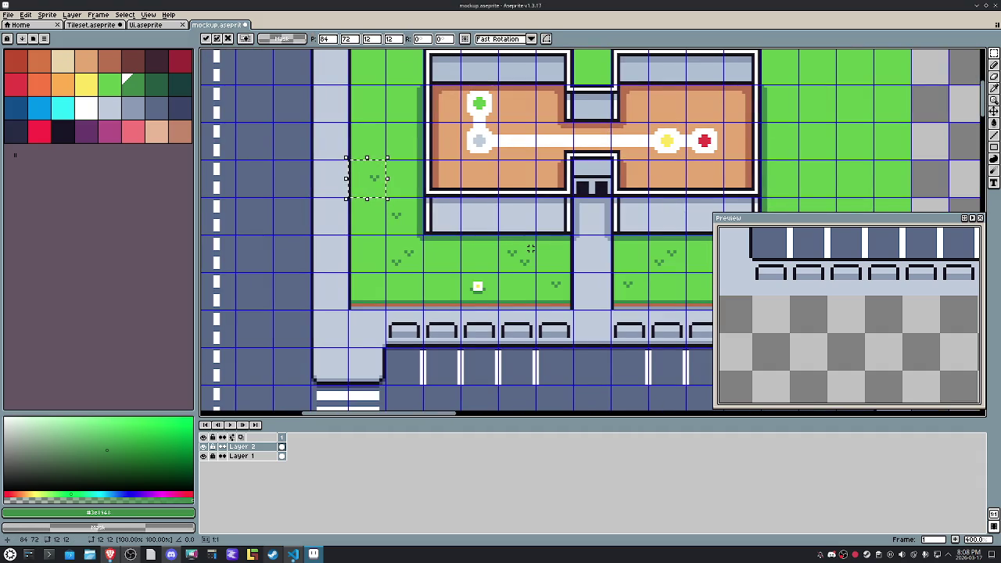
pyautogui.scroll(-1, 521, 243)
pyautogui.hotkey('ctrl', 'z')
pyautogui.hotkey('shift', 'Right')
pyautogui.hotkey('shift', 'Right')
pyautogui.hotkey('shift', 'Right')
pyautogui.press('Return')
# Step: Select the small white flower, clear the selection, and hide Layer 2
pyautogui.moveTo(349, 332)
pyautogui.mouseDown()
pyautogui.moveTo(379, 360)
pyautogui.moveTo(365, 354)
pyautogui.mouseUp()
pyautogui.scroll(3, 373, 354)
pyautogui.hotkey('ctrl', 'z')
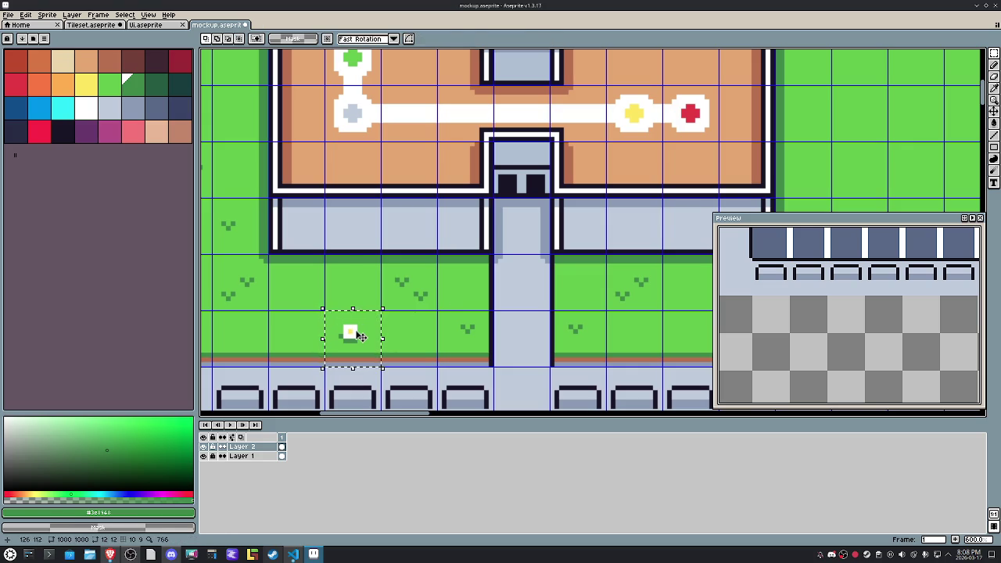
pyautogui.hotkey('ctrl', 'd')
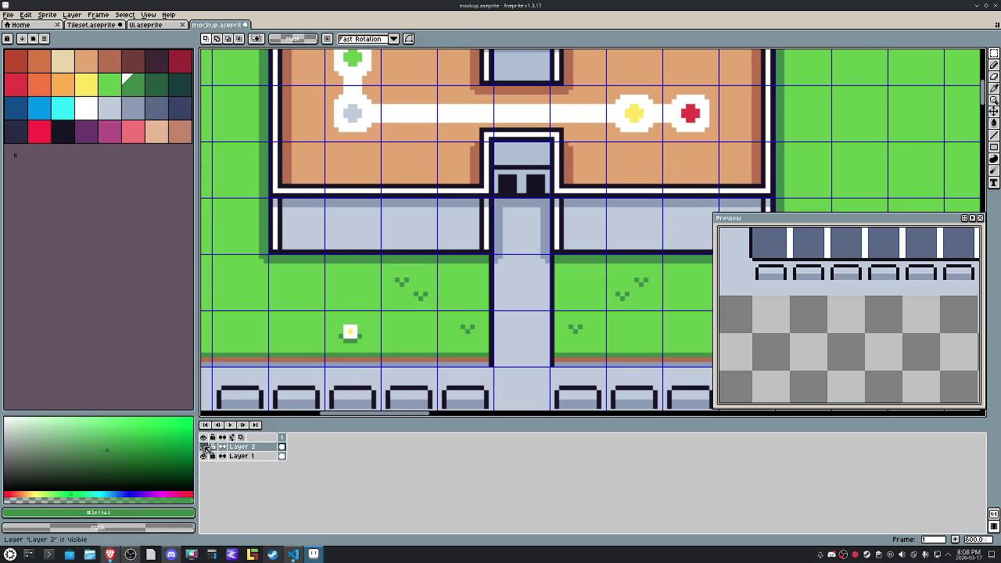
pyautogui.scroll(-1, 413, 329)
pyautogui.moveTo(470, 336)
pyautogui.mouseDown()
pyautogui.moveTo(558, 309)
pyautogui.moveTo(397, 322)
pyautogui.mouseUp()
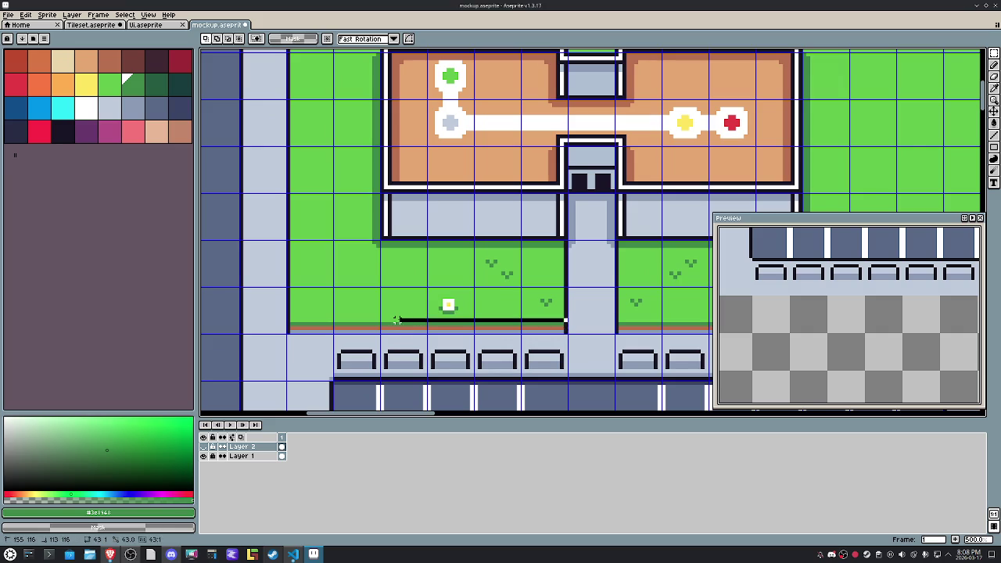
pyautogui.click(485, 318)
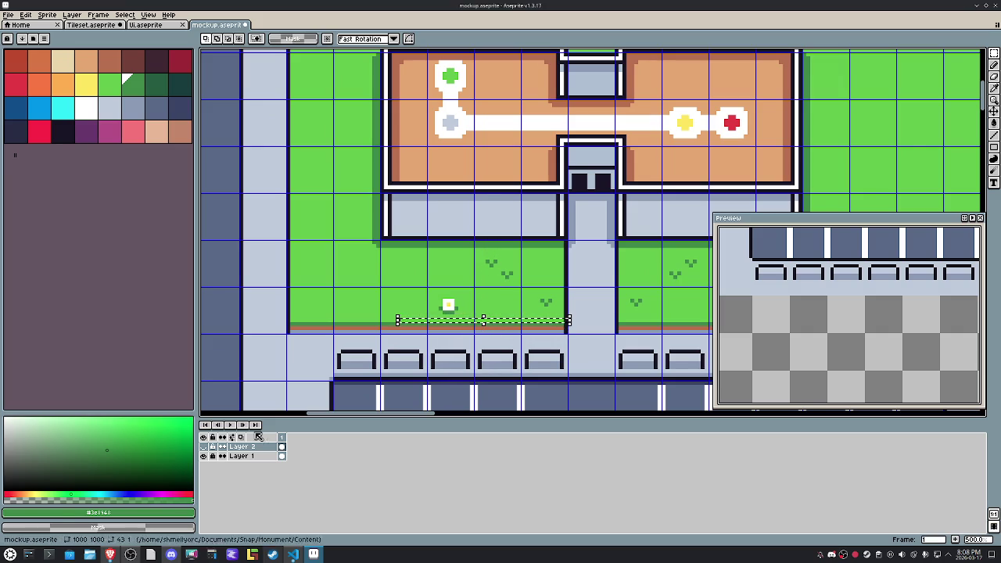
# Step: On Layer 1, stretch thin grass strips upward to cover the stray marks on both lawns
pyautogui.click(246, 462)
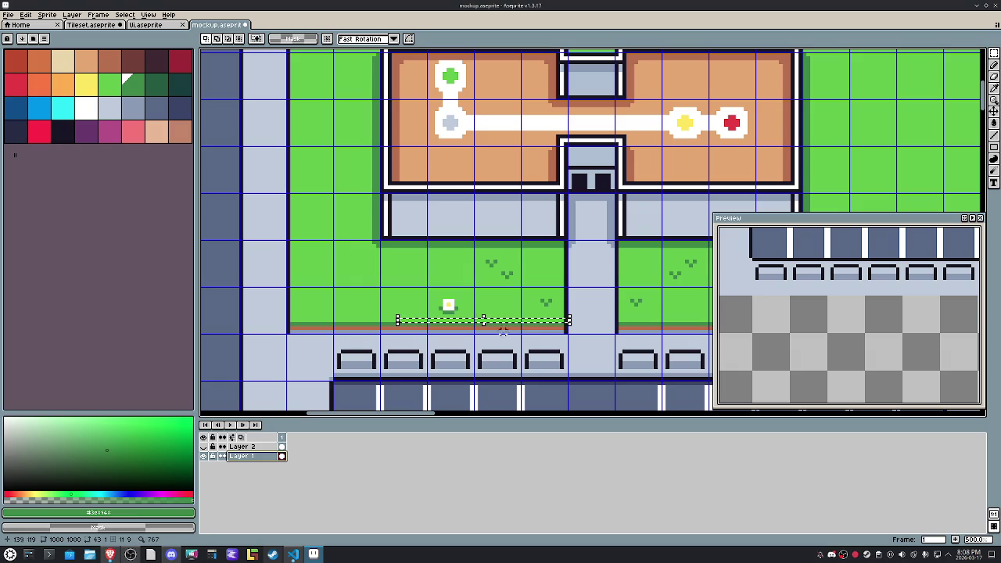
pyautogui.click(487, 319)
pyautogui.moveTo(487, 319); pyautogui.dragTo(494, 255)
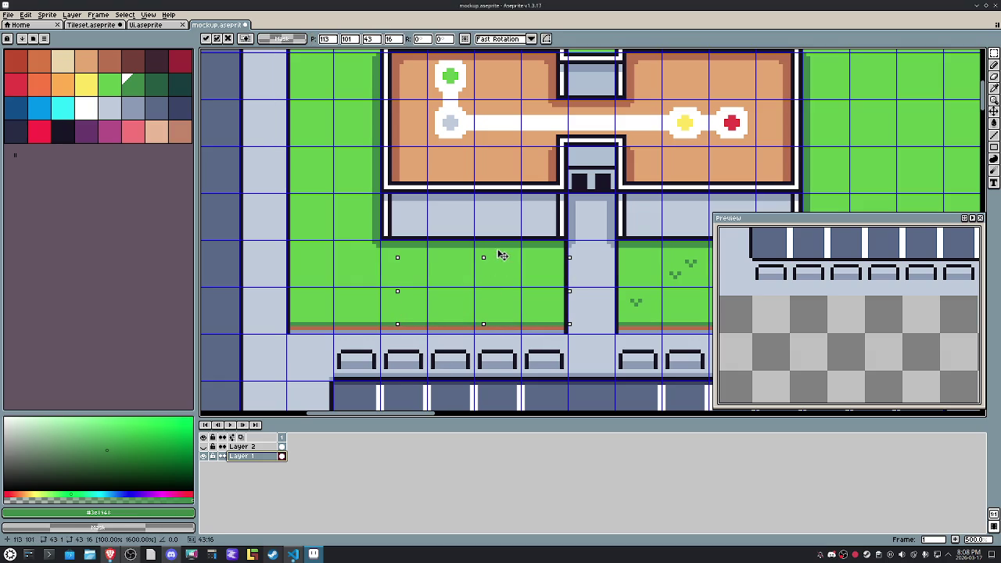
pyautogui.hscroll(5, 540, 268)
pyautogui.moveTo(484, 302); pyautogui.dragTo(287, 306)
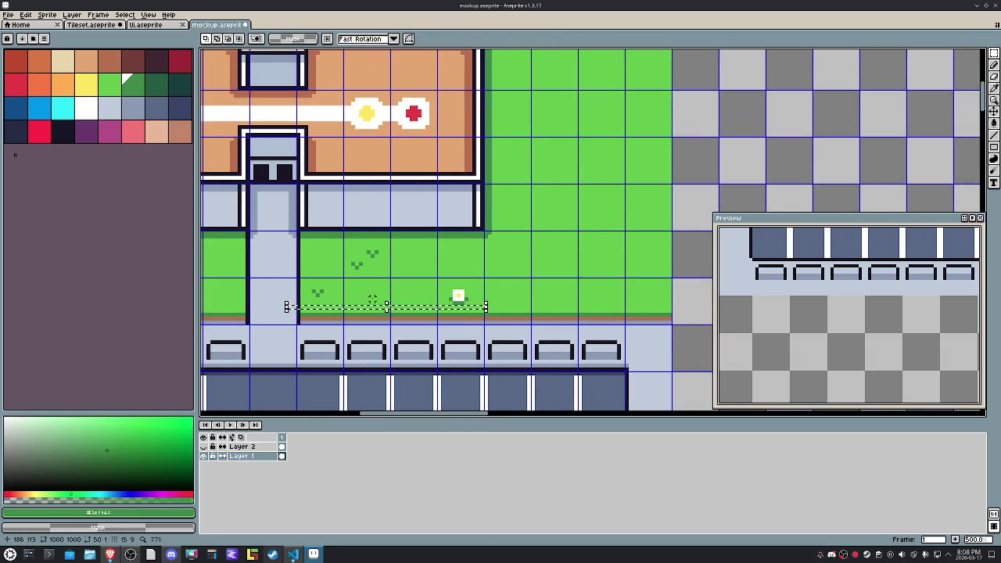
pyautogui.click(391, 307)
pyautogui.moveTo(391, 307); pyautogui.dragTo(402, 243)
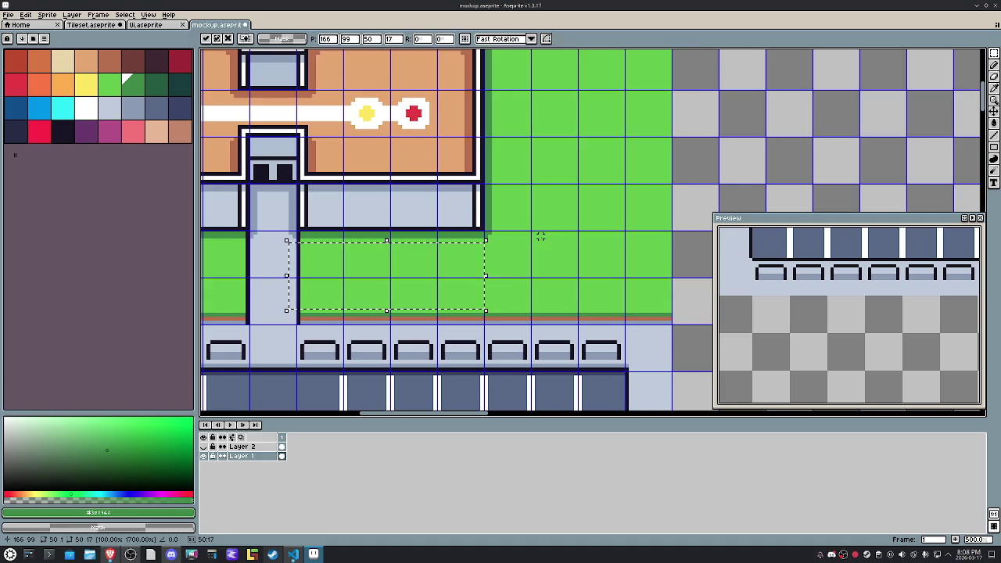
pyautogui.press('Return')
pyautogui.scroll(-2, 496, 224)
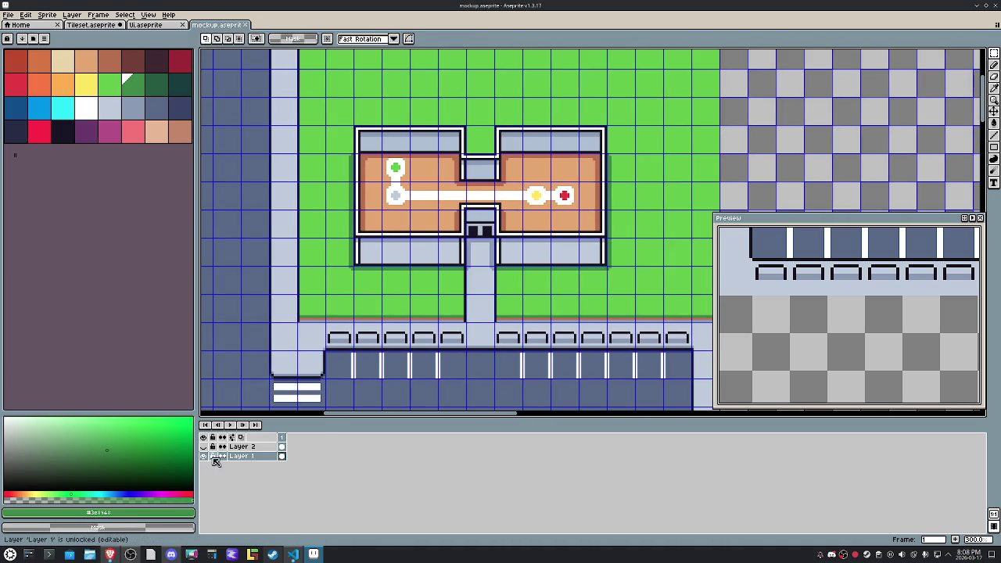
# Step: Show Layer 2 again and move a white flower onto the right-hand lawn
pyautogui.click(252, 448)
pyautogui.click(204, 447)
pyautogui.click(397, 307)
pyautogui.hotkey('shift', 'Right')
pyautogui.hotkey('shift', 'Right')
pyautogui.hotkey('shift', 'Right')
pyautogui.hotkey('shift', 'Right')
pyautogui.hotkey('shift', 'Right')
pyautogui.hotkey('shift', 'Right')
pyautogui.hotkey('shift', 'Right')
pyautogui.hotkey('shift', 'Right')
pyautogui.hotkey('shift', 'Right')
pyautogui.hotkey('shift', 'Up')
pyautogui.hotkey('shift', 'Up')
pyautogui.hotkey('shift', 'Up')
pyautogui.press('Escape')
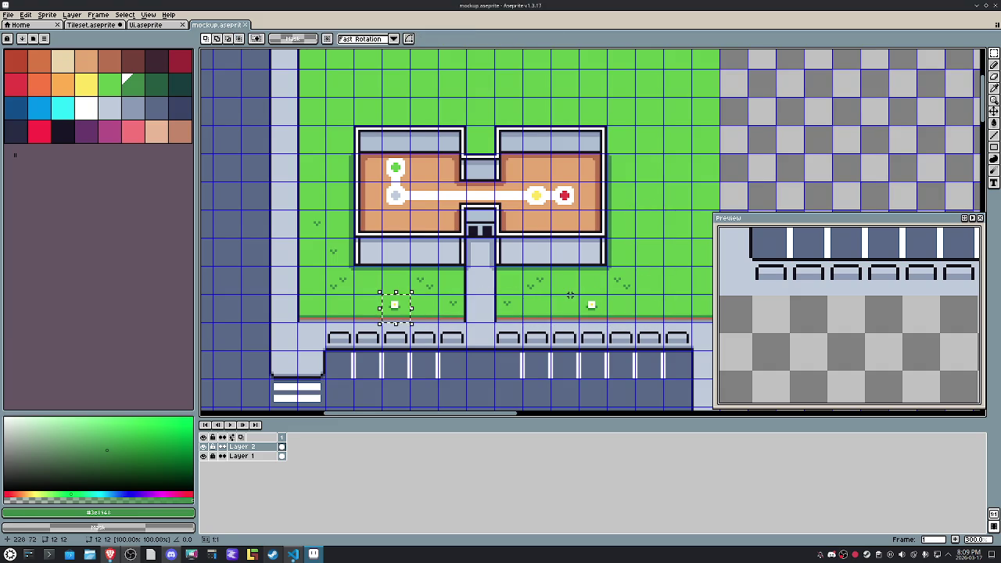
pyautogui.scroll(1, 325, 329)
pyautogui.click(465, 286)
pyautogui.moveTo(465, 285); pyautogui.dragTo(462, 287)
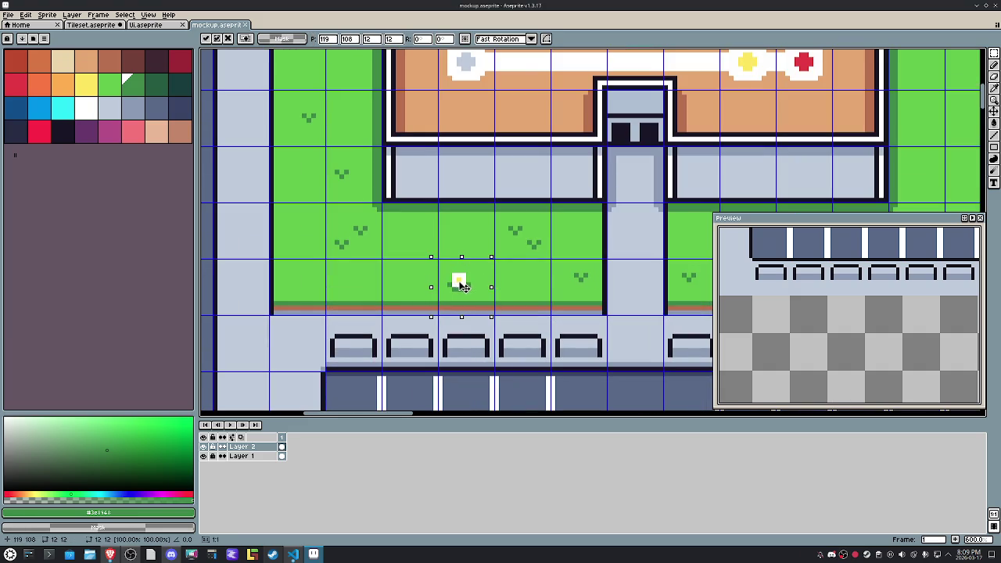
pyautogui.scroll(-4, 552, 270)
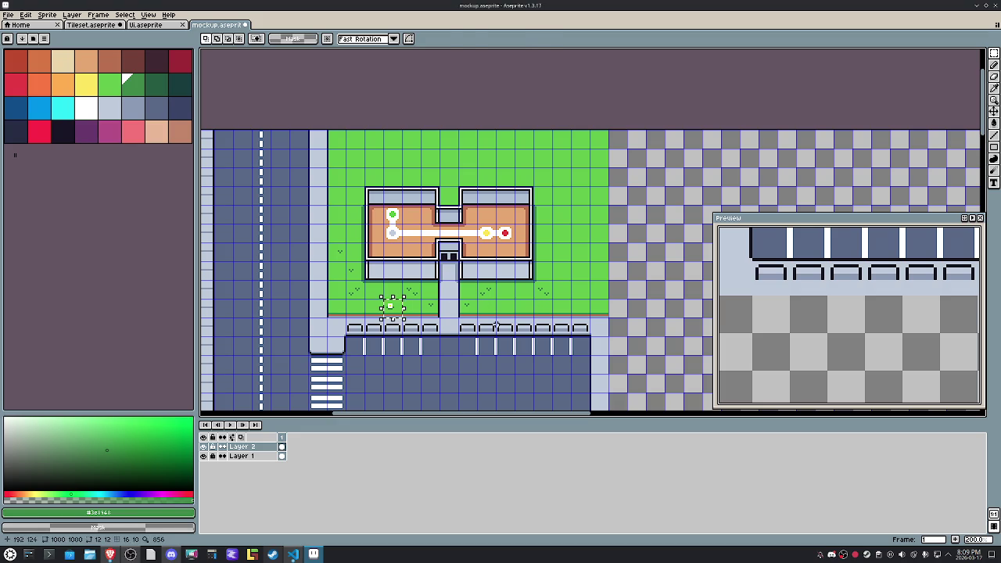
pyautogui.moveTo(407, 304); pyautogui.dragTo(498, 320)
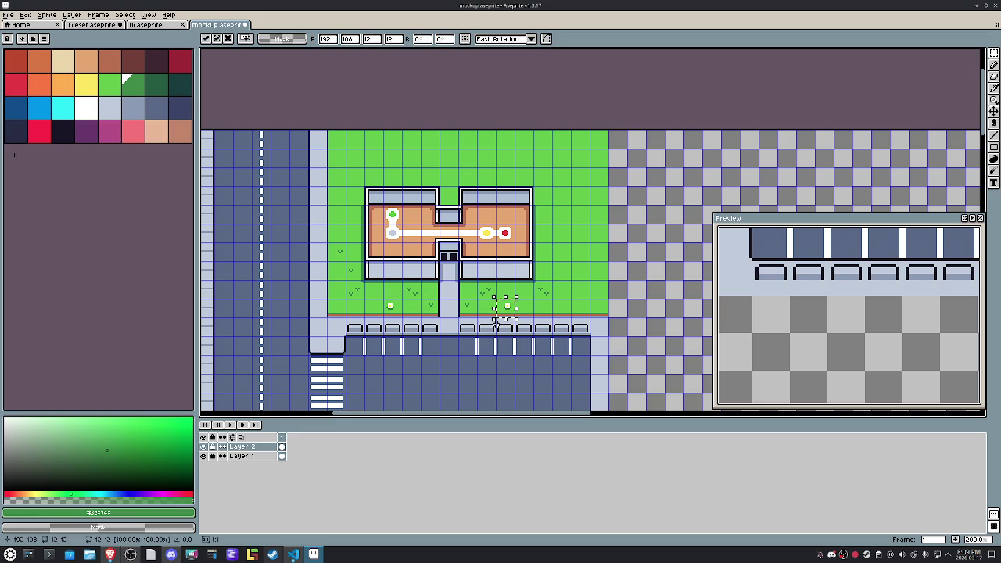
# Step: Move the white flower beside the building down one cell and close the Preview window
pyautogui.scroll(2, 586, 275)
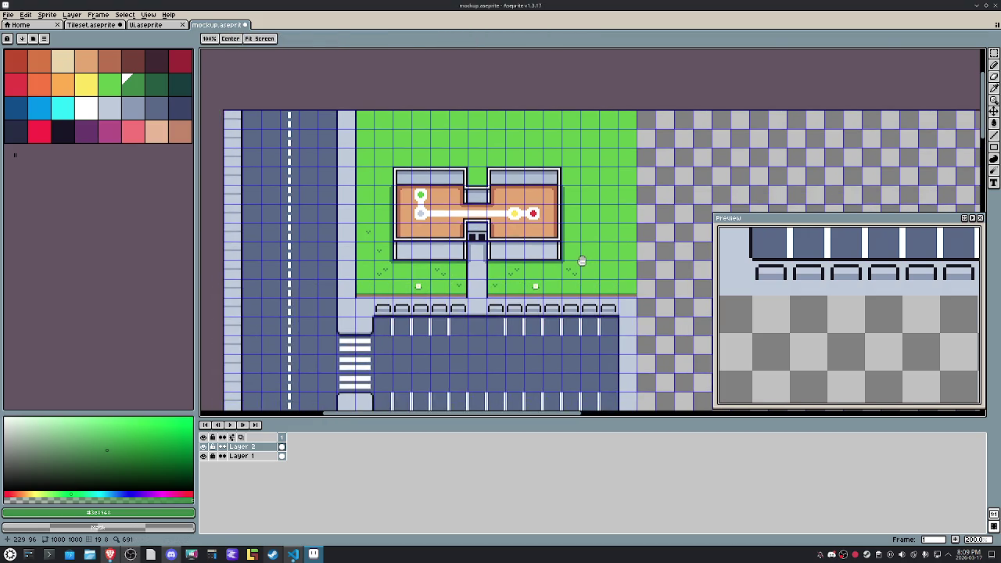
pyautogui.moveTo(587, 274); pyautogui.dragTo(589, 283)
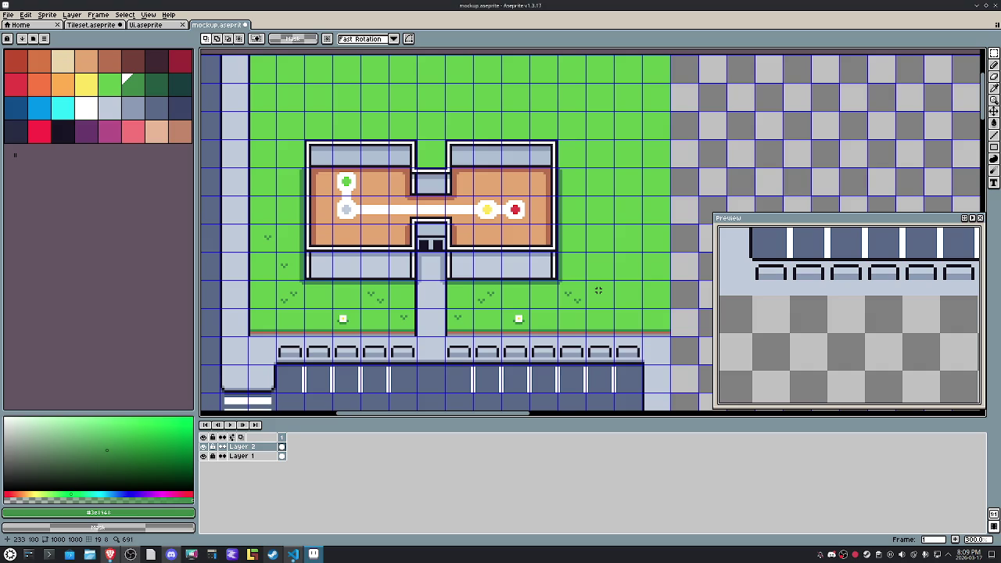
pyautogui.moveTo(499, 306)
pyautogui.mouseDown()
pyautogui.moveTo(533, 338)
pyautogui.moveTo(602, 236)
pyautogui.mouseUp()
pyautogui.press('Down')
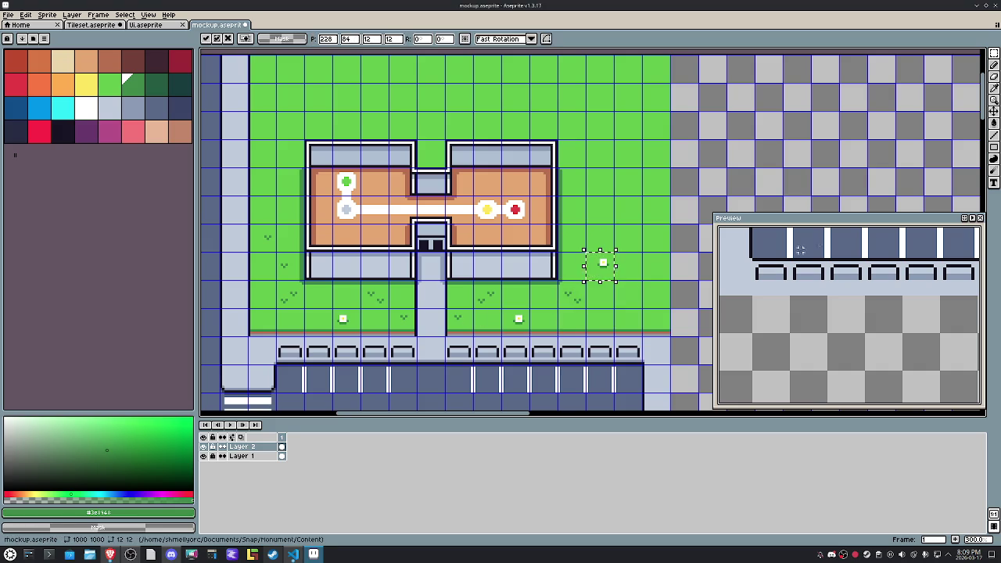
pyautogui.click(980, 217)
# Step: Copy the lower-lawn flower and nudge the copy to the building's top-left corner
pyautogui.moveTo(357, 316); pyautogui.dragTo(337, 334)
pyautogui.hotkey('ctrl', 'c')
pyautogui.hotkey('ctrl', 'v')
pyautogui.press('Up')
pyautogui.press('Up')
pyautogui.press('Left')
pyautogui.press('Left')
pyautogui.press('Left')
pyautogui.press('Up')
pyautogui.press('Up')
pyautogui.press('Up')
pyautogui.press('Up')
pyautogui.press('Right')
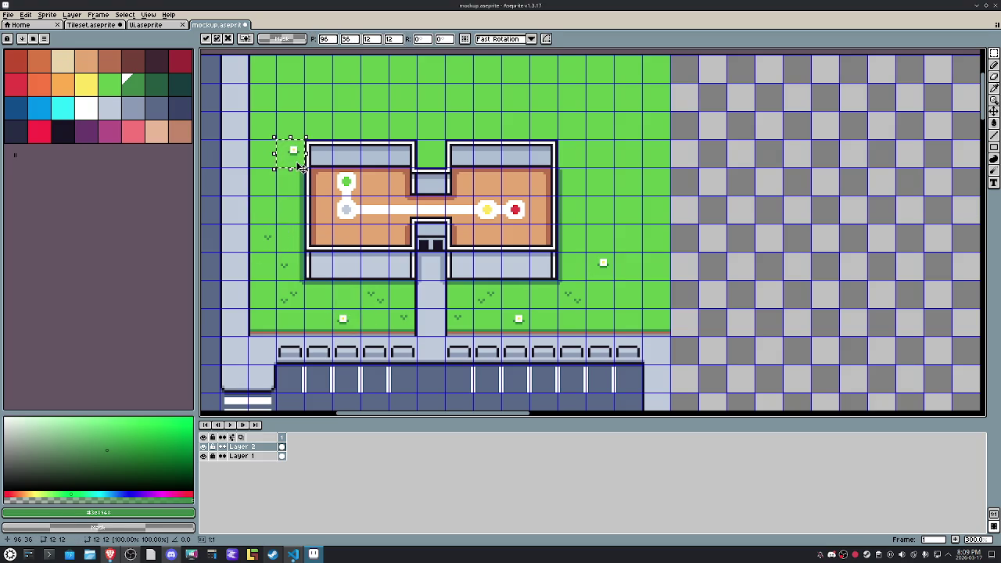
pyautogui.press('[')
pyautogui.press('[')
pyautogui.press('[')
pyautogui.press('g')
pyautogui.scroll(5, 301, 168)
# Step: Paint-bucket the corner flower's petals orange and its centre pixel white
pyautogui.click(365, 150)
pyautogui.click(62, 108)
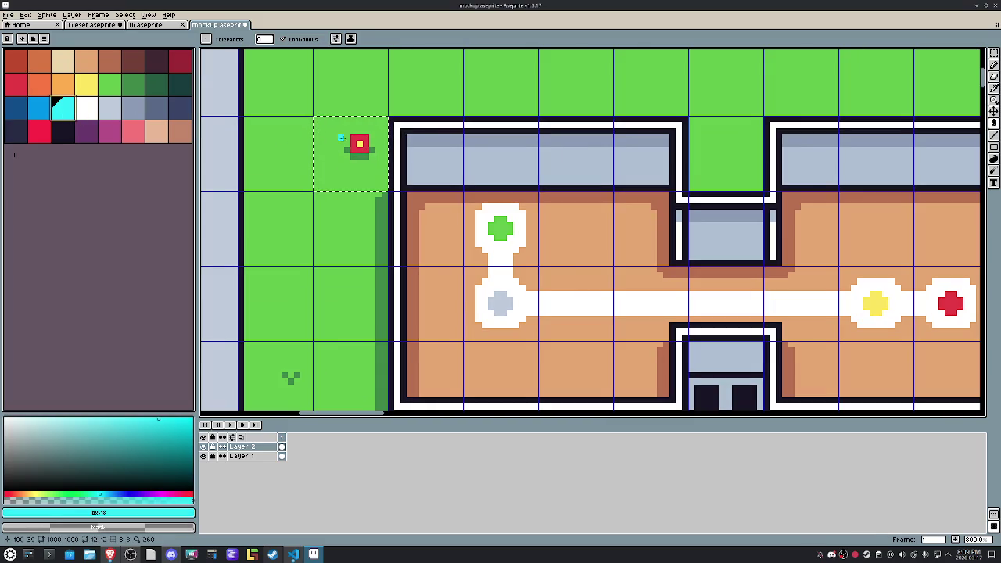
pyautogui.click(38, 108)
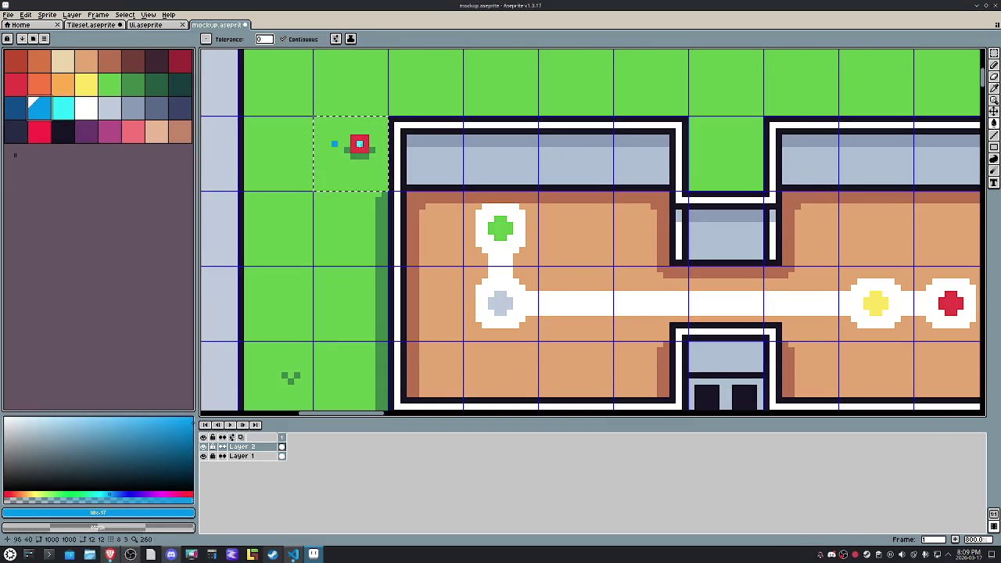
pyautogui.press('m')
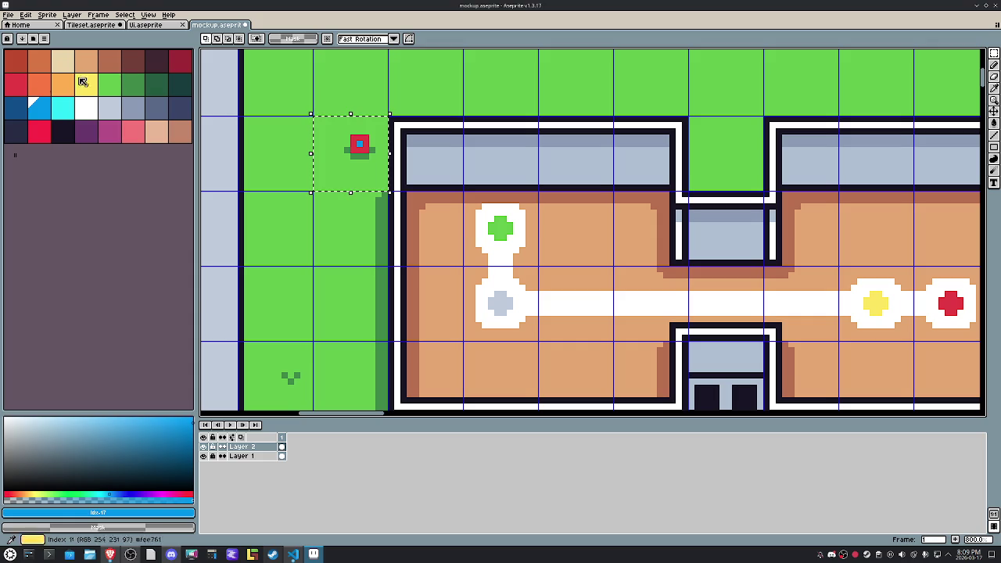
pyautogui.click(38, 84)
pyautogui.press('g')
pyautogui.click(359, 131)
pyautogui.hotkey('ctrl', 'z')
pyautogui.click(356, 140)
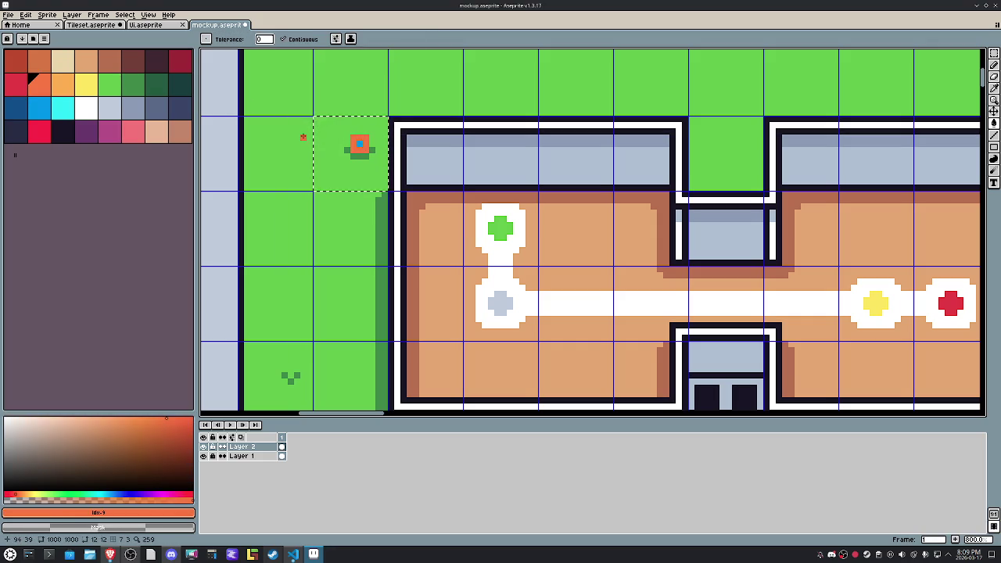
pyautogui.click(87, 108)
pyautogui.click(359, 144)
pyautogui.press('m')
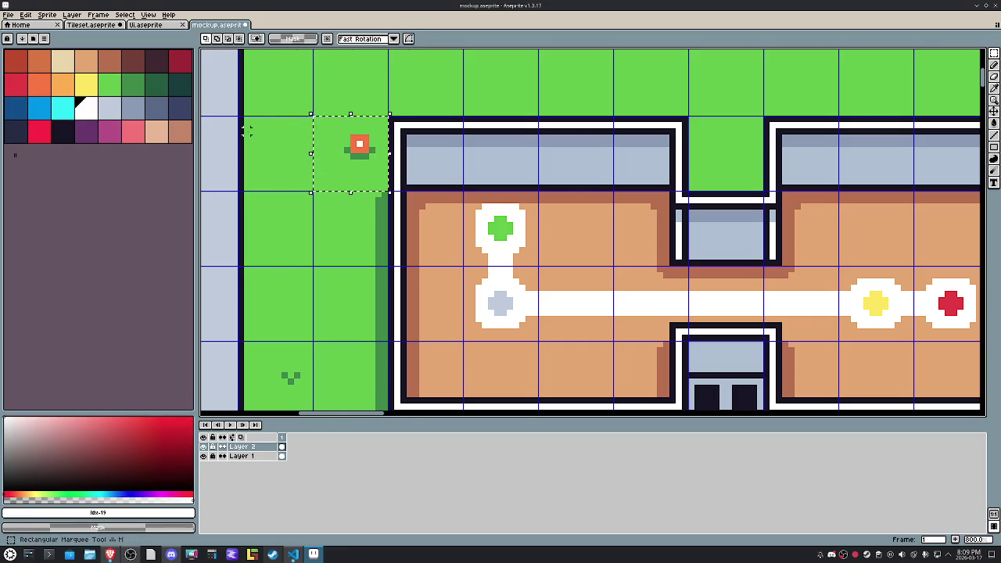
pyautogui.scroll(-4, 247, 131)
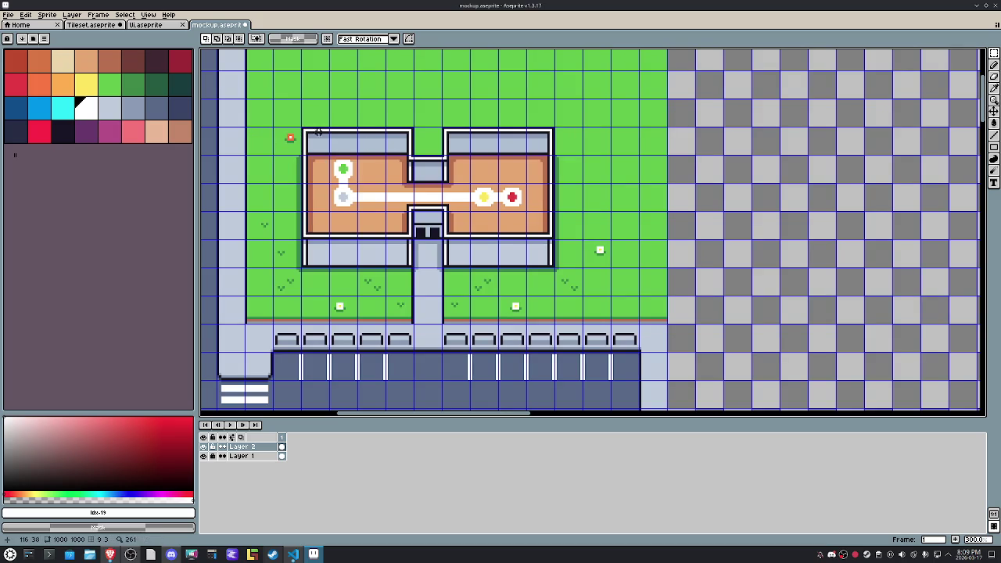
# Step: Copy the orange flower six cells right, then paste a white flower copy shifted up and left
pyautogui.moveTo(270, 125)
pyautogui.mouseDown()
pyautogui.moveTo(304, 155)
pyautogui.moveTo(346, 83)
pyautogui.mouseUp()
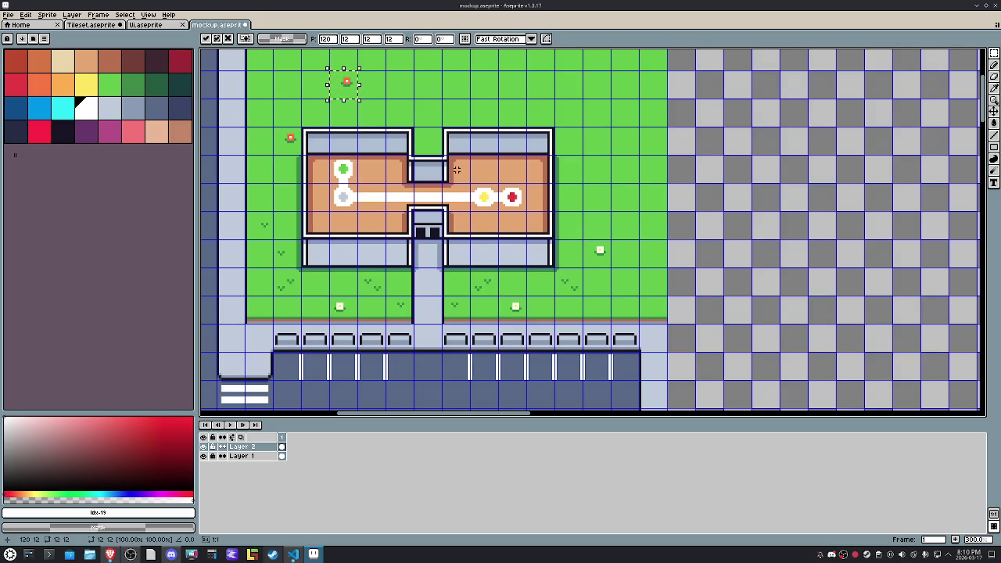
pyautogui.moveTo(345, 83); pyautogui.dragTo(513, 84)
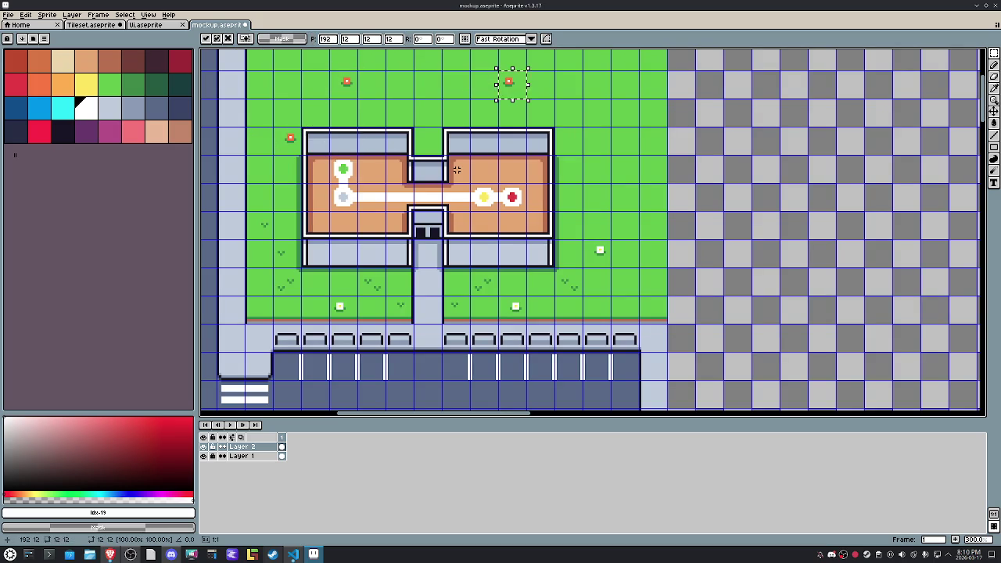
pyautogui.moveTo(614, 257); pyautogui.dragTo(600, 253)
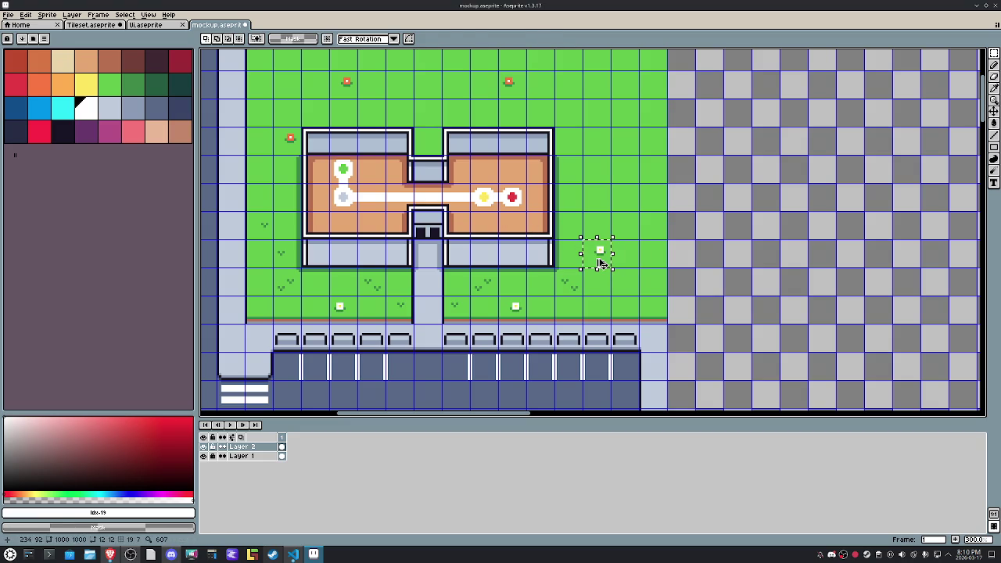
pyautogui.hotkey('ctrl', 'c')
pyautogui.hotkey('ctrl', 'v')
pyautogui.press('Up')
pyautogui.press('Up')
pyautogui.press('Up')
pyautogui.press('Left')
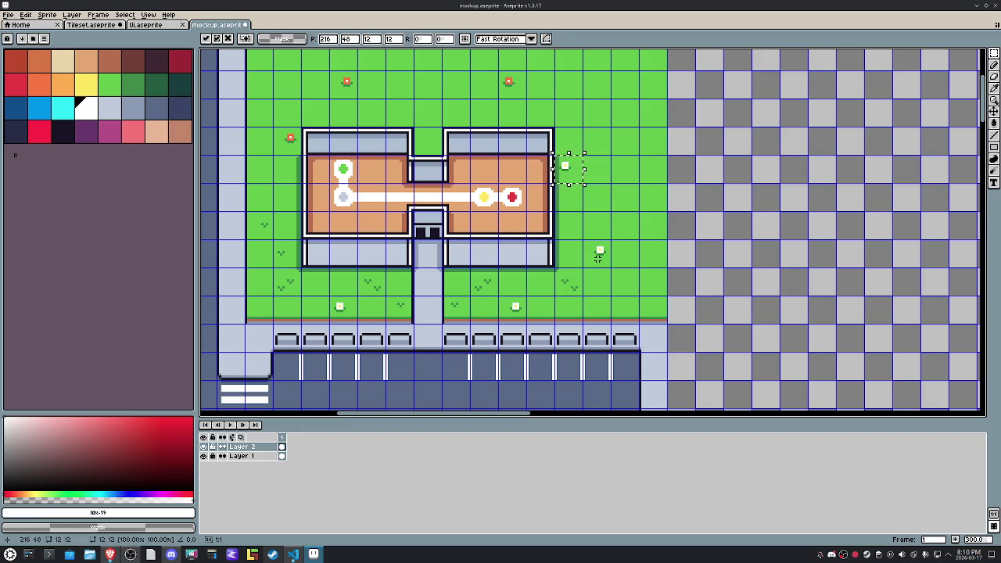
pyautogui.press('Up')
pyautogui.press('Up')
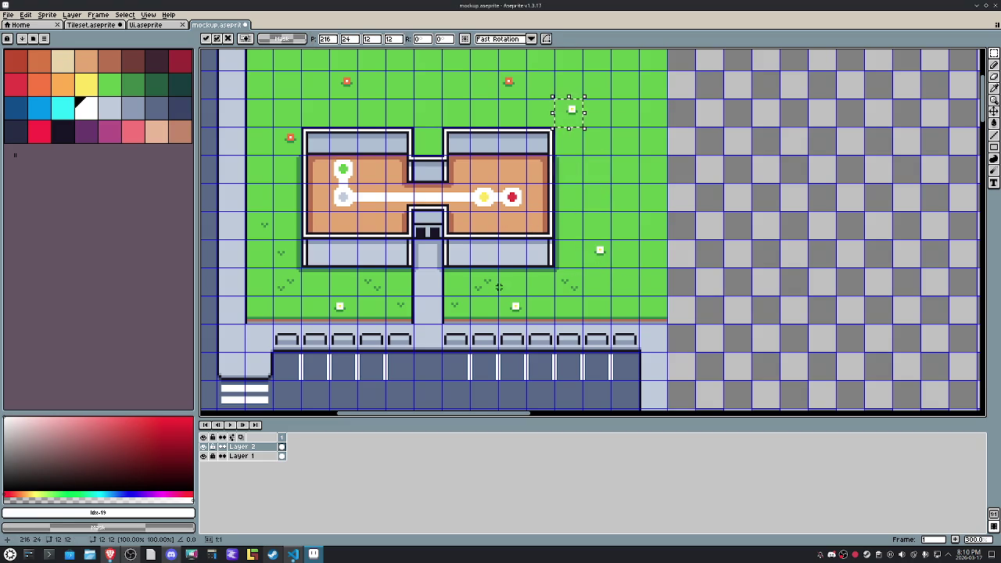
# Step: Duplicate a grass tuft and nudge the copy up, left, then right
pyautogui.moveTo(481, 288); pyautogui.dragTo(494, 292)
pyautogui.hotkey('ctrl', 'c')
pyautogui.hotkey('ctrl', 'v')
pyautogui.press('Up')
pyautogui.press('Up')
pyautogui.press('Up')
pyautogui.press('Up')
pyautogui.press('Up')
pyautogui.press('Up')
pyautogui.press('Left')
pyautogui.press('Left')
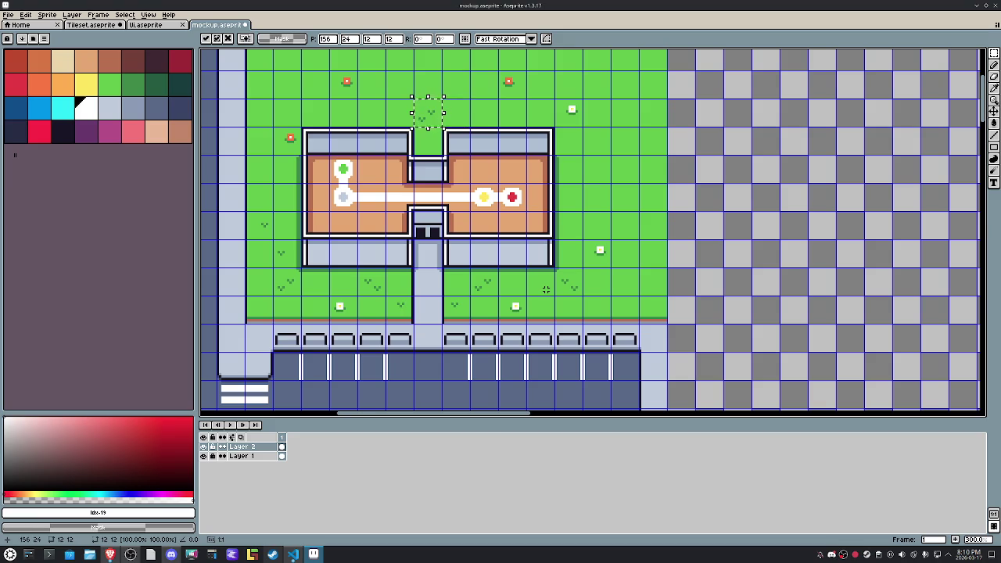
pyautogui.press('Right')
pyautogui.press('Right')
pyautogui.press('Right')
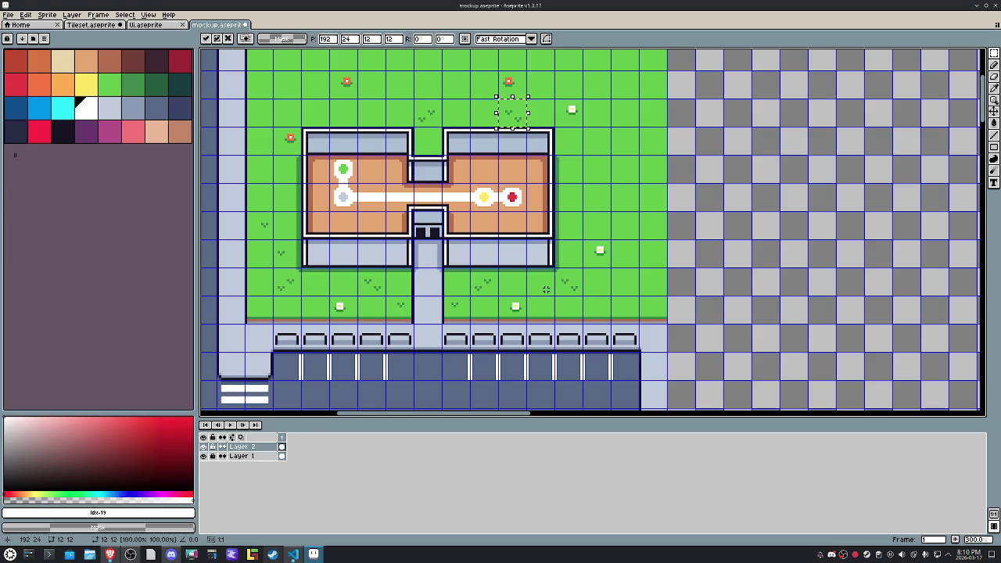
# Step: Copy another lawn grass tuft and nudge the paste up and left
pyautogui.moveTo(388, 297); pyautogui.dragTo(414, 321)
pyautogui.hotkey('ctrl', 'c')
pyautogui.hotkey('ctrl', 'v')
pyautogui.press('Up')
pyautogui.press('Up')
pyautogui.press('Up')
pyautogui.press('Up')
pyautogui.press('Up')
pyautogui.press('Up')
pyautogui.press('Up')
pyautogui.press('Left')
pyautogui.press('Left')
pyautogui.hotkey('shift', 'g')
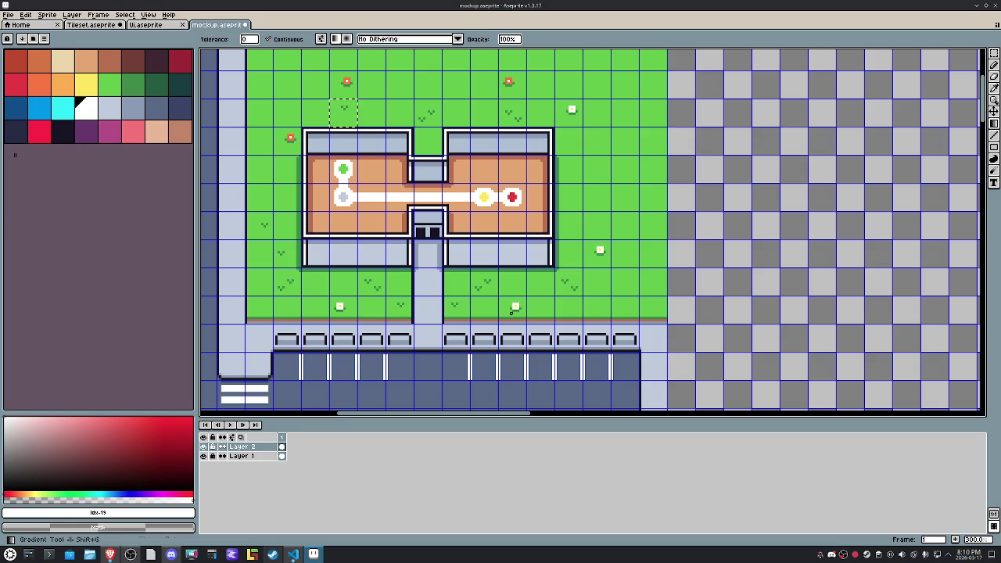
# Step: Paste another grass tuft and place it at the lawn's top right
pyautogui.hotkey('ctrl', 'v')
pyautogui.press('Up')
pyautogui.press('Up')
pyautogui.press('Up')
pyautogui.press('Up')
pyautogui.press('Up')
pyautogui.press('Up')
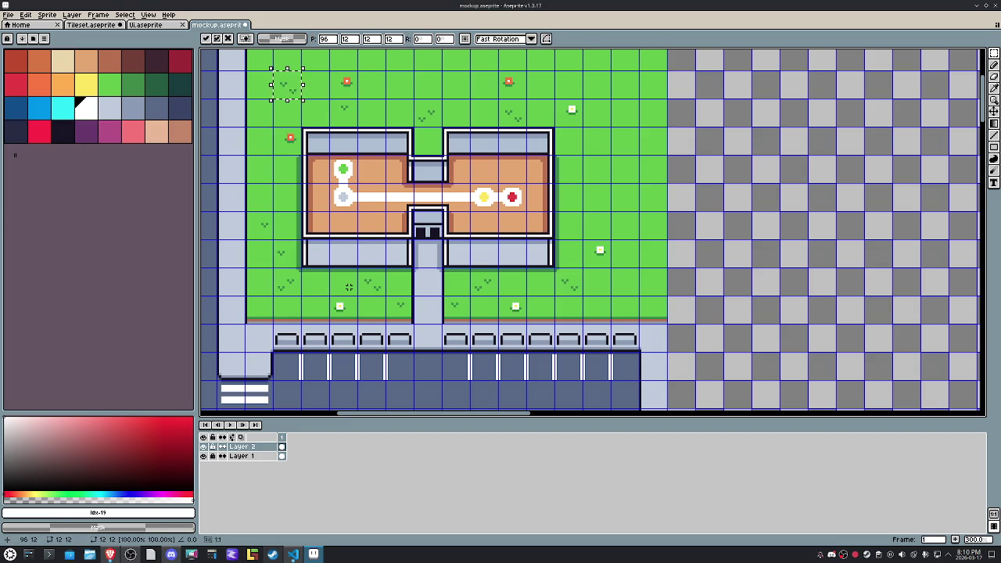
pyautogui.press('Up')
pyautogui.press('Right')
pyautogui.press('Right')
pyautogui.press('Right')
pyautogui.press('Right')
pyautogui.scroll(2, 414, 231)
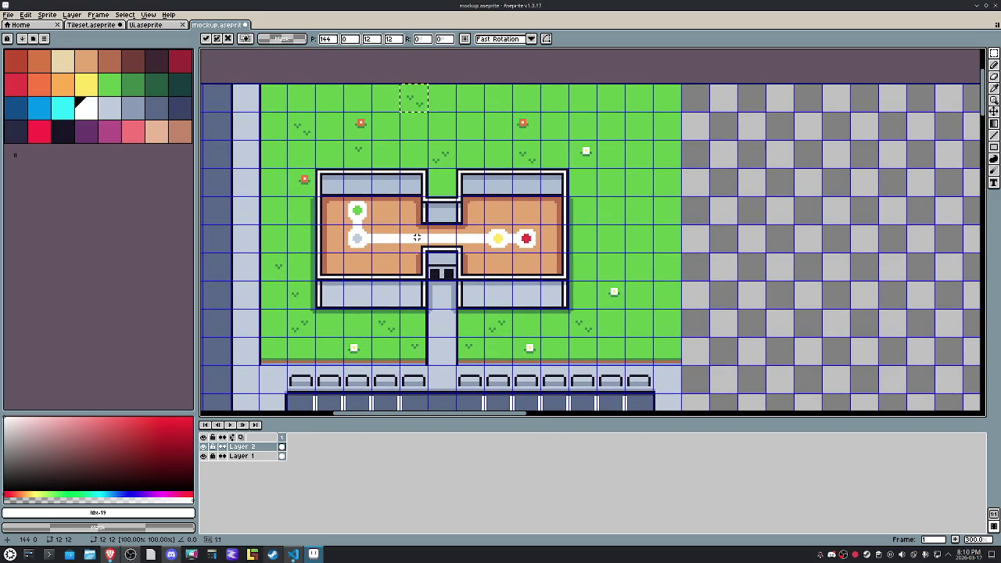
pyautogui.press('Right')
pyautogui.press('Right')
pyautogui.press('Right')
pyautogui.press('Right')
# Step: Paste one more grass tuft and place it on the lawn right of the building
pyautogui.press('Right')
pyautogui.press('Right')
pyautogui.press('Right')
pyautogui.press('Down')
pyautogui.press('Right')
pyautogui.press('Return')
pyautogui.hotkey('ctrl', 'v')
pyautogui.press('Right')
pyautogui.press('Right')
pyautogui.press('Right')
pyautogui.press('Right')
pyautogui.press('Right')
pyautogui.press('Right')
pyautogui.press('Right')
pyautogui.press('Right')
pyautogui.press('Right')
pyautogui.press('Right')
pyautogui.press('Right')
pyautogui.press('Up')
pyautogui.press('Up')
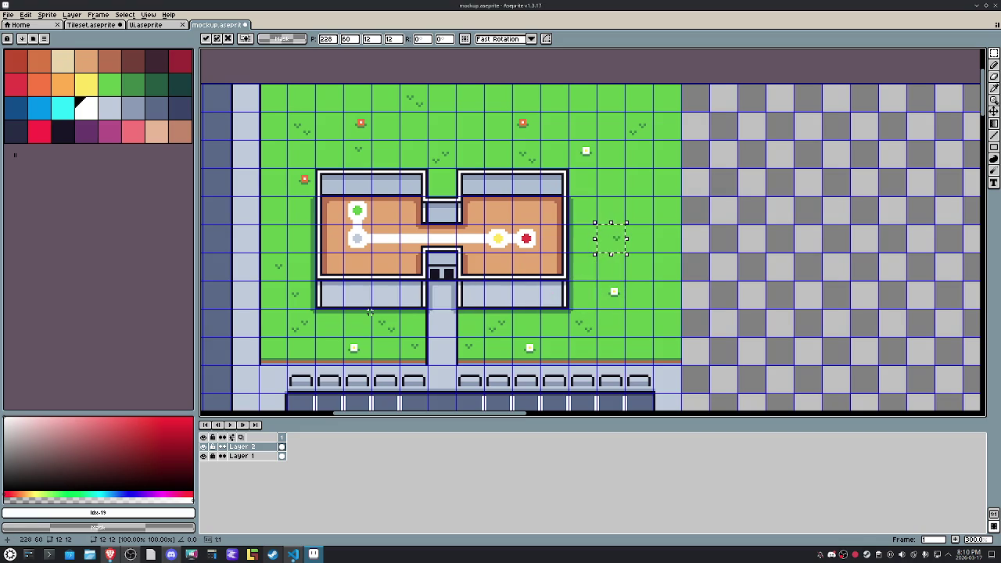
pyautogui.press('Right')
pyautogui.press('Right')
pyautogui.press('Down')
pyautogui.press('Right')
pyautogui.press('Down')
pyautogui.press('Down')
pyautogui.press('Left')
pyautogui.press('Left')
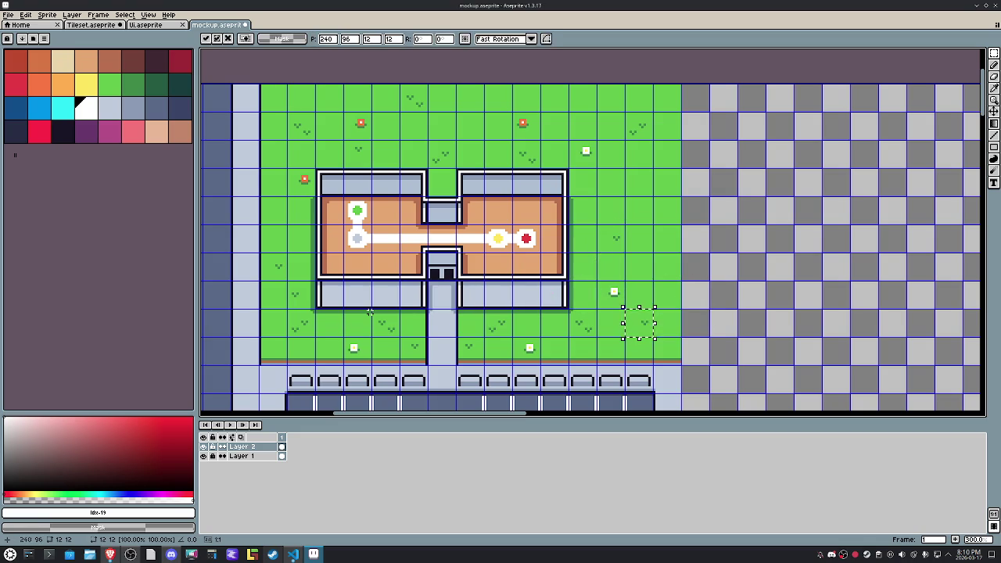
pyautogui.press('Right')
pyautogui.press('Up')
pyautogui.press('Up')
pyautogui.press('Up')
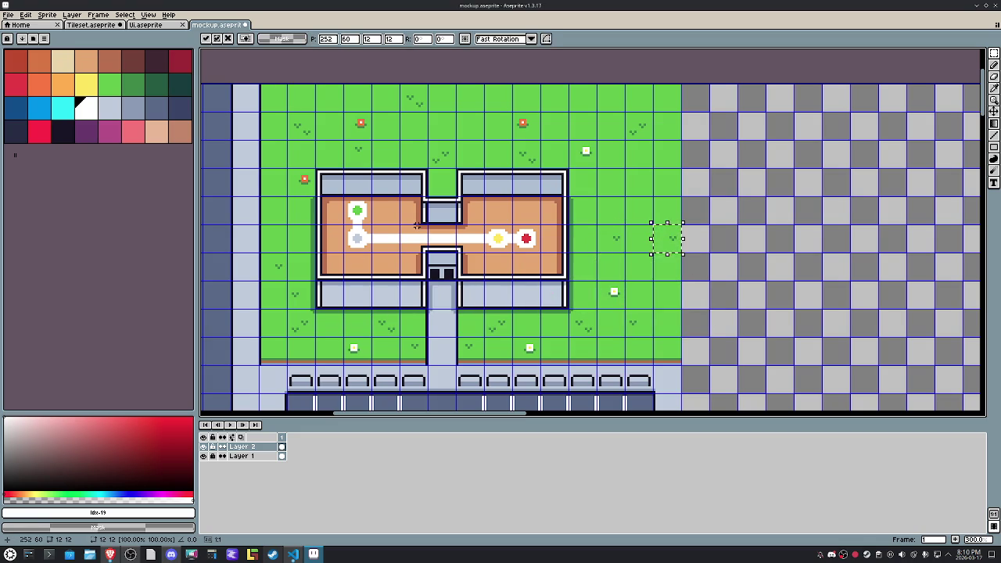
pyautogui.press('Up')
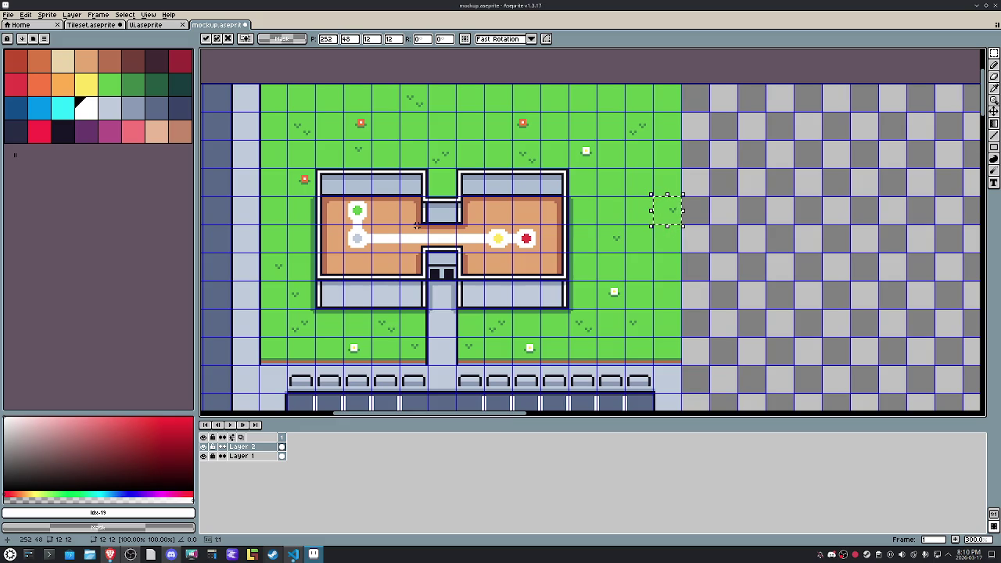
pyautogui.press('Return')
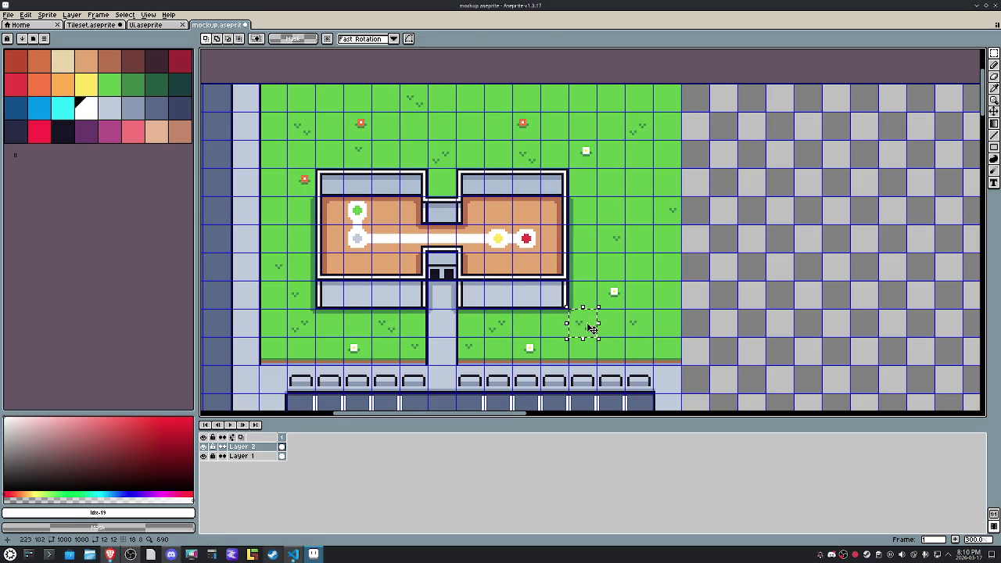
# Step: Copy the white flower below the building and place it up and right, on the lawn's right edge
pyautogui.moveTo(596, 280); pyautogui.dragTo(638, 306)
pyautogui.hotkey('ctrl', 'c')
pyautogui.hotkey('ctrl', 'v')
pyautogui.press('Right')
pyautogui.press('Right')
pyautogui.press('Up')
pyautogui.press('Up')
pyautogui.press('Return')
# Step: Copy the orange flower to the lawn's bottom-right corner, then bring the whole mockup into view
pyautogui.moveTo(303, 178); pyautogui.dragTo(316, 190)
pyautogui.hotkey('ctrl', 'c')
pyautogui.hotkey('ctrl', 'v')
pyautogui.press('Right')
pyautogui.press('Down')
pyautogui.press('Right')
pyautogui.press('Down')
pyautogui.press('Right')
pyautogui.press('Down')
pyautogui.press('Right')
pyautogui.press('Down')
pyautogui.press('Right')
pyautogui.press('Down')
pyautogui.press('Down')
pyautogui.press('Right')
pyautogui.press('Right')
pyautogui.press('Right')
pyautogui.press('Right')
pyautogui.press('Right')
pyautogui.press('Right')
pyautogui.press('Right')
pyautogui.press('Right')
pyautogui.press('Return')
pyautogui.scroll(-1, 395, 192)
pyautogui.moveTo(395, 192); pyautogui.dragTo(470, 125)
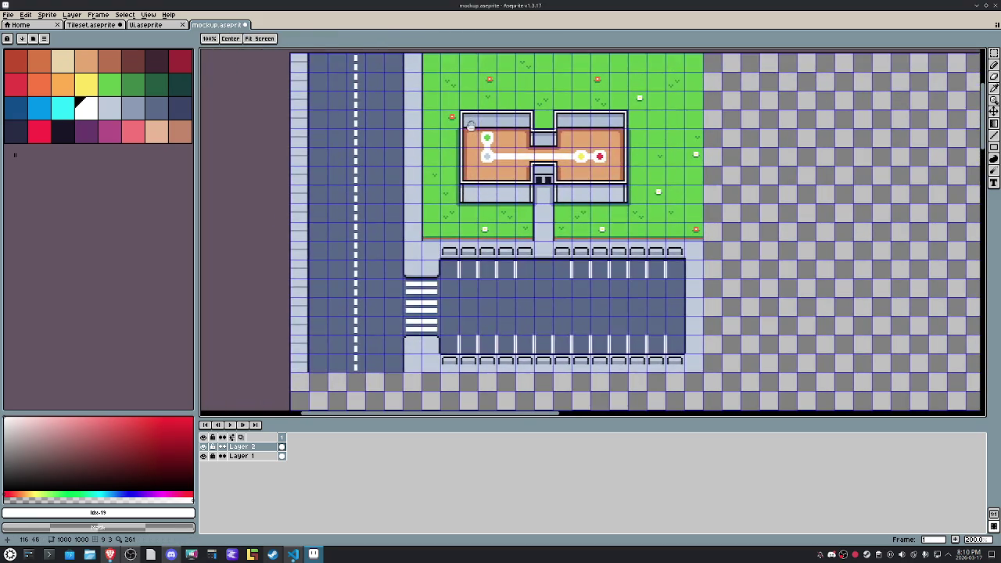
# Step: Marquee the mockup and crop the sprite to the 264×204 artwork, then recentre it
pyautogui.scroll(-1, 470, 125)
pyautogui.moveTo(380, 93); pyautogui.dragTo(587, 254)
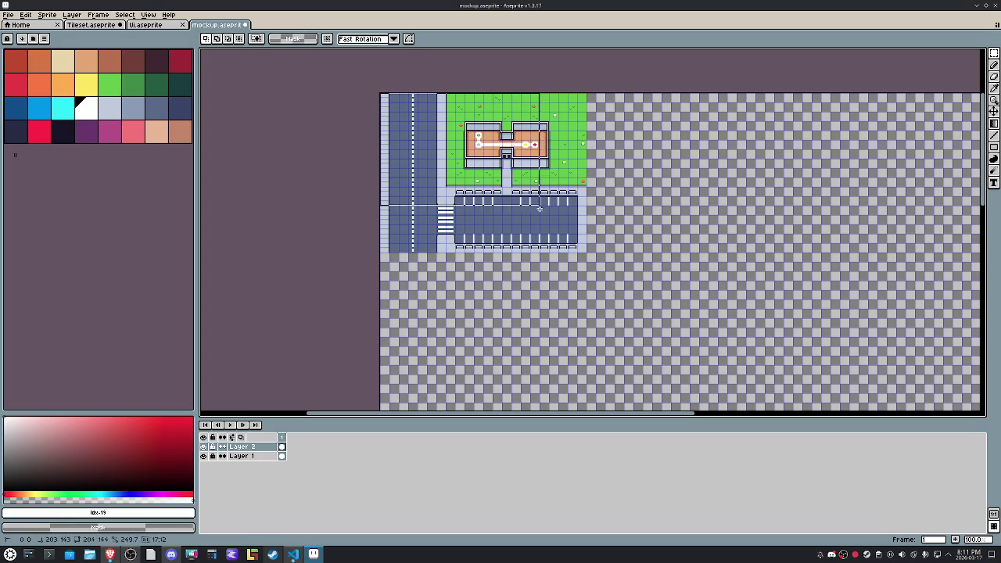
pyautogui.click(47, 14)
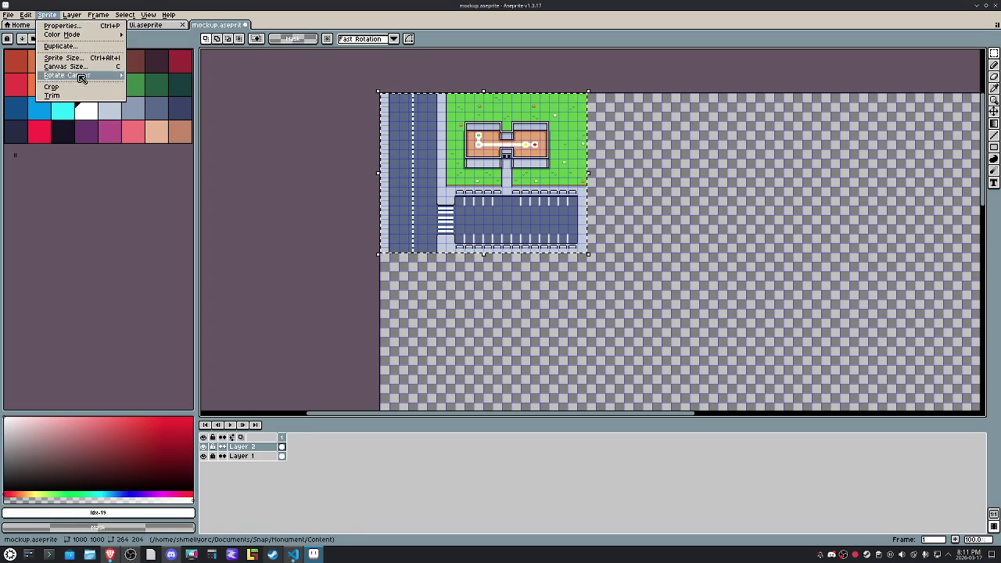
pyautogui.click(48, 88)
pyautogui.scroll(2, 769, 217)
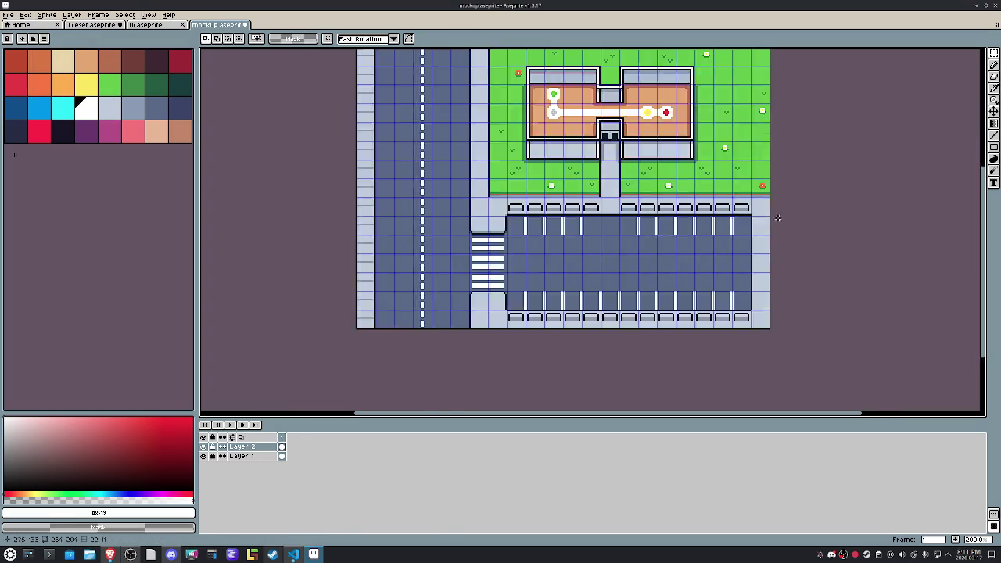
pyautogui.scroll(-1, 626, 235)
pyautogui.moveTo(604, 220); pyautogui.dragTo(591, 279)
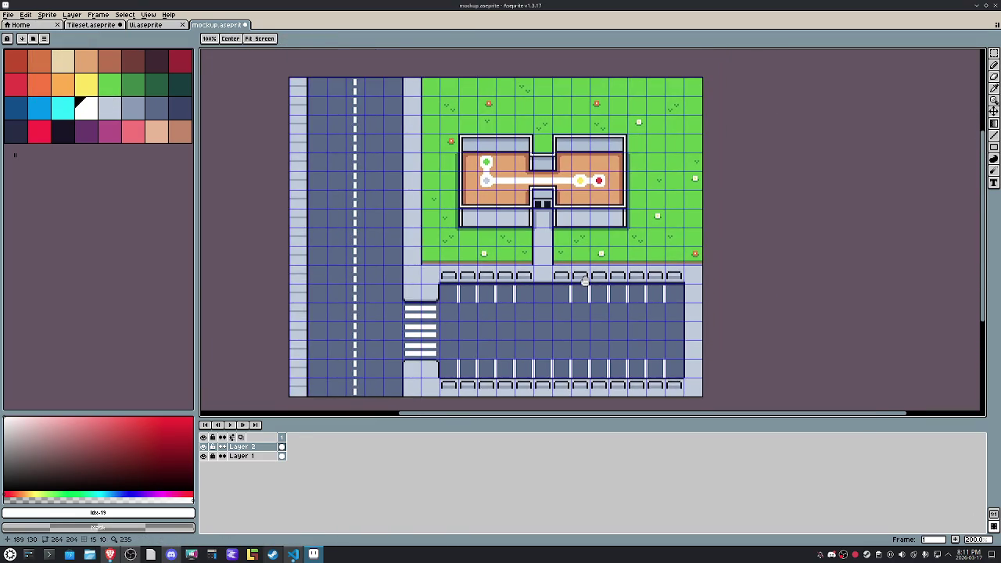
pyautogui.click(147, 15)
pyautogui.moveTo(156, 63)
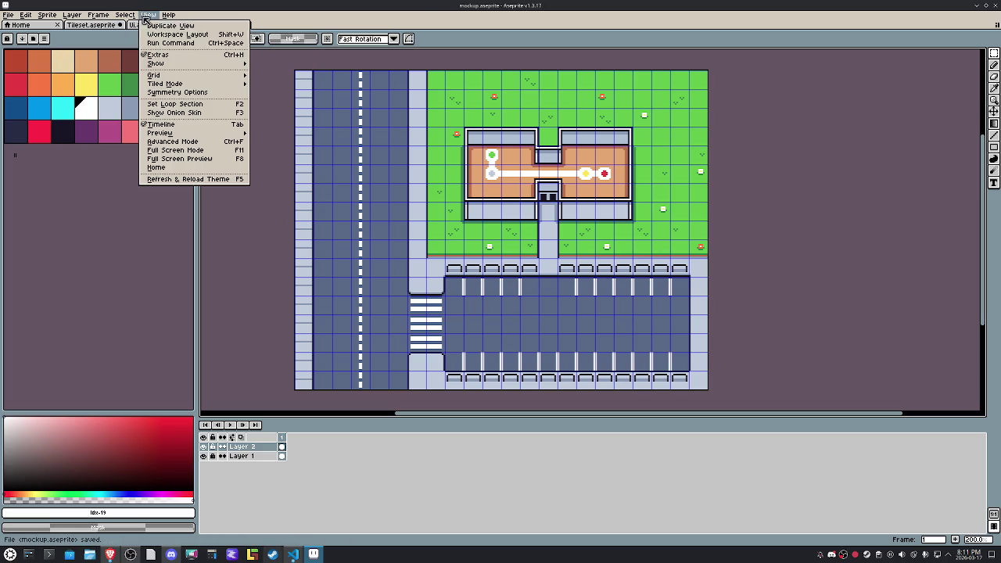
# Step: Turn off the grid display and cancel a stray selection at the top-left edge
pyautogui.click(281, 82)
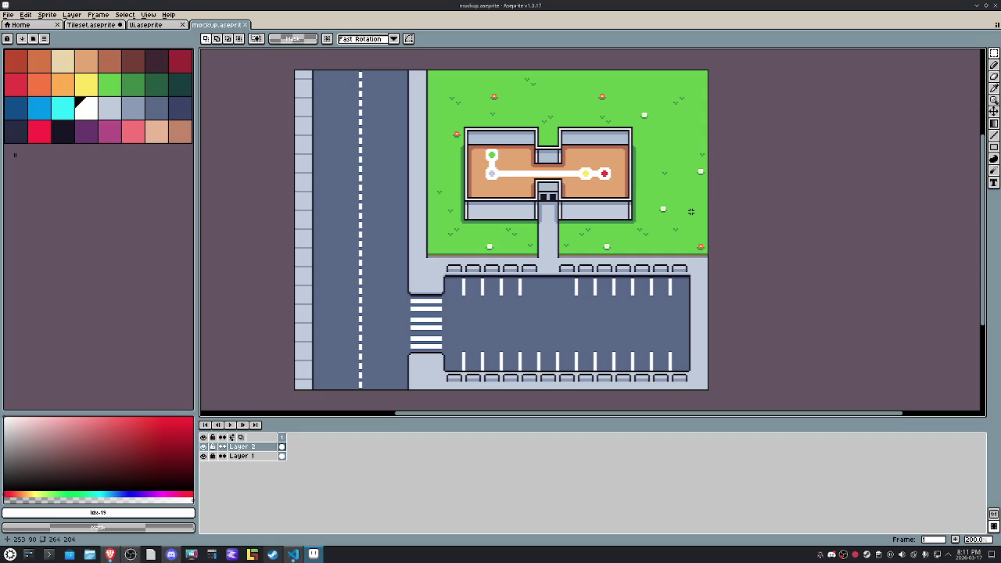
pyautogui.moveTo(291, 72)
pyautogui.mouseDown()
pyautogui.moveTo(315, 78)
pyautogui.moveTo(313, 290)
pyautogui.mouseUp()
pyautogui.press('Escape')
# Step: Toggle Layer 1's visibility to check it, then select the left sidewalk strip
pyautogui.click(242, 456)
pyautogui.click(203, 456)
pyautogui.click(204, 456)
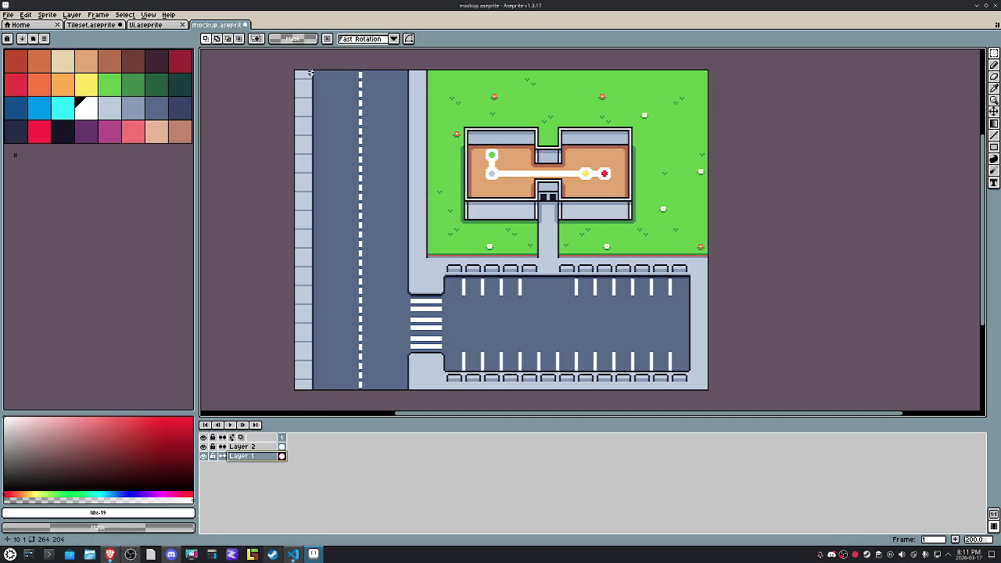
pyautogui.hotkey('ctrl', 'a')
pyautogui.moveTo(295, 71); pyautogui.dragTo(319, 391)
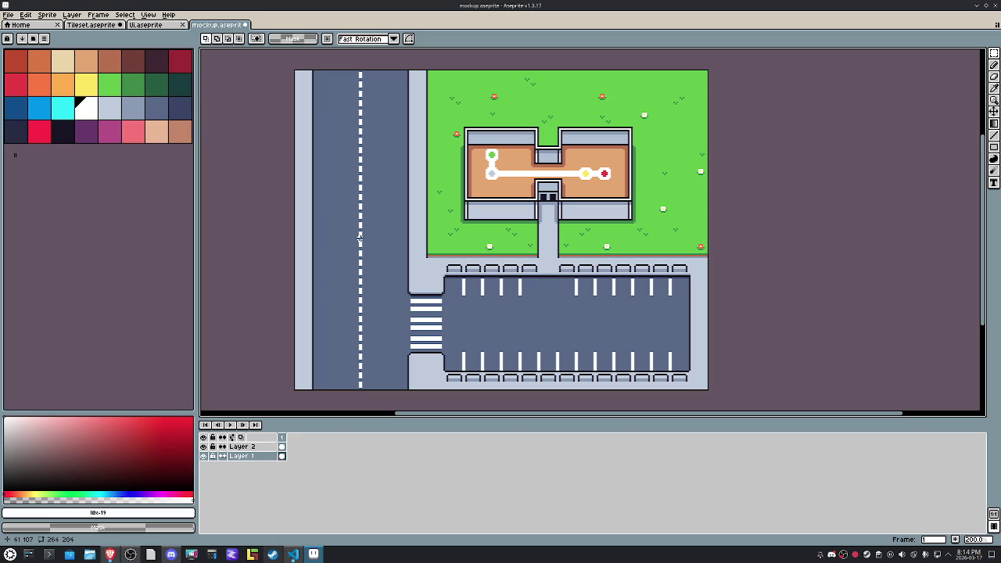
# Step: Eyedrop the lawn's green and the dark green of the building shadow
pyautogui.scroll(4, 561, 95)
pyautogui.keyDown('alt'); pyautogui.click(789, 185); pyautogui.keyUp('alt')
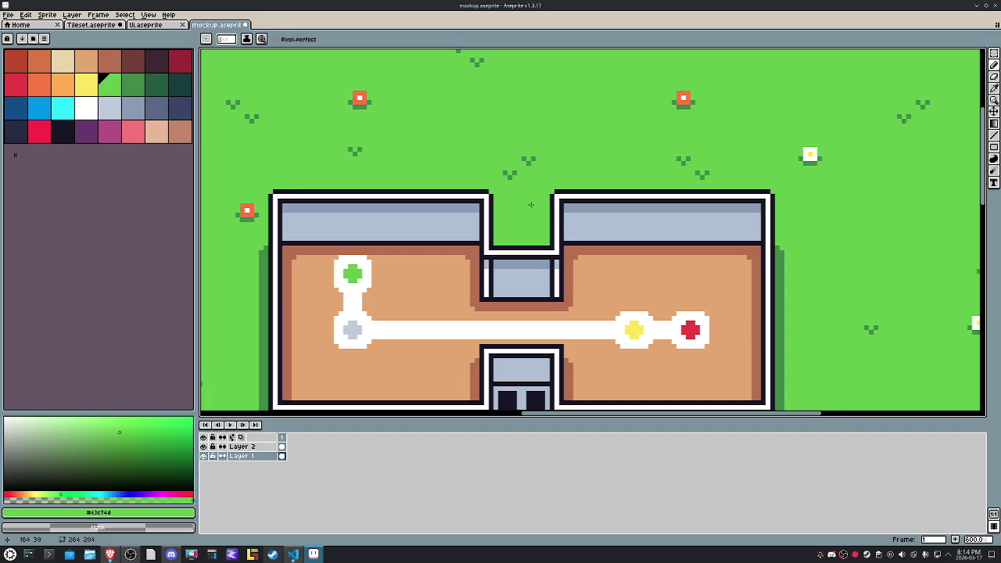
pyautogui.scroll(-1, 531, 204)
pyautogui.scroll(-1, 531, 204)
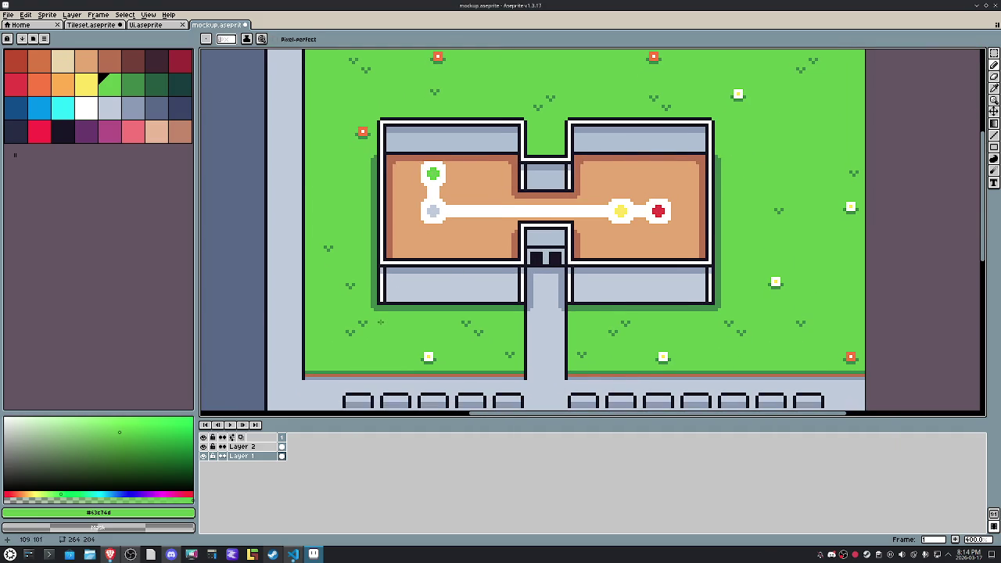
pyautogui.scroll(3, 380, 322)
pyautogui.keyDown('alt'); pyautogui.click(377, 289); pyautogui.keyUp('alt')
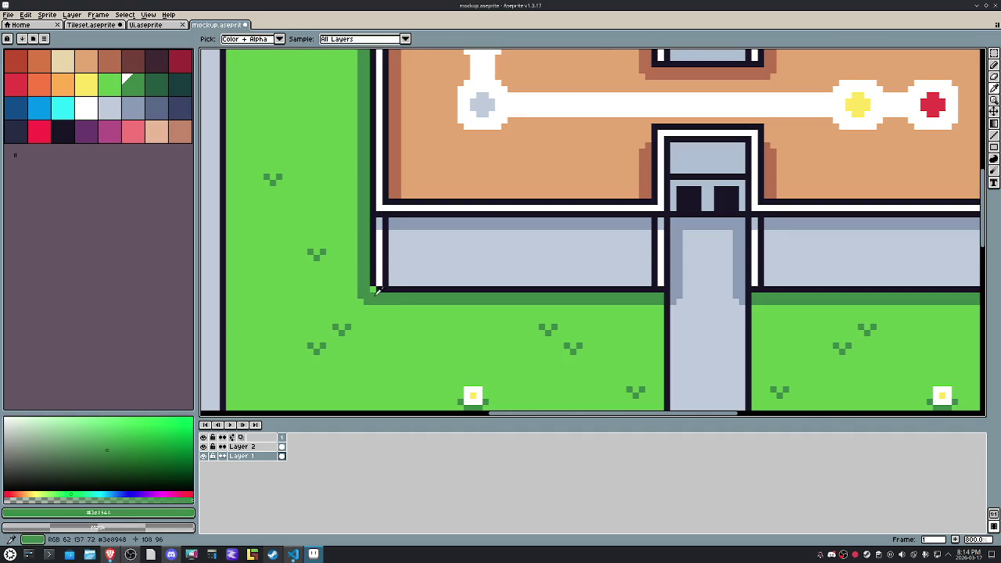
# Step: Sample the building's dark outline, then the tan floor #e4a672 as the drawing colour
pyautogui.scroll(-2, 377, 290)
pyautogui.hscroll(2, 634, 285)
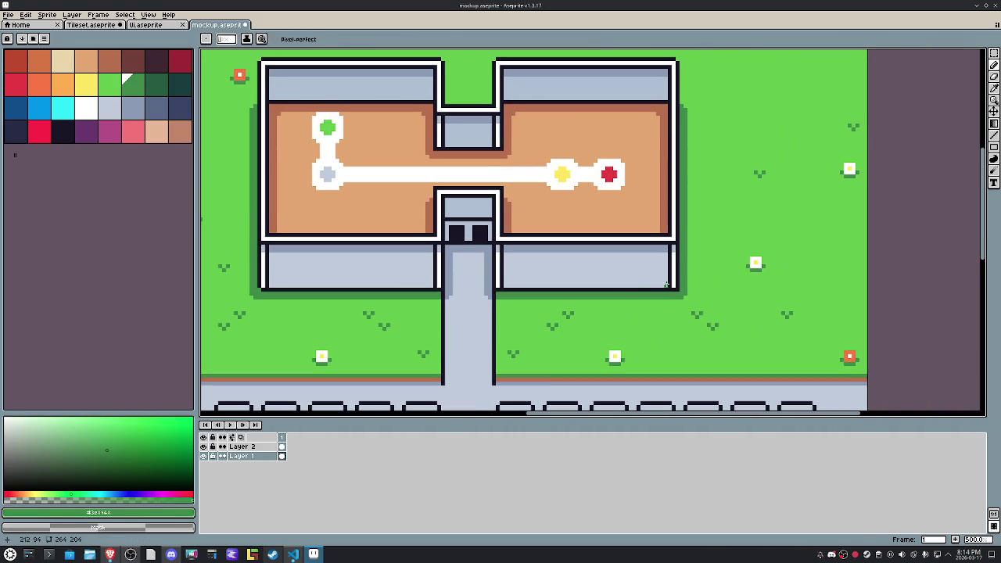
pyautogui.scroll(2, 678, 274)
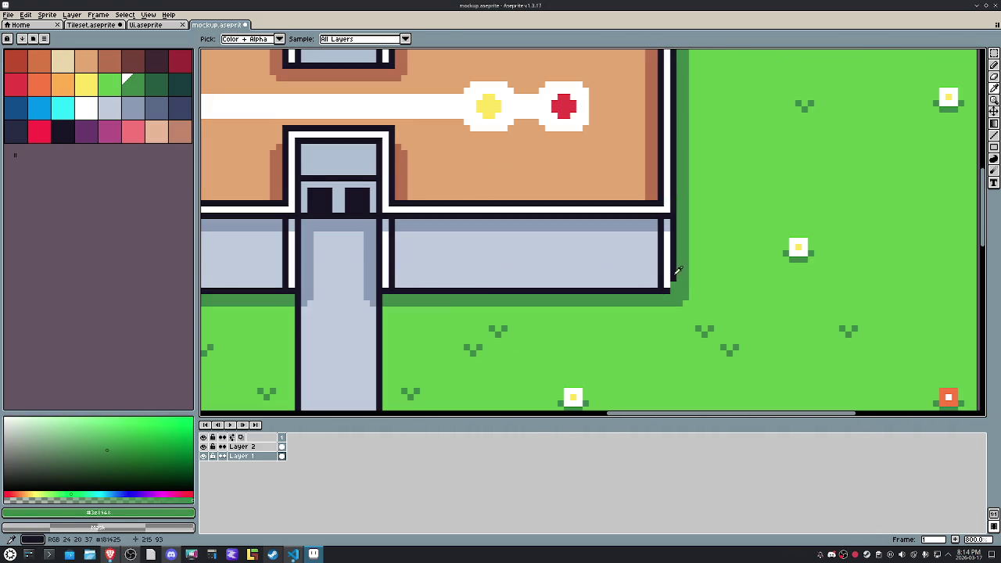
pyautogui.keyDown('alt'); pyautogui.click(672, 272); pyautogui.keyUp('alt')
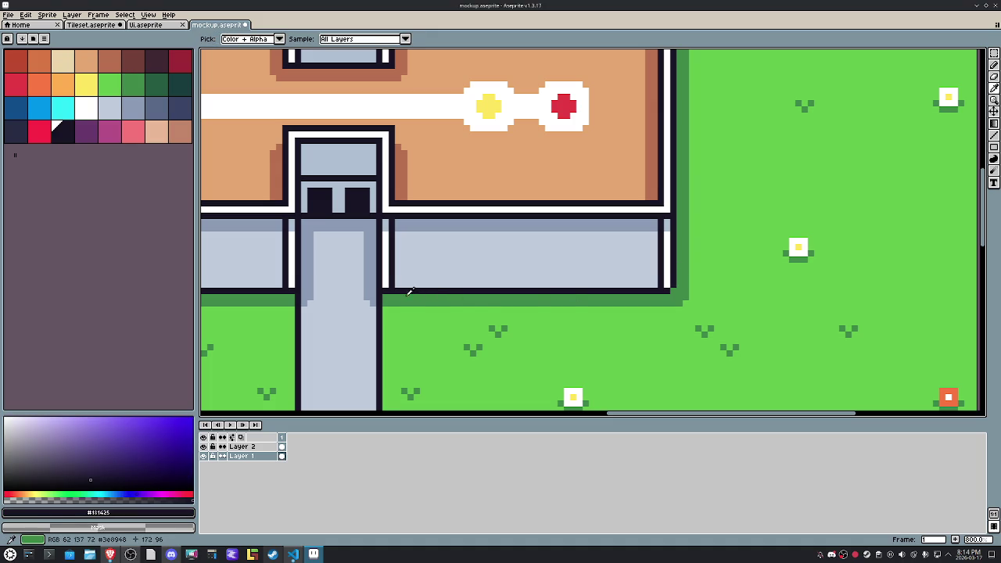
pyautogui.scroll(-1, 410, 293)
pyautogui.scroll(-1, 411, 295)
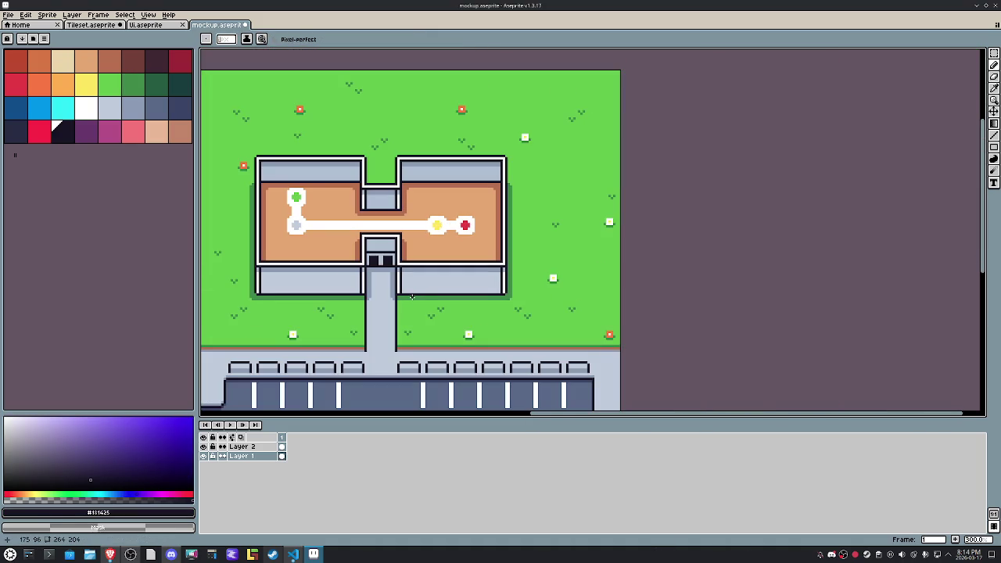
pyautogui.moveTo(412, 297); pyautogui.dragTo(485, 286)
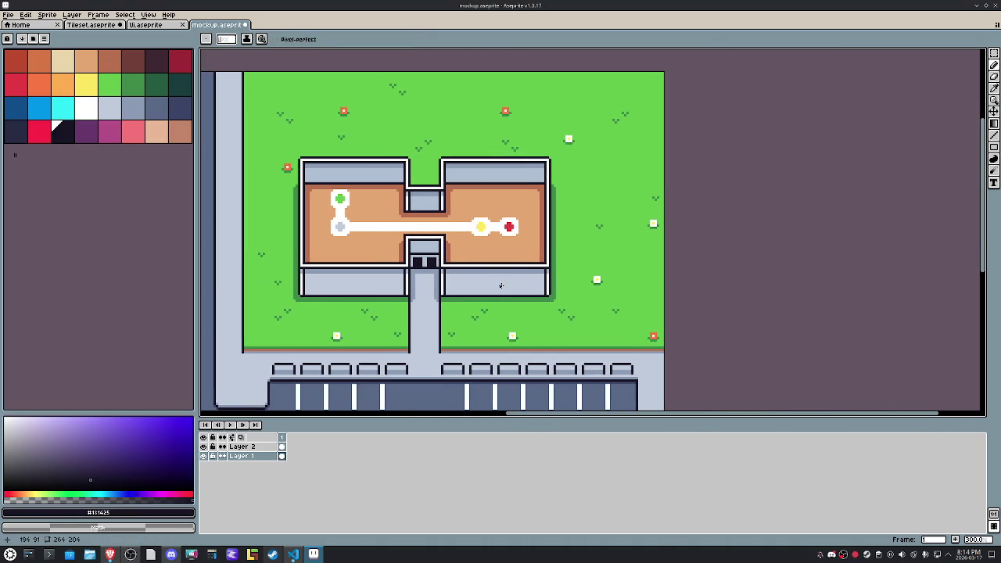
pyautogui.scroll(1, 531, 270)
pyautogui.scroll(-1, 531, 270)
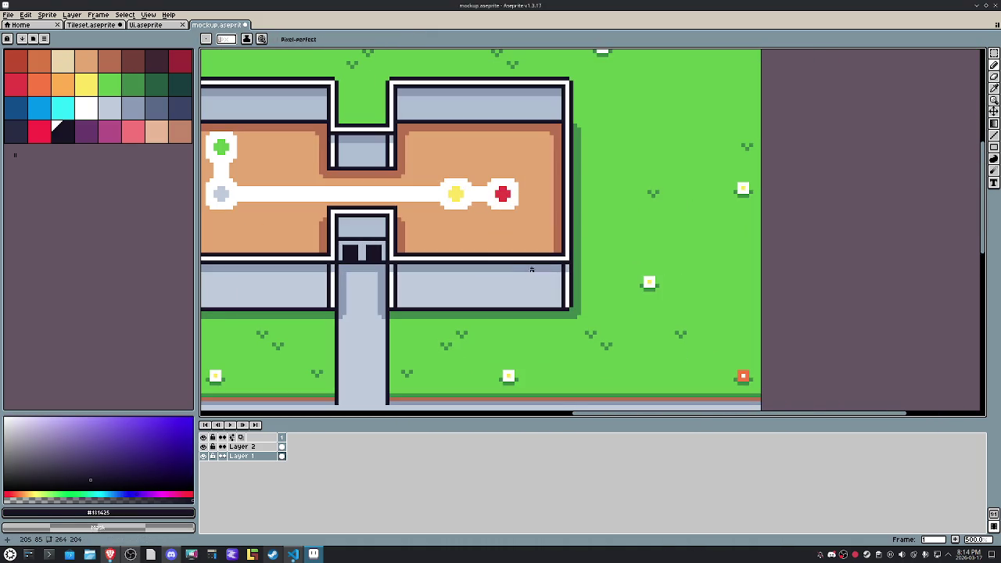
pyautogui.keyDown('alt'); pyautogui.click(426, 213); pyautogui.keyUp('alt')
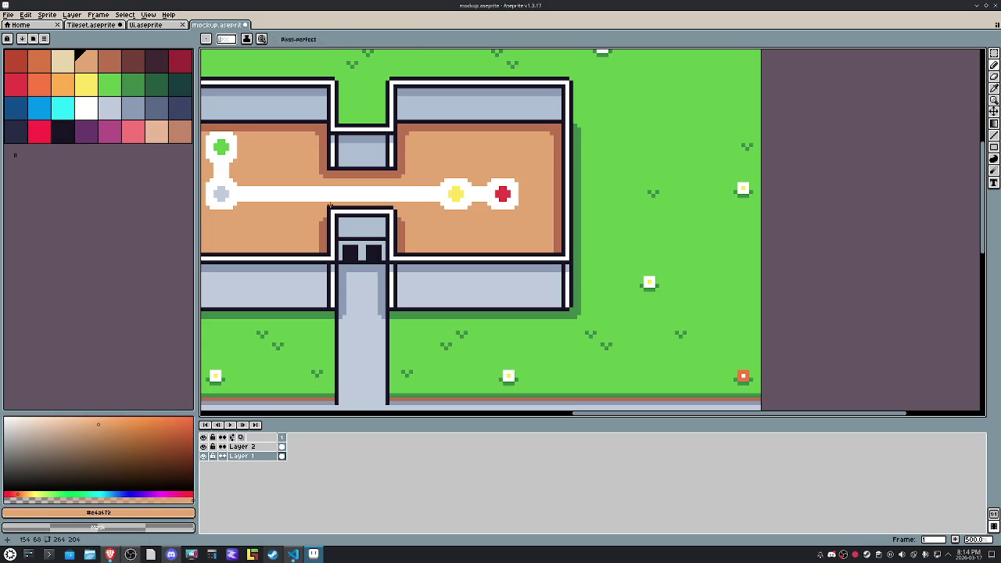
# Step: Sample the darker brown floor-edge colour, then zoom out and back in on the crosswalk
pyautogui.moveTo(425, 214); pyautogui.dragTo(496, 244)
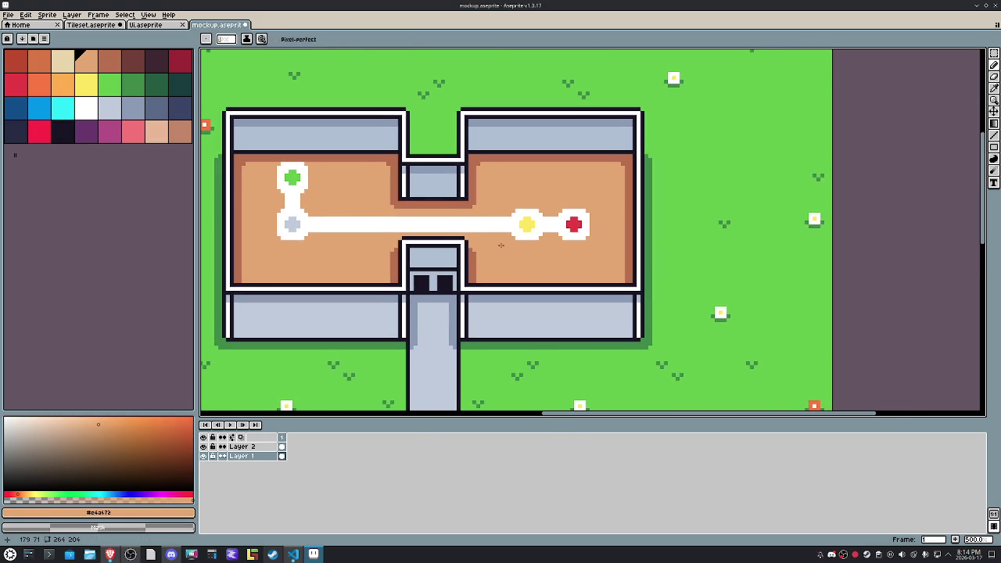
pyautogui.scroll(3, 501, 245)
pyautogui.keyDown('alt'); pyautogui.click(381, 192); pyautogui.keyUp('alt')
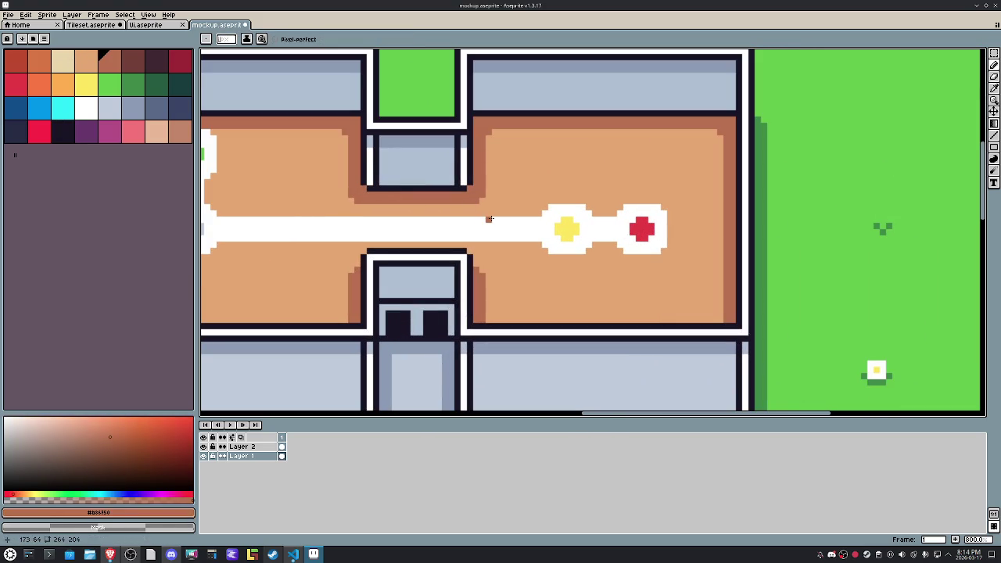
pyautogui.scroll(-2, 488, 219)
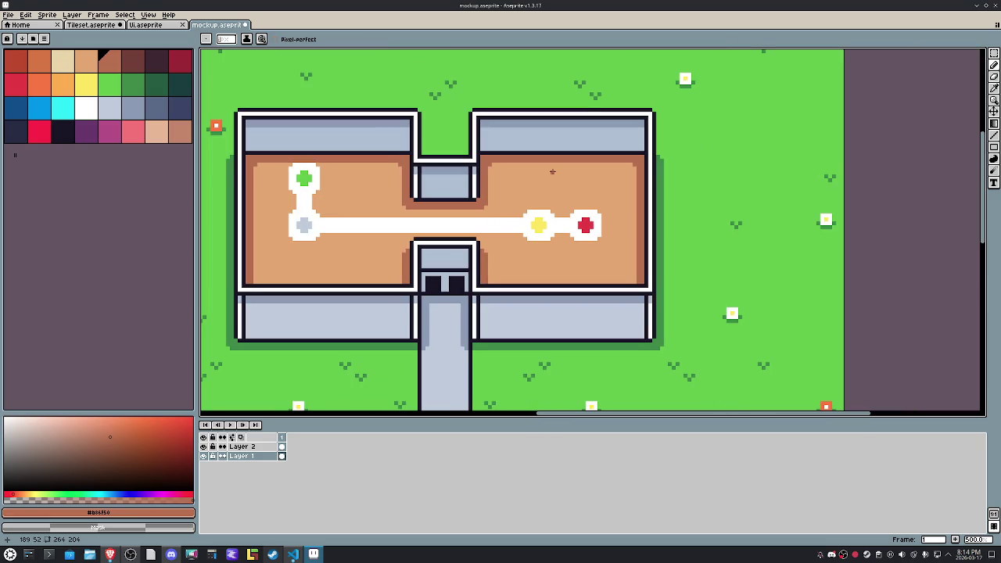
pyautogui.scroll(-1, 552, 170)
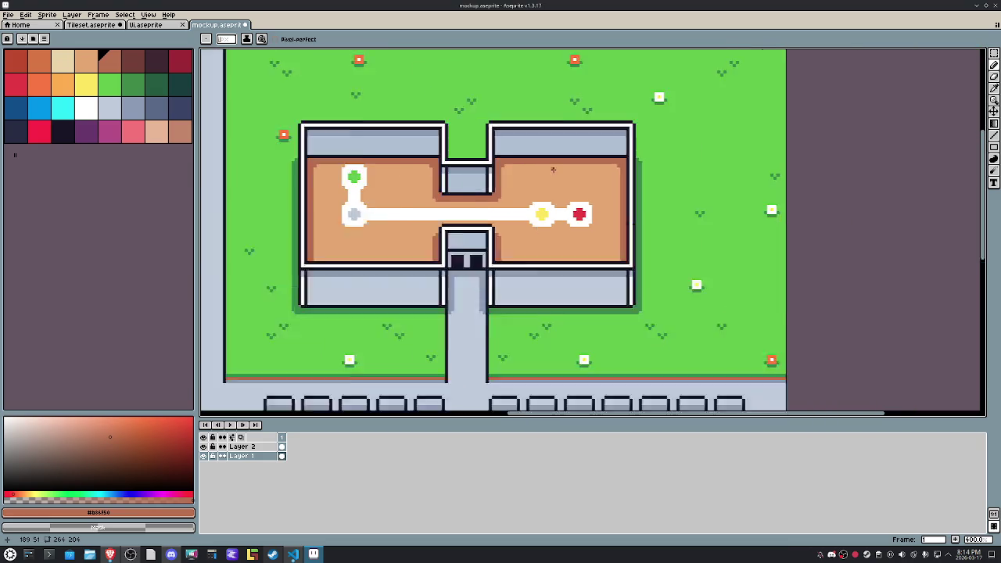
pyautogui.scroll(-1, 554, 168)
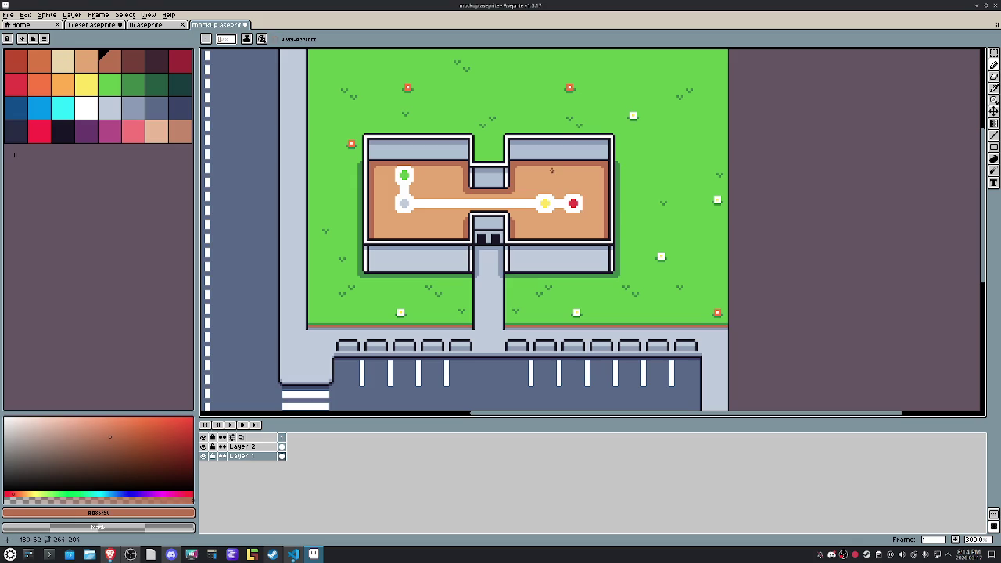
pyautogui.scroll(-1, 549, 175)
pyautogui.scroll(1, 522, 306)
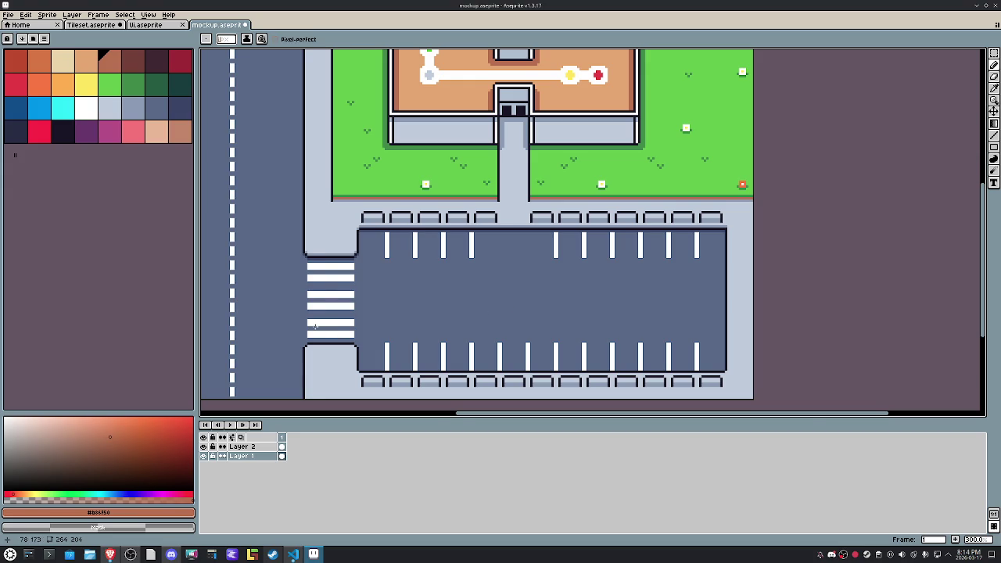
pyautogui.scroll(2, 307, 323)
# Step: Marquee the bottom crosswalk stripes and shift them by one pixel, after trying the top ones
pyautogui.press('m')
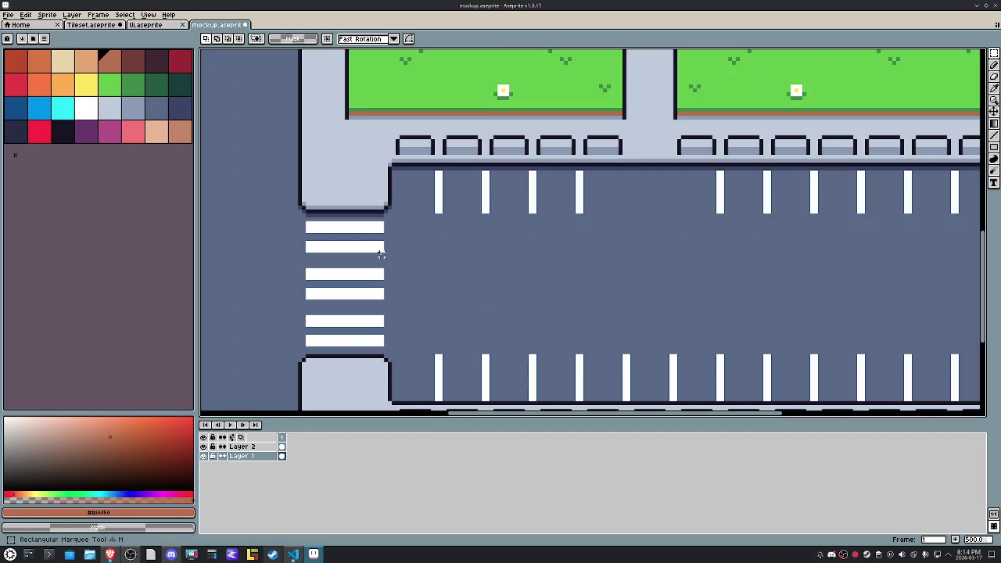
pyautogui.moveTo(385, 257); pyautogui.dragTo(301, 219)
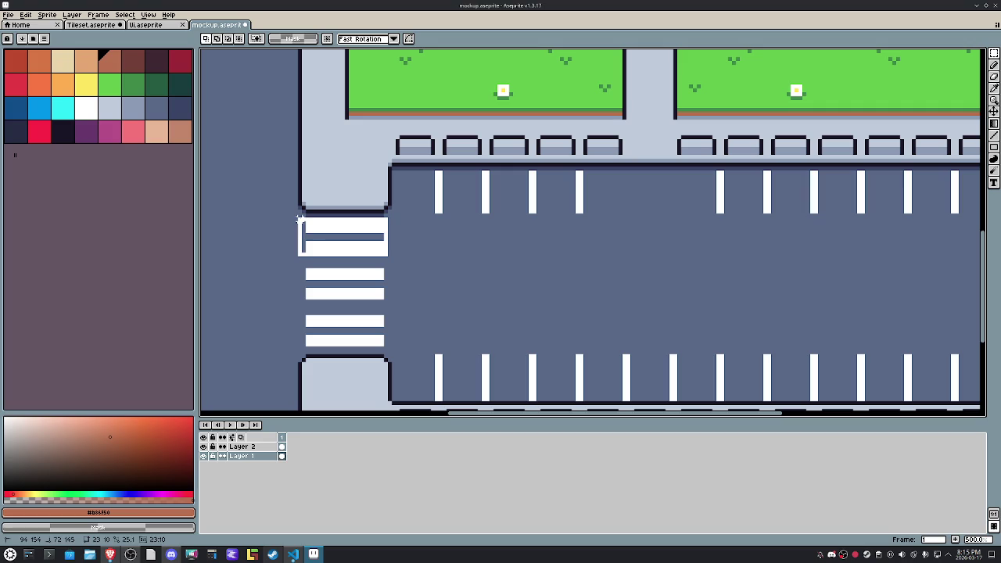
pyautogui.click(339, 246)
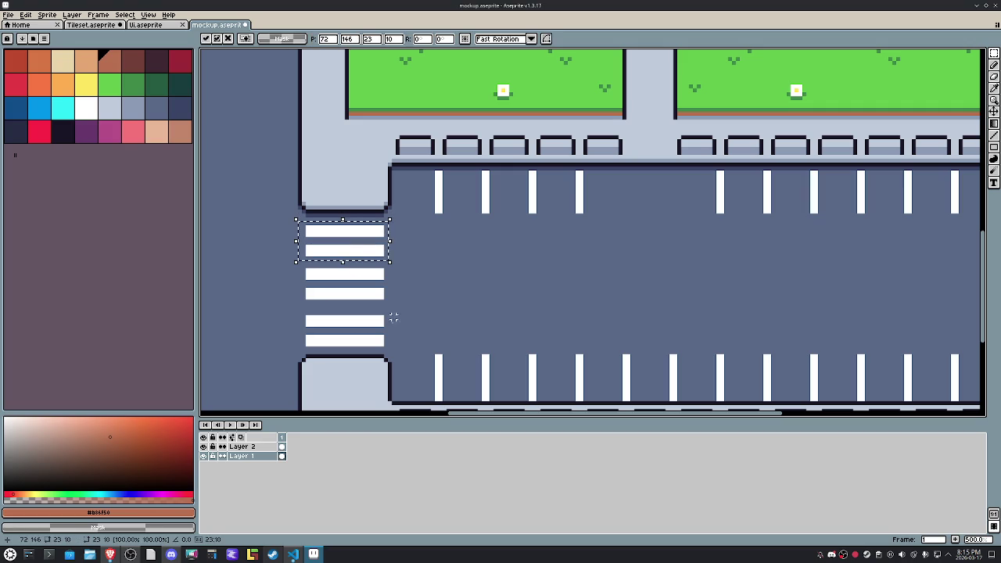
pyautogui.hotkey('ctrl', 'd')
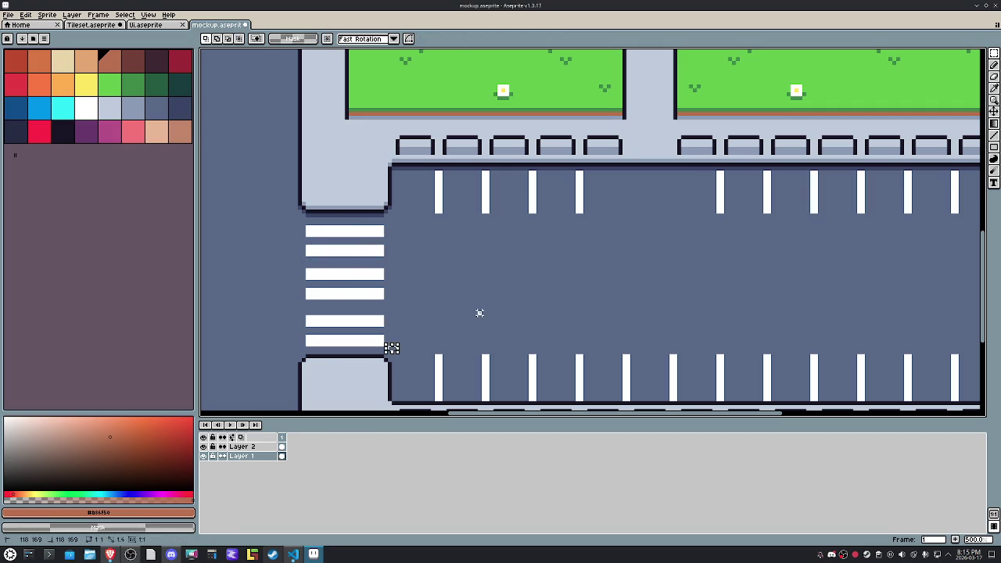
pyautogui.moveTo(399, 349); pyautogui.dragTo(291, 308)
pyautogui.click(364, 327)
pyautogui.press('Up')
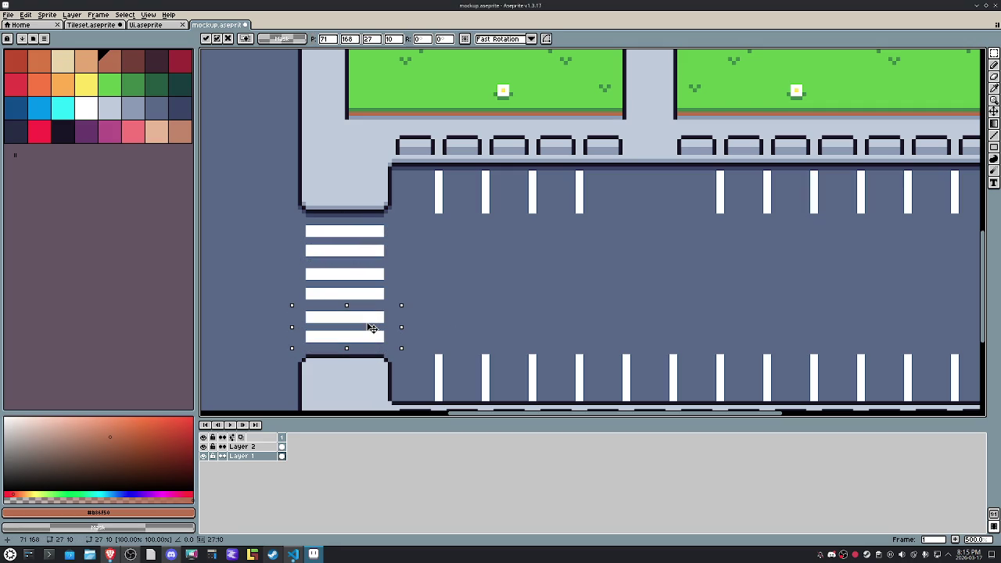
pyautogui.moveTo(371, 328); pyautogui.dragTo(373, 331)
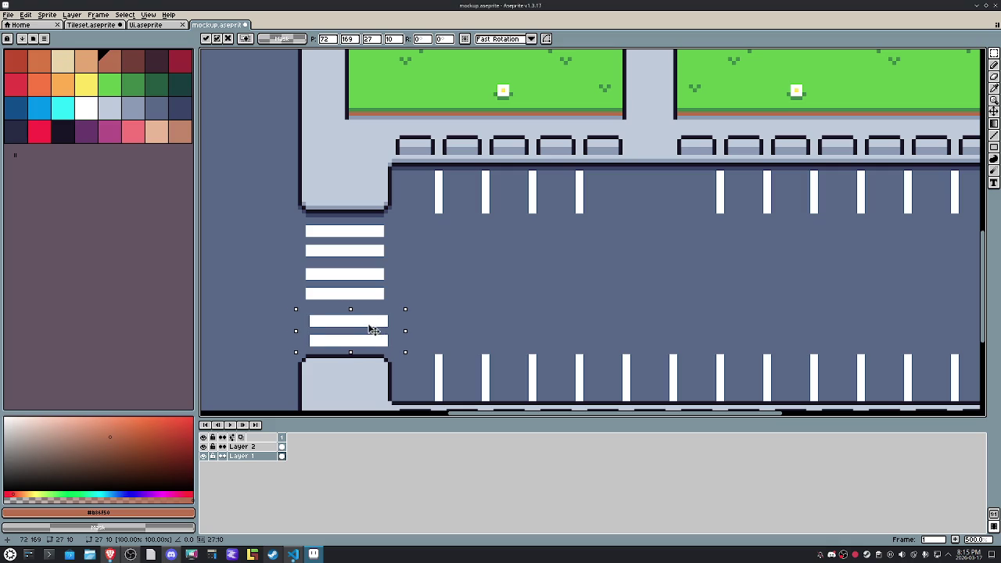
pyautogui.click(417, 301)
# Step: Move a single crosswalk stripe down one pixel and commit it
pyautogui.scroll(4, 417, 301)
pyautogui.moveTo(484, 321); pyautogui.dragTo(247, 262)
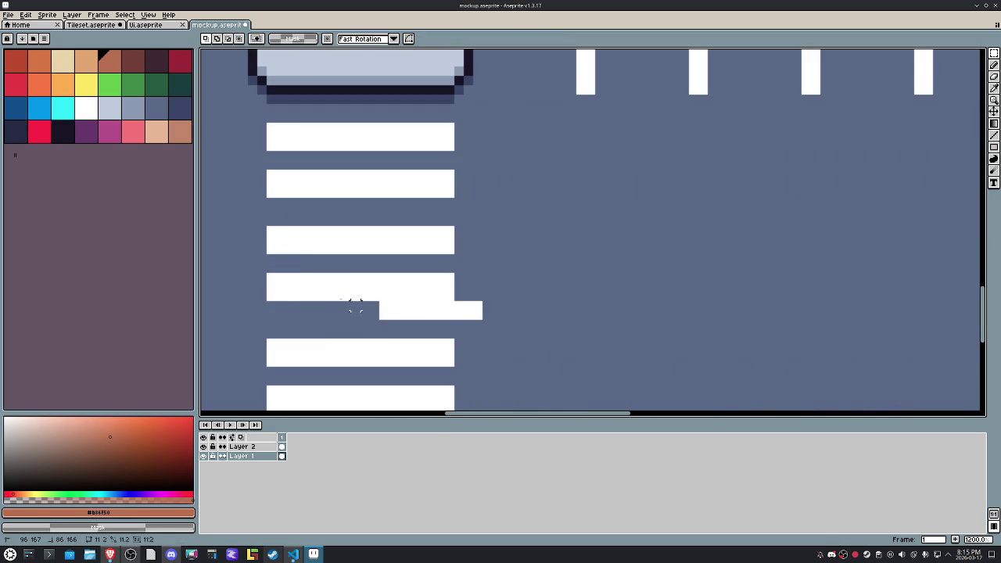
pyautogui.moveTo(352, 301); pyautogui.dragTo(352, 311)
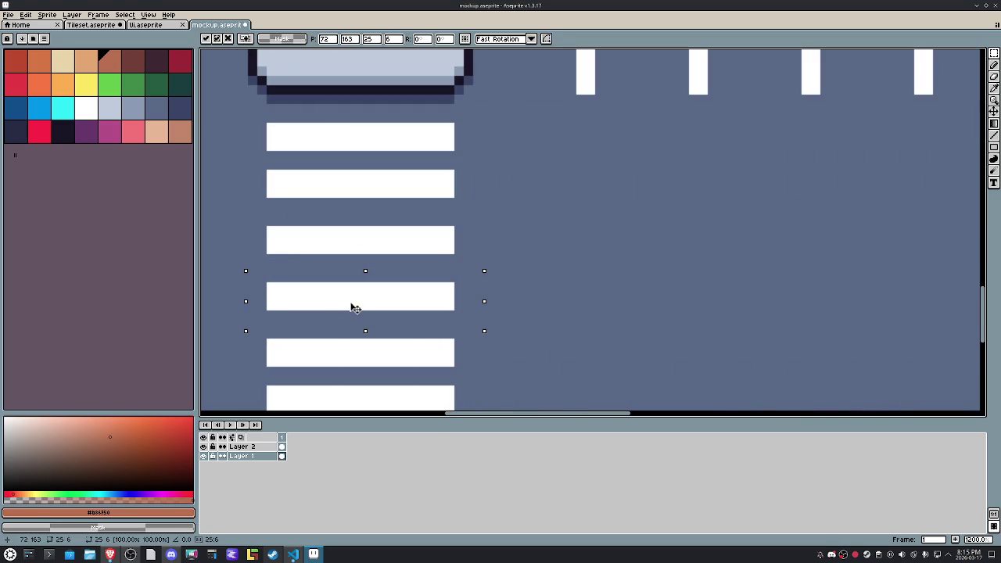
pyautogui.click(497, 248)
pyautogui.scroll(-4, 496, 248)
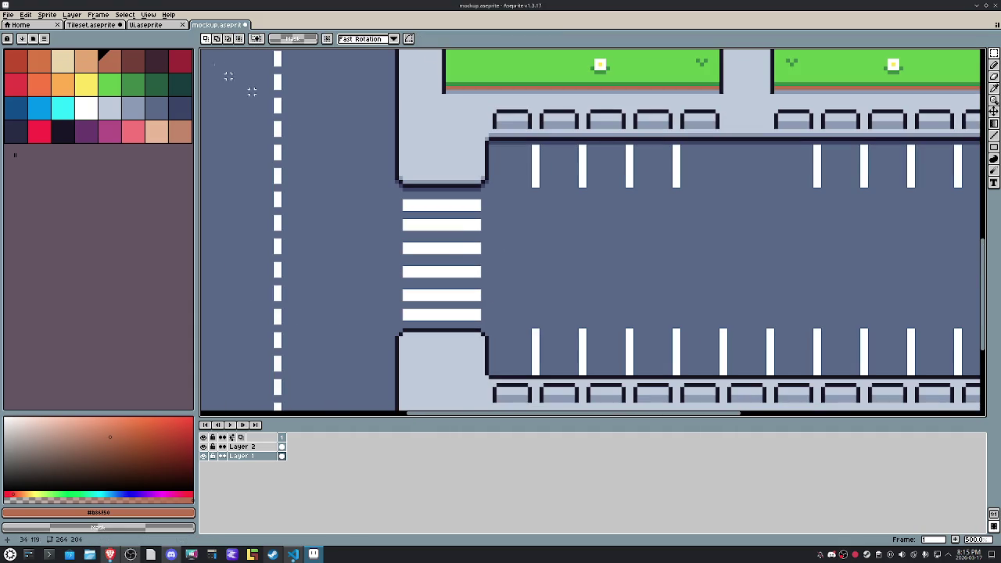
pyautogui.click(147, 14)
pyautogui.moveTo(155, 75)
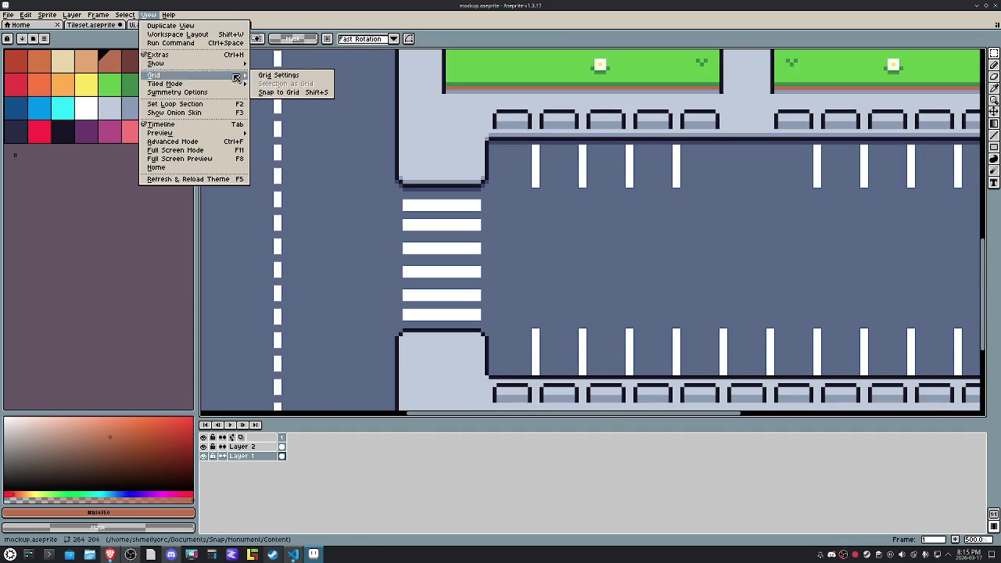
# Step: Turn on the tile grid and raise the third crosswalk stripe one pixel
pyautogui.click(298, 81)
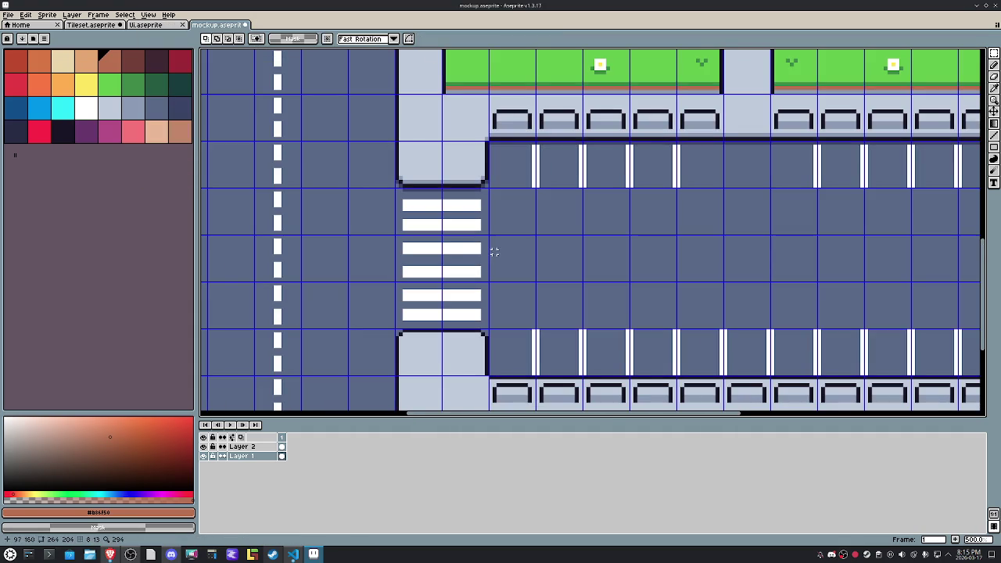
pyautogui.scroll(2, 487, 258)
pyautogui.scroll(2, 488, 258)
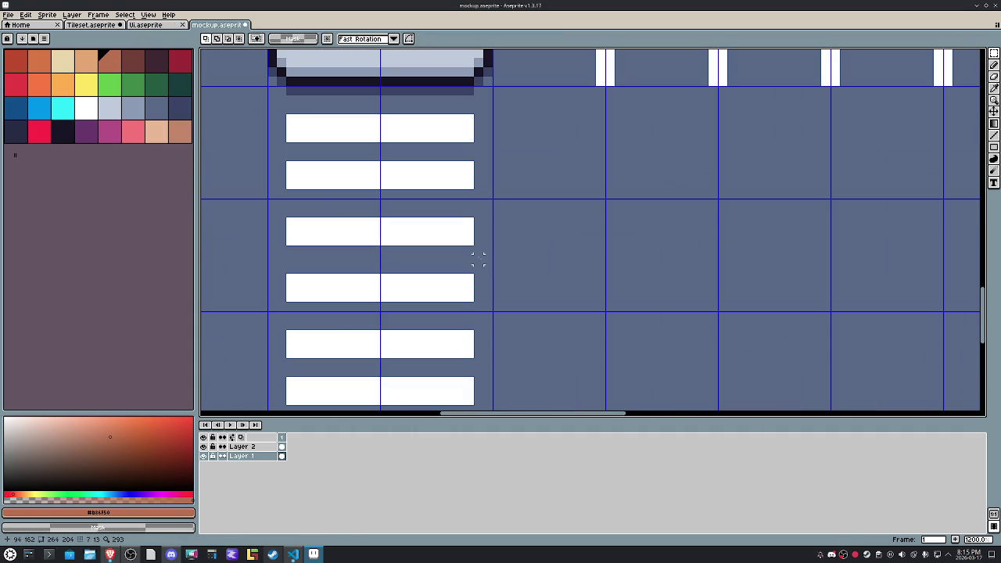
pyautogui.moveTo(493, 257); pyautogui.dragTo(256, 206)
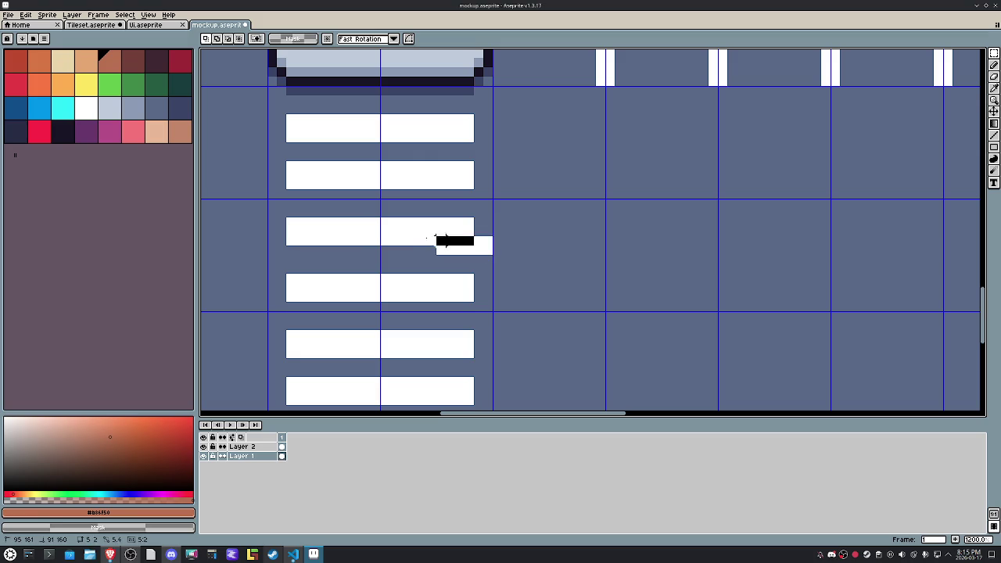
pyautogui.click(363, 235)
pyautogui.moveTo(363, 236); pyautogui.dragTo(363, 226)
pyautogui.click(543, 259)
# Step: Undo the accidental pixel move to restore the displaced stripe
pyautogui.scroll(-3, 542, 259)
pyautogui.scroll(3, 513, 266)
pyautogui.moveTo(513, 291); pyautogui.dragTo(572, 232)
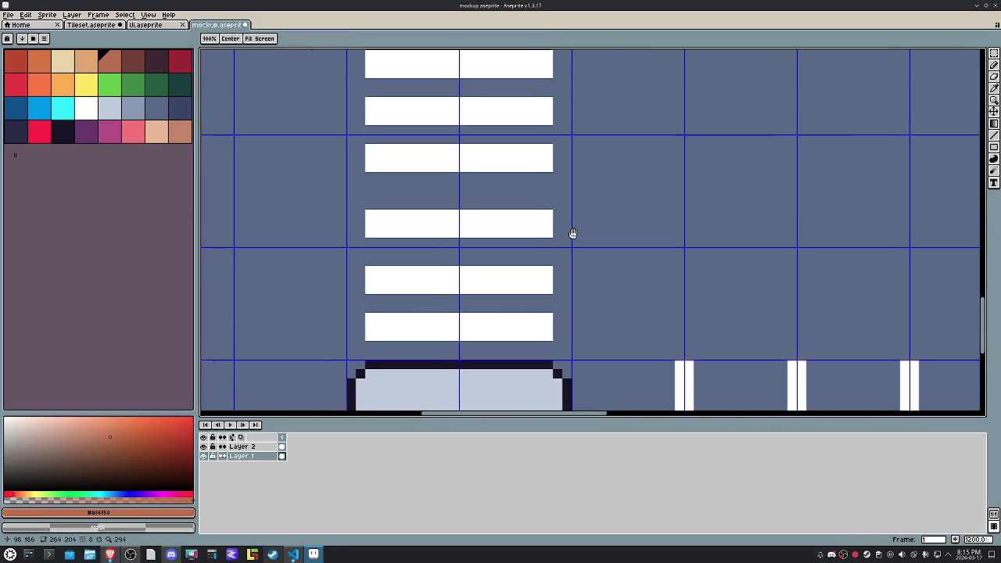
pyautogui.hotkey('ctrl', 'z')
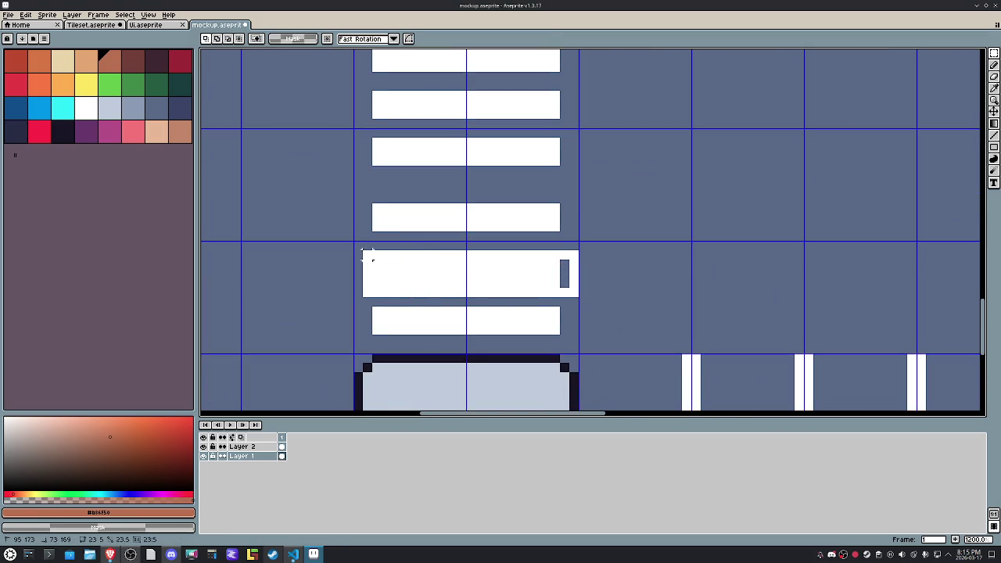
pyautogui.hotkey('ctrl', 'z')
# Step: Raise the lower stripe and the one above it a pixel toward their pairs, then deselect
pyautogui.moveTo(434, 270); pyautogui.dragTo(440, 263)
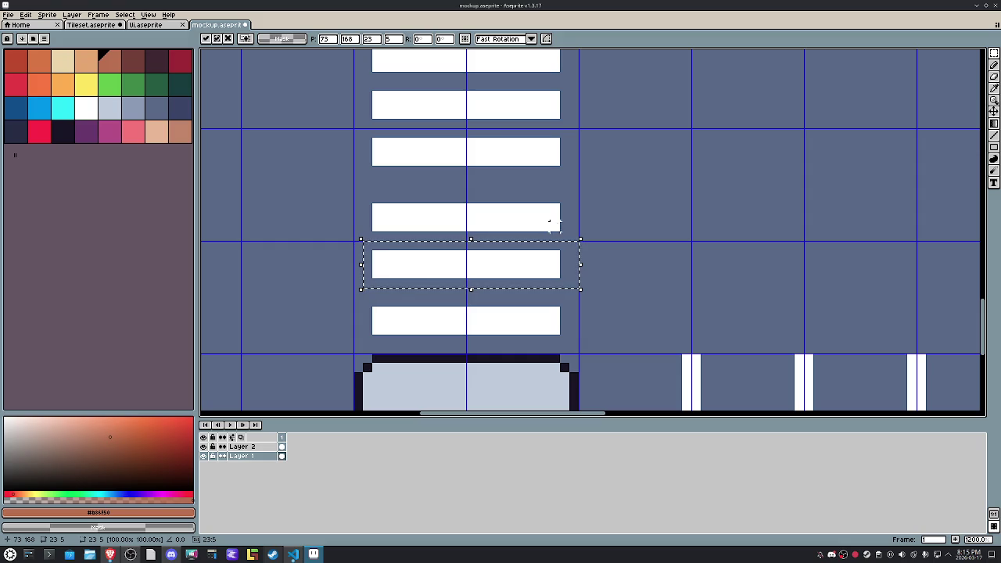
pyautogui.moveTo(571, 243); pyautogui.dragTo(361, 192)
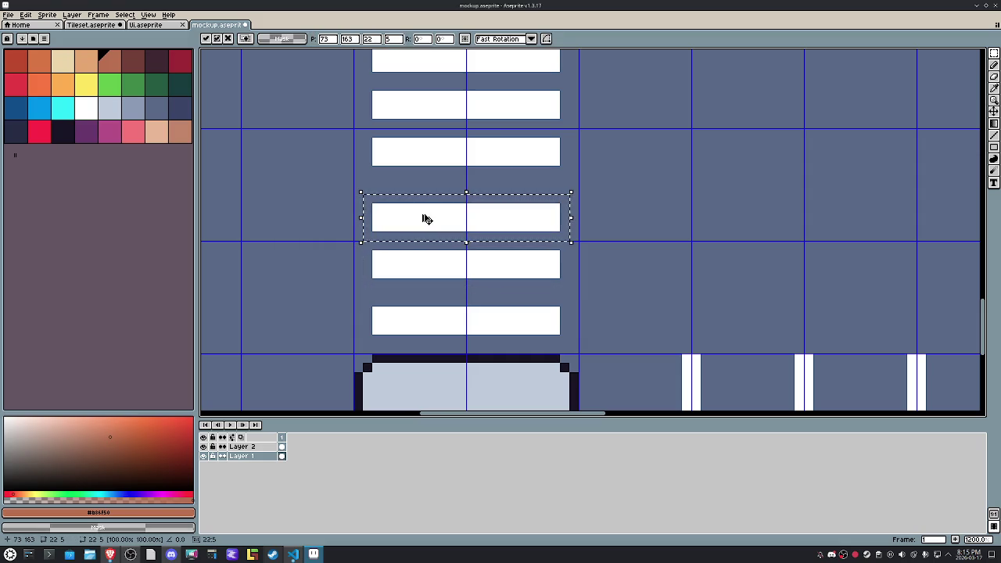
pyautogui.moveTo(425, 215)
pyautogui.mouseDown()
pyautogui.moveTo(433, 152)
pyautogui.moveTo(366, 143)
pyautogui.moveTo(376, 144)
pyautogui.mouseUp()
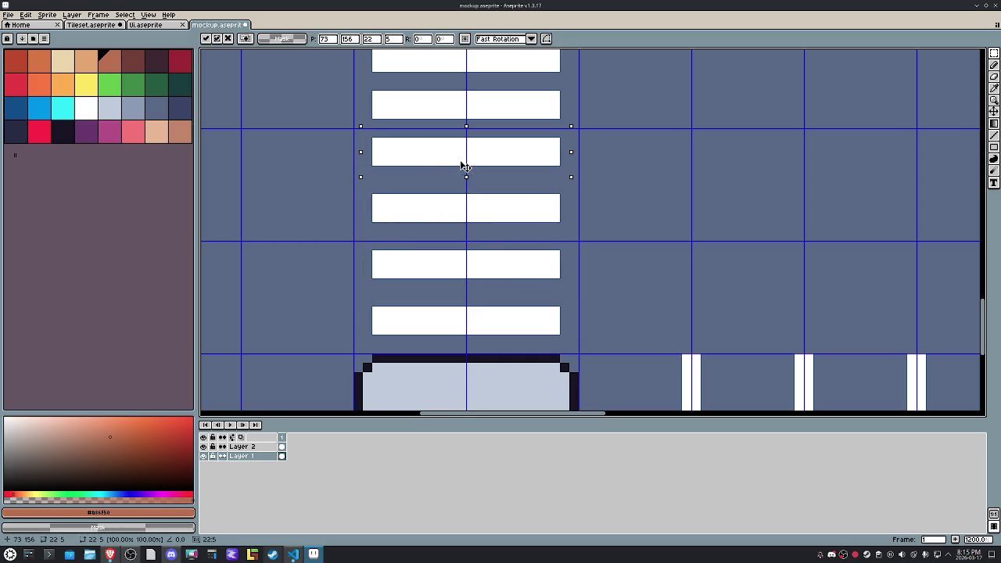
pyautogui.moveTo(461, 172); pyautogui.dragTo(462, 172)
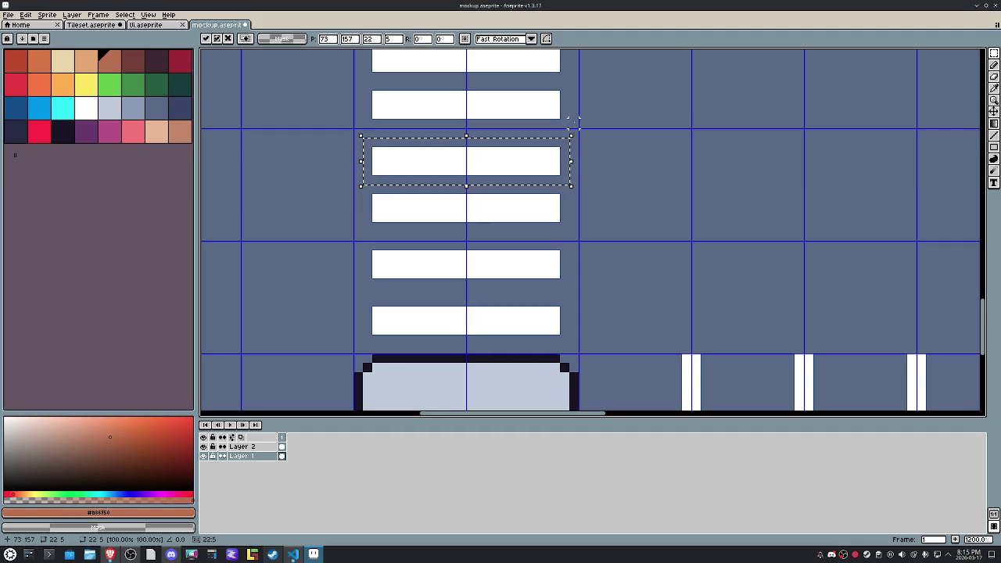
pyautogui.hotkey('ctrl', 'd')
pyautogui.scroll(-5, 617, 214)
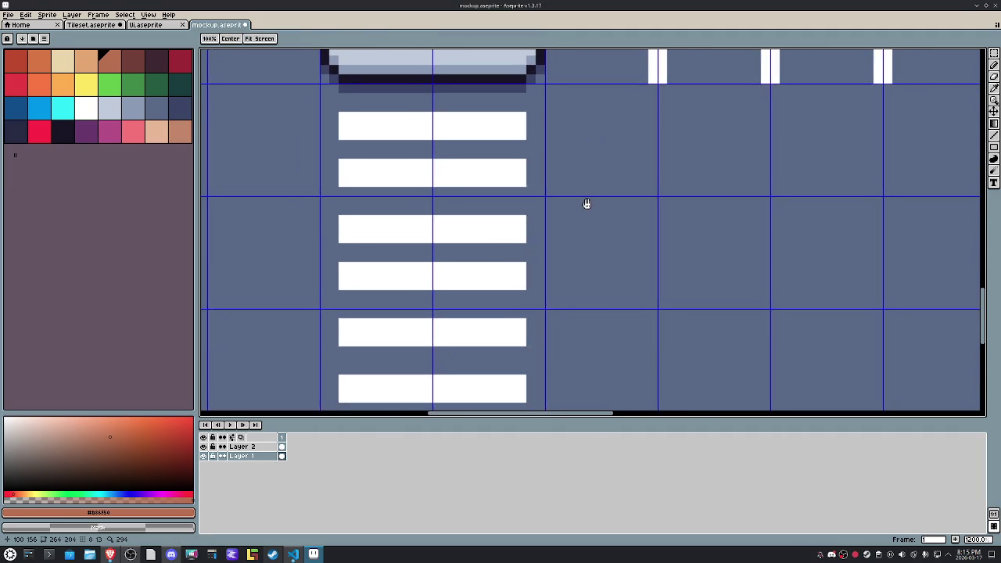
pyautogui.scroll(-1, 586, 202)
pyautogui.scroll(-1, 587, 202)
pyautogui.hscroll(3, 626, 219)
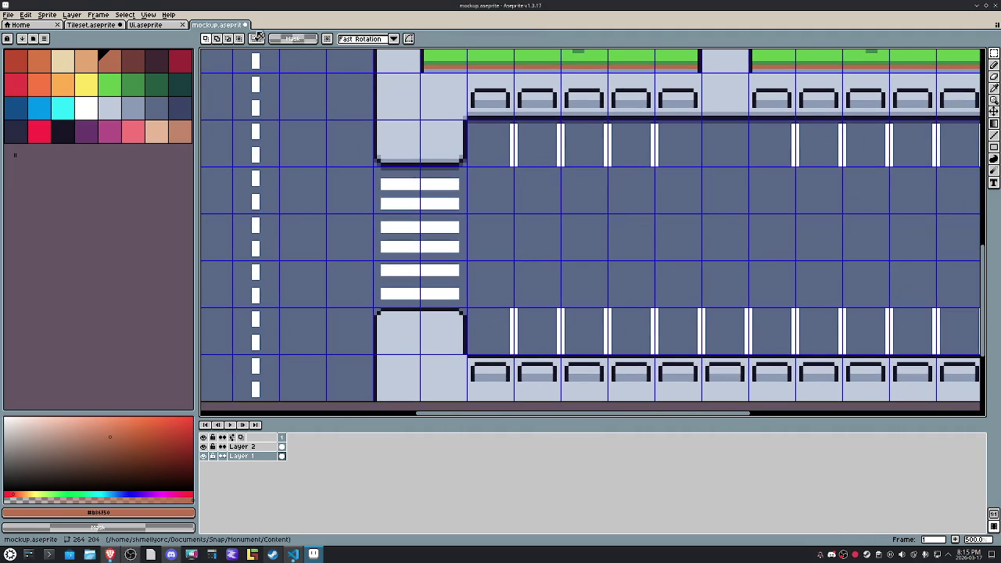
pyautogui.click(148, 14)
pyautogui.moveTo(157, 63)
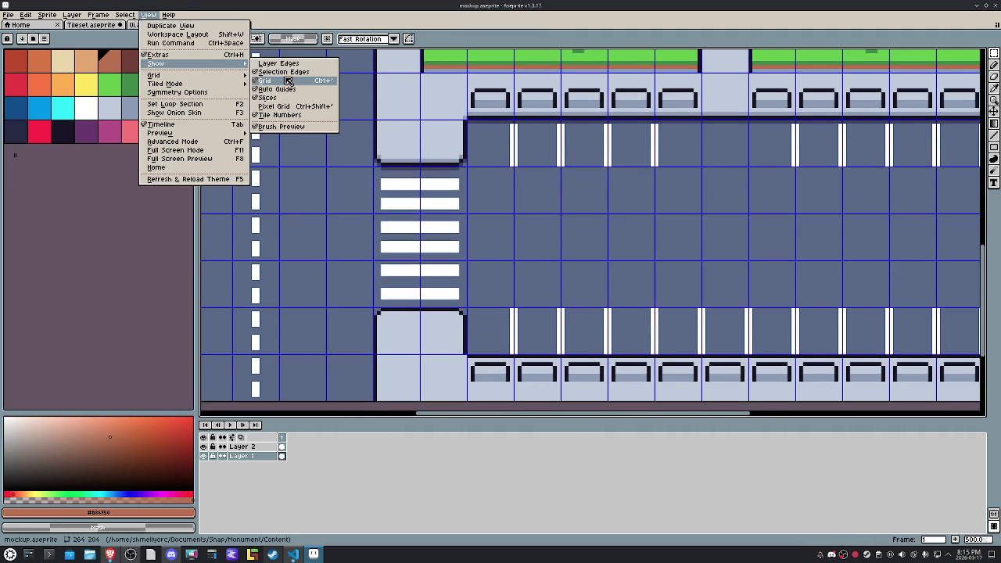
# Step: Turn the tile grid off and zoom out over the road, crosswalk and parking lot
pyautogui.click(288, 81)
pyautogui.scroll(-1, 561, 185)
pyautogui.scroll(-1, 581, 214)
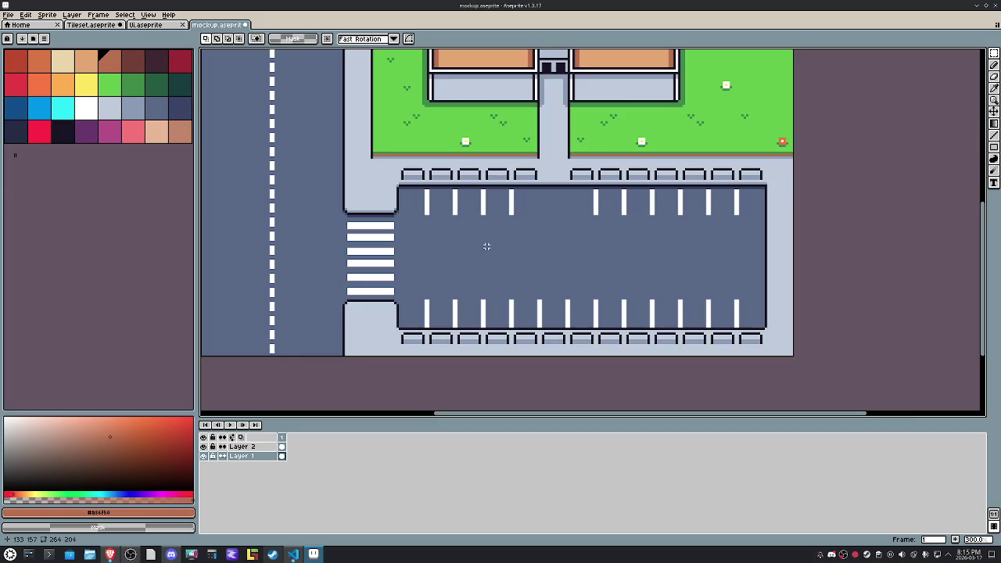
pyautogui.scroll(-1, 486, 245)
pyautogui.scroll(1, 487, 245)
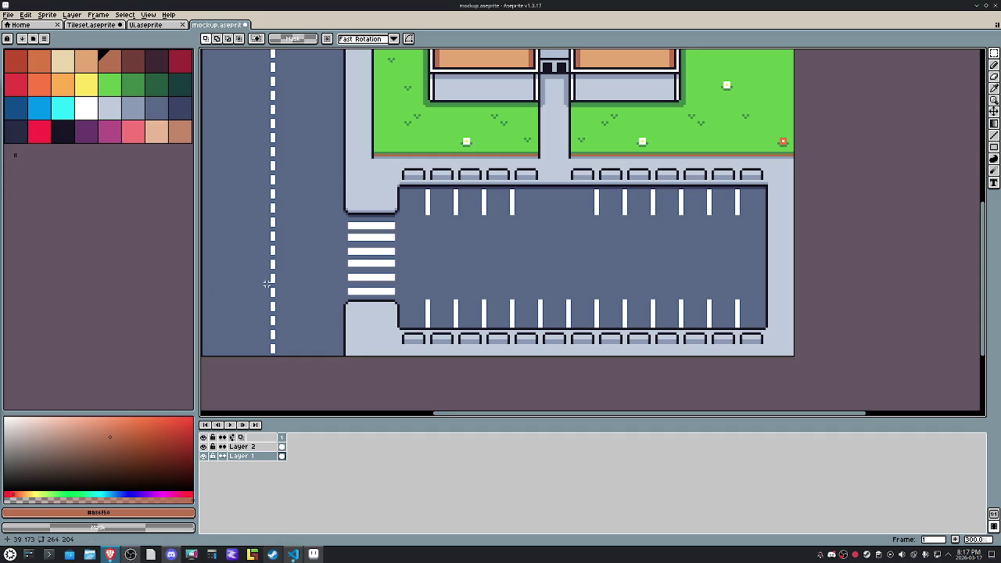
pyautogui.scroll(-1, 340, 281)
# Step: Save the mockup and zoom in on the building's top-left corner
pyautogui.moveTo(340, 282); pyautogui.dragTo(388, 315)
pyautogui.hotkey('ctrl', 's')
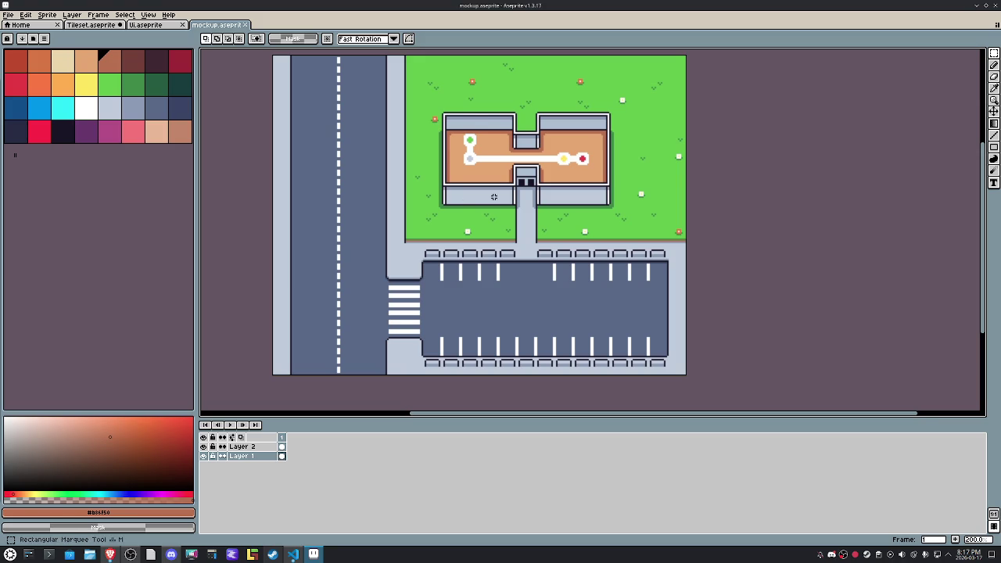
pyautogui.scroll(3, 458, 122)
pyautogui.moveTo(464, 144); pyautogui.dragTo(414, 95)
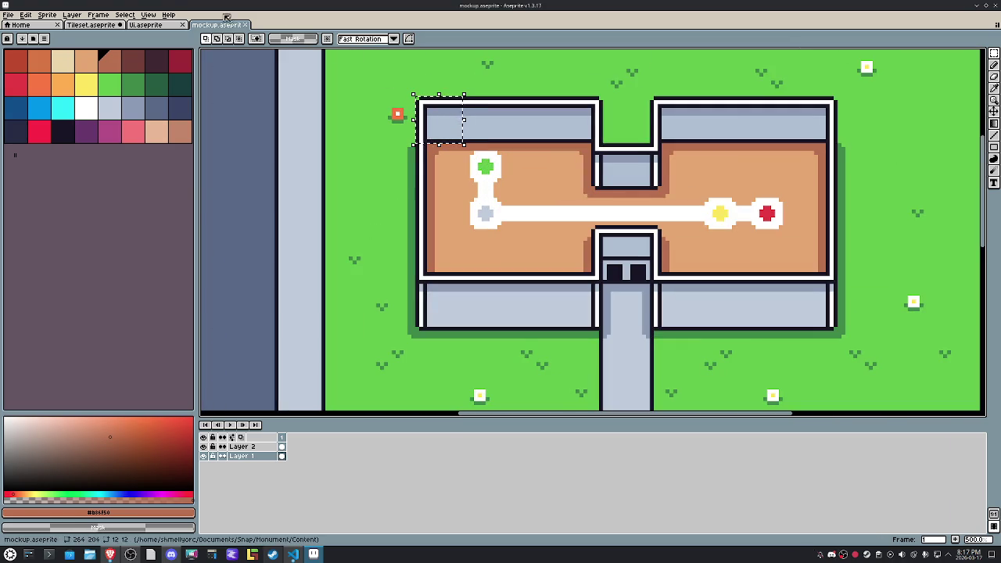
# Step: Hide the selection outline, show the grid, and select the corner cell plus the one below
pyautogui.click(147, 14)
pyautogui.moveTo(156, 63)
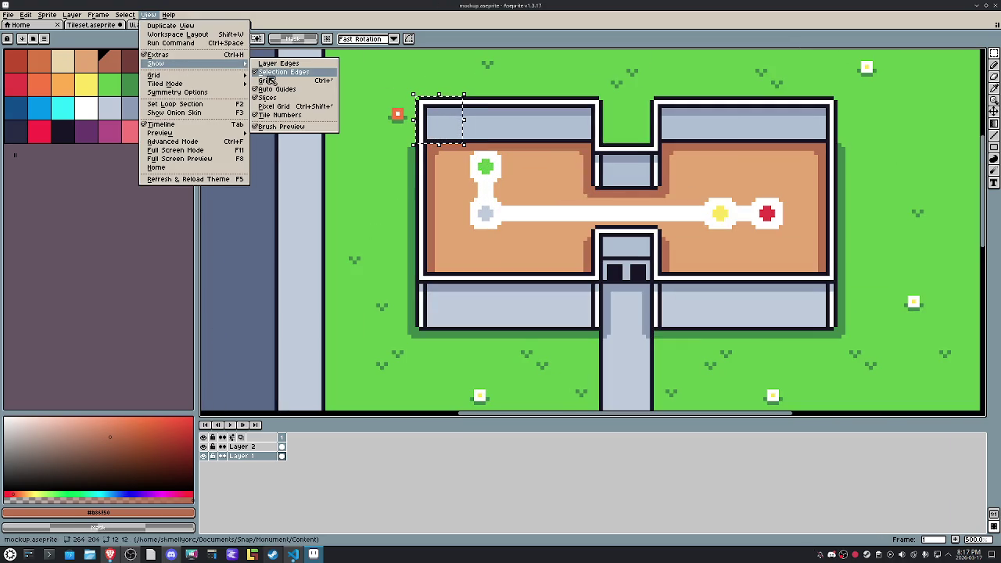
pyautogui.click(262, 72)
pyautogui.click(148, 14)
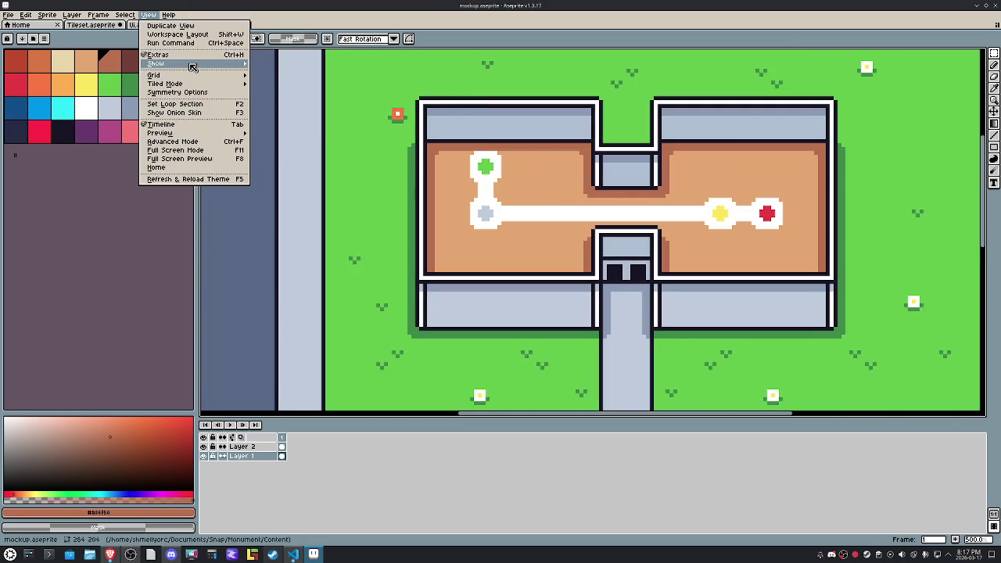
pyautogui.click(273, 84)
pyautogui.moveTo(416, 99)
pyautogui.mouseDown()
pyautogui.moveTo(460, 132)
pyautogui.moveTo(489, 125)
pyautogui.mouseUp()
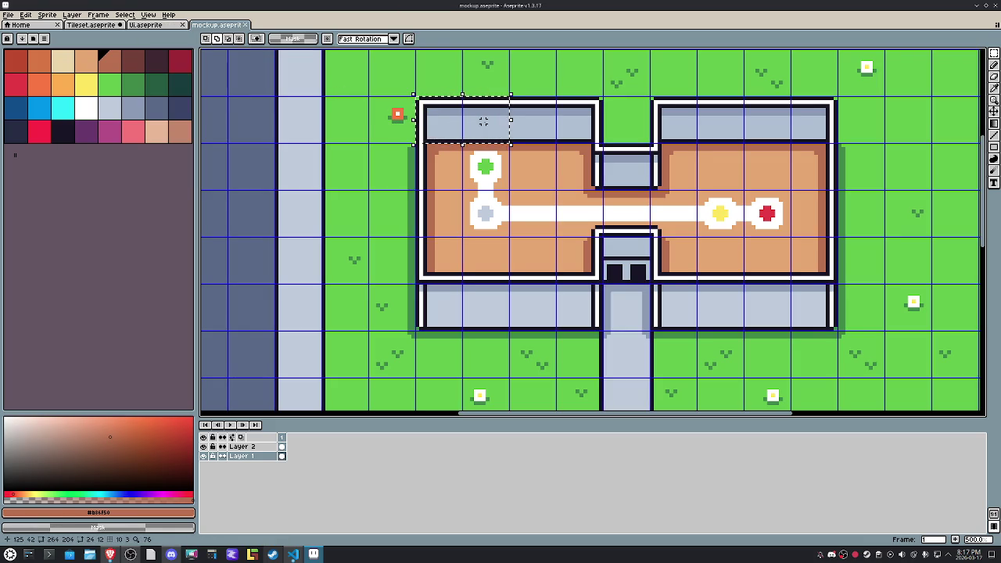
pyautogui.keyDown('shift'); pyautogui.click(440, 157); pyautogui.keyUp('shift')
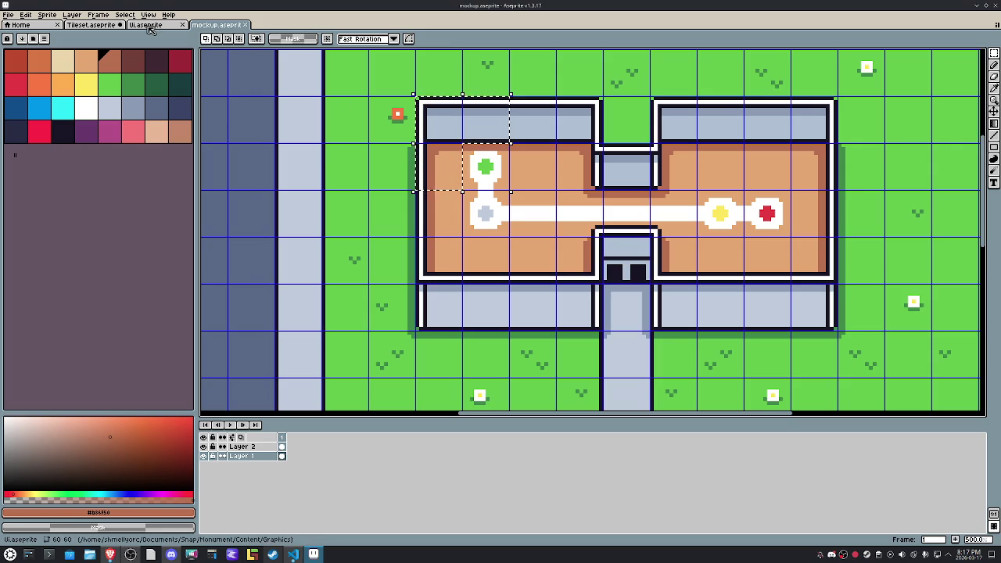
# Step: Arrange the Tileset sprite beside the mockup and clear its selection
pyautogui.moveTo(90, 25)
pyautogui.mouseDown()
pyautogui.moveTo(165, 27)
pyautogui.moveTo(962, 173)
pyautogui.mouseUp()
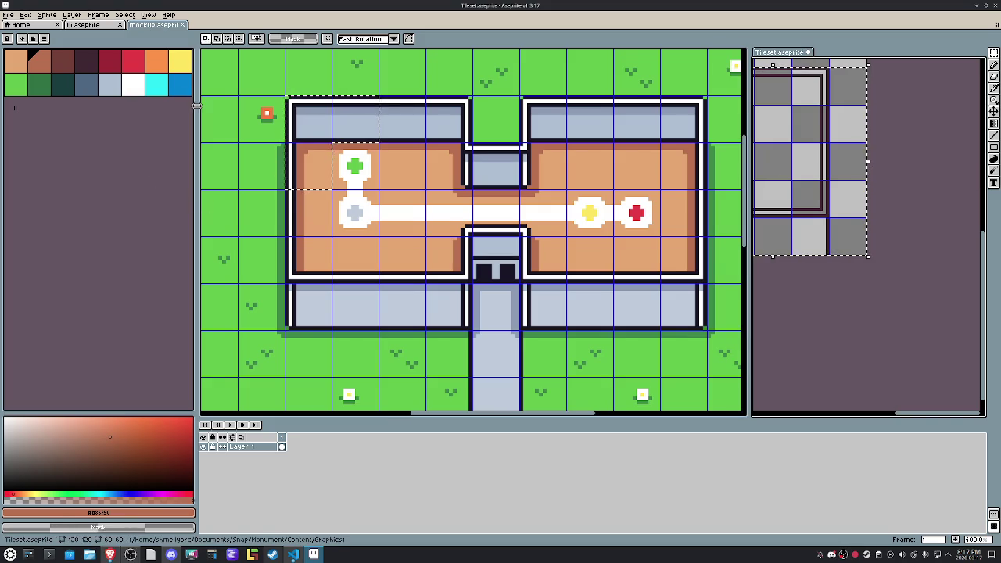
pyautogui.moveTo(196, 106)
pyautogui.mouseDown()
pyautogui.moveTo(53, 113)
pyautogui.moveTo(69, 112)
pyautogui.mouseUp()
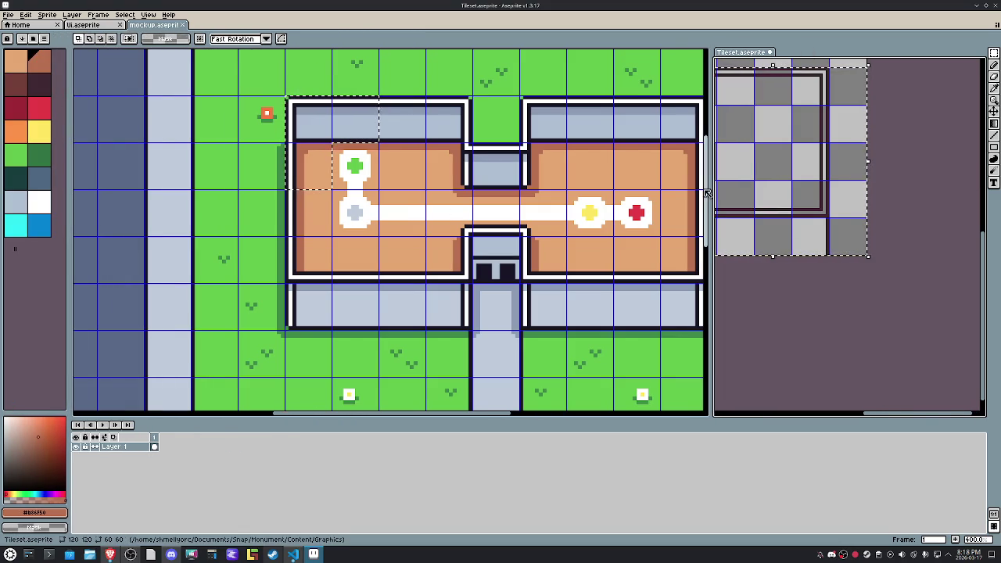
pyautogui.moveTo(69, 181); pyautogui.dragTo(16, 182)
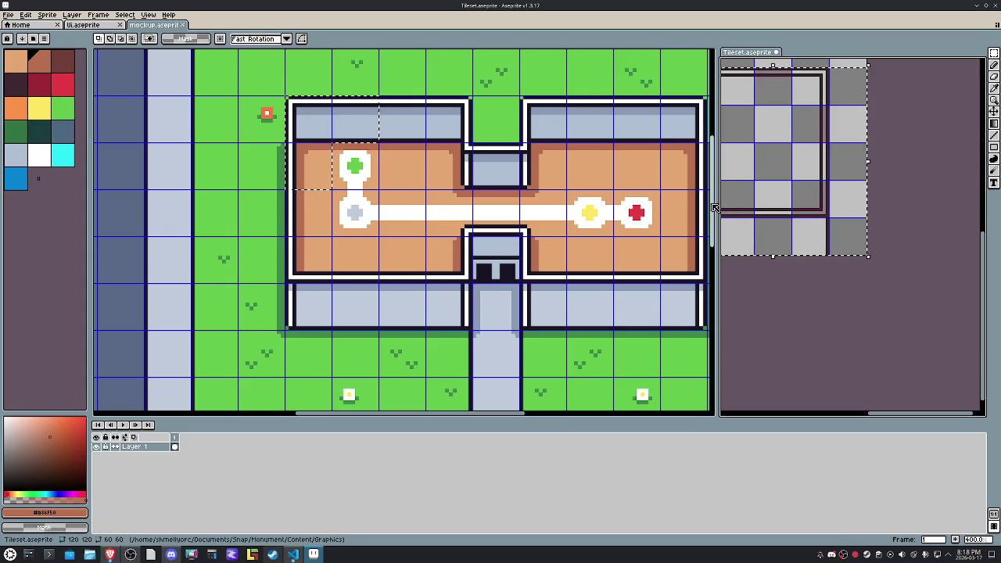
pyautogui.moveTo(718, 208)
pyautogui.mouseDown()
pyautogui.moveTo(595, 194)
pyautogui.moveTo(452, 194)
pyautogui.moveTo(735, 270)
pyautogui.moveTo(729, 301)
pyautogui.mouseUp()
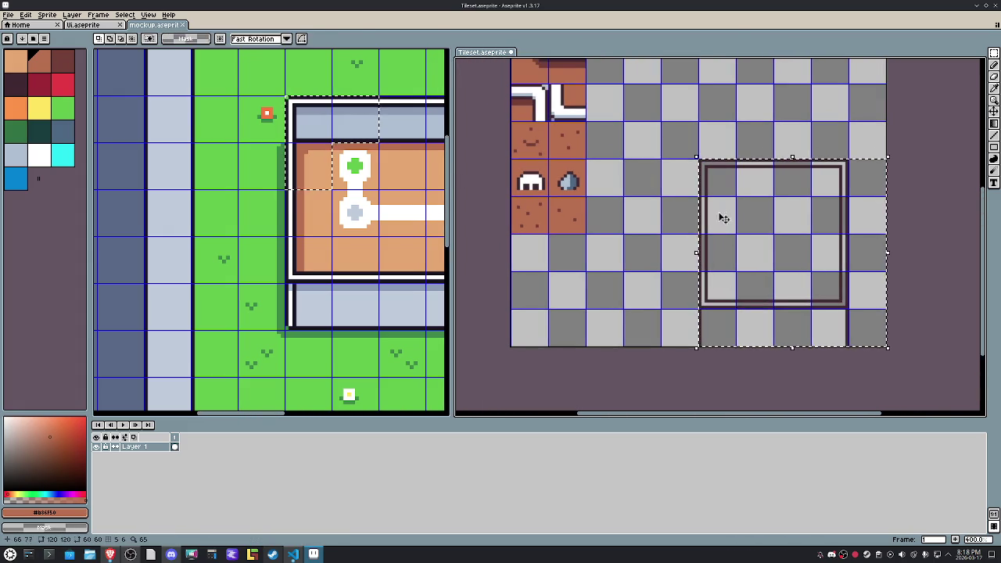
pyautogui.click(888, 330)
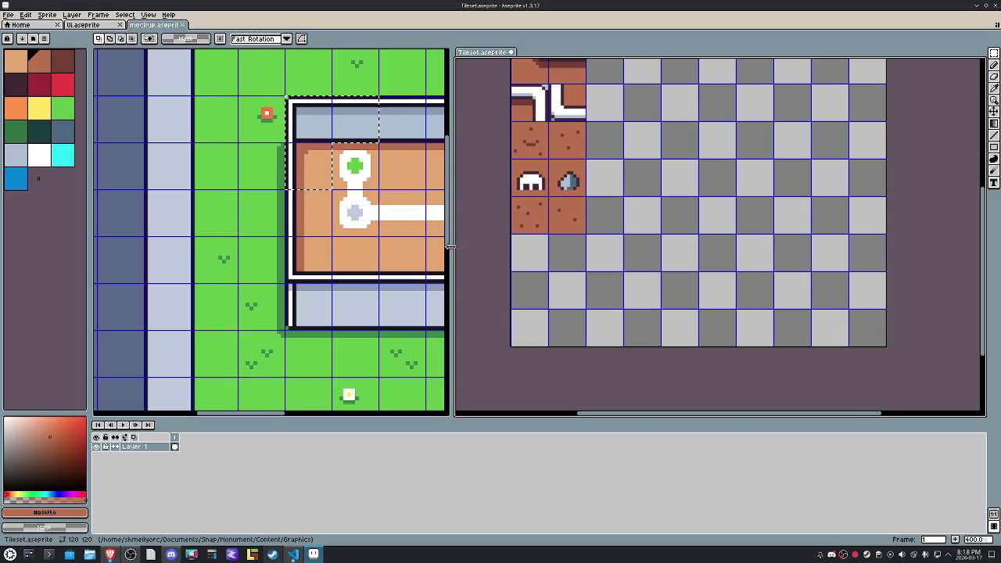
pyautogui.moveTo(452, 252); pyautogui.dragTo(584, 235)
pyautogui.scroll(2, 659, 216)
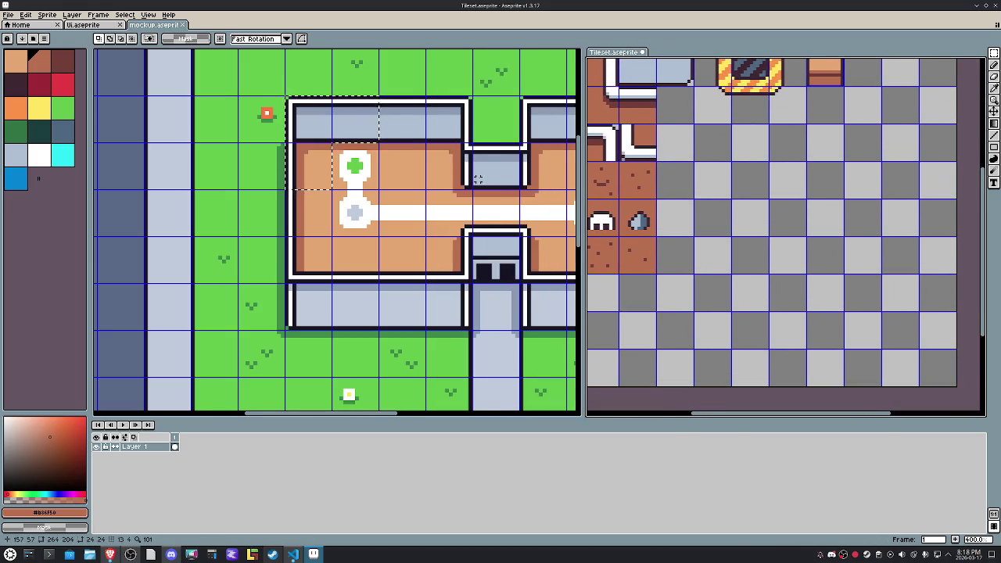
# Step: Paste the building's corner piece into the tileset and align it to the grid
pyautogui.hotkey('ctrl', 'v')
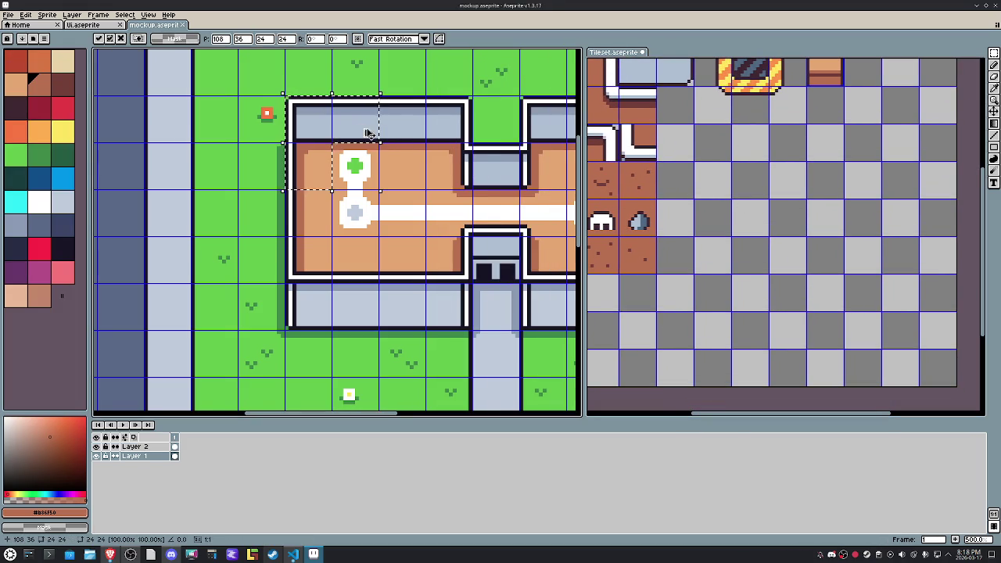
pyautogui.click(831, 290)
pyautogui.scroll(2, 662, 224)
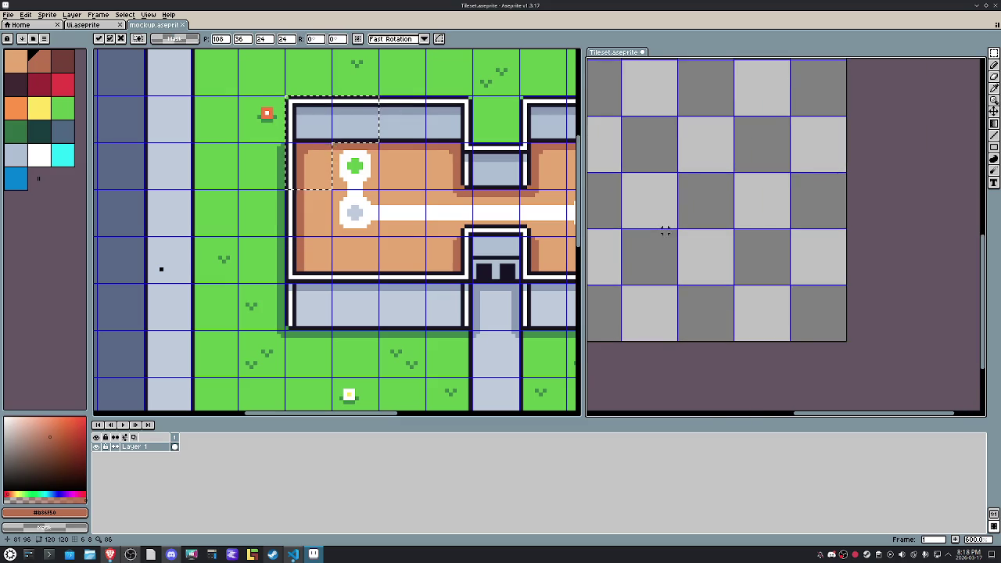
pyautogui.scroll(-1, 665, 232)
pyautogui.hotkey('ctrl', 'v')
pyautogui.scroll(-1, 788, 248)
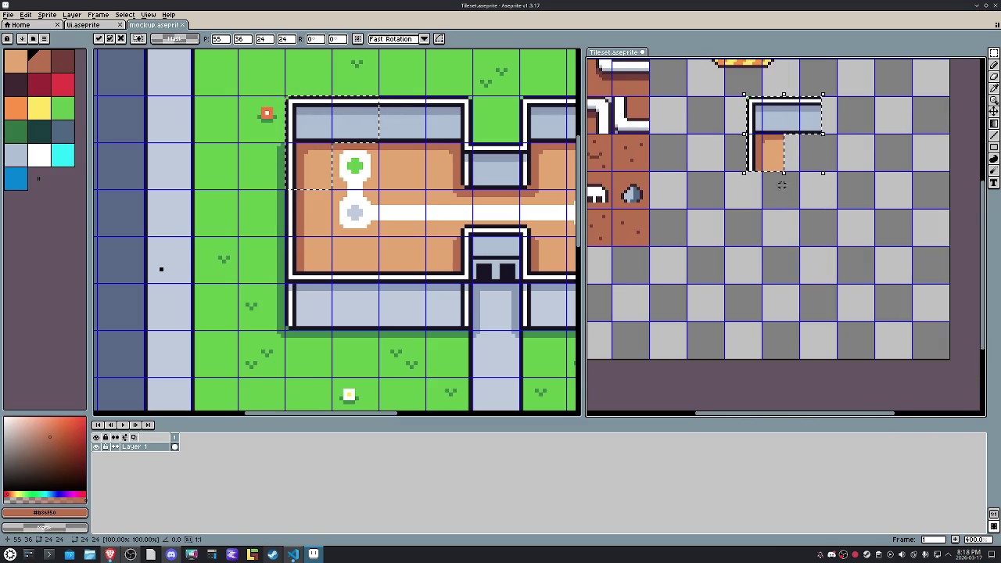
pyautogui.moveTo(778, 141); pyautogui.dragTo(755, 141)
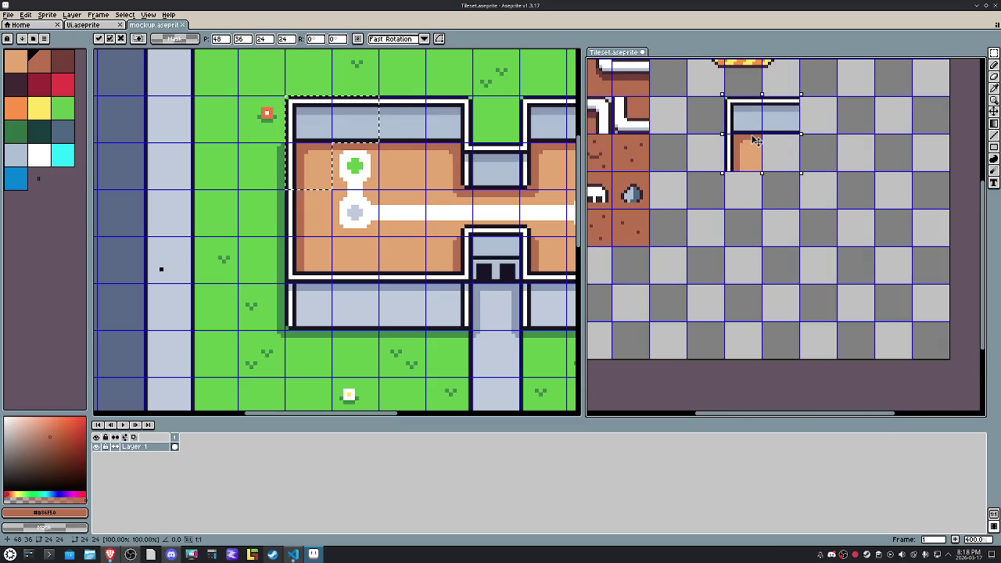
pyautogui.moveTo(753, 207)
pyautogui.mouseDown()
pyautogui.moveTo(759, 263)
pyautogui.moveTo(730, 294)
pyautogui.mouseUp()
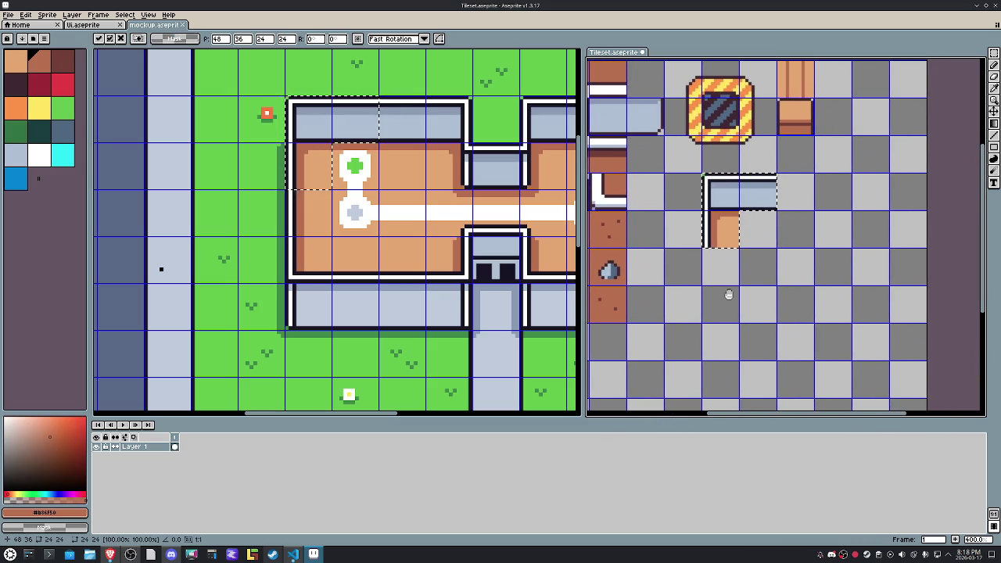
# Step: Select and copy the floor tile beside the building's central notch
pyautogui.click(455, 121)
pyautogui.hotkey('ctrl', 'v')
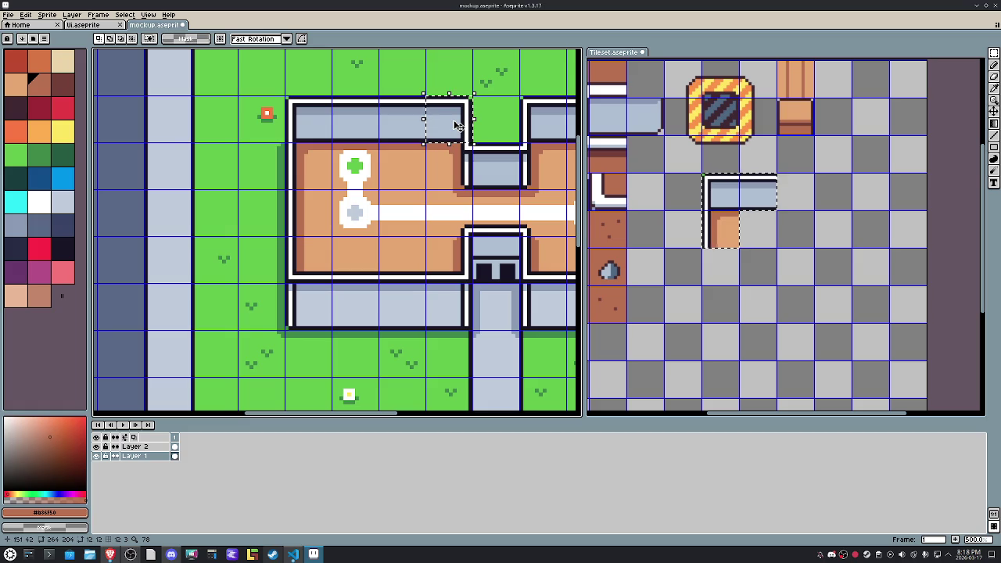
pyautogui.moveTo(457, 125); pyautogui.dragTo(316, 125)
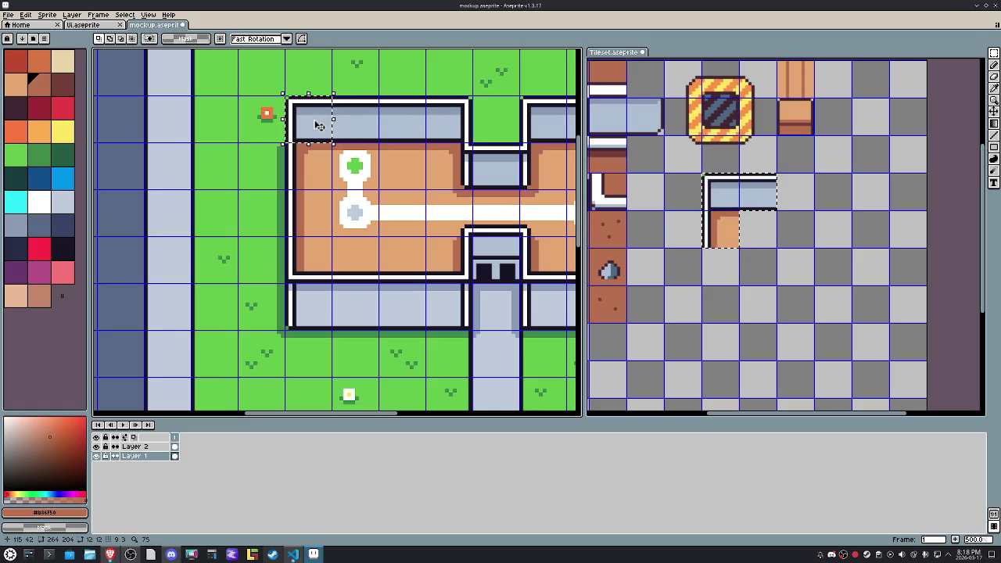
pyautogui.moveTo(461, 153); pyautogui.dragTo(451, 170)
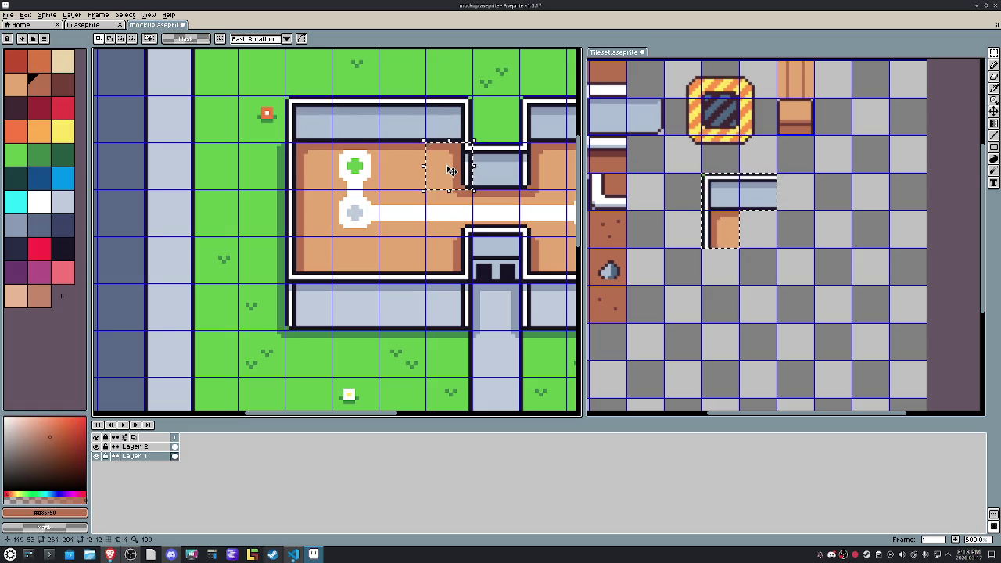
pyautogui.hotkey('ctrl', 'v')
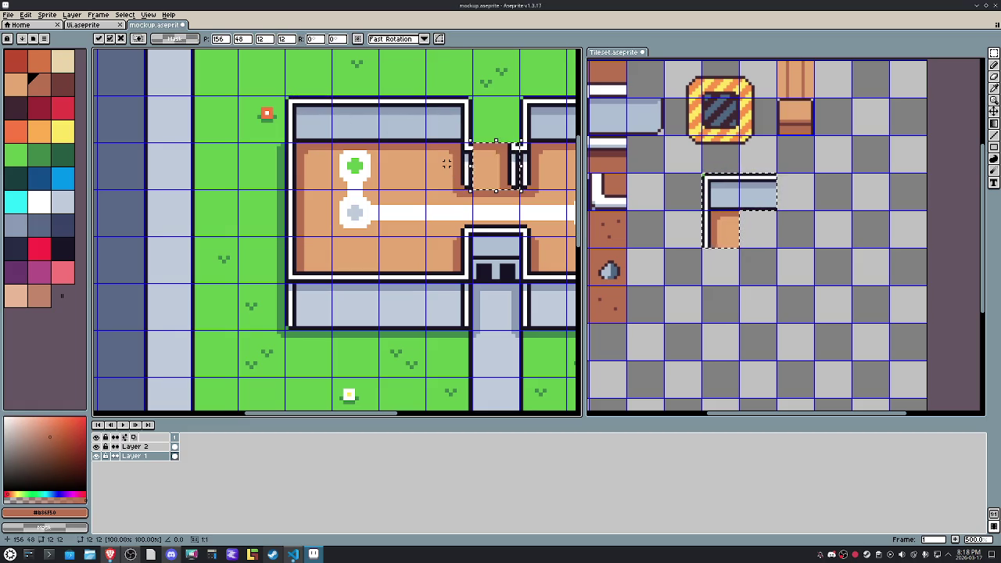
pyautogui.moveTo(447, 163); pyautogui.dragTo(451, 170)
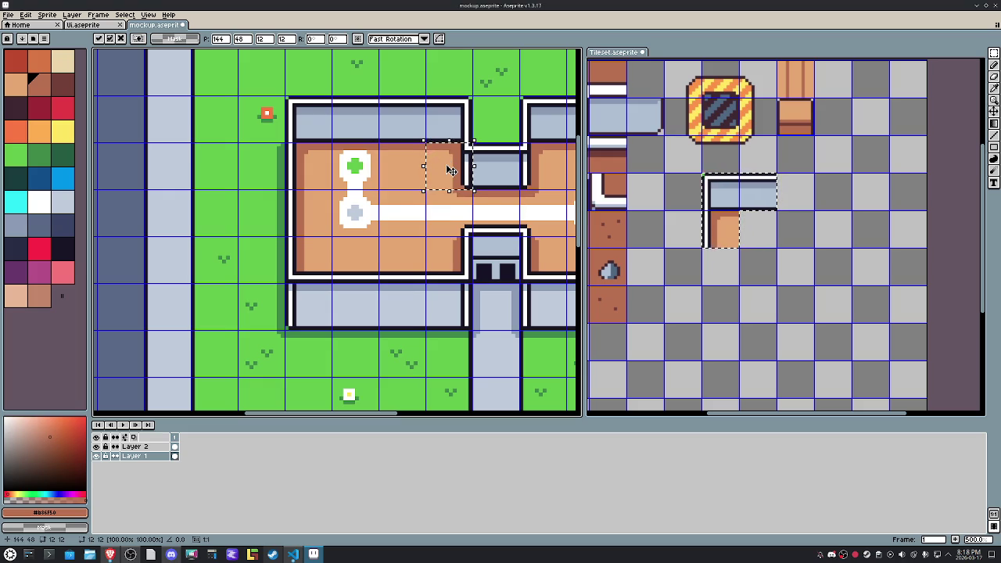
# Step: Paste the floor tile into the tileset, nudge it into its cell and commit
pyautogui.click(799, 271)
pyautogui.hotkey('ctrl', 'v')
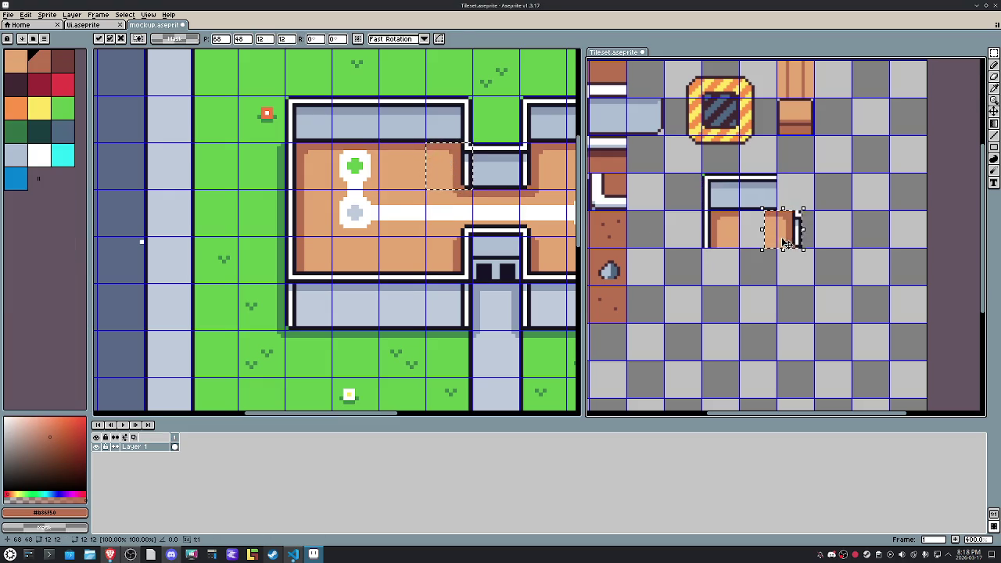
pyautogui.press('Down')
pyautogui.press('Left')
pyautogui.press('Left')
pyautogui.press('Up')
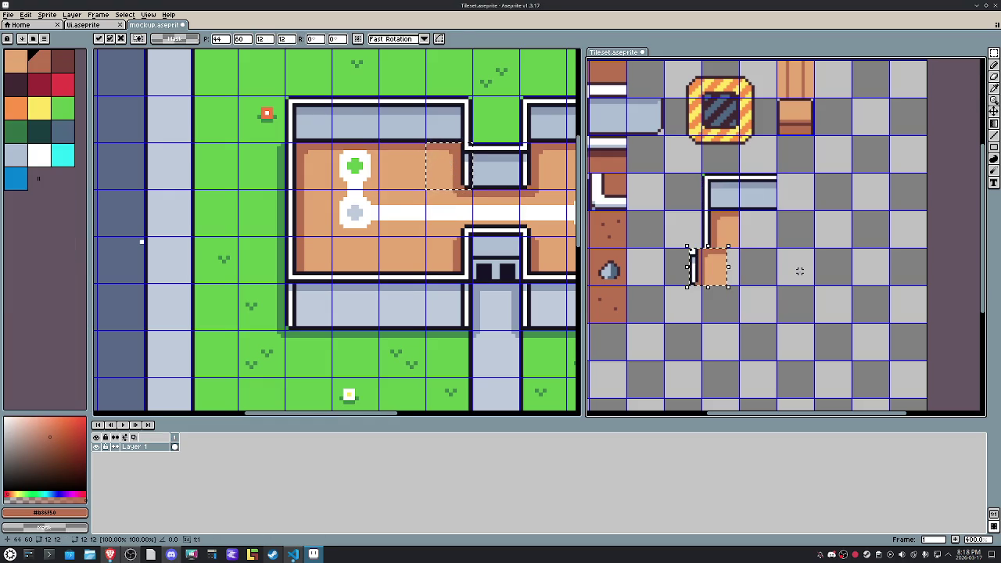
pyautogui.press('Right')
pyautogui.press('Right')
pyautogui.press('Right')
pyautogui.press('Right')
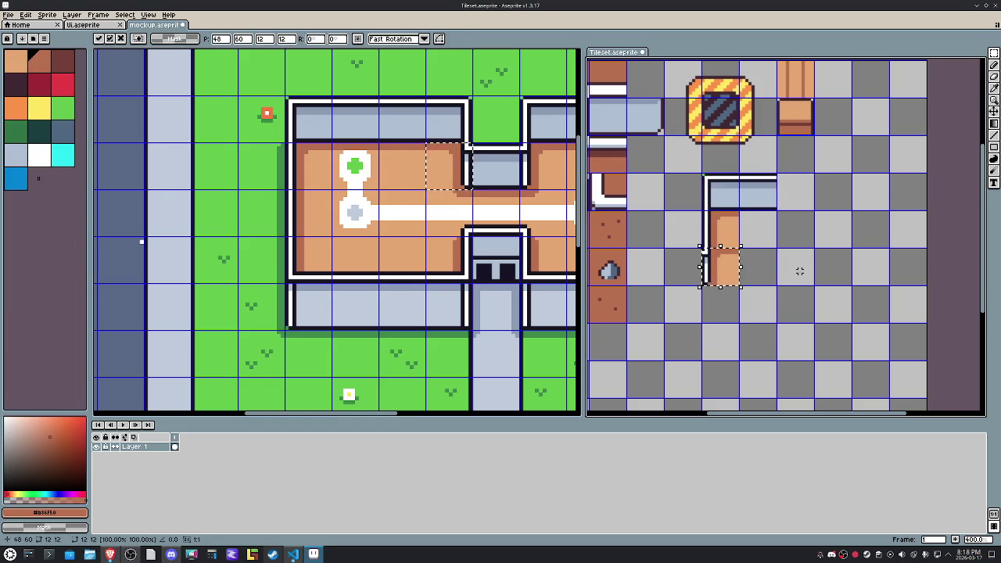
pyautogui.click(800, 271)
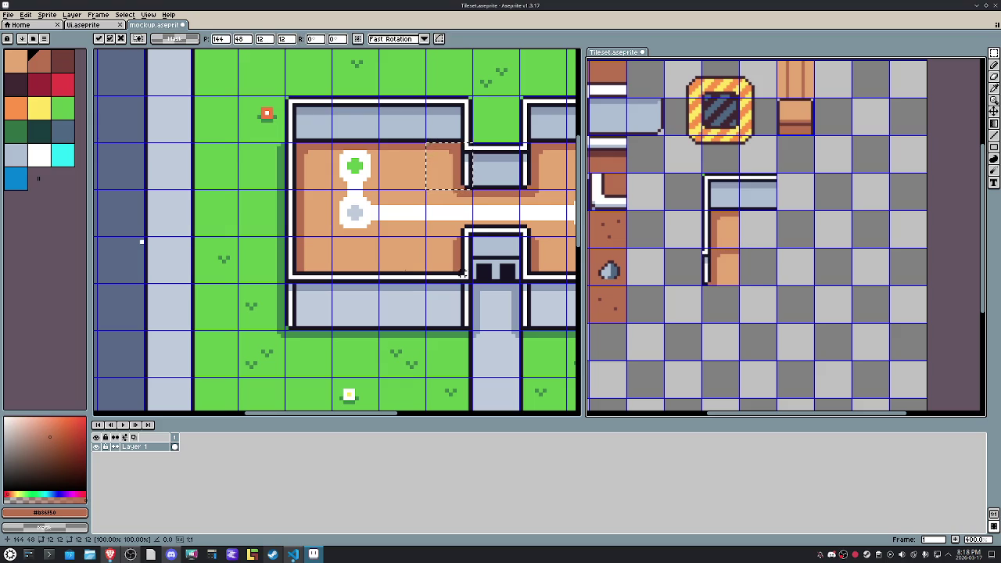
# Step: Paste the room's lower-left floor tile into the tileset beside the corner pieces
pyautogui.click(318, 261)
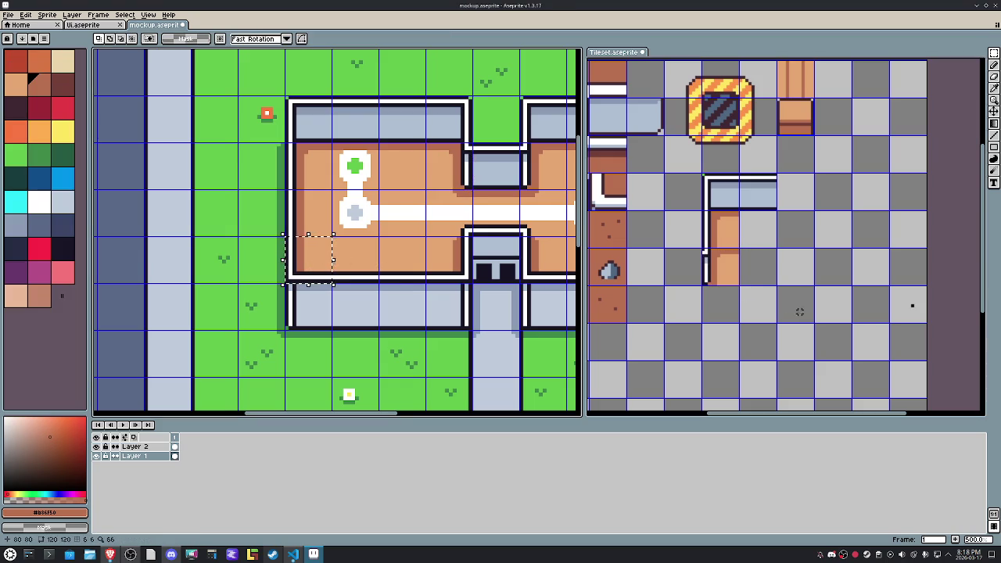
pyautogui.hotkey('ctrl', 'z')
pyautogui.hotkey('ctrl', 'v')
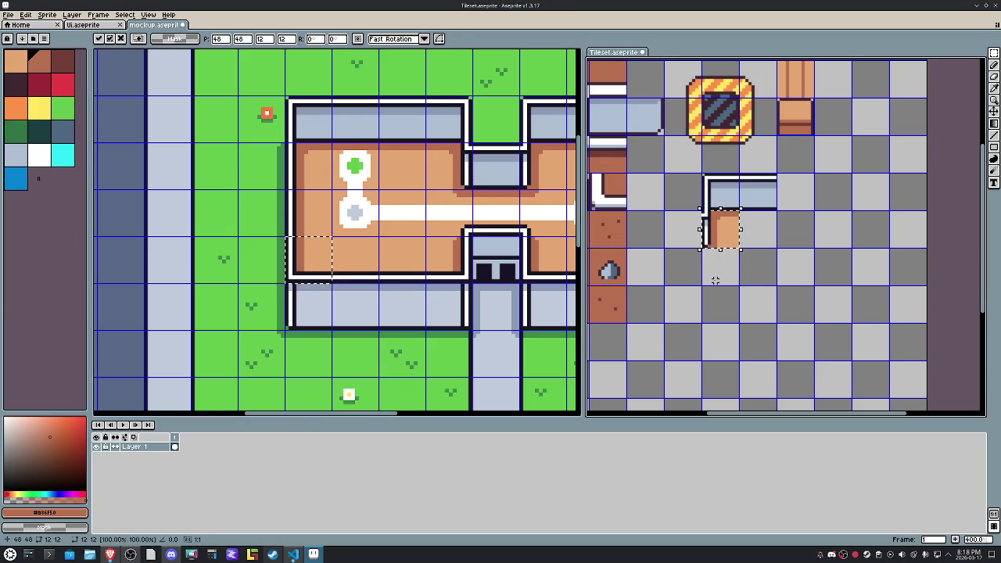
pyautogui.click(720, 283)
pyautogui.hotkey('ctrl', 'v')
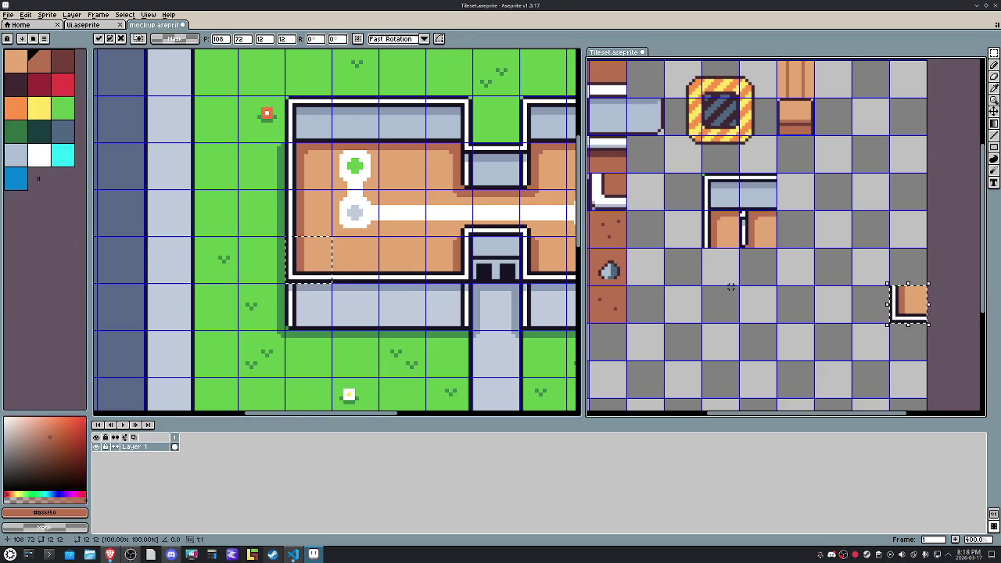
pyautogui.press('Left')
pyautogui.press('Left')
pyautogui.press('Left')
pyautogui.press('Left')
pyautogui.press('Up')
pyautogui.press('Left')
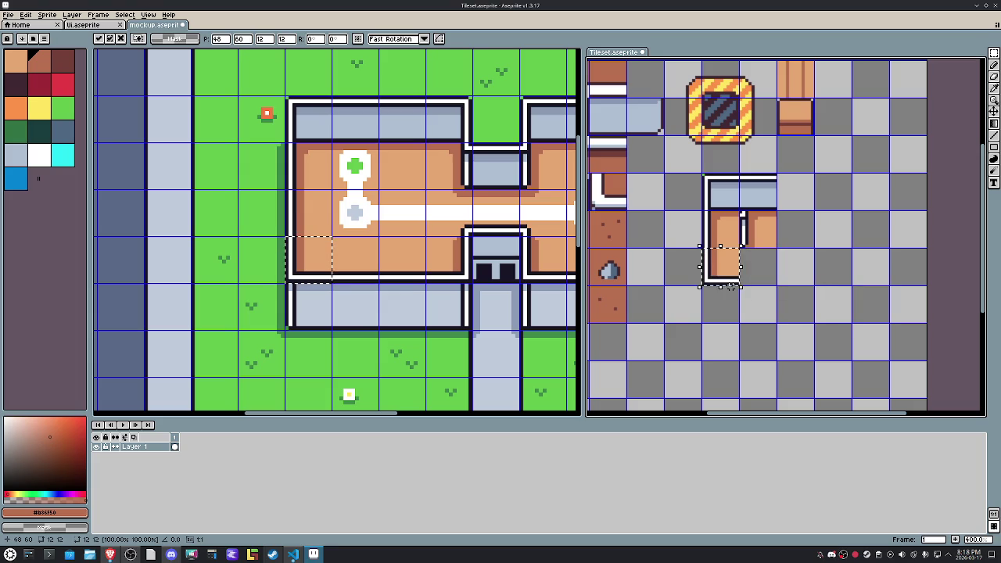
# Step: Copy the neighbouring floor tile and place it as the floor corner tile in the tileset
pyautogui.click(517, 269)
pyautogui.hotkey('ctrl', 'v')
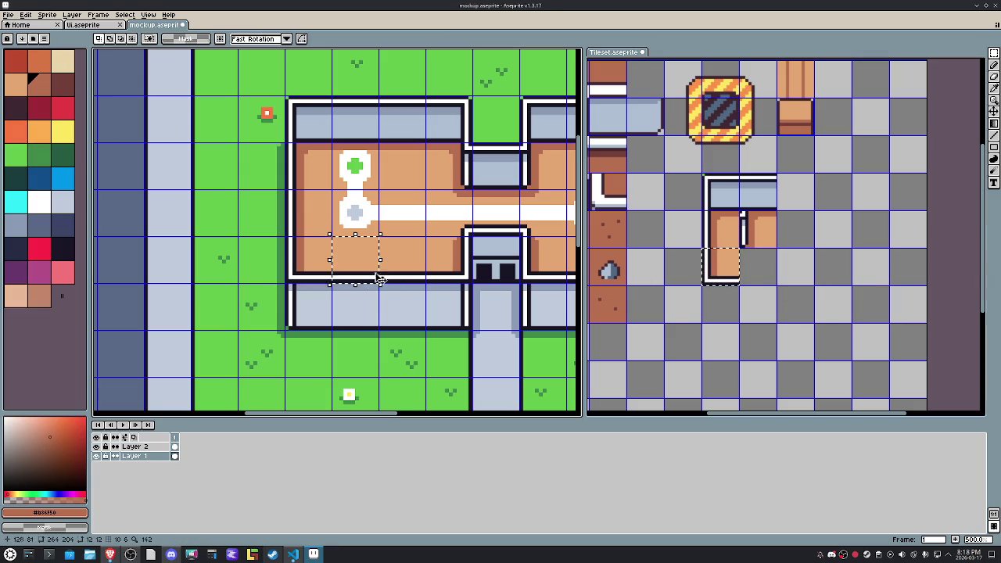
pyautogui.click(809, 329)
pyautogui.hotkey('ctrl', 'v')
pyautogui.press('Left')
pyautogui.press('Left')
pyautogui.press('Left')
pyautogui.press('Left')
pyautogui.press('Left')
pyautogui.press('Up')
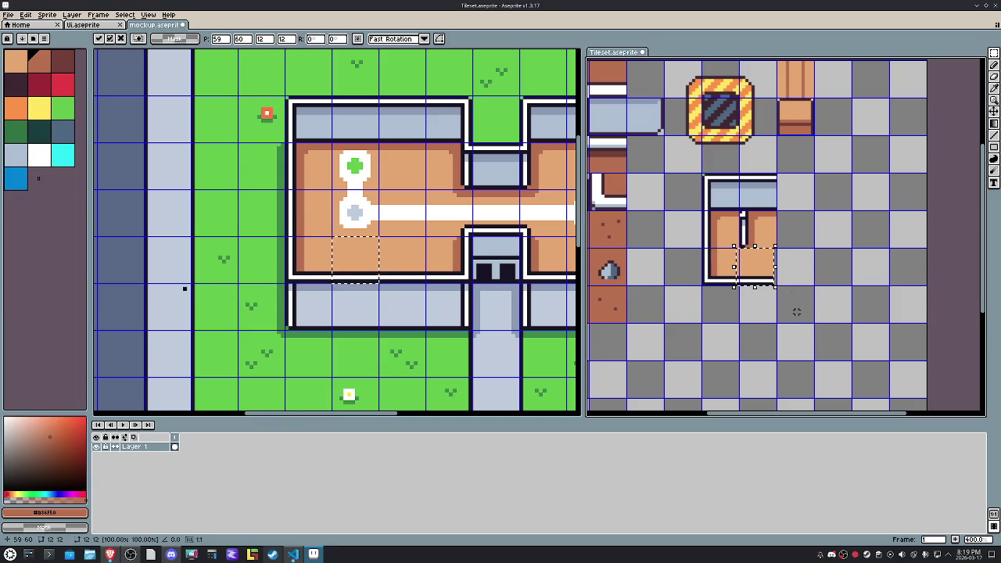
pyautogui.press('Up')
pyautogui.press('Right')
pyautogui.press('Up')
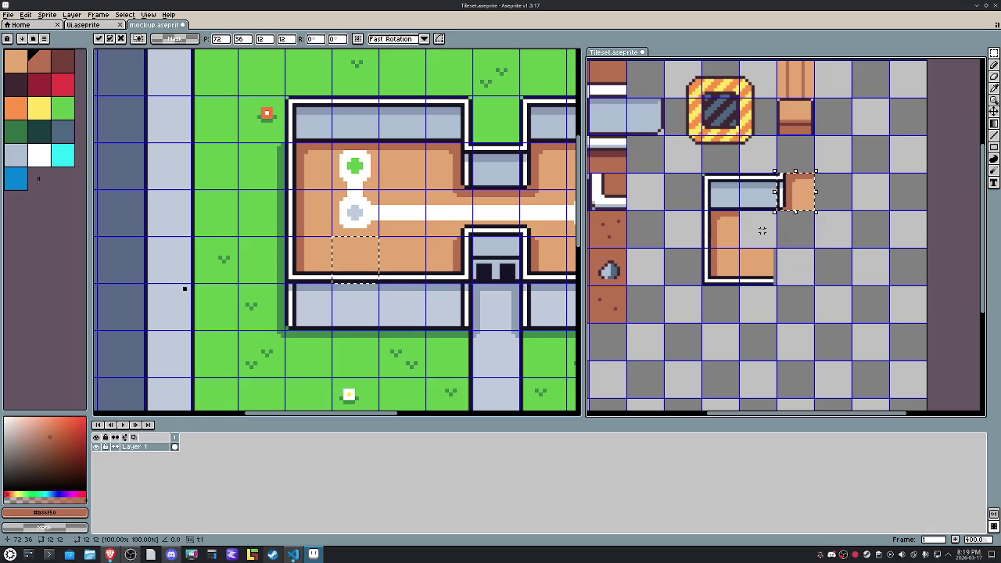
pyautogui.press('Return')
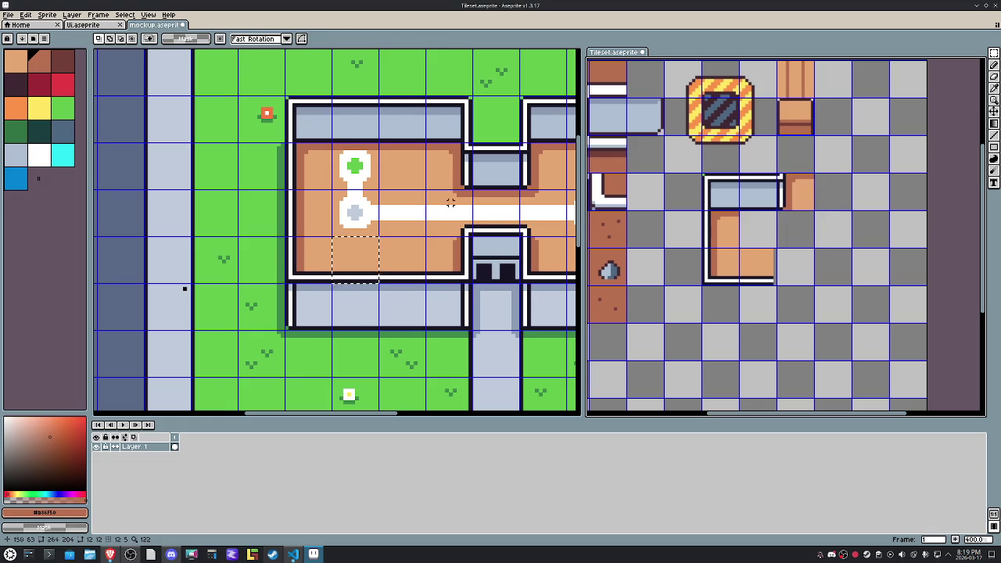
# Step: Copy the 24x12 lower-wall stretch and place it beneath the floor pieces in the tileset
pyautogui.hotkey('ctrl', 'v')
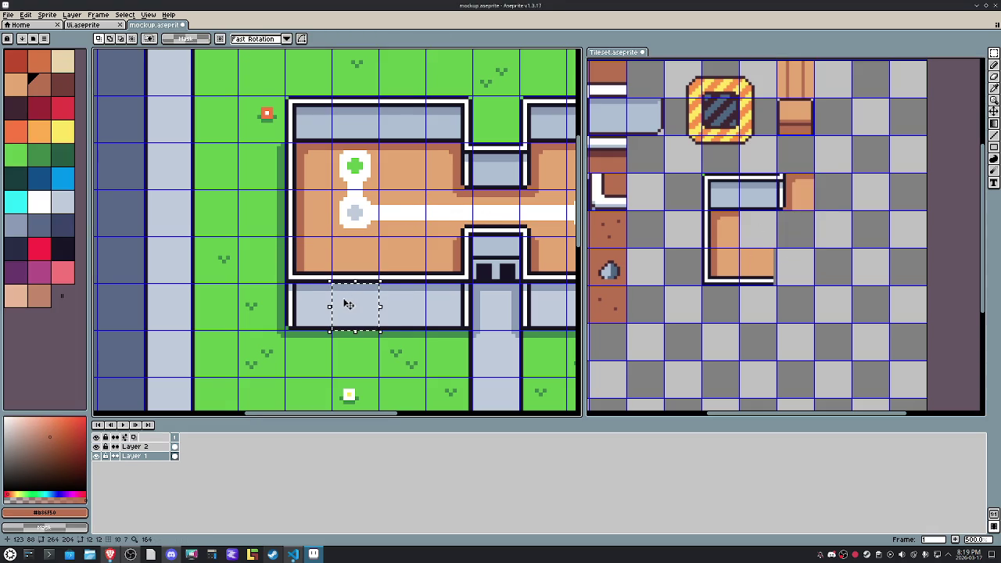
pyautogui.hotkey('ctrl', 'v')
pyautogui.press('Down')
pyautogui.press('Right')
pyautogui.press('Right')
pyautogui.press('Right')
pyautogui.press('Right')
pyautogui.press('Right')
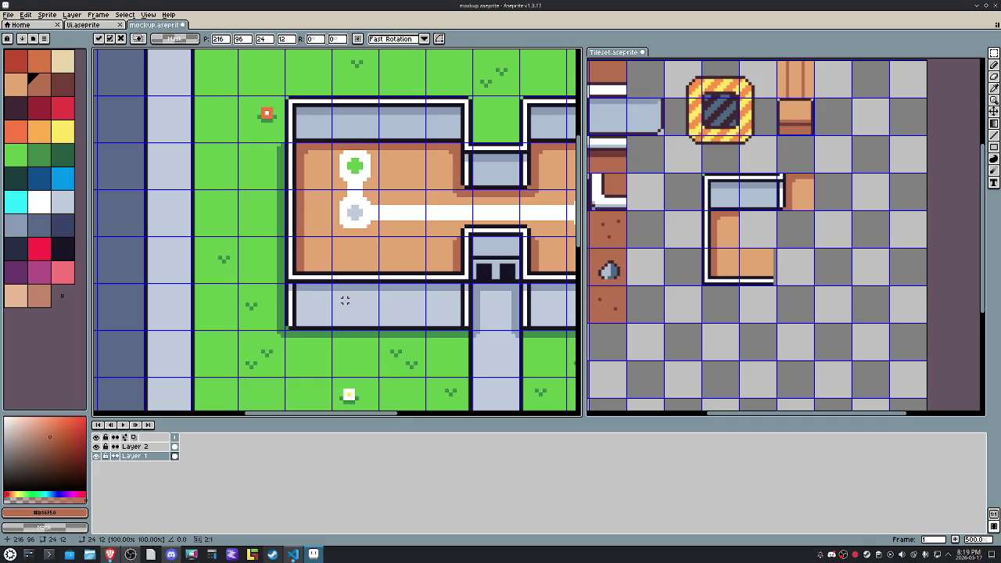
pyautogui.press('Left')
pyautogui.press('Left')
pyautogui.press('Left')
pyautogui.press('Left')
pyautogui.press('Left')
pyautogui.press('Left')
pyautogui.press('Left')
pyautogui.press('Up')
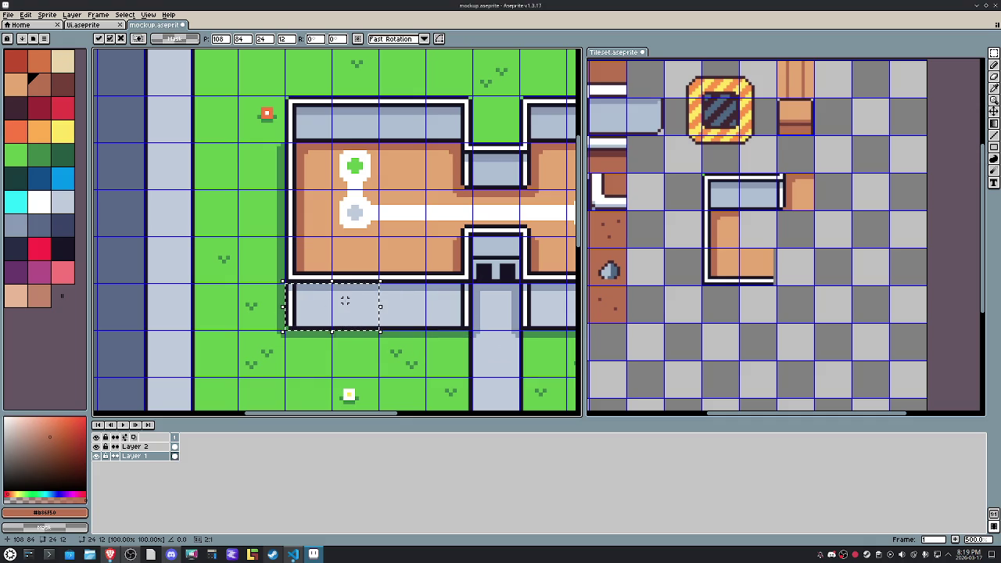
pyautogui.click(901, 312)
pyautogui.hotkey('ctrl', 'v')
pyautogui.press('Left')
pyautogui.press('Left')
pyautogui.press('Left')
pyautogui.press('Left')
pyautogui.press('Left')
pyautogui.press('Up')
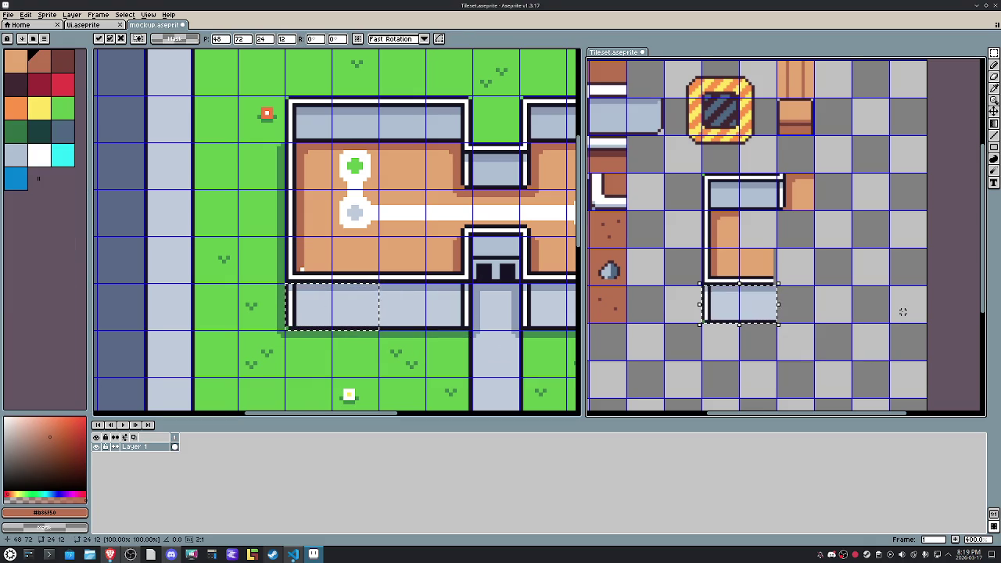
pyautogui.click(485, 297)
# Step: Copy the entrance door tile and place it beside the lower wall in the tileset
pyautogui.moveTo(485, 298)
pyautogui.mouseDown()
pyautogui.moveTo(494, 305)
pyautogui.moveTo(417, 307)
pyautogui.mouseUp()
pyautogui.hotkey('ctrl', 'v')
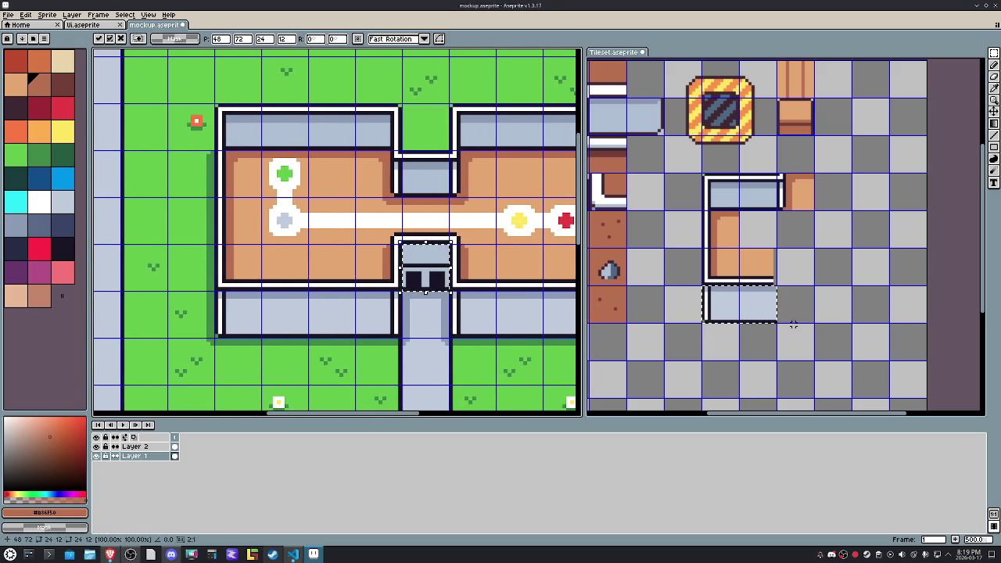
pyautogui.click(793, 324)
pyautogui.hotkey('ctrl', 'v')
pyautogui.press('Right')
pyautogui.press('Right')
pyautogui.press('Right')
pyautogui.press('Right')
pyautogui.press('Return')
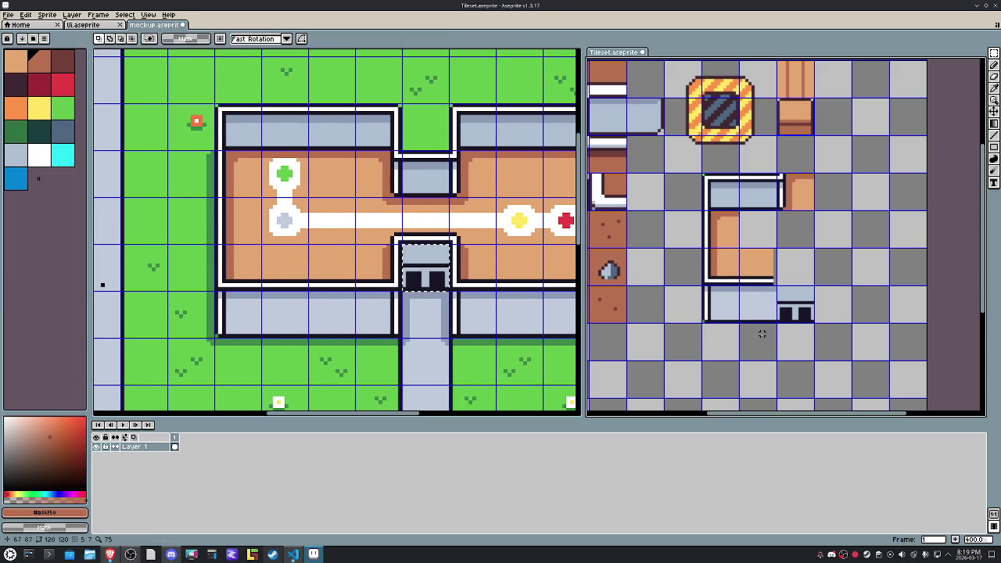
pyautogui.moveTo(763, 334); pyautogui.dragTo(731, 329)
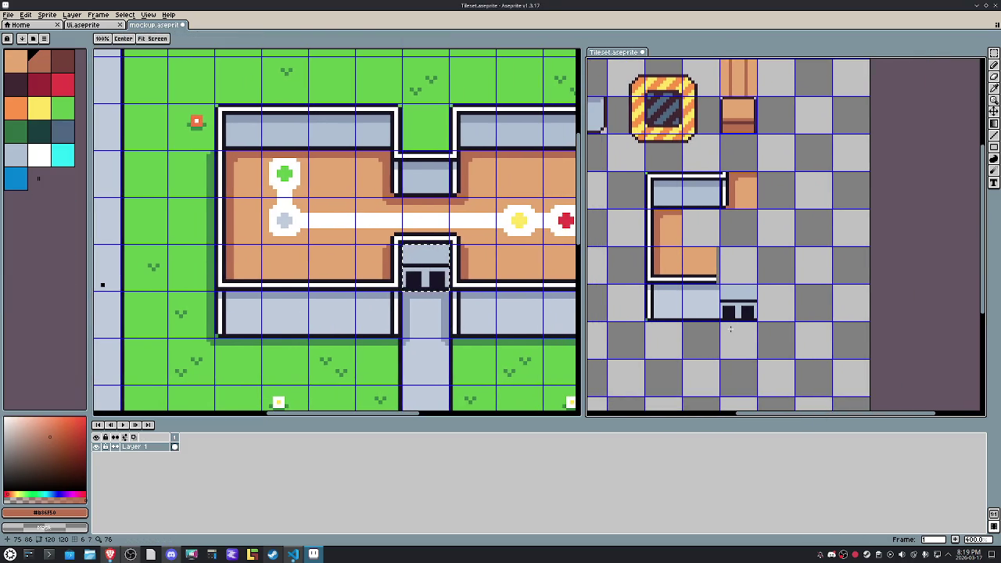
# Step: Move the selection onto the floor tile crossed by the white path and copy it
pyautogui.click(418, 221)
pyautogui.hotkey('ctrl', 'v')
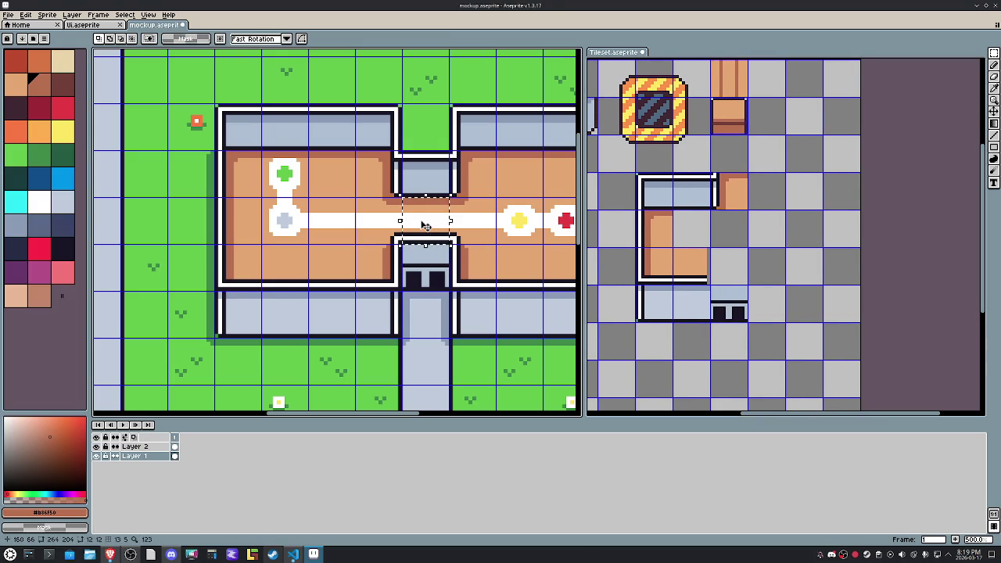
pyautogui.hotkey('ctrl', 'v')
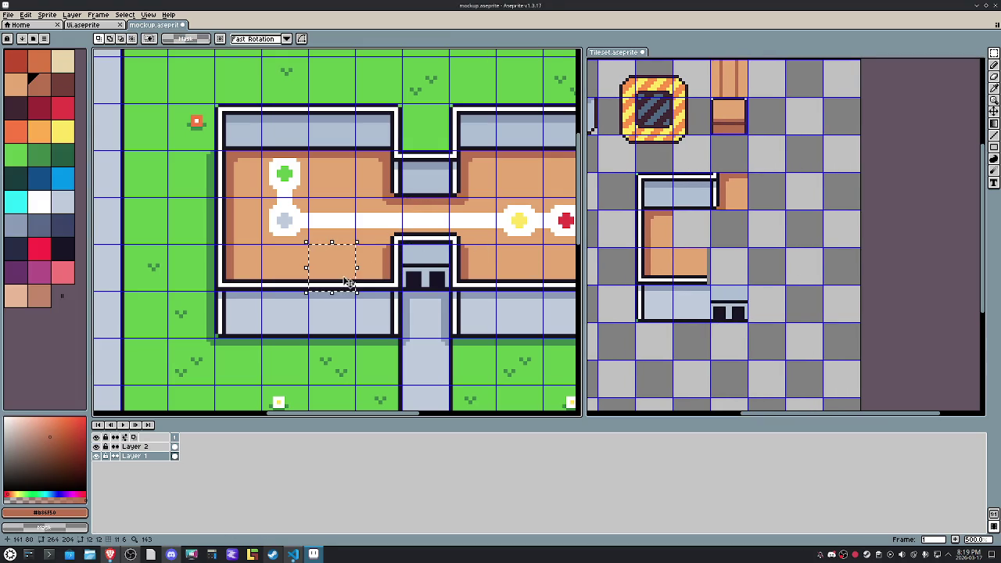
pyautogui.moveTo(338, 284); pyautogui.dragTo(385, 237)
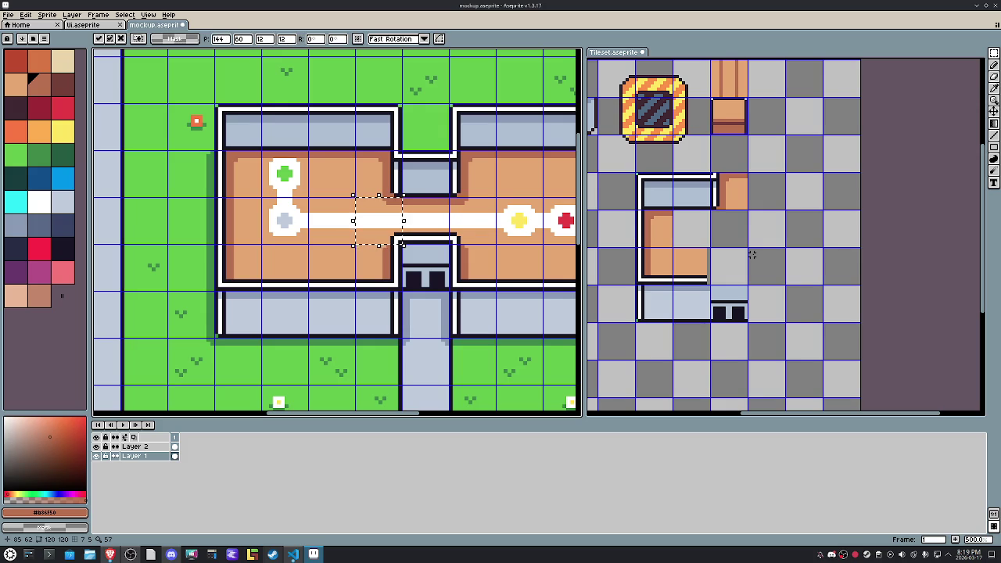
pyautogui.press('Return')
pyautogui.hotkey('ctrl', 'shift', 'd')
# Step: Paste the path tile beside the floor pieces and shift its edge strip one pixel right
pyautogui.click(752, 255)
pyautogui.hotkey('ctrl', 'v')
pyautogui.moveTo(855, 282)
pyautogui.mouseDown()
pyautogui.moveTo(779, 281)
pyautogui.moveTo(751, 254)
pyautogui.mouseUp()
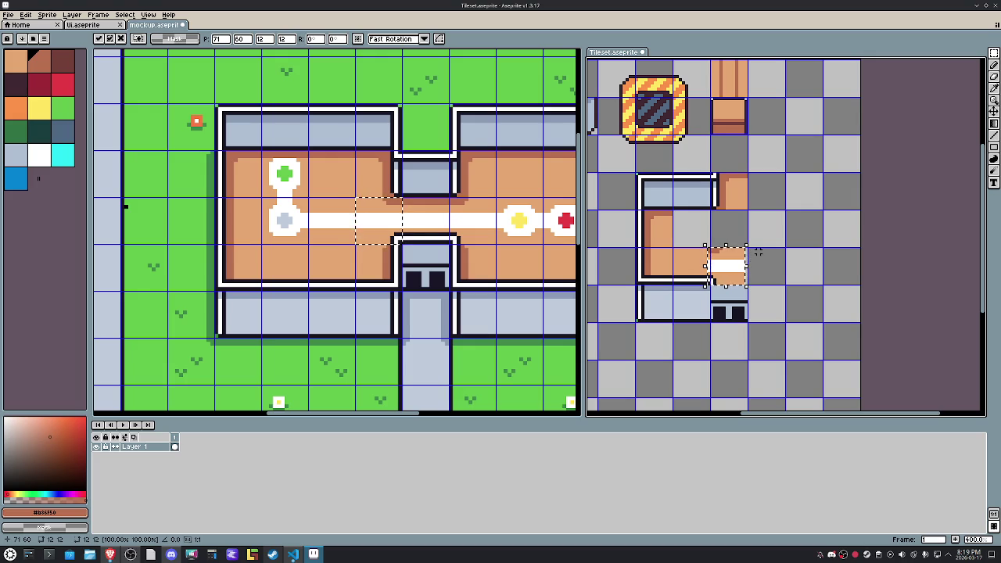
pyautogui.scroll(2, 771, 251)
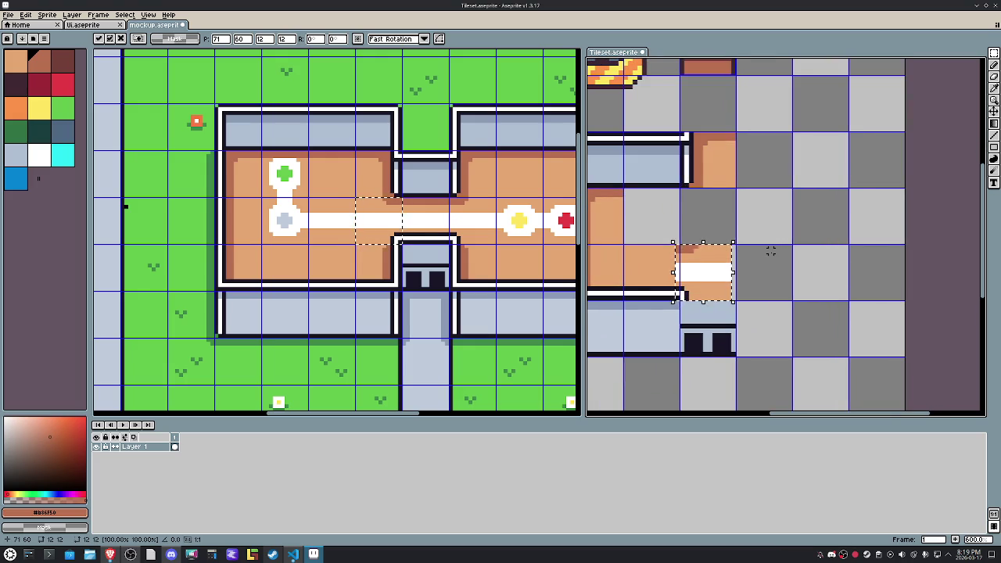
pyautogui.press('Right')
pyautogui.press('Return')
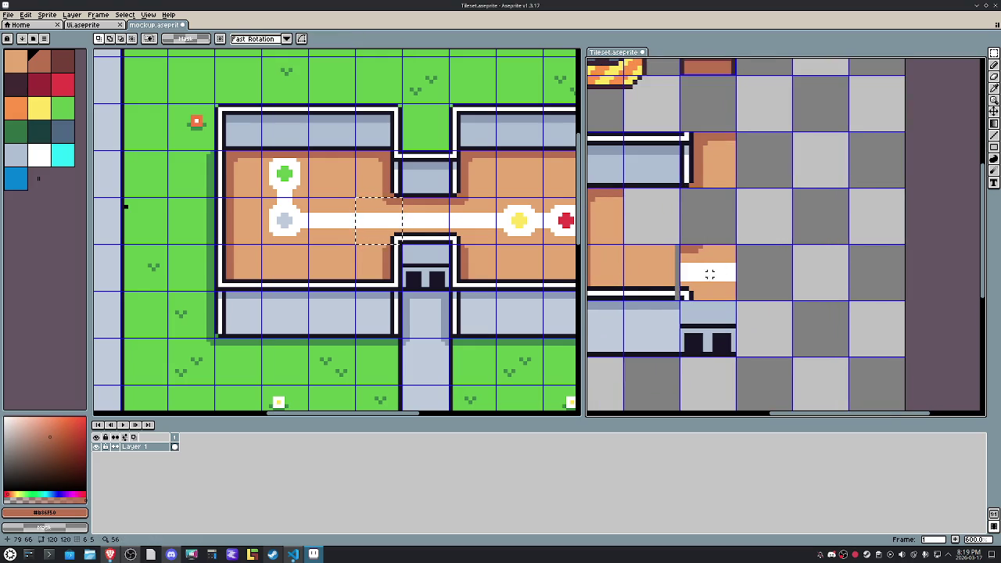
pyautogui.moveTo(668, 316); pyautogui.dragTo(661, 237)
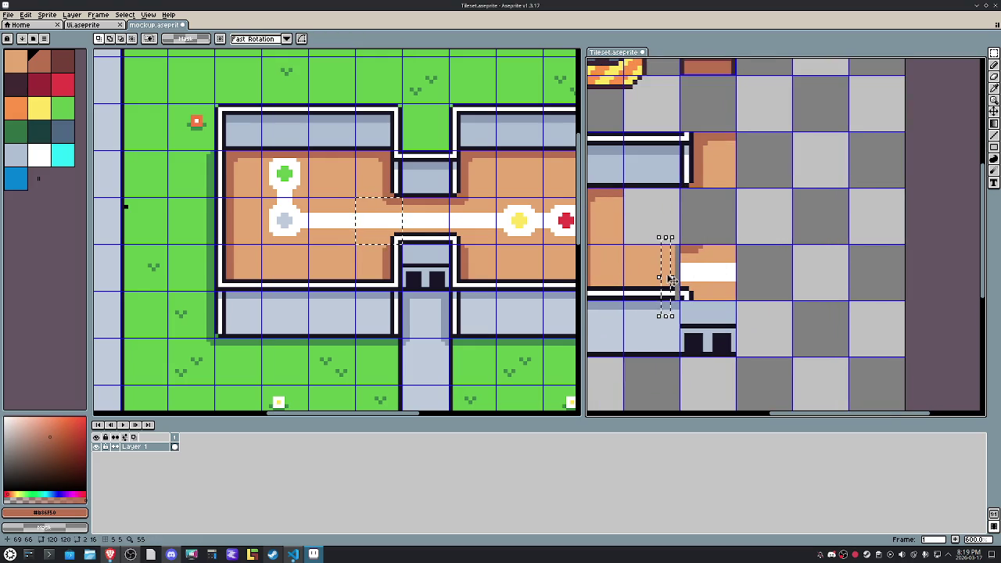
pyautogui.moveTo(665, 278); pyautogui.dragTo(685, 277)
# Step: Pan down to the walkway and move the selection onto the tile below the entrance door
pyautogui.hotkey('ctrl', 'd')
pyautogui.scroll(-1, 766, 250)
pyautogui.scroll(-1, 766, 247)
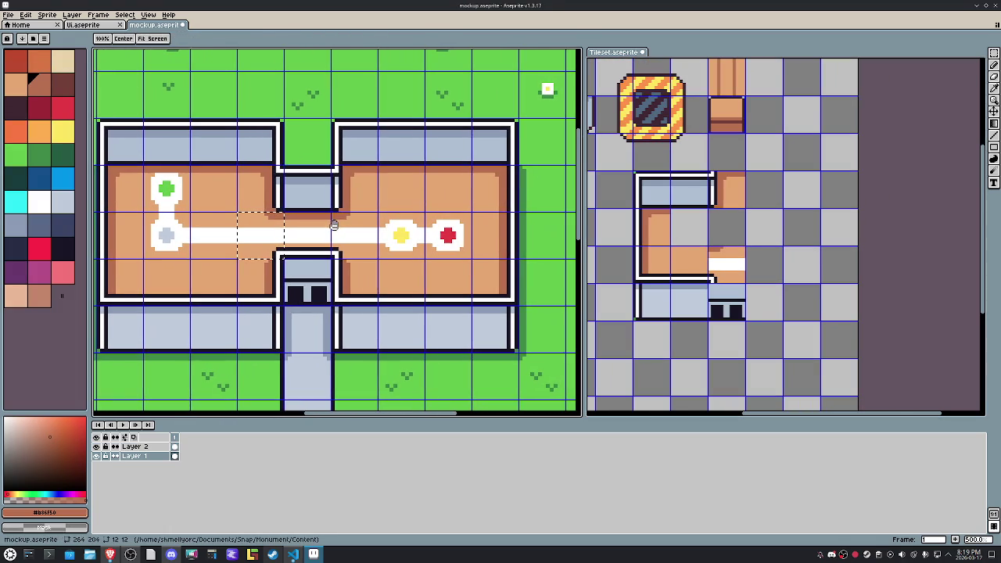
pyautogui.hotkey('ctrl', 'v')
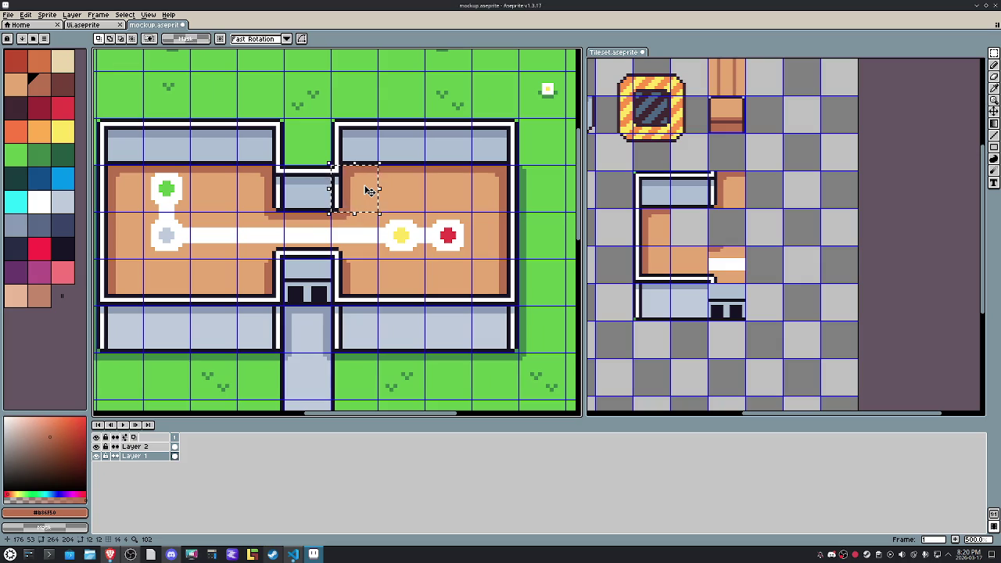
pyautogui.moveTo(494, 133); pyautogui.dragTo(485, 280)
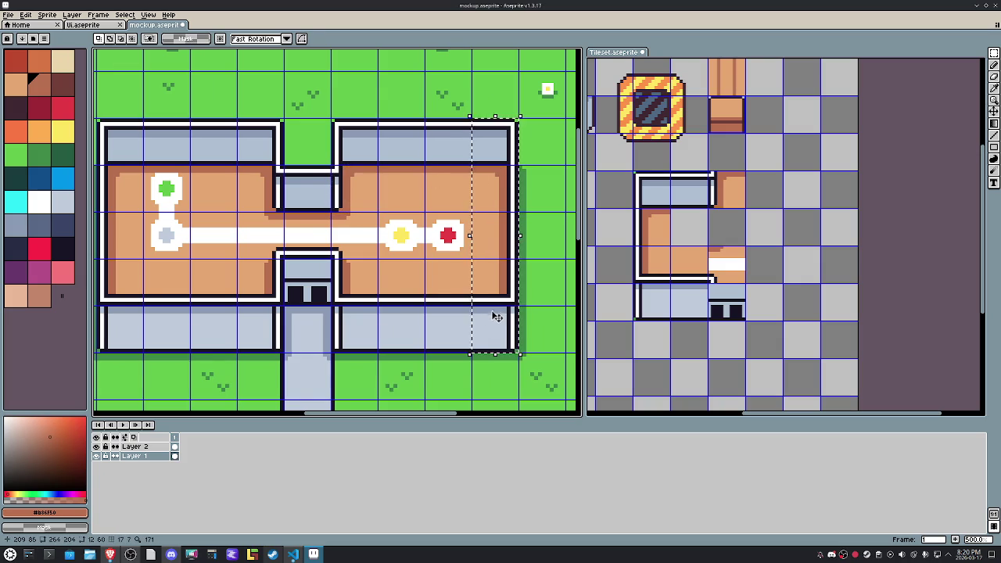
pyautogui.moveTo(362, 320); pyautogui.dragTo(444, 182)
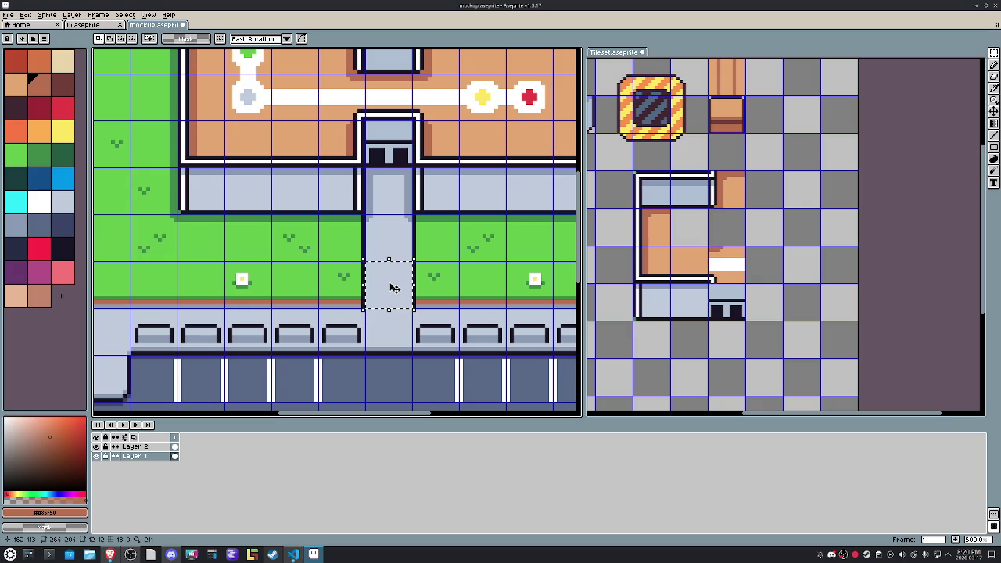
pyautogui.moveTo(394, 287); pyautogui.dragTo(388, 203)
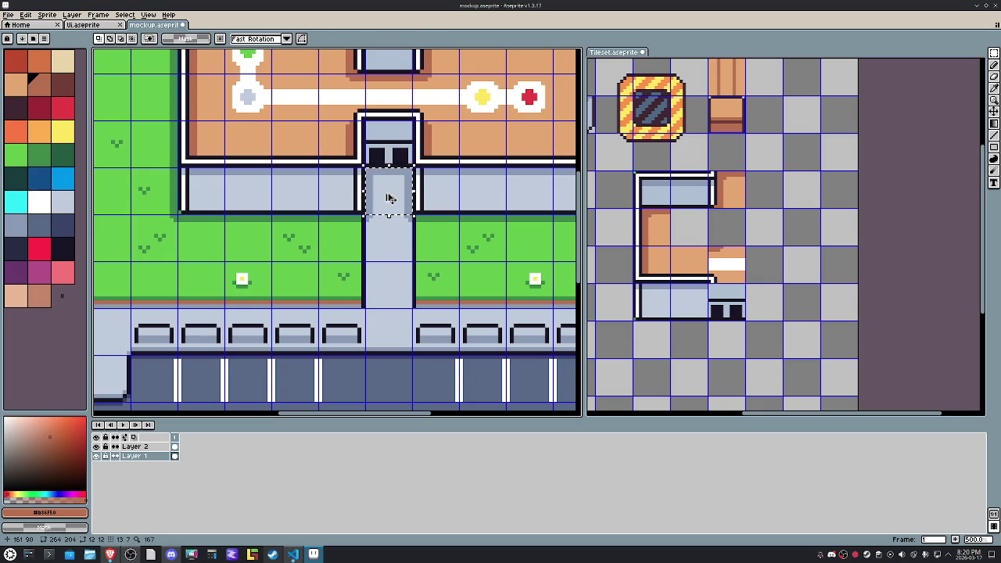
pyautogui.moveTo(389, 198); pyautogui.dragTo(386, 193)
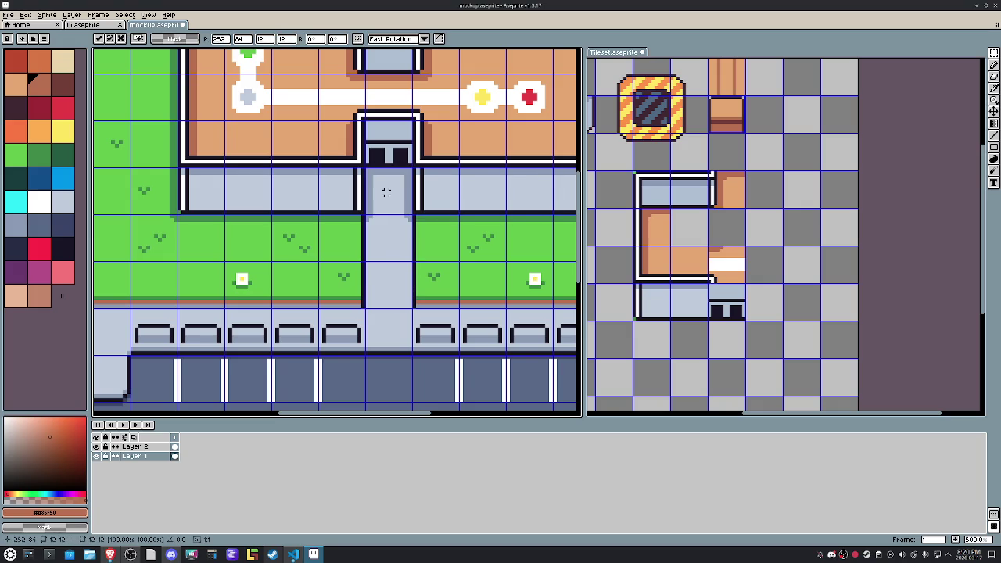
pyautogui.moveTo(387, 192); pyautogui.dragTo(387, 192)
# Step: Paste the grey walkway tile into the tileset directly beneath the door tile
pyautogui.click(782, 339)
pyautogui.hotkey('ctrl', 'v')
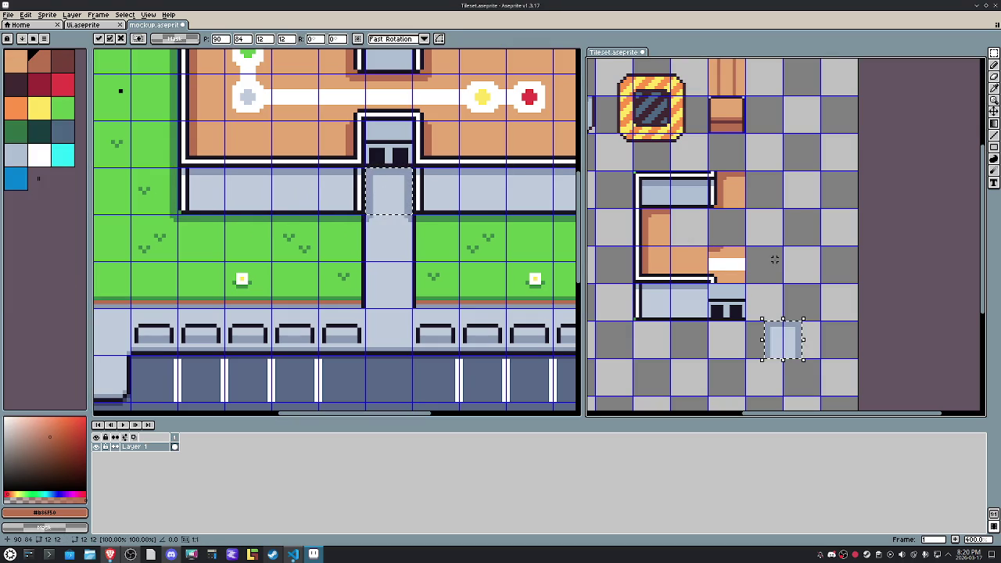
pyautogui.moveTo(782, 339); pyautogui.dragTo(746, 339)
pyautogui.press('Left')
pyautogui.press('Left')
pyautogui.press('Left')
pyautogui.press('Left')
pyautogui.press('Left')
pyautogui.press('Left')
pyautogui.moveTo(382, 294)
pyautogui.mouseDown()
pyautogui.moveTo(445, 286)
pyautogui.moveTo(360, 270)
pyautogui.mouseUp()
pyautogui.press('Return')
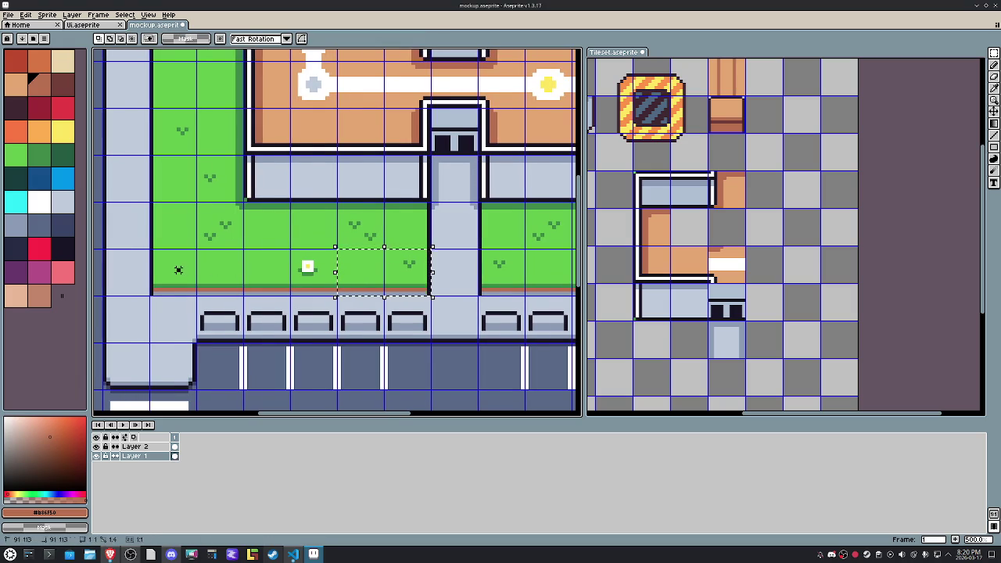
pyautogui.moveTo(227, 270)
pyautogui.mouseDown()
pyautogui.moveTo(114, 274)
pyautogui.moveTo(233, 267)
pyautogui.mouseUp()
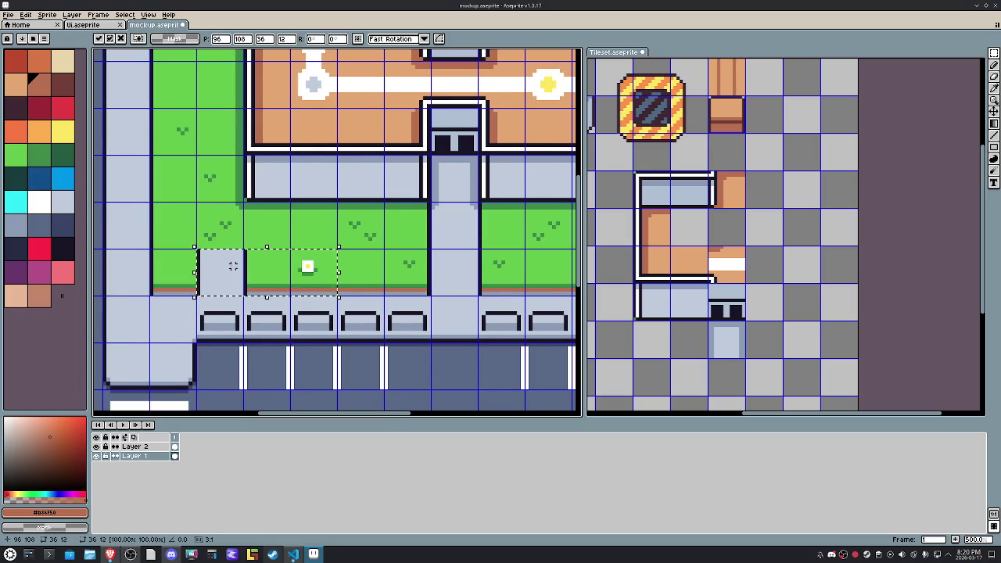